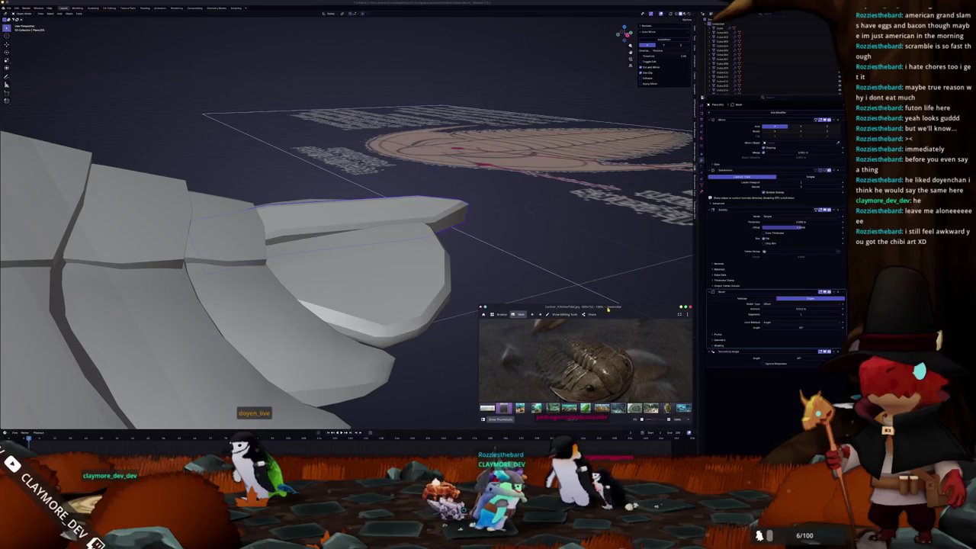
Adjust the tail spike's Bevel amount and move the Bevel modifier above Solidify
scroll(483, 211, "up", 3)
middle_click_drag(484, 210, 458, 252)
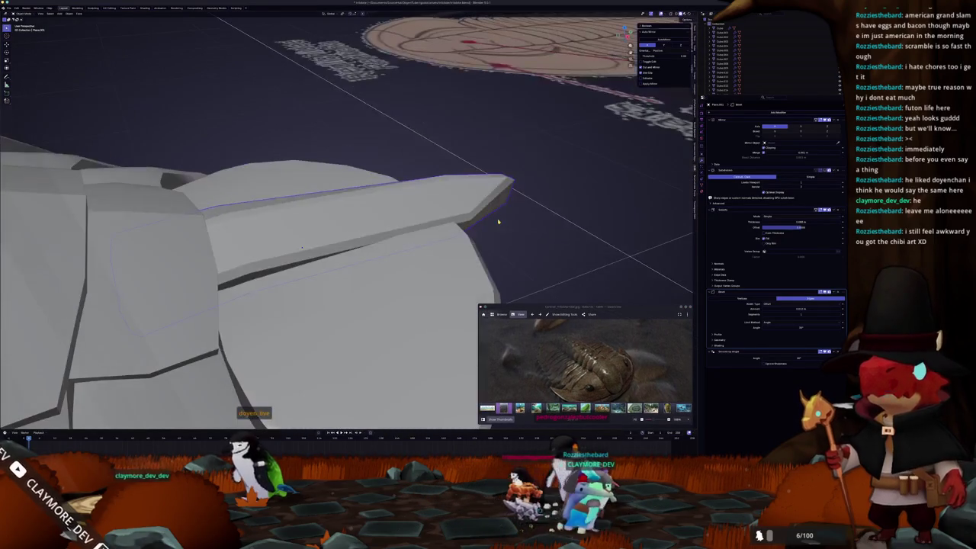
left_click_drag(801, 308, 809, 308)
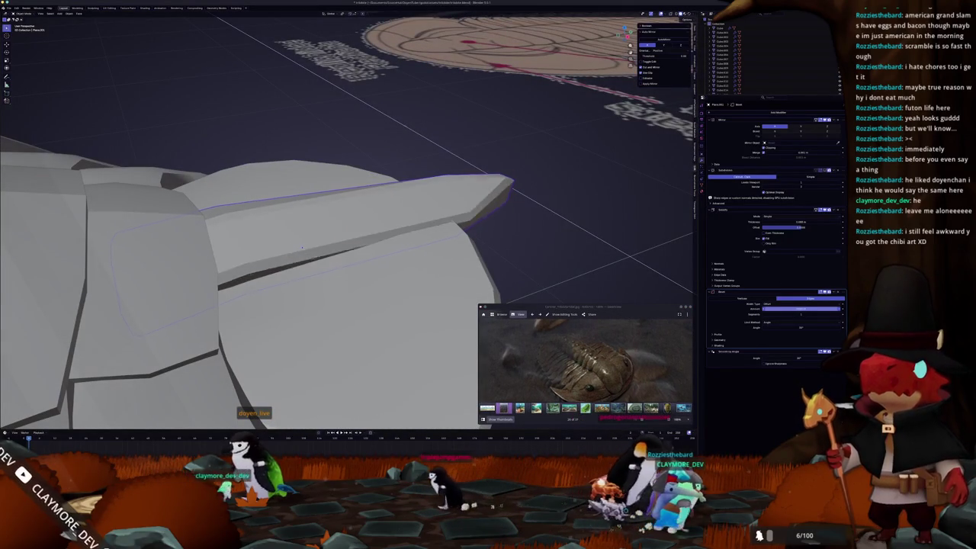
middle_click_drag(458, 135, 540, 244)
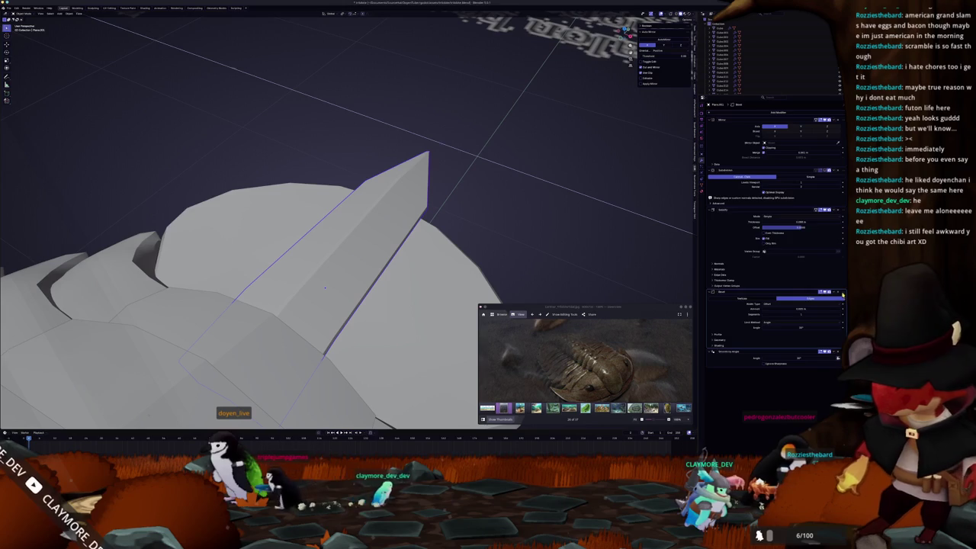
left_click_drag(842, 292, 842, 210)
middle_click_drag(534, 198, 575, 220)
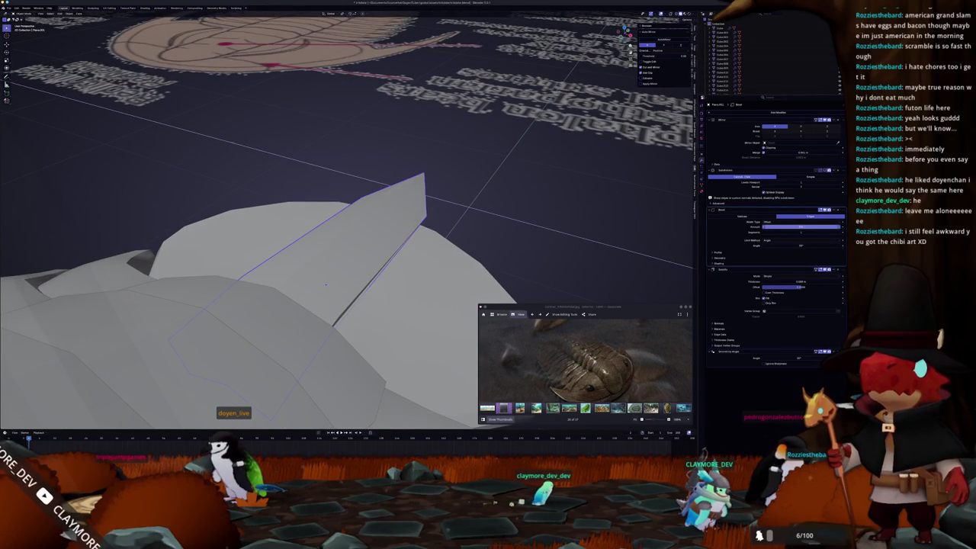
Delete the Bevel modifier, using undo and redo to compare the spike with and without it
left_click(838, 210)
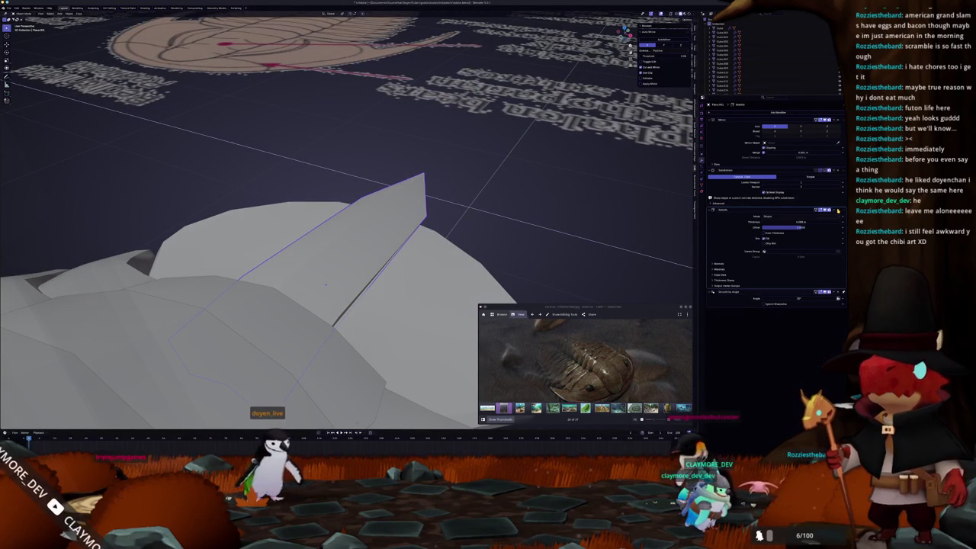
key("ctrl+z")
mouse_move(601, 223)
middle_mouse_down()
mouse_move(505, 249)
mouse_move(517, 276)
mouse_move(500, 284)
middle_mouse_up()
key("ctrl+shift+z")
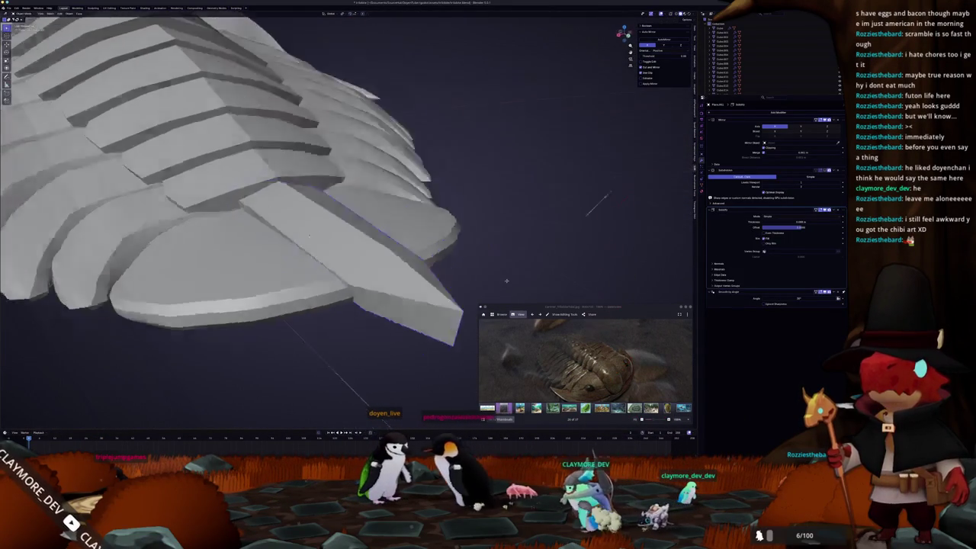
Frame the spike tip in front orthographic view, briefly entering Edit Mode on the spike
scroll(499, 284, "down", 5)
middle_click_drag(499, 284, 402, 248)
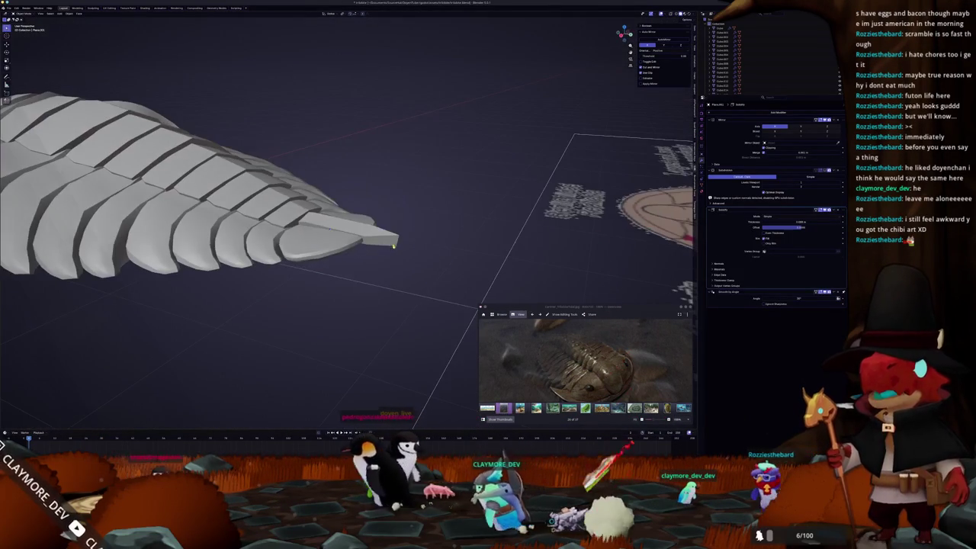
key("KP_1")
key("Tab")
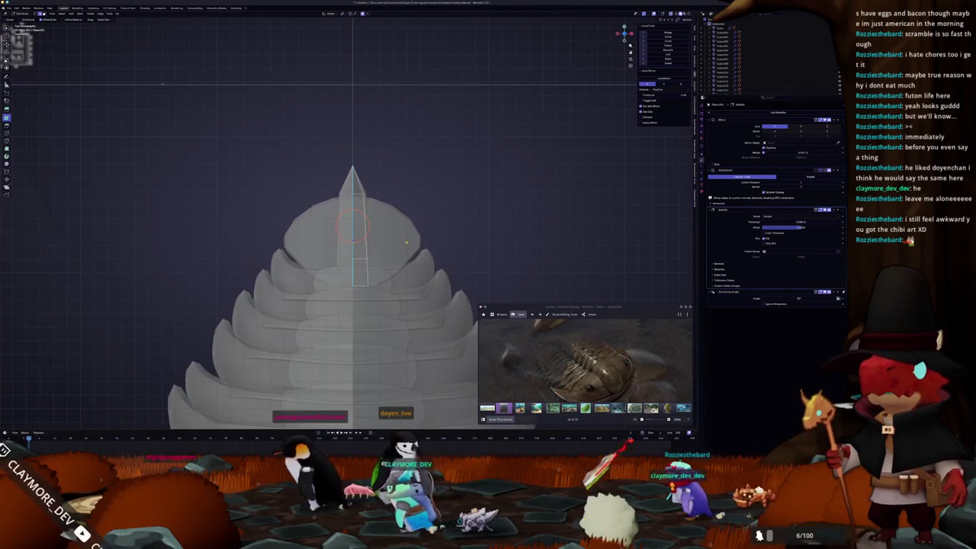
scroll(397, 167, "up", 3)
scroll(346, 96, "up", 2)
mouse_move(429, 121)
middle_mouse_down("shift")
mouse_move(415, 219)
mouse_move(284, 268)
middle_mouse_up("shift")
key("Tab")
scroll(409, 247, "down", 5)
Flatten the spike tip in a see-through Right Ortho view, then return to Object Mode with X-ray off
key("KP_3")
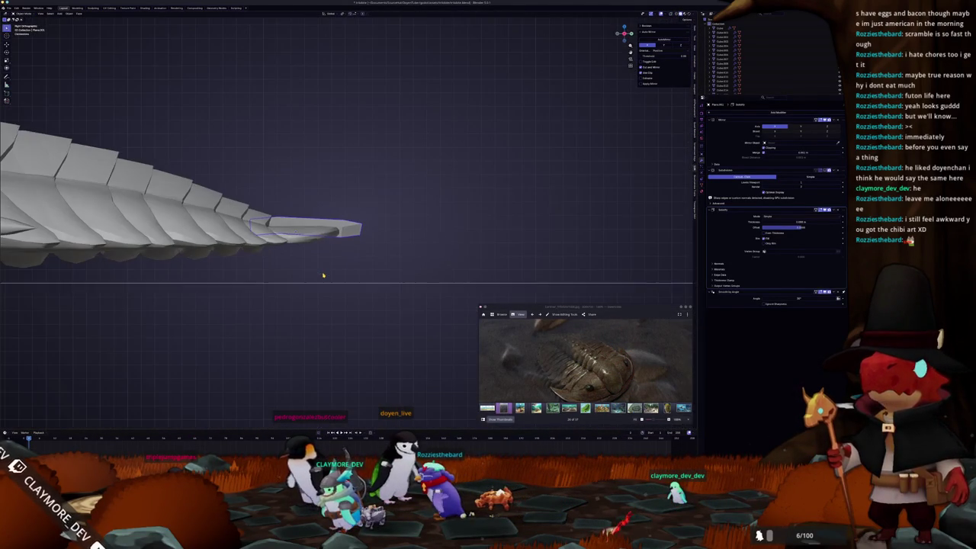
scroll(323, 275, "up", 3)
key("alt+z")
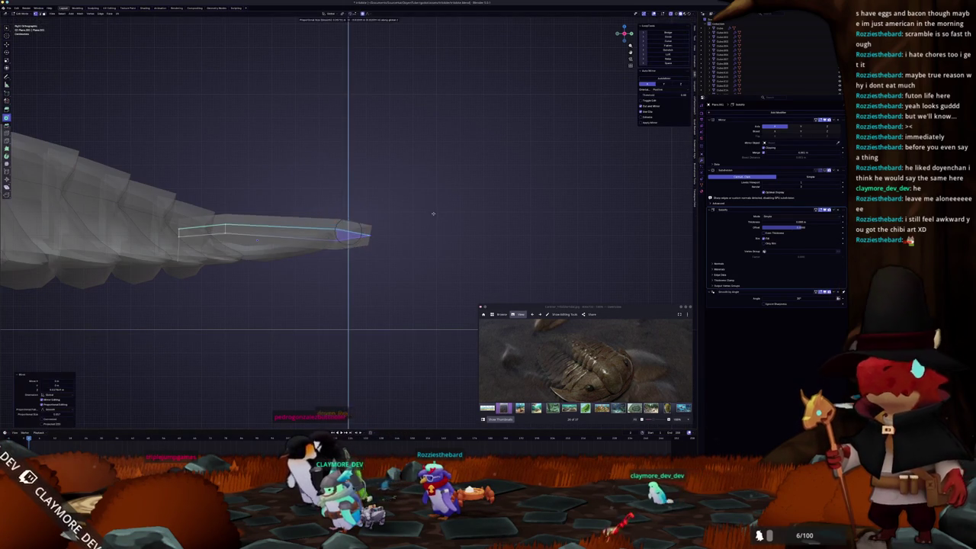
key("Escape")
key("Tab")
scroll(428, 245, "down", 3)
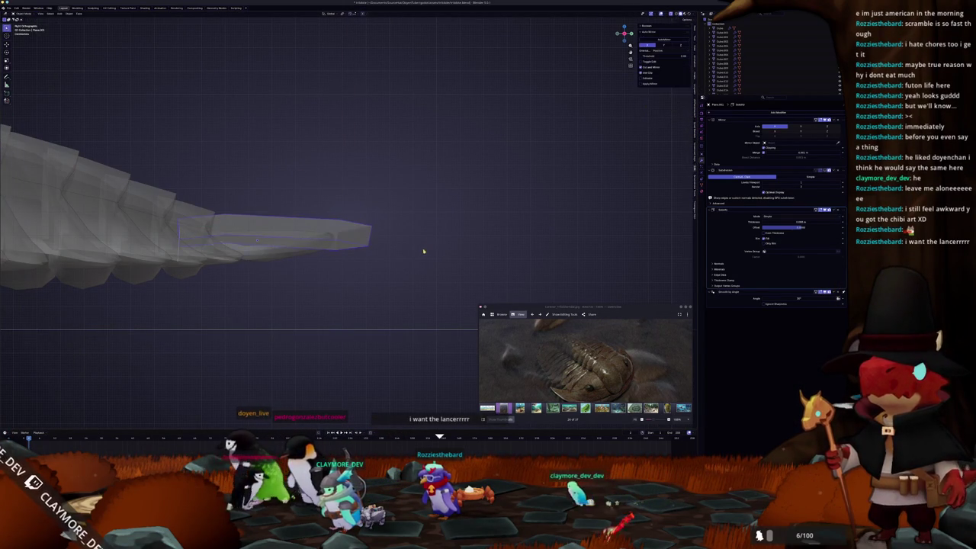
key("alt+z")
scroll(373, 261, "down", 2)
mouse_move(373, 262)
middle_mouse_down()
mouse_move(327, 287)
mouse_move(319, 311)
middle_mouse_up()
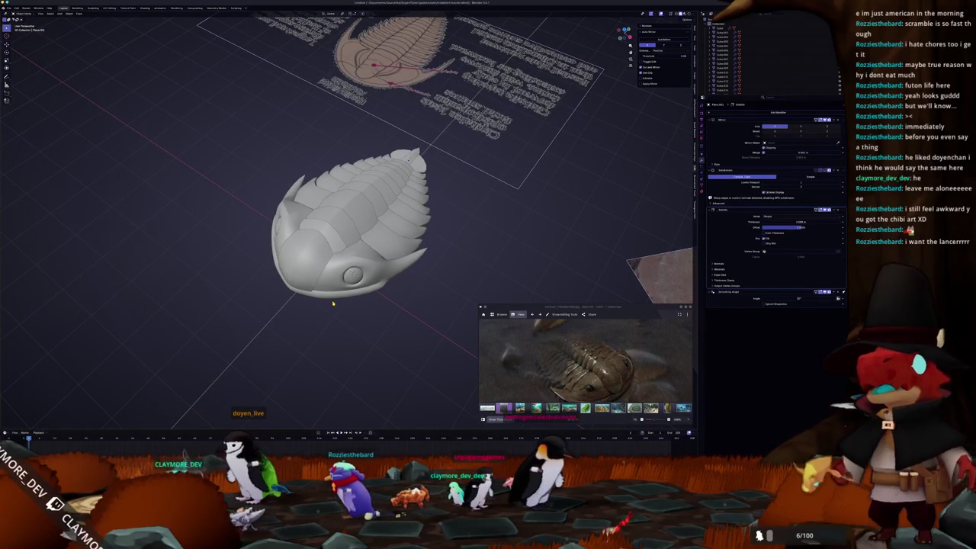
From top view, select the head shield's central vertices and shift them along X
key("KP_7")
scroll(334, 304, "up", 4)
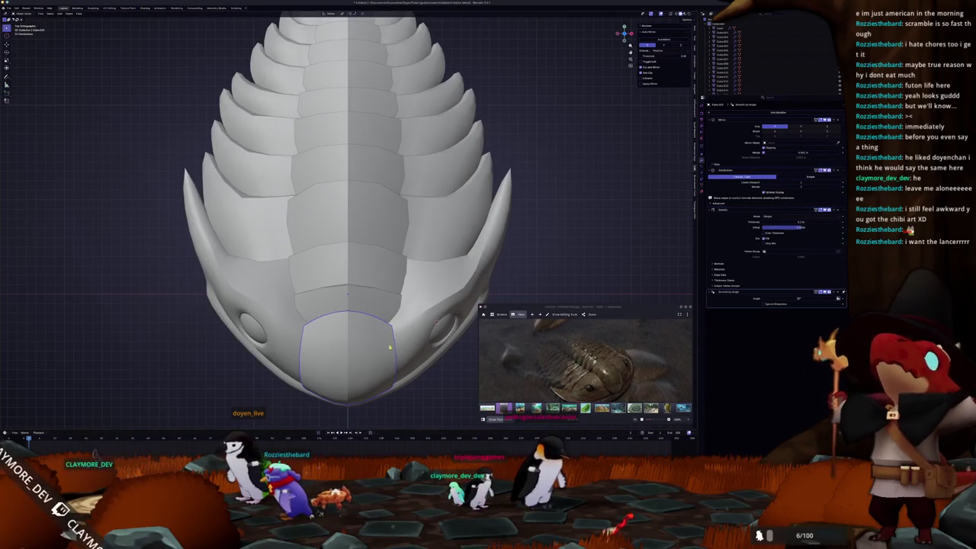
middle_click_drag(390, 347, 384, 309)
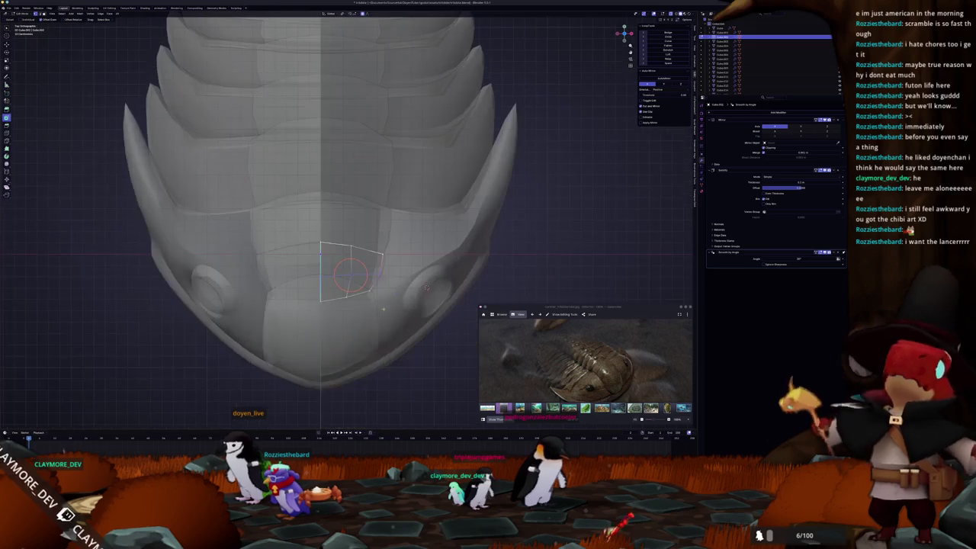
scroll(364, 288, "up", 2)
key("g")
key("x")
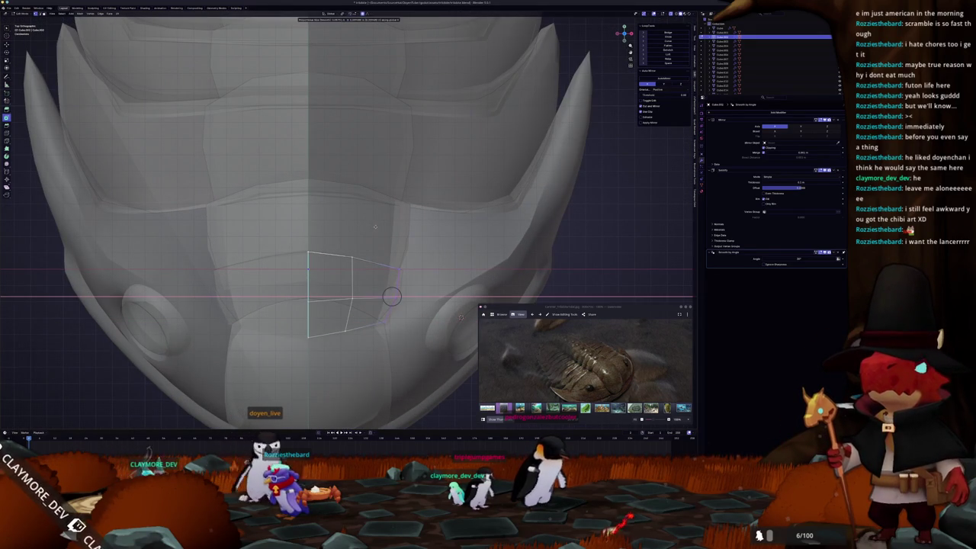
left_click(391, 296)
Knife-cut a new edge across the head above the eye with X-ray on
middle_click_drag(392, 296, 257, 360)
scroll(257, 360, "down", 4)
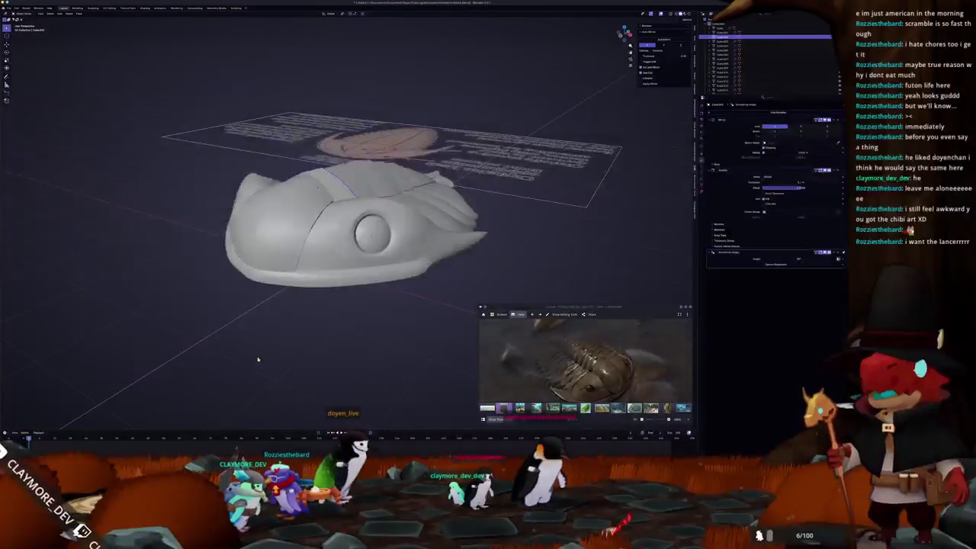
middle_click_drag(268, 307, 305, 165)
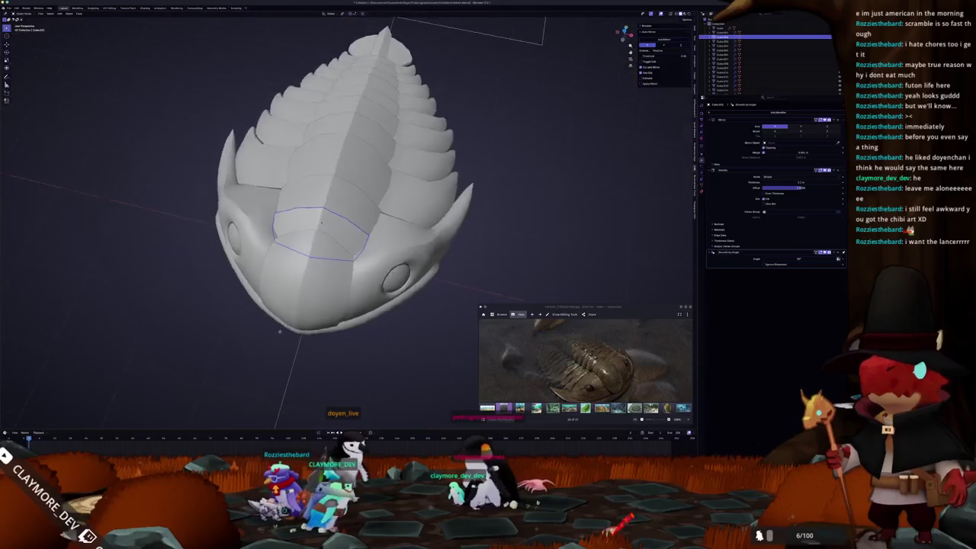
scroll(305, 165, "up", 3)
key("alt+z")
key("k")
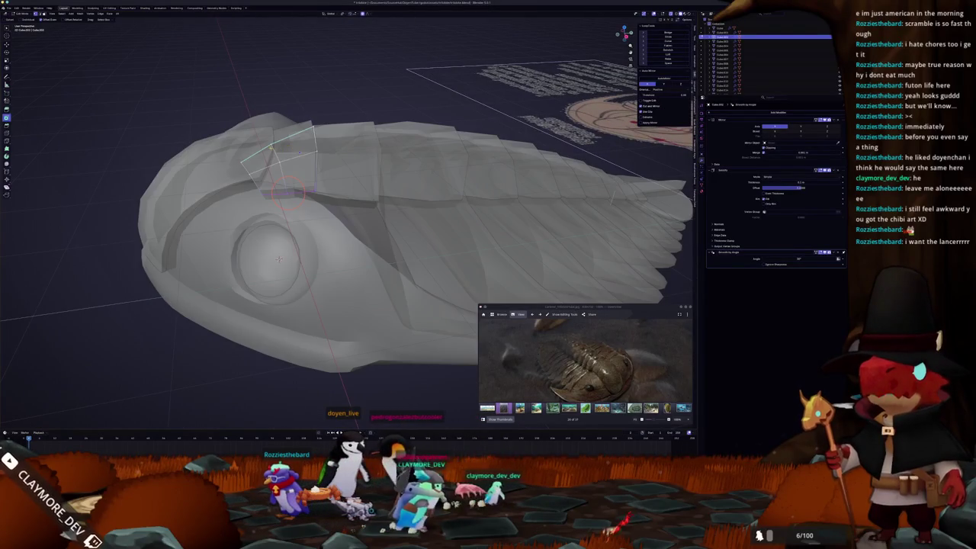
middle_click_drag(279, 258, 286, 329)
scroll(286, 330, "up", 3)
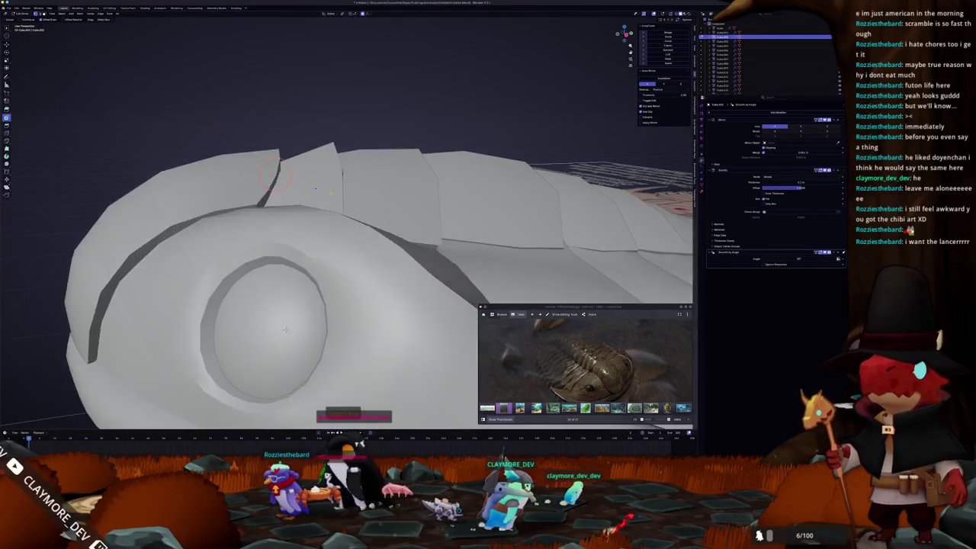
key("Return")
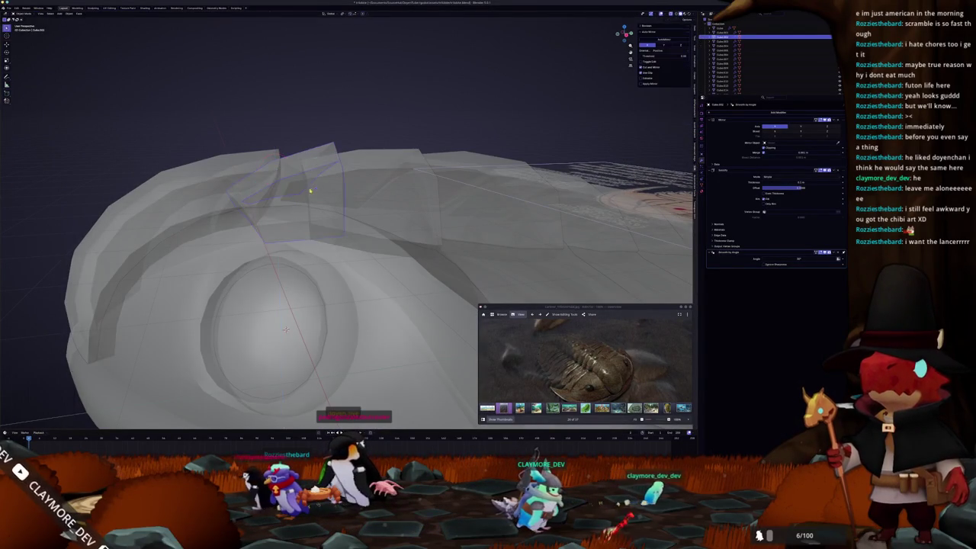
key("alt+z")
Select the larger face region on the head shield
mouse_move(308, 188)
middle_mouse_down()
mouse_move(337, 206)
mouse_move(306, 266)
mouse_move(458, 218)
middle_mouse_up()
scroll(337, 207, "down", 3)
left_click(305, 266, "shift")
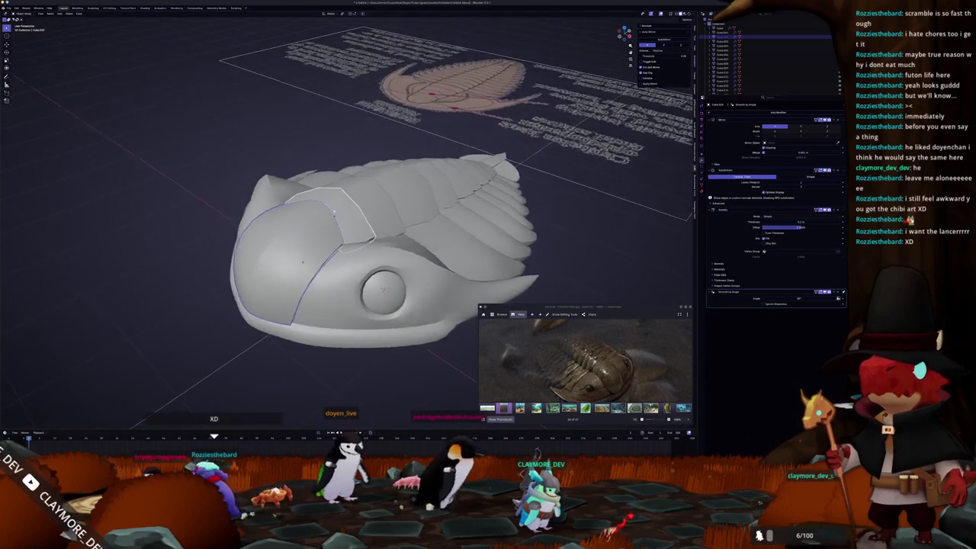
Select the face loop along the body segments, add a level-1 Subdivision, then undo it
left_click(419, 217)
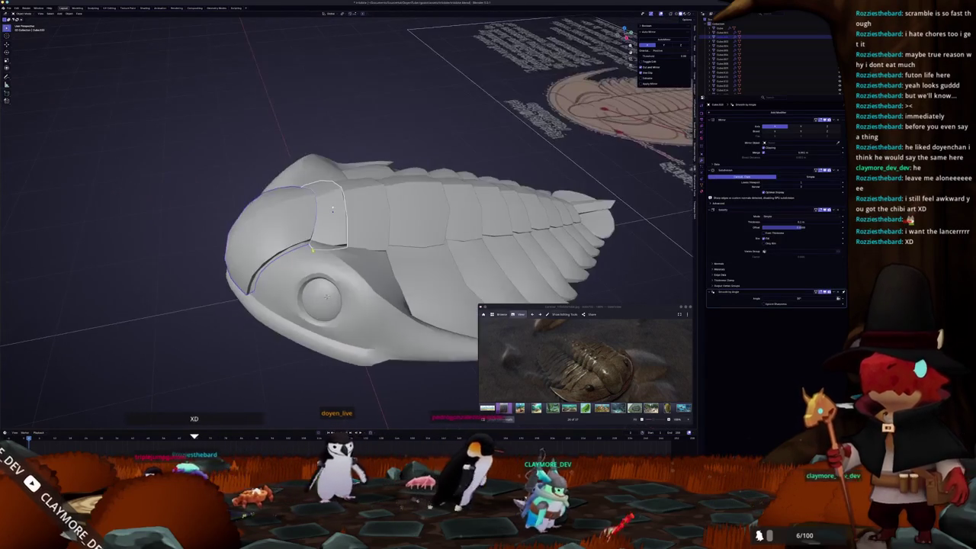
left_click(519, 215, "alt")
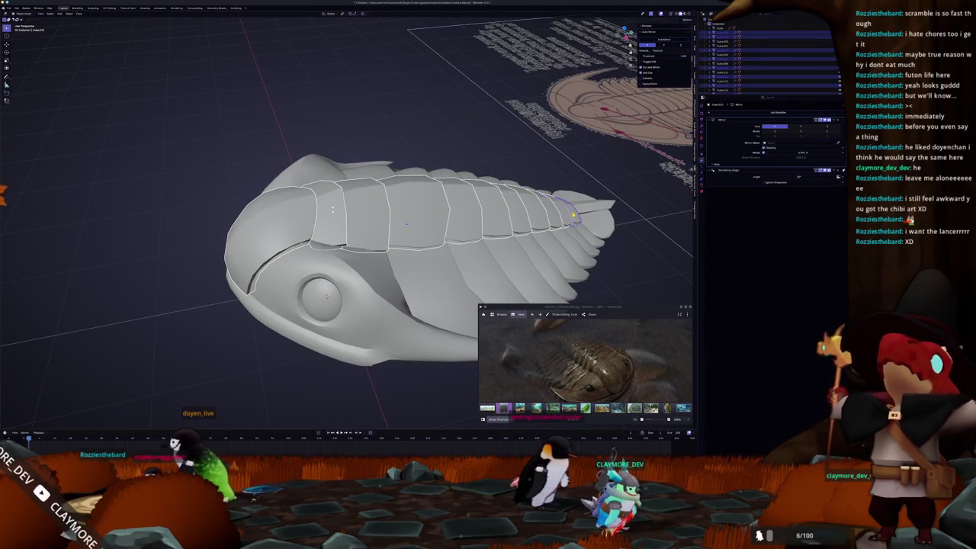
key("ctrl+1")
mouse_move(407, 223)
middle_mouse_down()
mouse_move(382, 267)
mouse_move(427, 229)
mouse_move(397, 214)
middle_mouse_up()
key("ctrl+z")
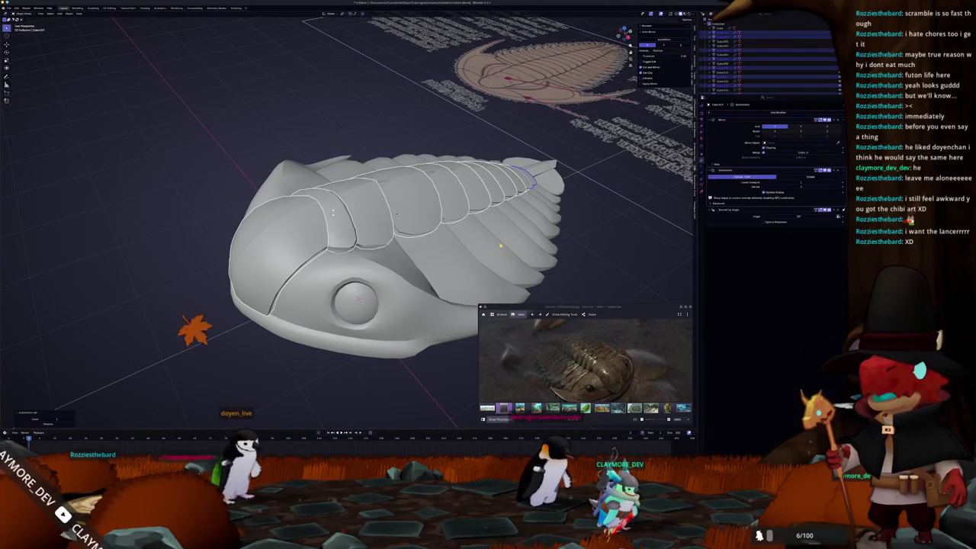
mouse_move(397, 214)
middle_mouse_down()
mouse_move(256, 174)
mouse_move(389, 228)
middle_mouse_up()
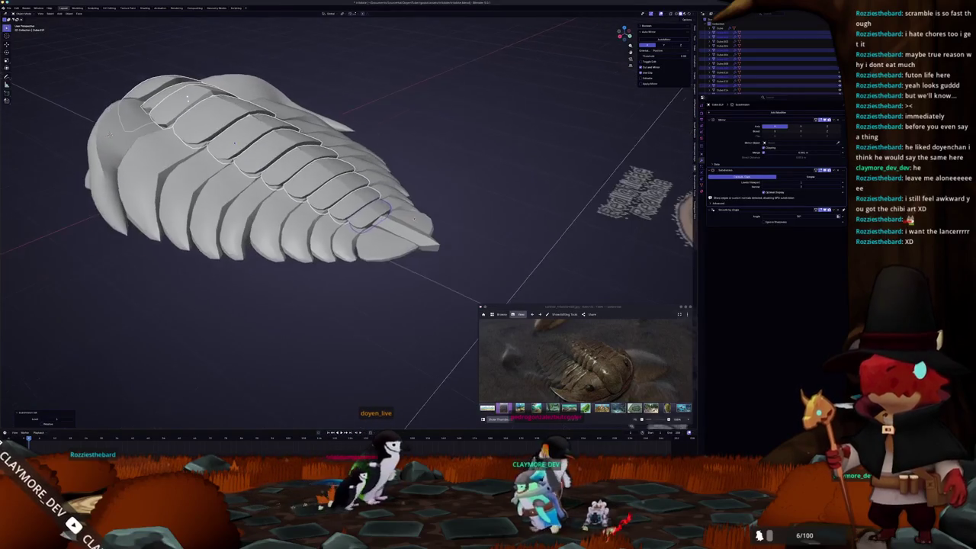
Add a Bevel modifier to the tail plate
left_click(390, 228)
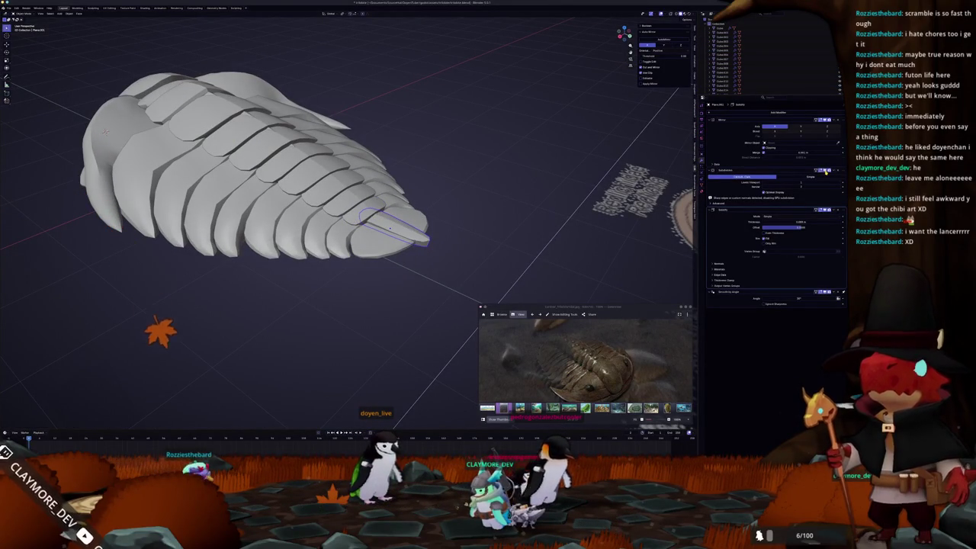
key("Return")
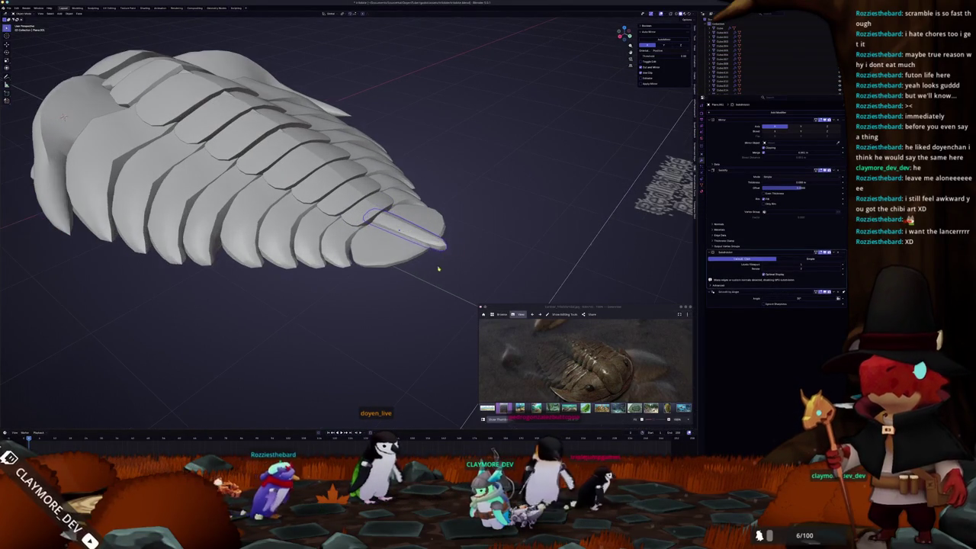
scroll(400, 262, "up", 2)
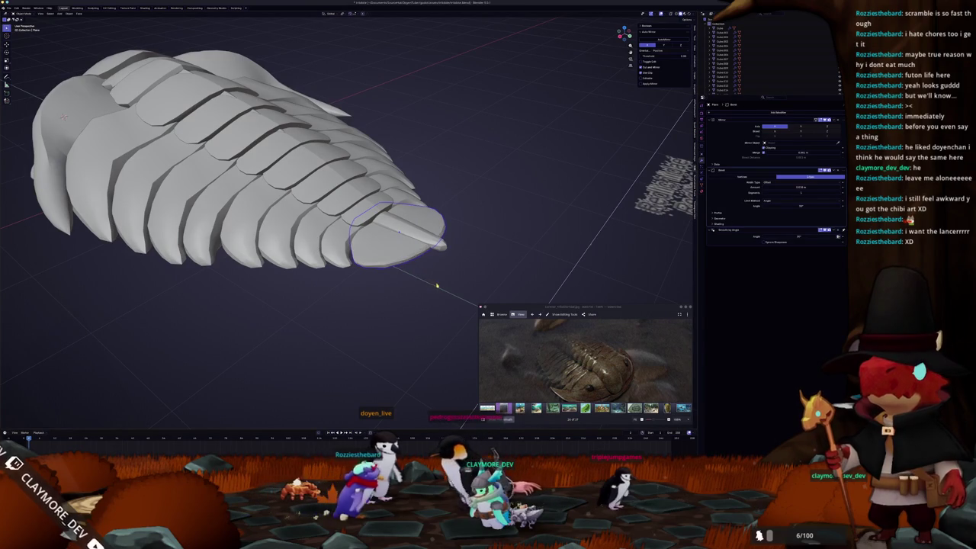
middle_click_drag(436, 286, 412, 252)
Apply auto smooth shading to another spine piece
left_click(389, 252)
right_click(420, 291)
left_click(420, 291)
middle_click_drag(421, 290, 329, 175)
Add a Subdivision Surface modifier to the front head piece
left_click(396, 238)
mouse_move(411, 218)
middle_mouse_down()
mouse_move(115, 183)
mouse_move(228, 153)
middle_mouse_up()
left_click(105, 186)
scroll(229, 152, "down", 3)
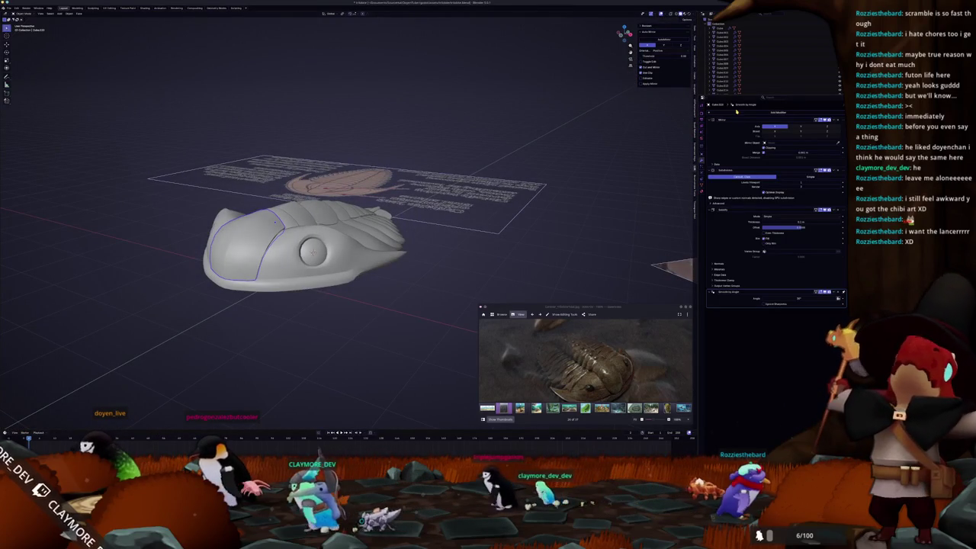
left_click(736, 112)
type("s")
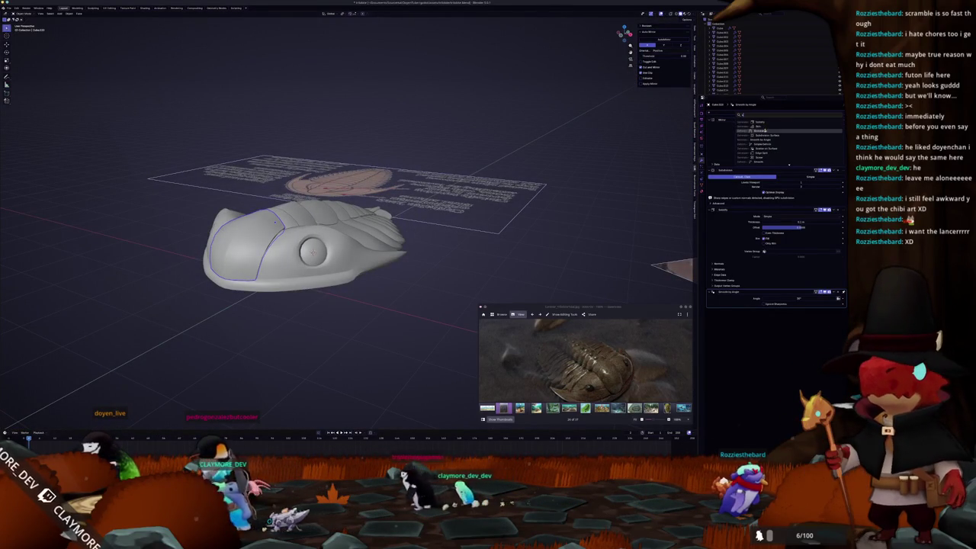
left_click(767, 135)
scroll(421, 245, "up", 2)
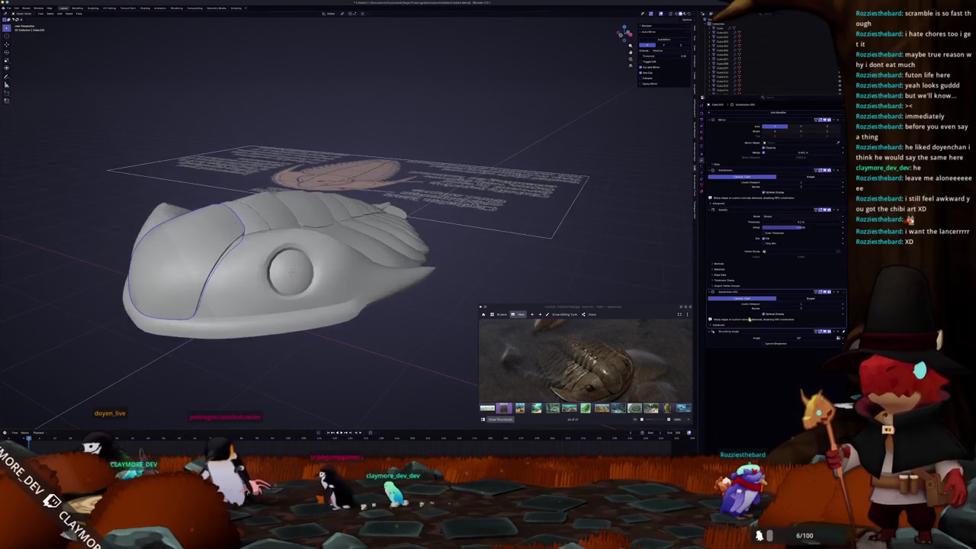
Select two thorax plates and edit them together in Right Ortho with X-ray on
mouse_move(410, 239)
middle_mouse_down()
mouse_move(234, 271)
mouse_move(199, 229)
middle_mouse_up()
scroll(198, 229, "up", 2)
left_click(189, 221, "shift")
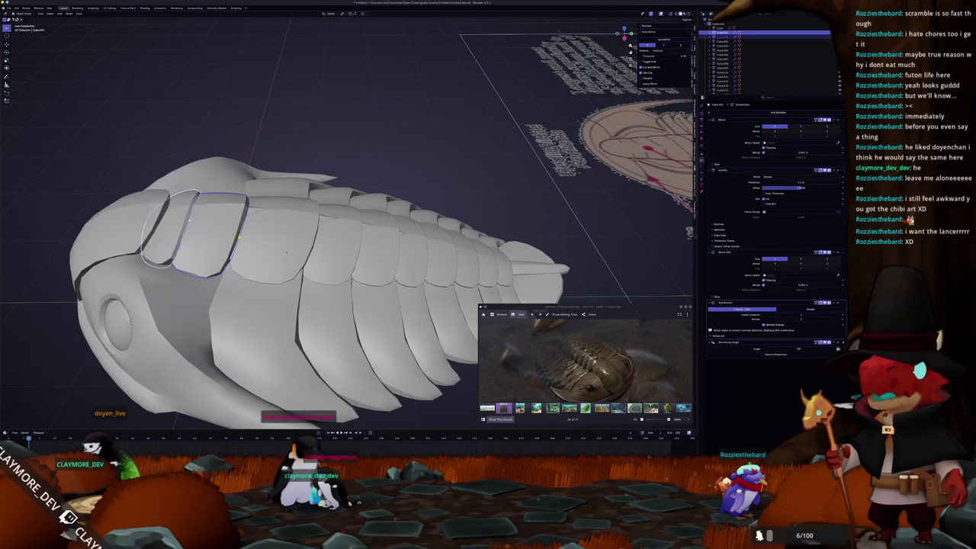
left_click(286, 251)
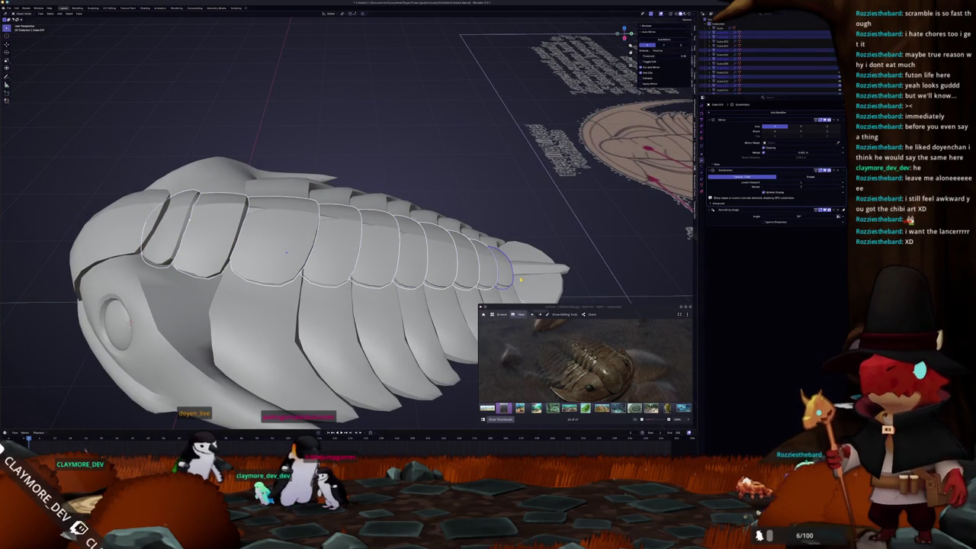
key("KP_3")
key("Tab")
key("alt+z")
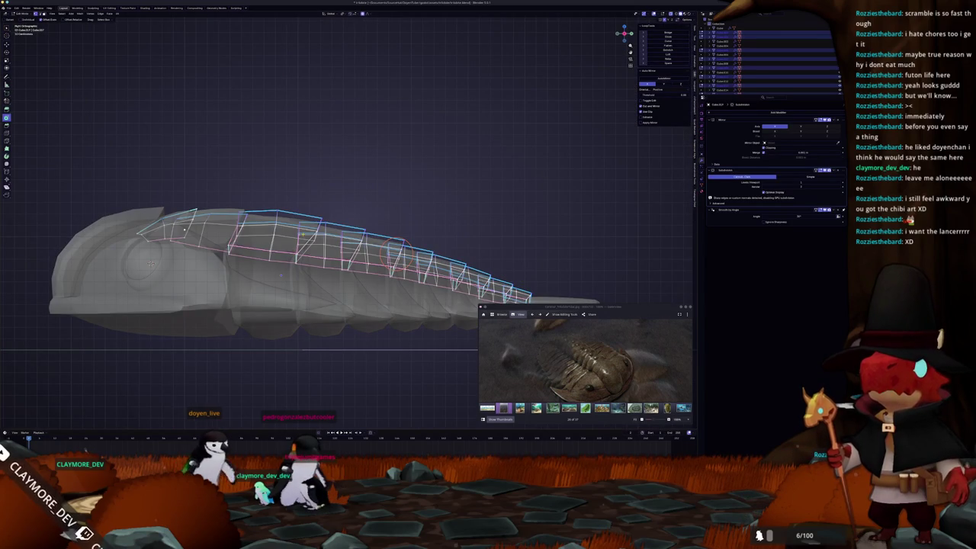
Raise the selected ridge edges straight up along Z
scroll(437, 206, "up", 1)
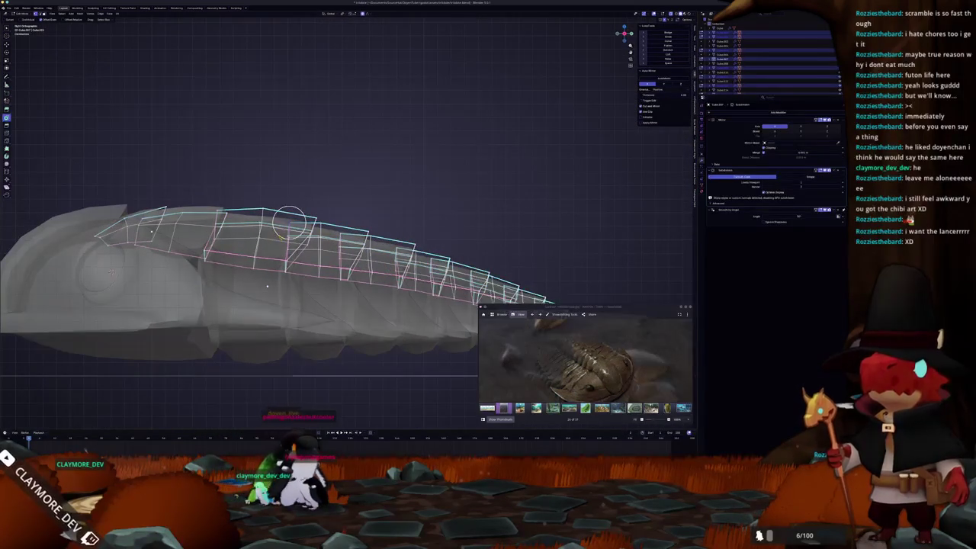
mouse_move(268, 286)
middle_mouse_down()
mouse_move(350, 295)
mouse_move(192, 376)
mouse_move(96, 283)
middle_mouse_up()
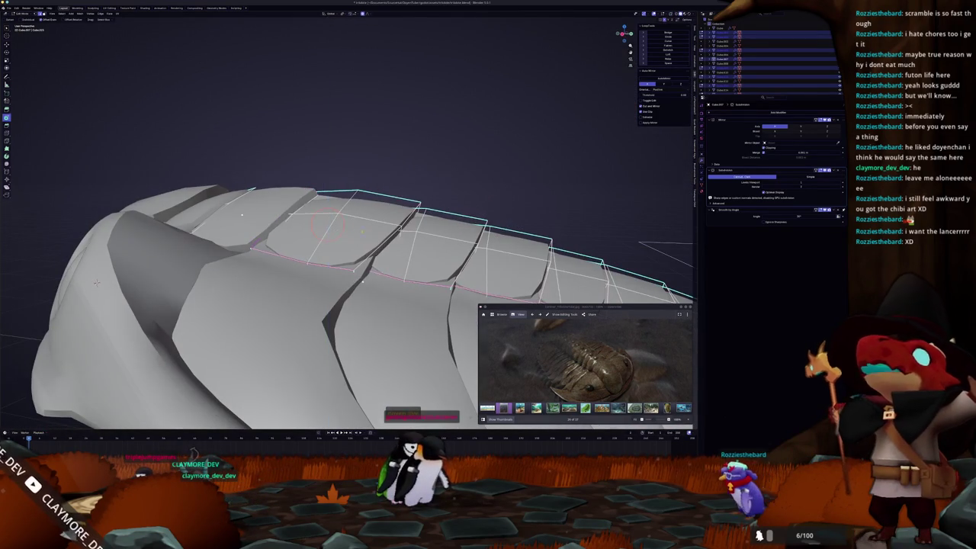
key("g")
key("z")
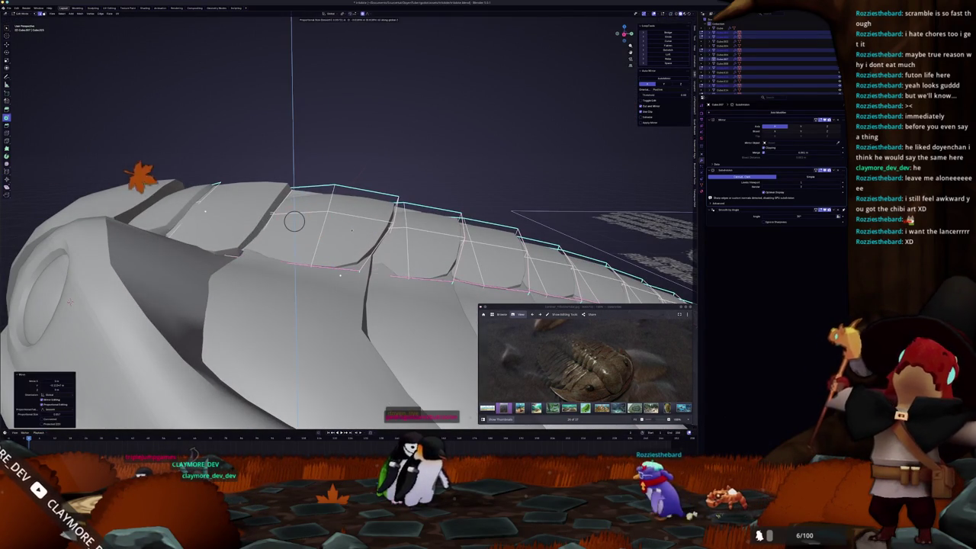
left_click(294, 221)
Slide the ridge edge along the plates and settle its vertical position
middle_click_drag(294, 221, 321, 196)
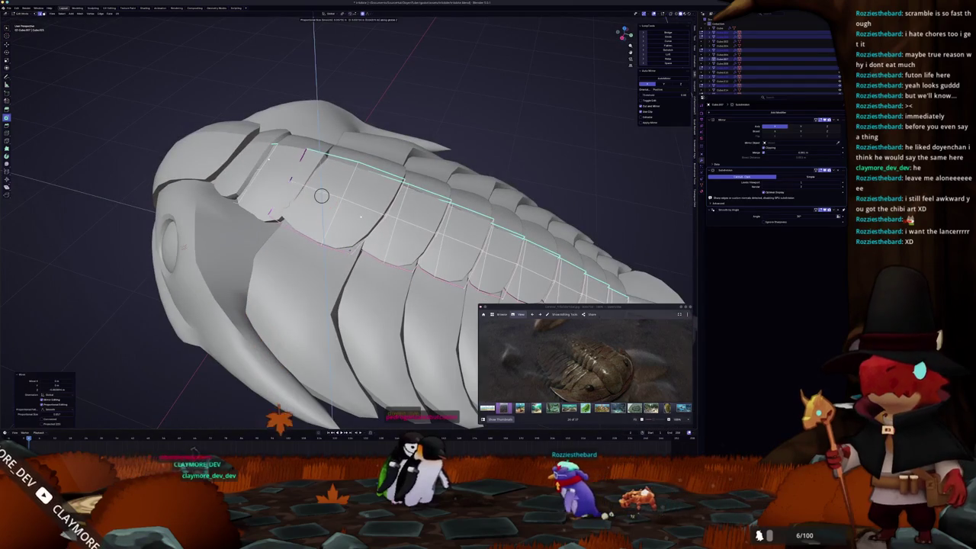
mouse_move(320, 193)
middle_mouse_down()
mouse_move(316, 203)
mouse_move(357, 202)
mouse_move(333, 229)
middle_mouse_up()
key("g")
key("g")
left_click(316, 203)
left_click(357, 203)
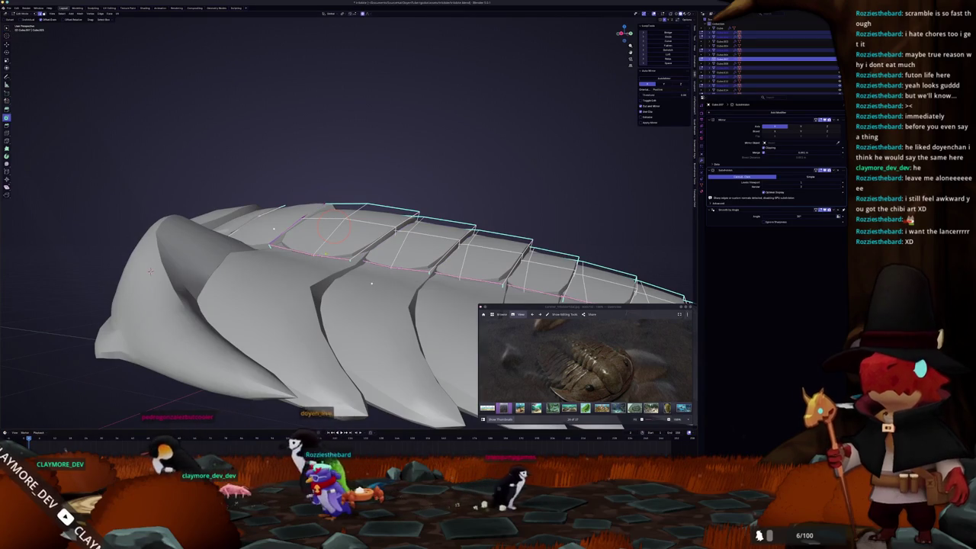
scroll(332, 228, "down", 2)
middle_click_drag(331, 228, 328, 217)
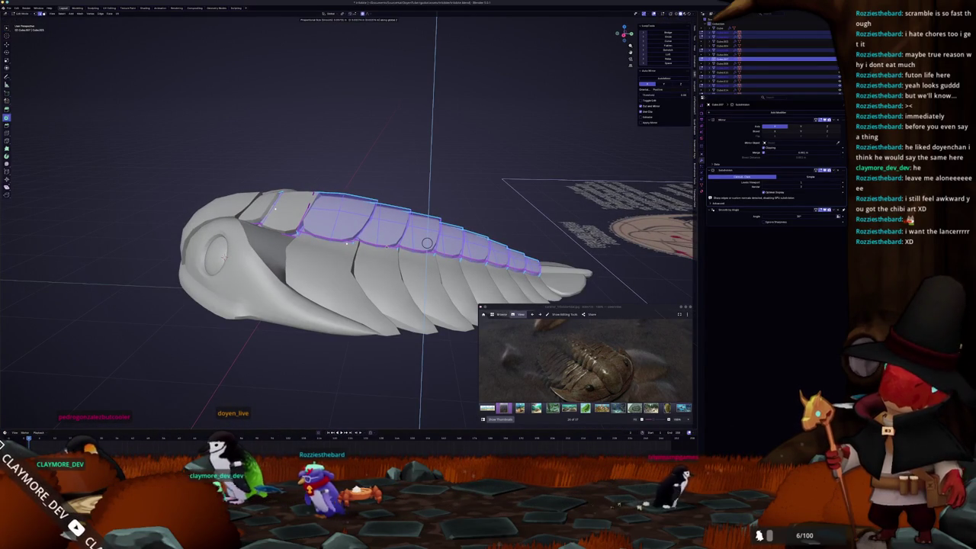
Lift the selected shell faces along Z so the shell arches upward
mouse_move(346, 243)
middle_mouse_down()
mouse_move(449, 216)
mouse_move(465, 229)
middle_mouse_up()
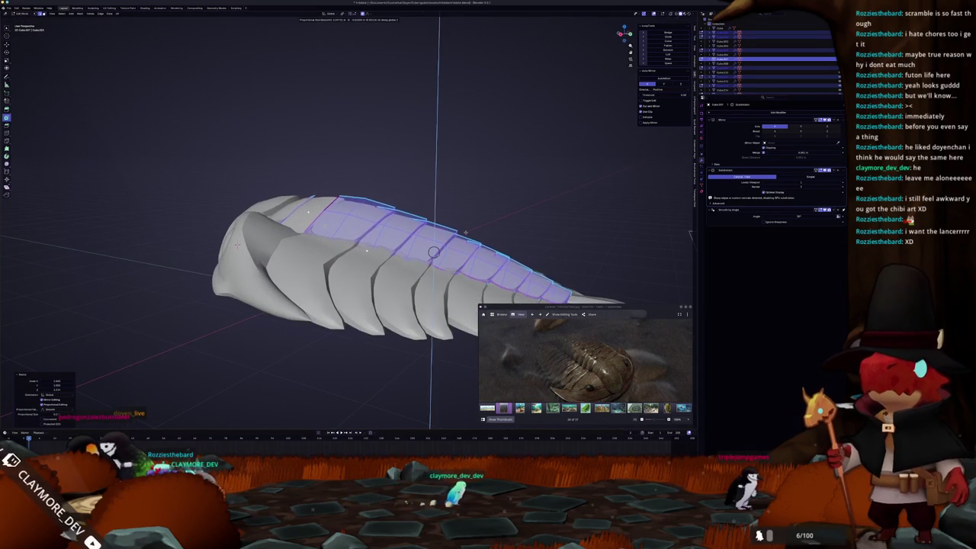
middle_click_drag(690, 235, 588, 229)
scroll(352, 308, "up", 3)
scroll(353, 308, "up", 2)
key("g")
key("z")
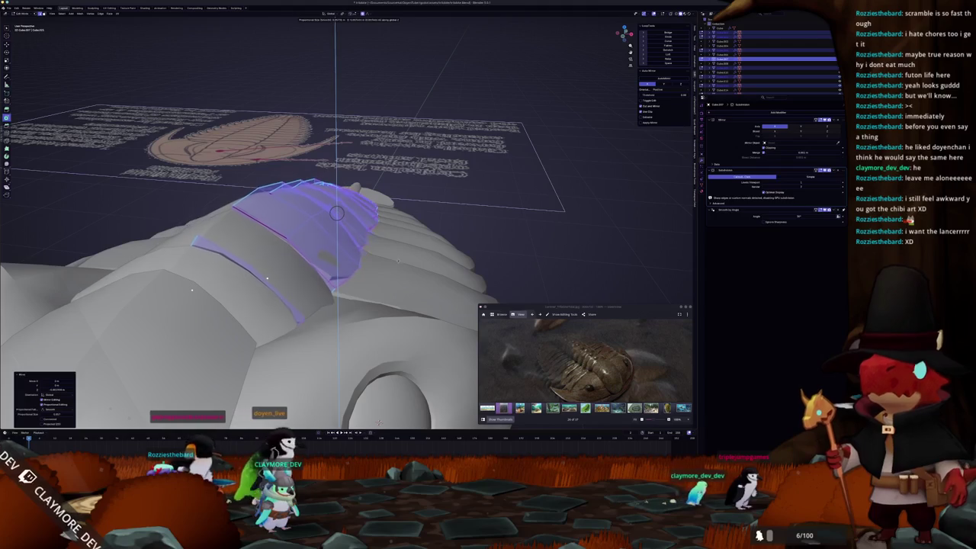
left_click(336, 213)
Raise the shell faces near the eye further along Z and return to Object Mode
middle_click_drag(379, 424, 188, 354)
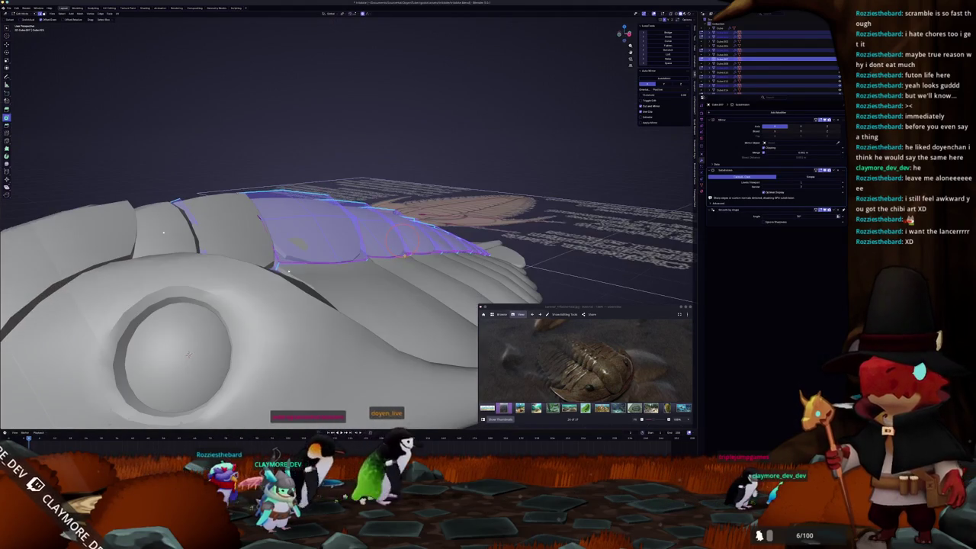
key("g")
key("z")
left_click(403, 241)
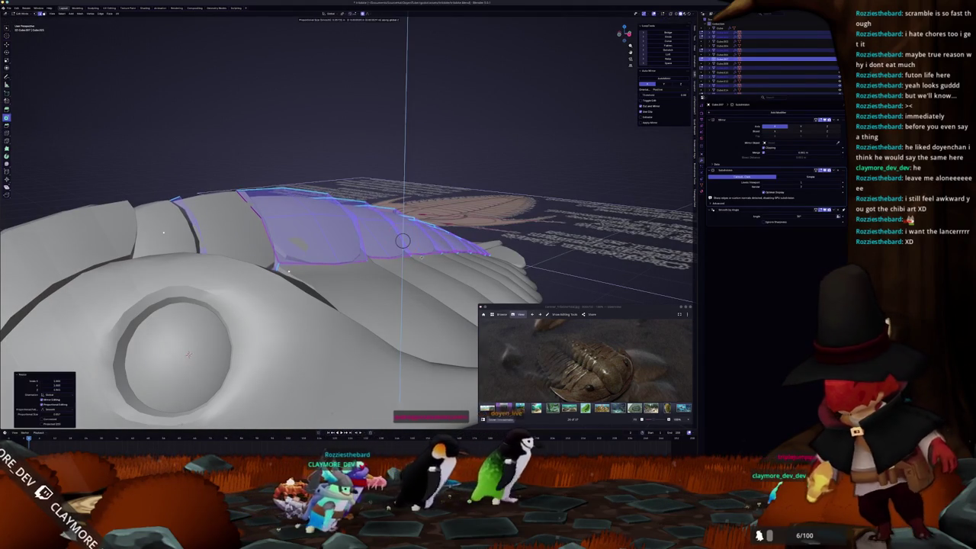
middle_click_drag(403, 241, 358, 290)
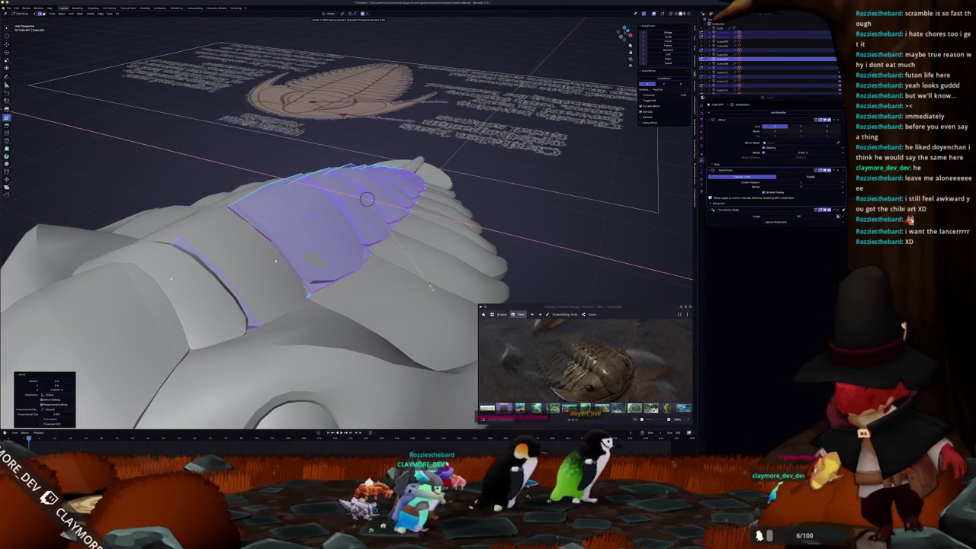
key("Tab")
scroll(410, 294, "down", 3)
mouse_move(410, 293)
middle_mouse_down()
mouse_move(340, 196)
mouse_move(372, 277)
mouse_move(428, 305)
mouse_move(440, 272)
mouse_move(355, 211)
mouse_move(331, 247)
mouse_move(415, 338)
middle_mouse_up()
Select the next front shell plate and pick its ridge face in Edit Mode
left_click(304, 261)
key("Tab")
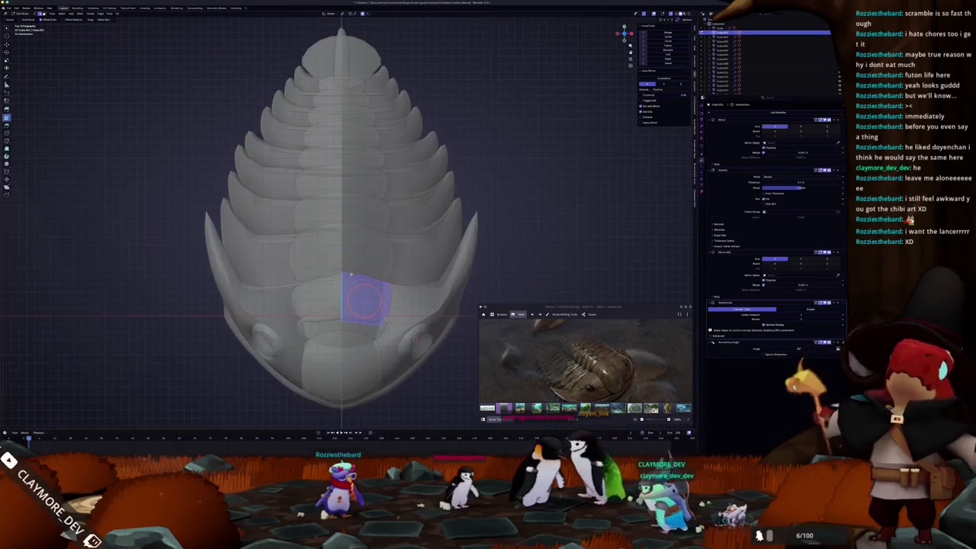
left_click(386, 278)
mouse_move(400, 272)
middle_mouse_down()
mouse_move(351, 230)
mouse_move(269, 247)
mouse_move(300, 250)
middle_mouse_up()
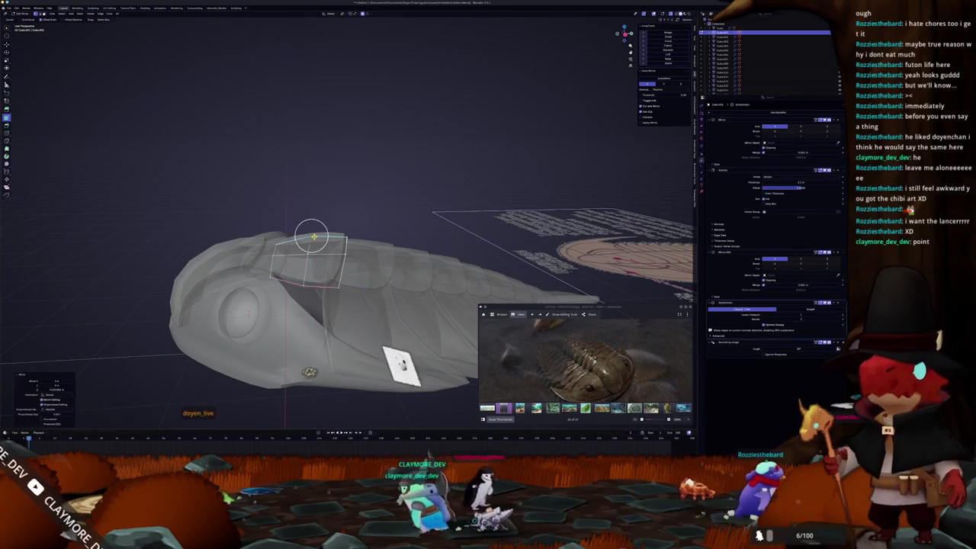
key("Tab")
mouse_move(248, 313)
middle_mouse_down()
mouse_move(269, 343)
mouse_move(340, 361)
mouse_move(359, 256)
middle_mouse_up()
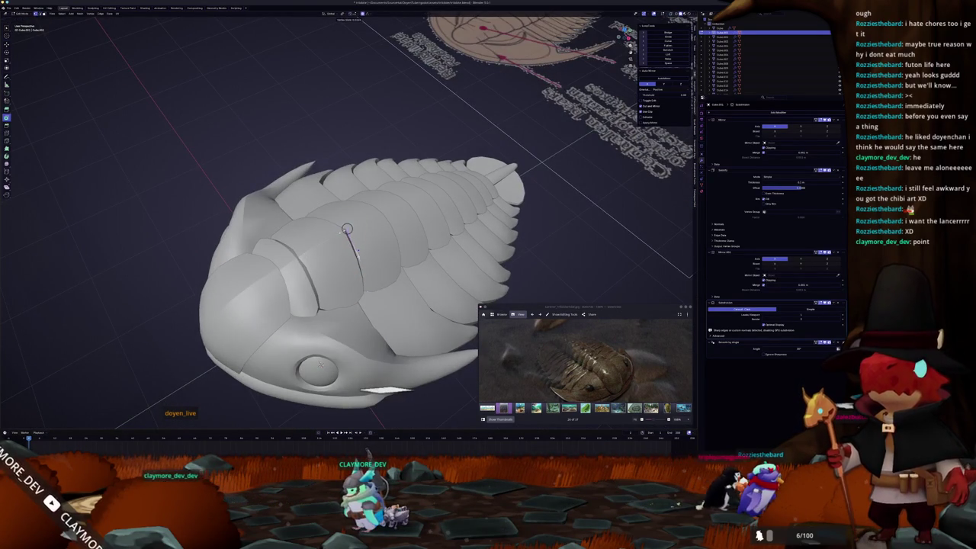
key("Tab")
mouse_move(362, 273)
middle_mouse_down()
mouse_move(351, 233)
mouse_move(323, 246)
middle_mouse_up()
Raise that plate's ridge face along Z and return to Object Mode
key("Tab")
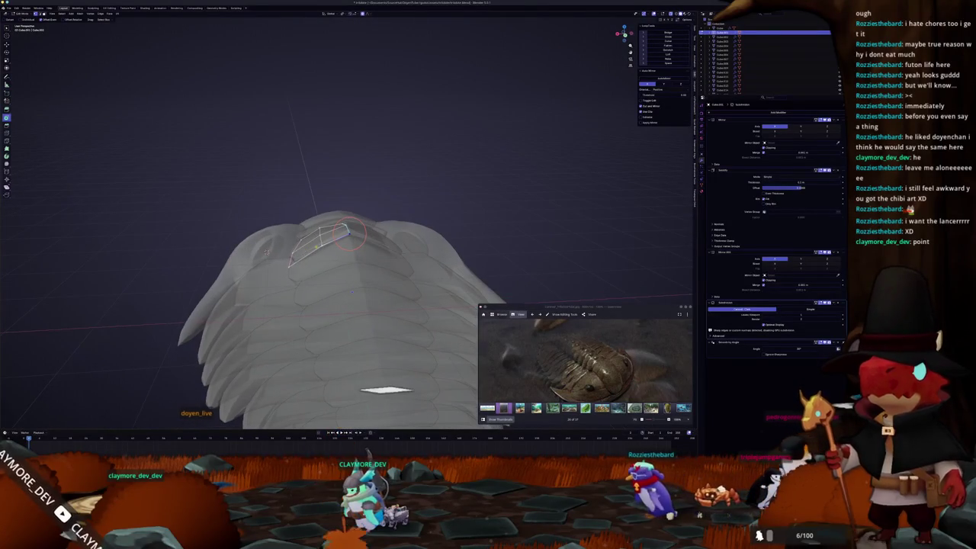
key("g")
key("z")
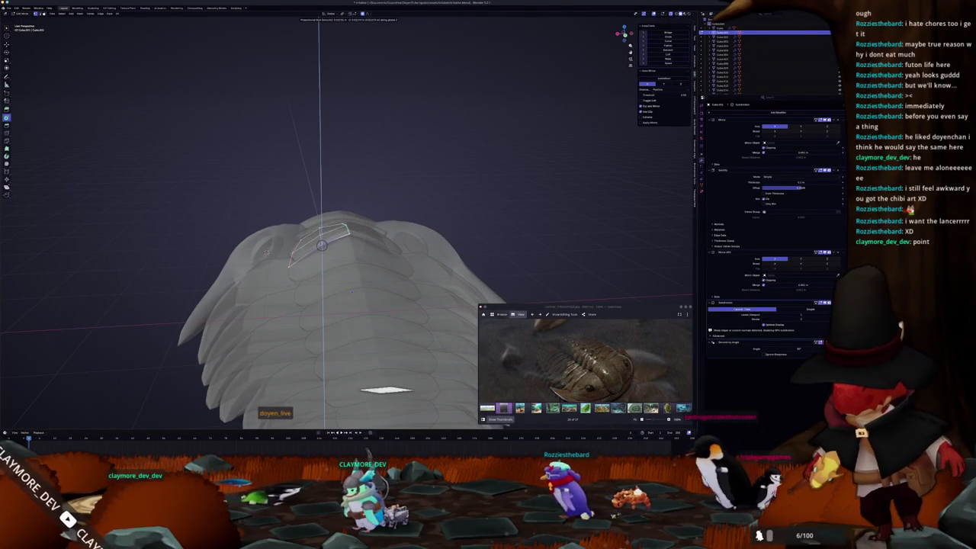
left_click(289, 266)
key("Tab")
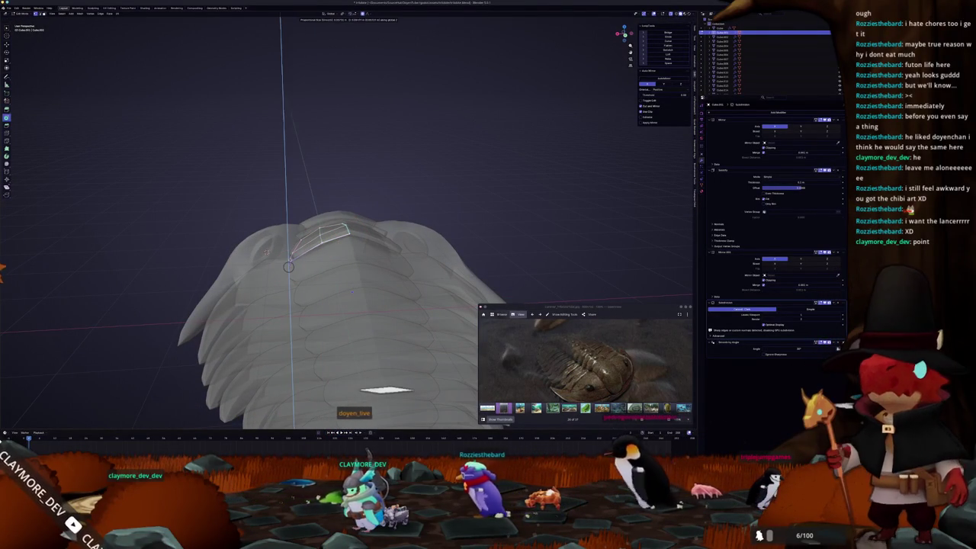
mouse_move(283, 261)
middle_mouse_down()
mouse_move(329, 259)
mouse_move(352, 283)
mouse_move(330, 295)
middle_mouse_up()
scroll(330, 295, "up", 5)
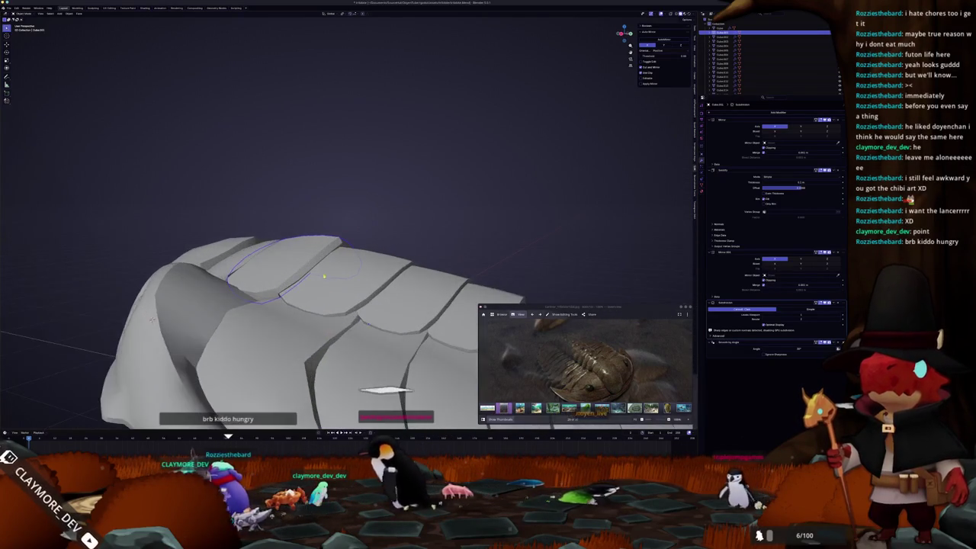
Apply the plate's transforms with Ctrl+A
key("ctrl+a")
left_click(309, 271)
scroll(366, 376, "down", 3)
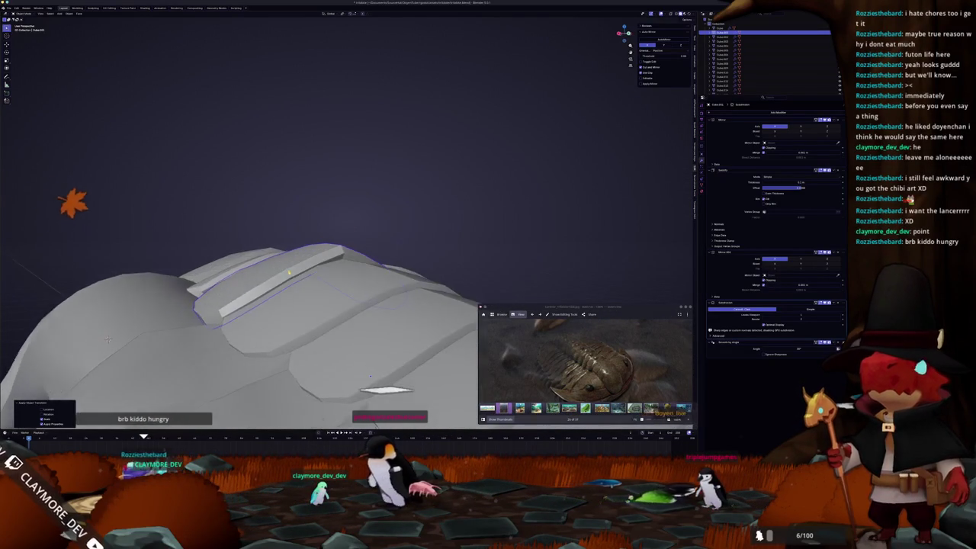
mouse_move(366, 376)
middle_mouse_down()
mouse_move(323, 264)
mouse_move(354, 272)
middle_mouse_up()
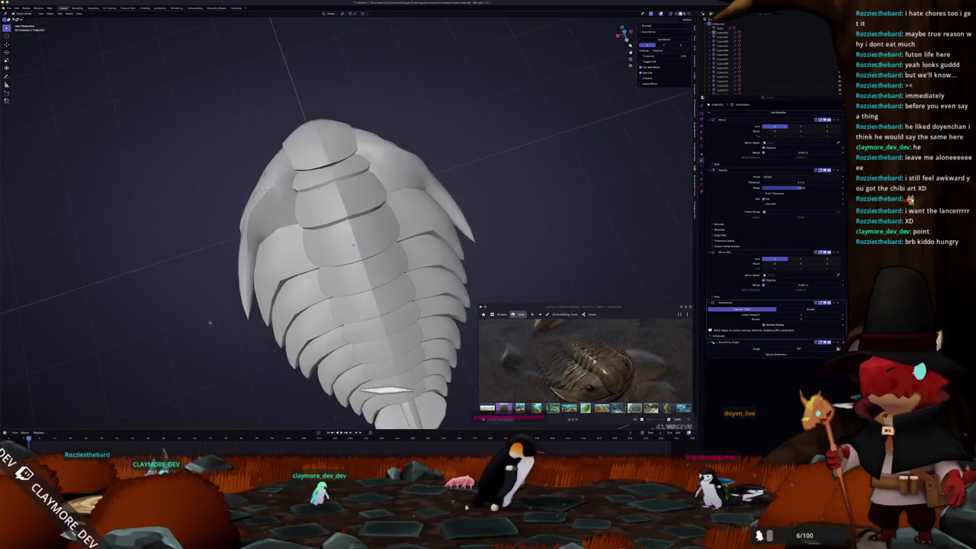
mouse_move(354, 272)
middle_mouse_down()
mouse_move(233, 313)
mouse_move(244, 309)
middle_mouse_up()
scroll(305, 299, "down", 2)
scroll(246, 302, "up", 1)
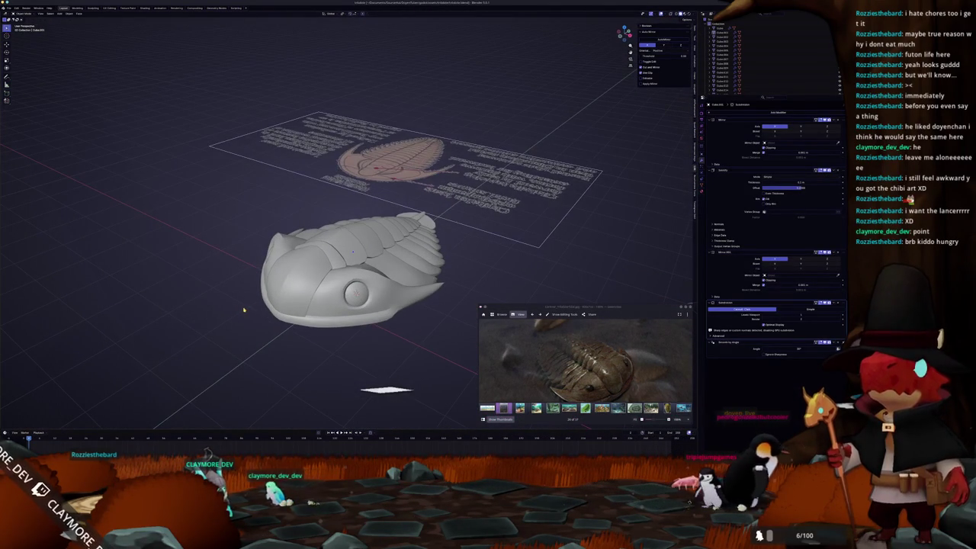
Mark the edge loop around the head shield's eye as sharp, then reposition the reference image window
left_click(335, 305)
key("Tab")
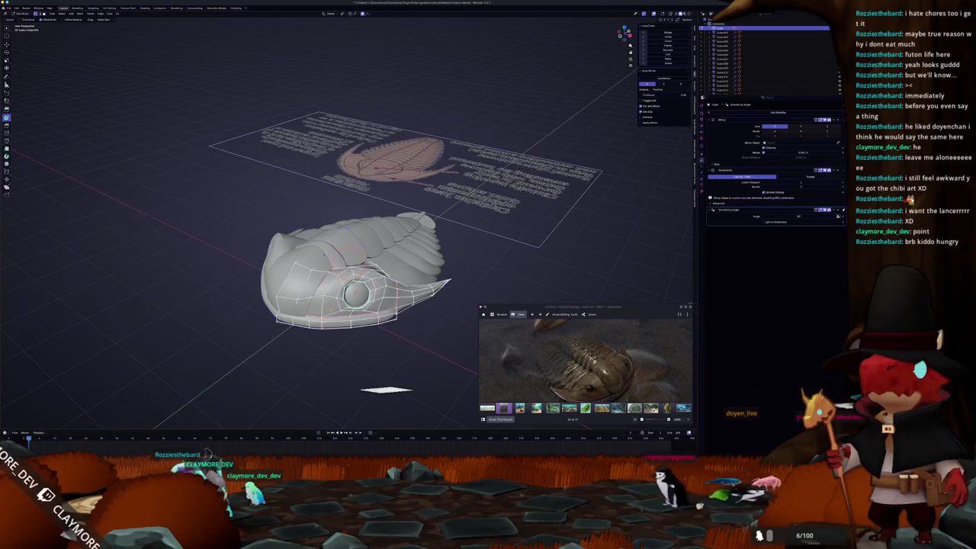
scroll(335, 306, "up", 2)
right_click(328, 335)
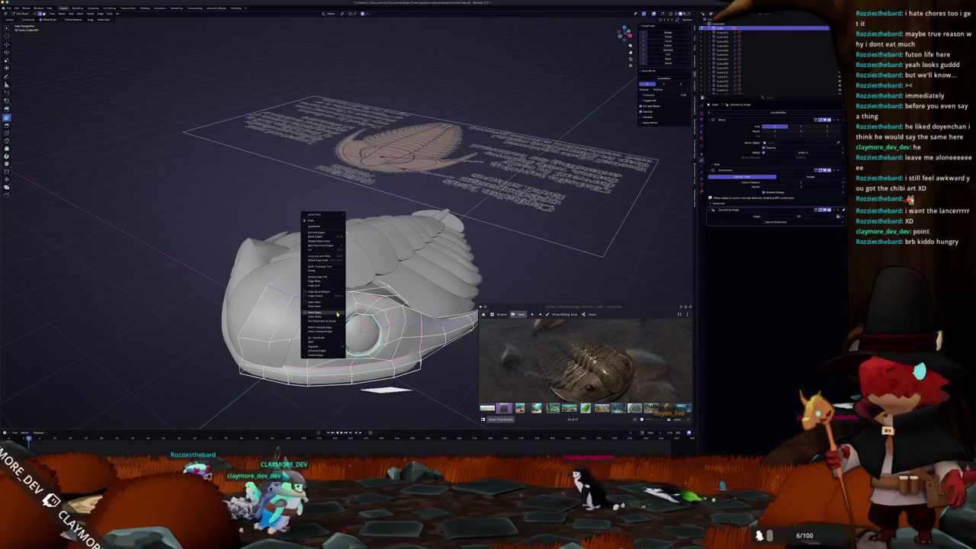
left_click(328, 336)
key("Tab")
key("Tab")
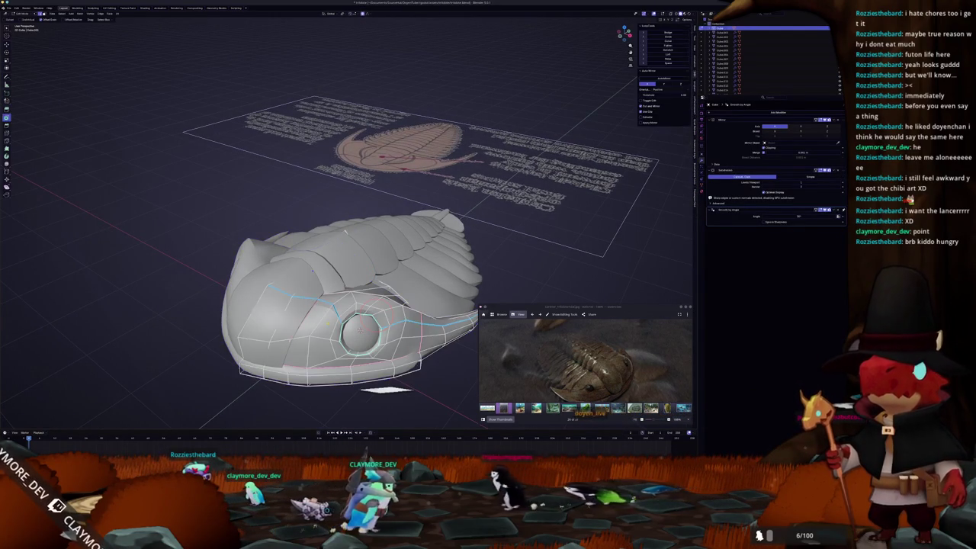
key("Tab")
scroll(328, 327, "down", 3)
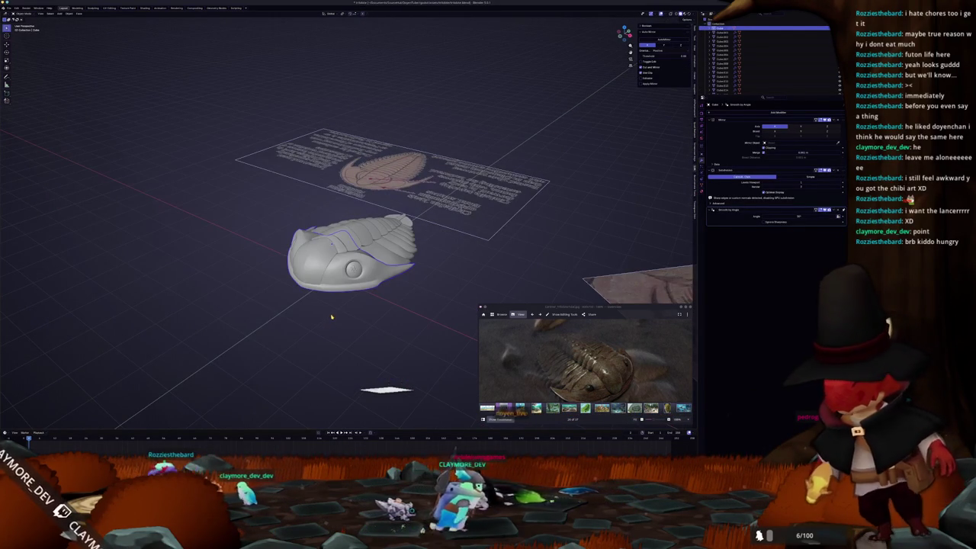
left_click_drag(606, 305, 553, 208)
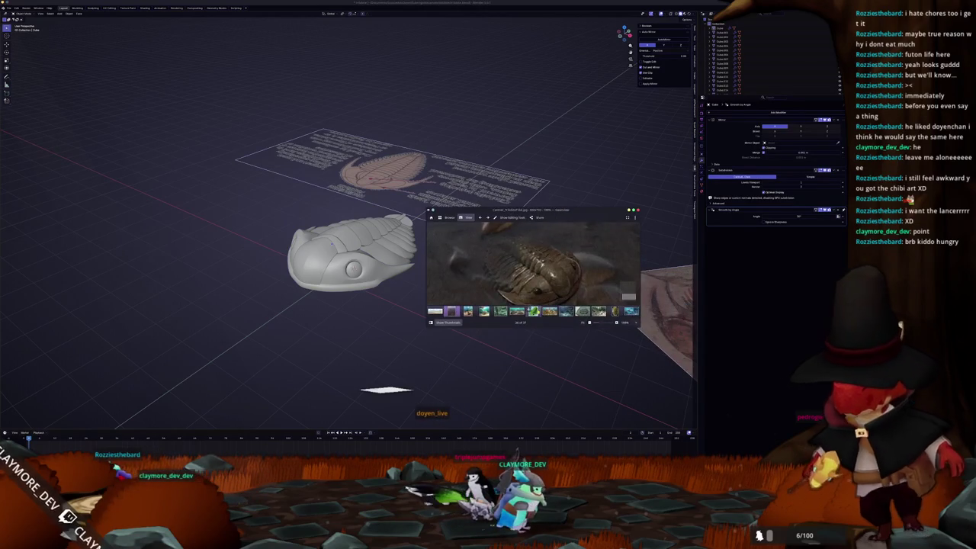
Step through the reference images in Image Viewer until the grey trilobite fossil photo shows
left_click(533, 311)
key("Right")
key("shift+Right")
key("shift+Right")
key("Right")
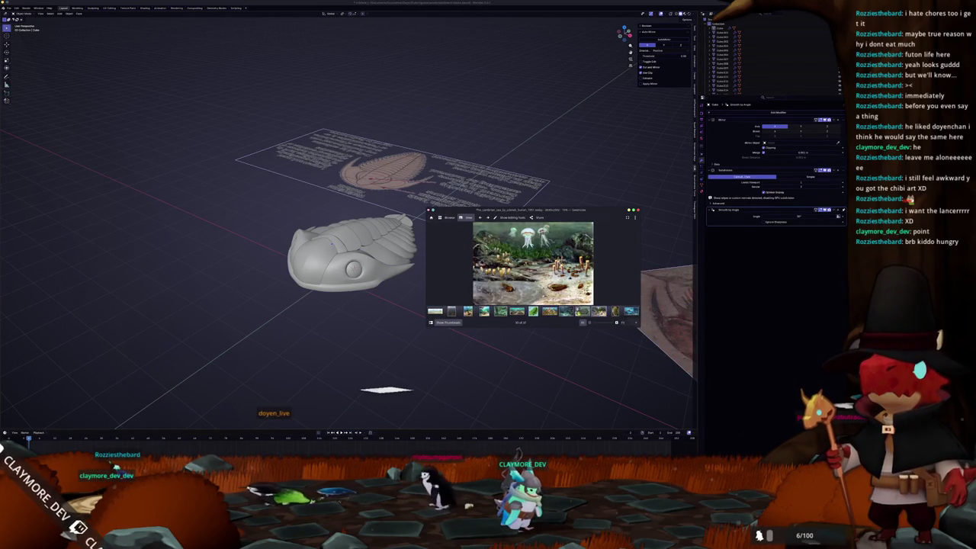
key("Right")
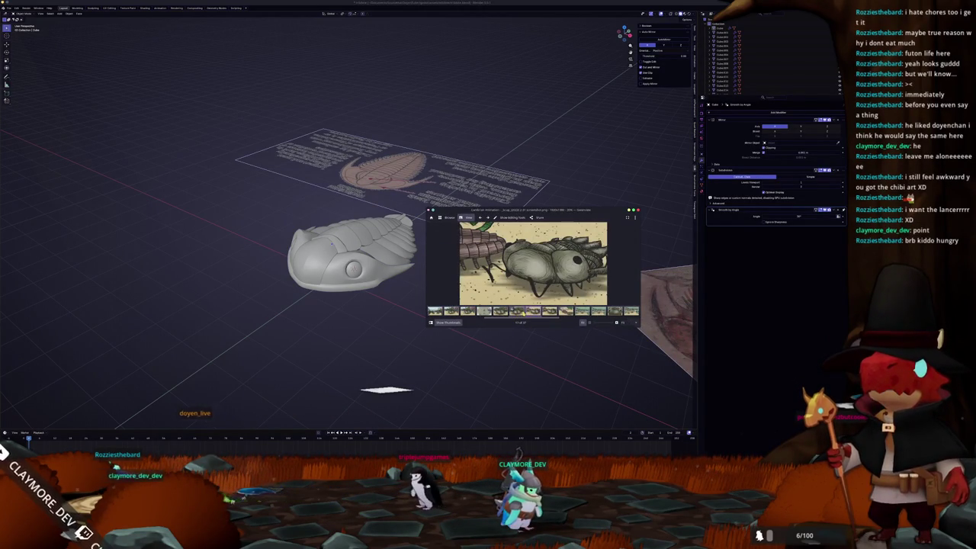
key("Right")
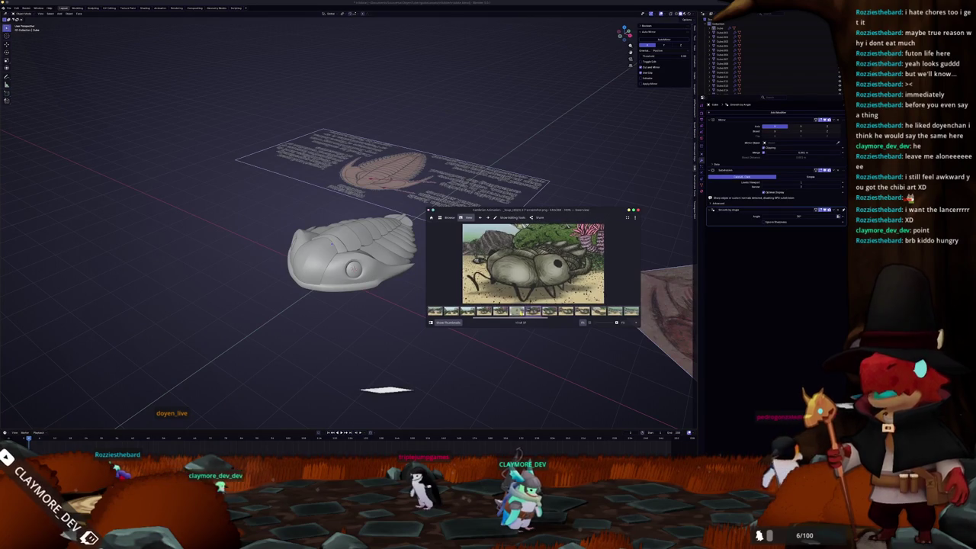
key("Right")
key("Left")
key("Left")
key("Left")
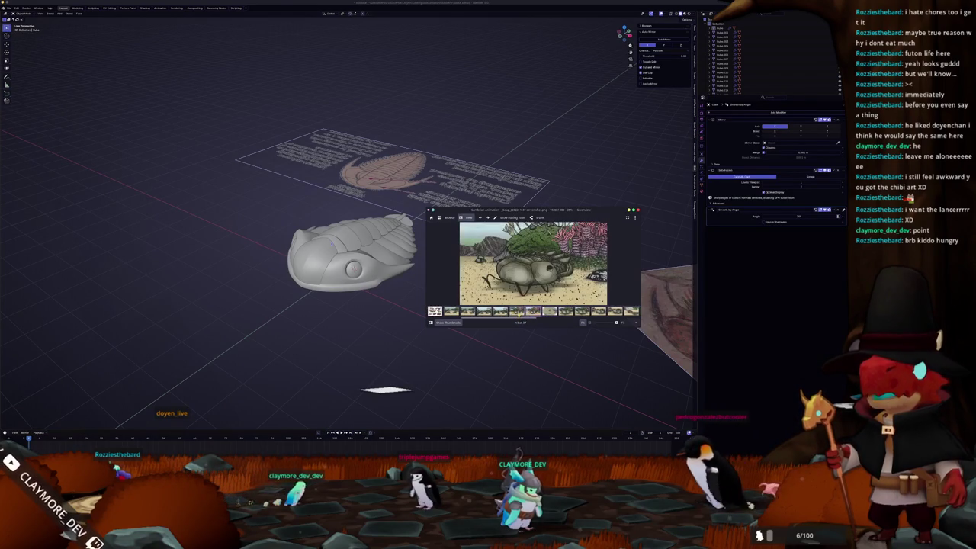
key("Left")
key("Left")
key("Left")
key("Left")
key("Left")
key("Left")
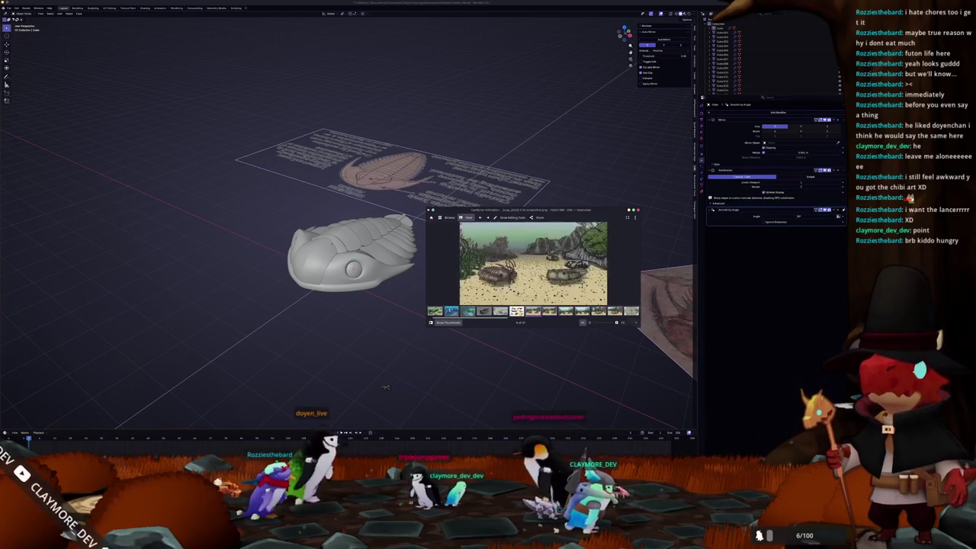
key("Left")
key("Left")
key("Right")
key("Right")
key("Right")
Return to Blender and orbit the model to a lower side angle
left_click(360, 336)
middle_click_drag(359, 336, 336, 315)
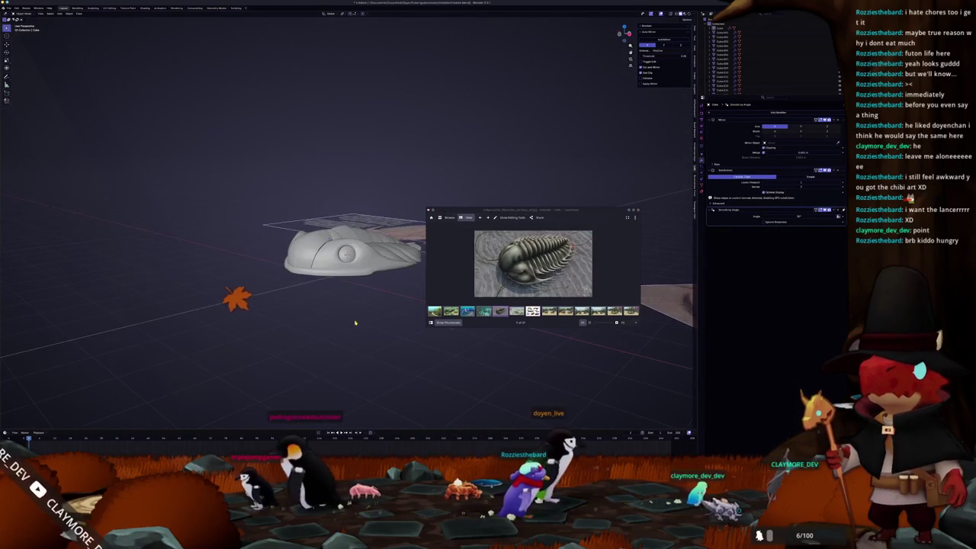
key("shift+a")
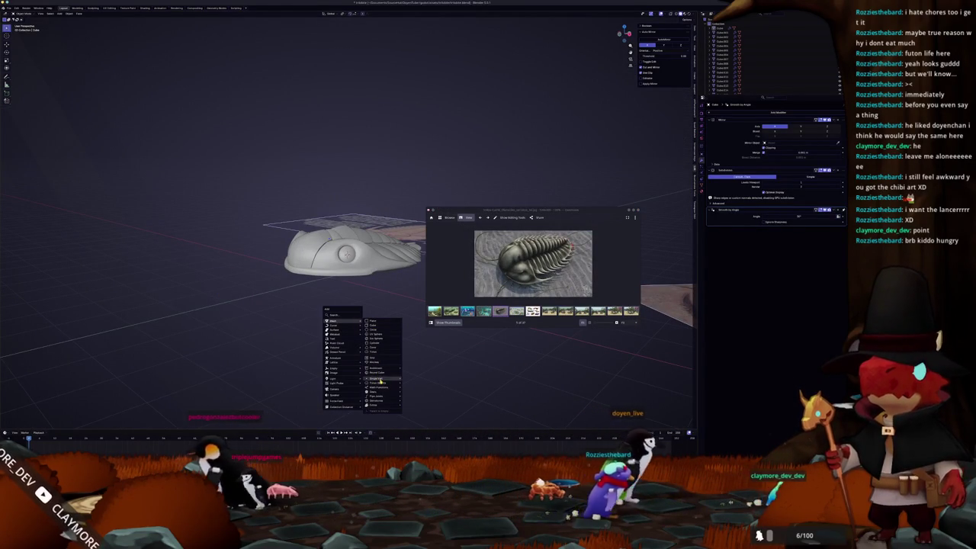
Add a cube and position it under the trilobite's head in side and front views
left_click(416, 370)
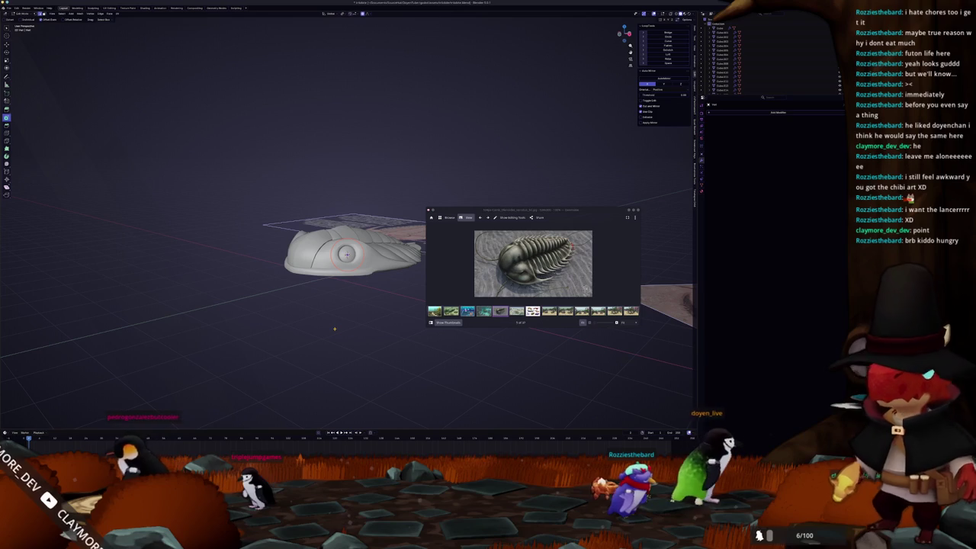
key("KP_3")
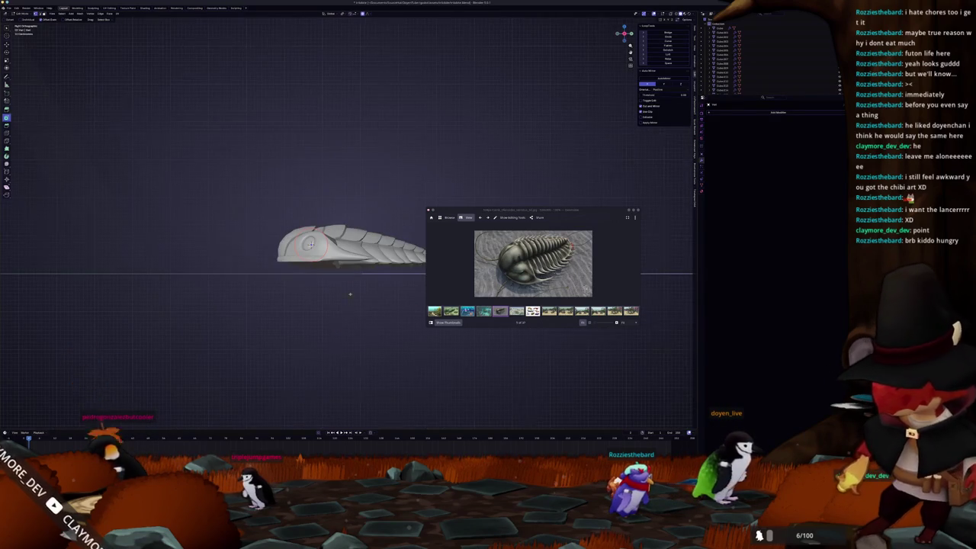
scroll(347, 229, "up", 3)
left_click(305, 312)
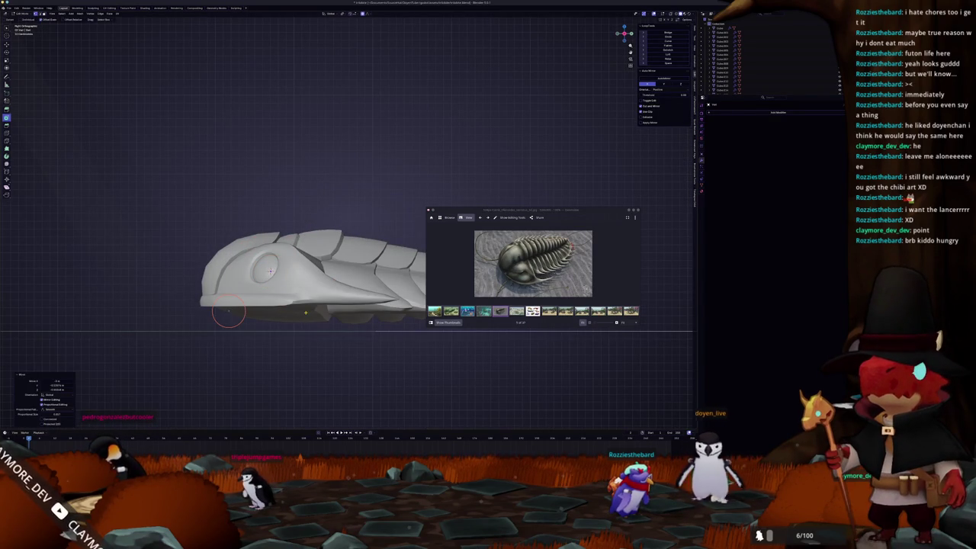
key("KP_1")
middle_click_drag(365, 353, 285, 332, "shift")
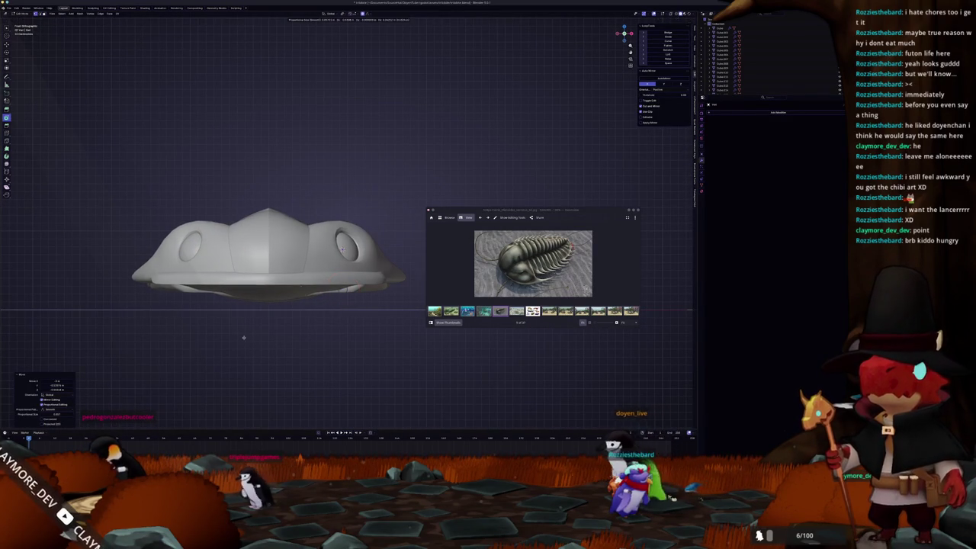
Give the box a Mirror modifier, apply its location, and enter Edit Mode
key("Tab")
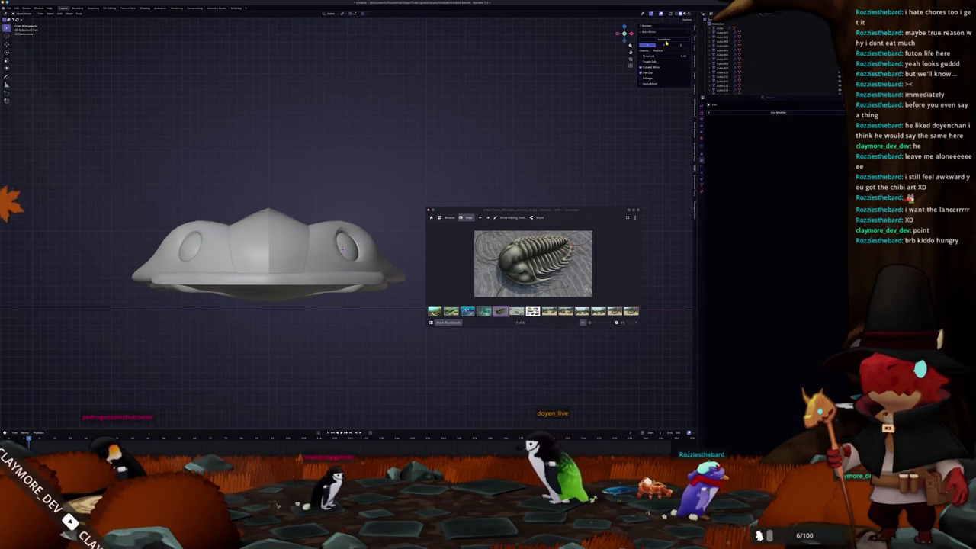
left_click(666, 43)
key("ctrl+a")
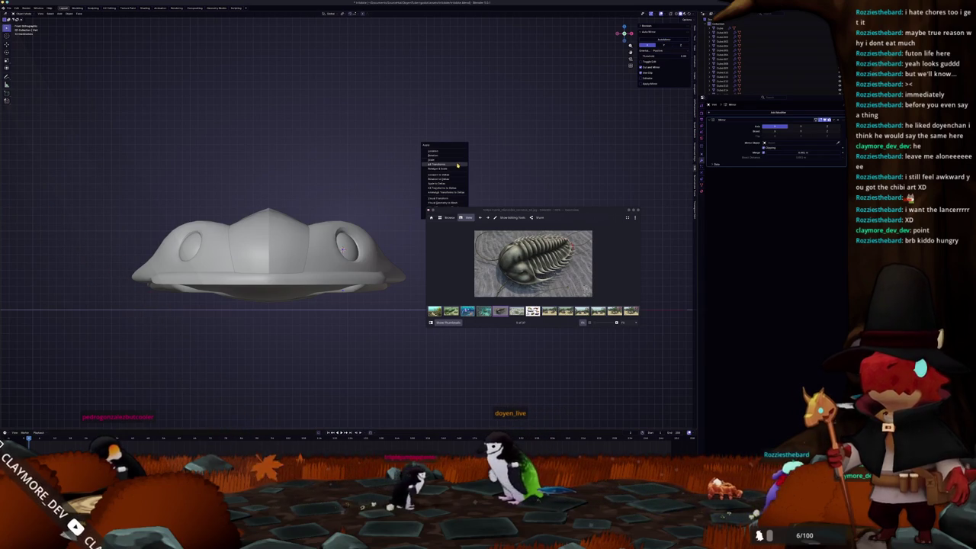
left_click(454, 151)
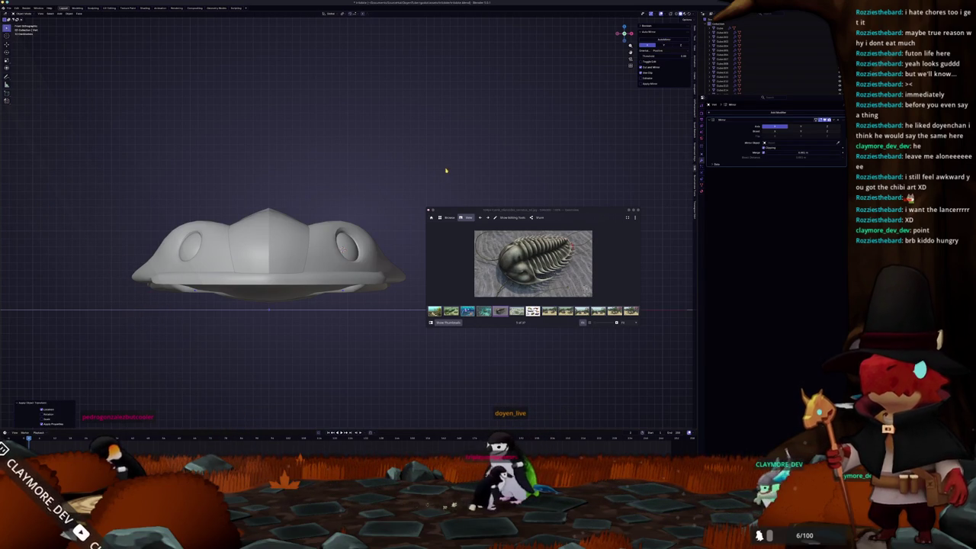
key("ctrl+Tab")
scroll(378, 317, "up", 1)
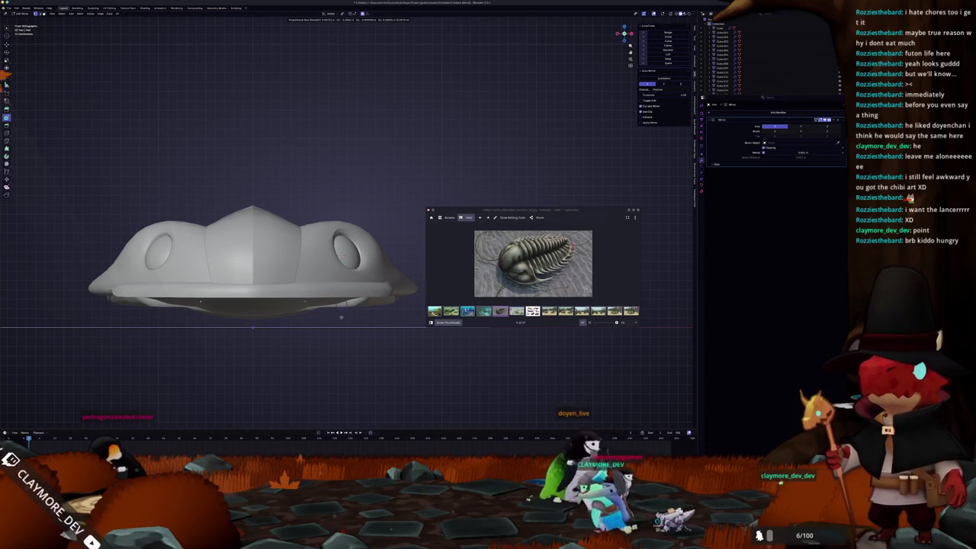
key("KP_3")
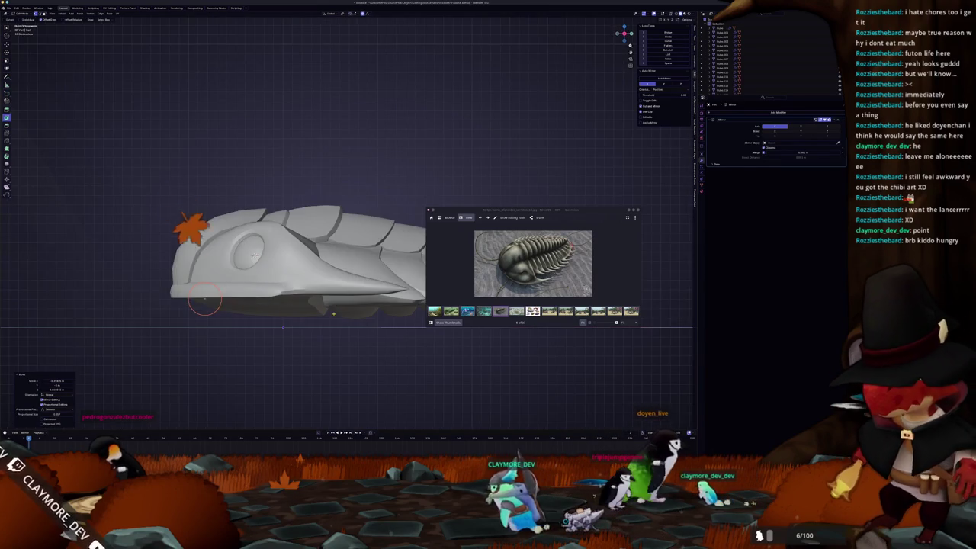
scroll(204, 301, "up", 1)
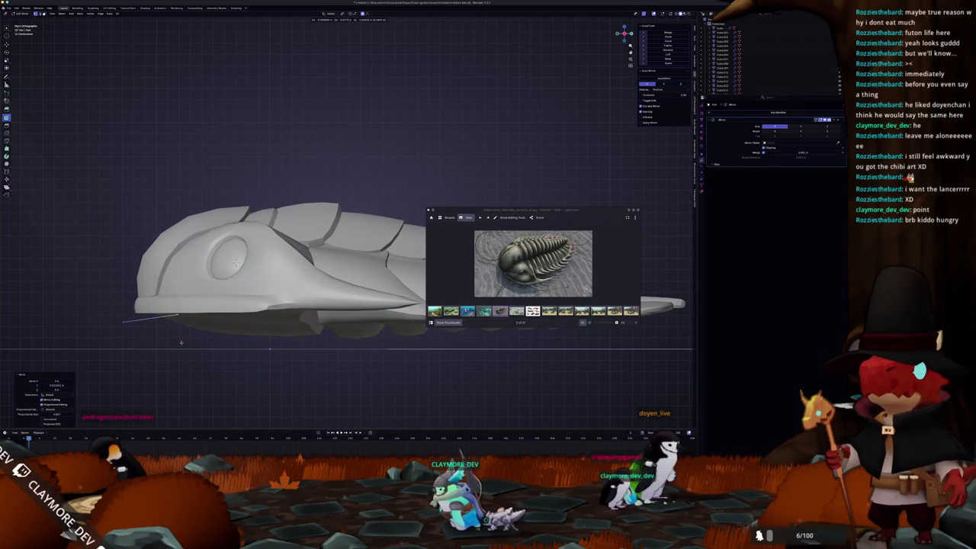
middle_click_drag(119, 323, 240, 364)
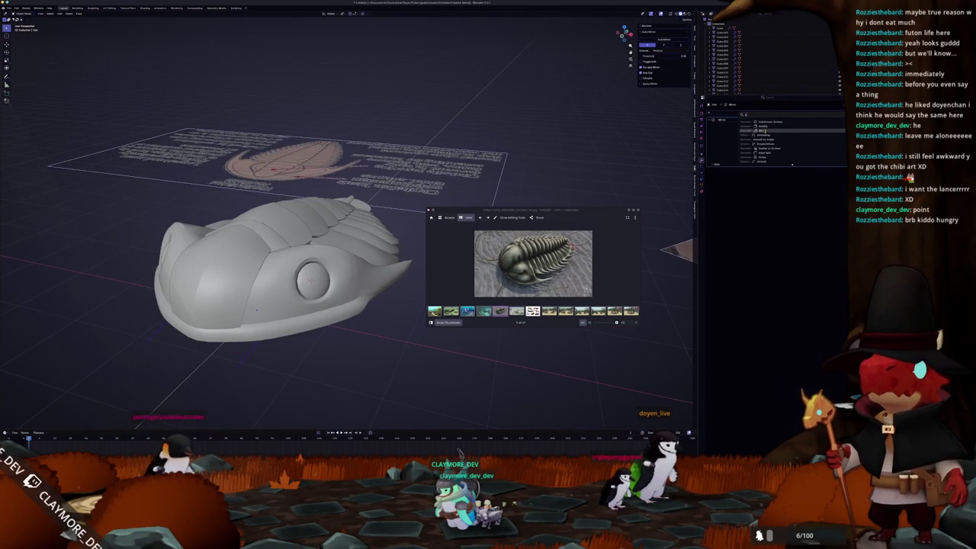
Unhide all, apply the leg object's transforms, and enter Edit Mode on it
key("alt+h")
key("ctrl+a")
left_click(644, 162)
key("Tab")
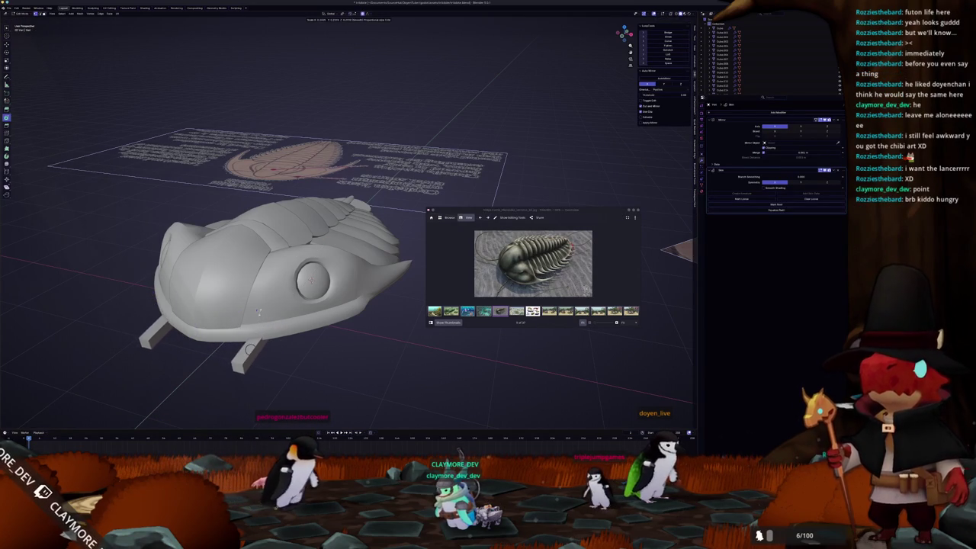
Place the 3D cursor at the leg tip and extrude the leg top forward
right_click(238, 372, "shift")
key("KP_3")
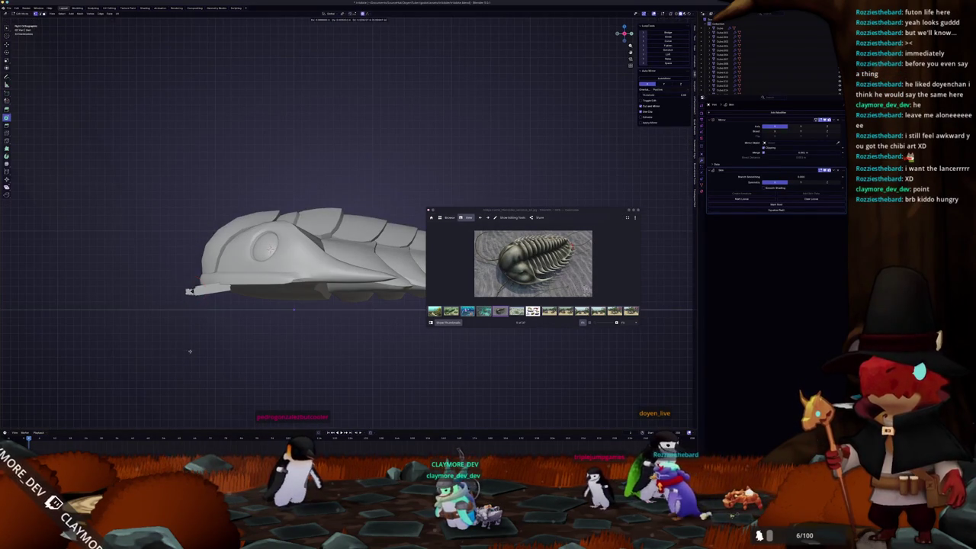
key("e")
key("KP_1")
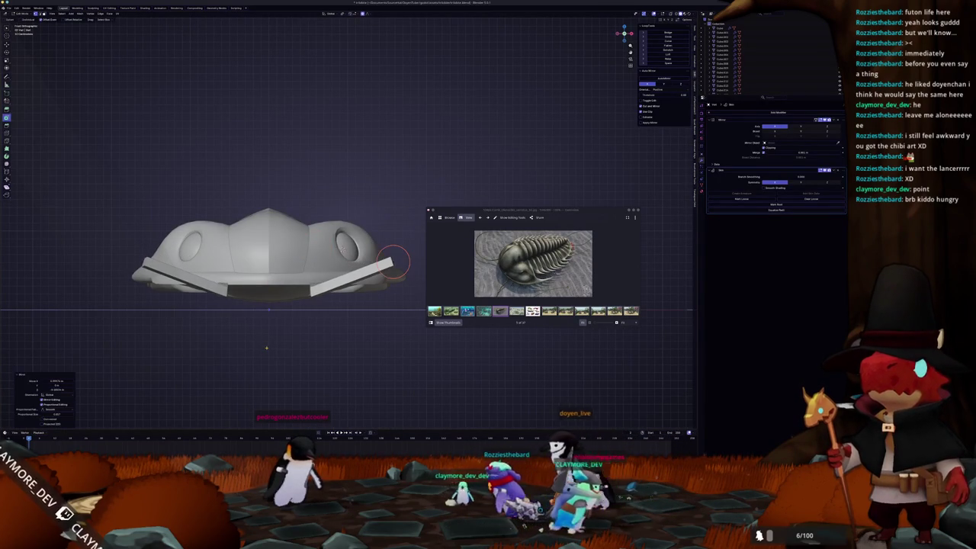
key("KP_3")
key("g")
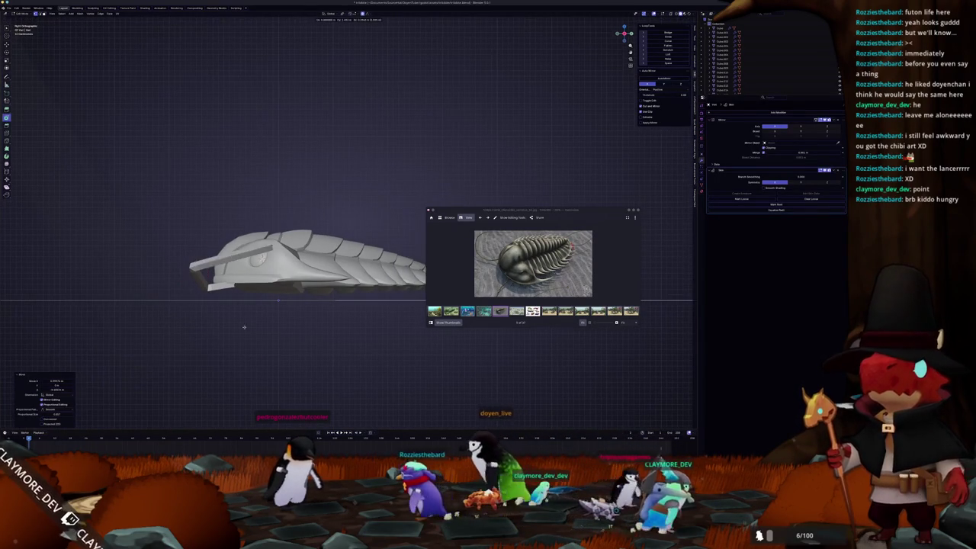
Widen the legs at the base, slant them outward at the top, and round their corners
key("KP_7")
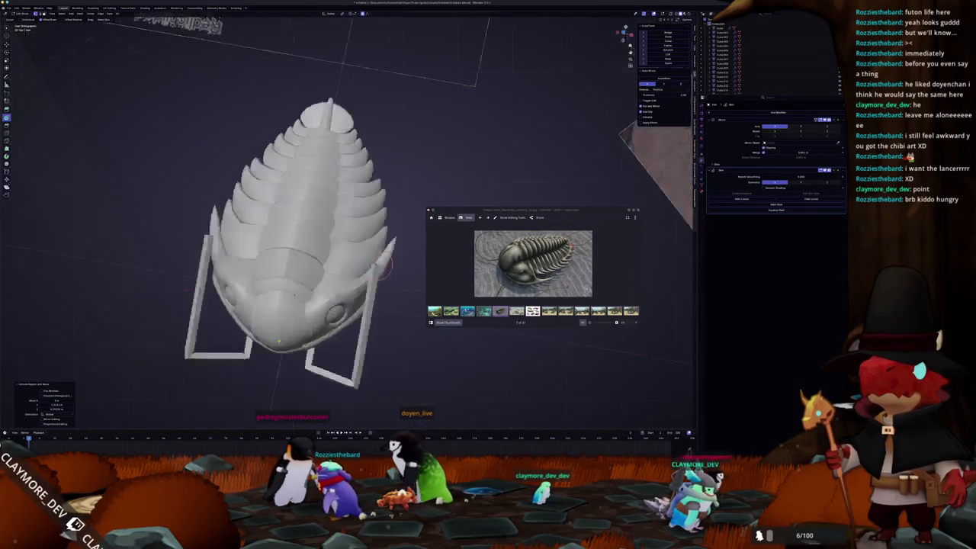
key("s")
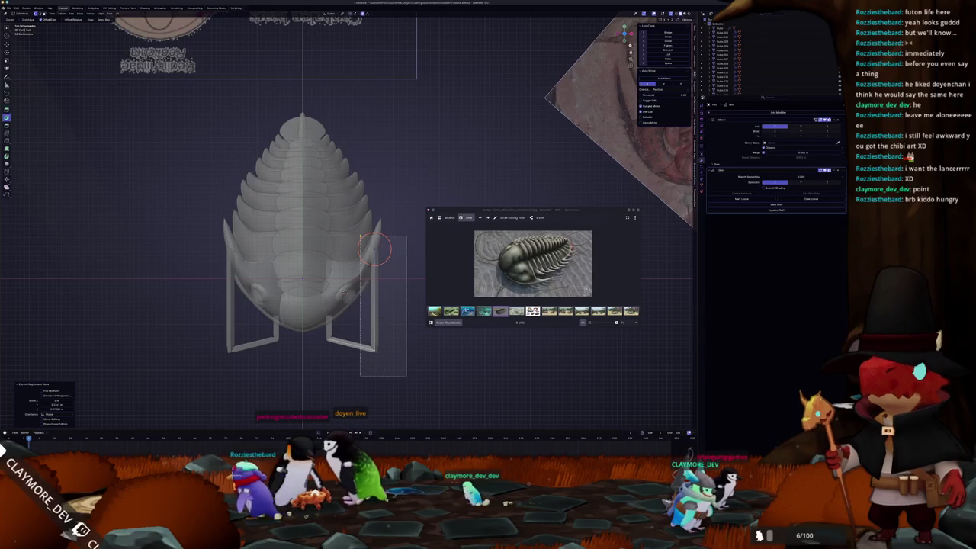
left_click(396, 298)
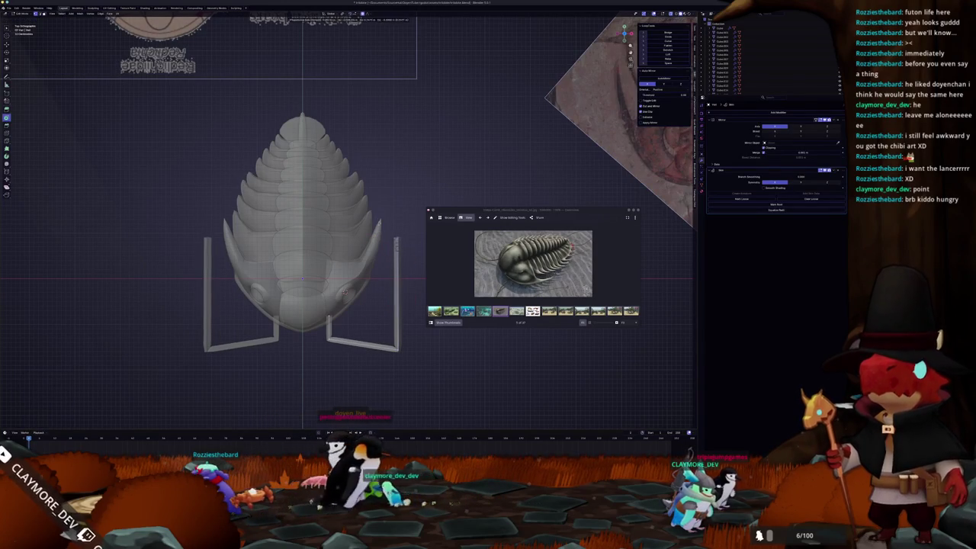
key("s")
left_click(374, 176)
middle_click_drag(323, 192, 399, 242)
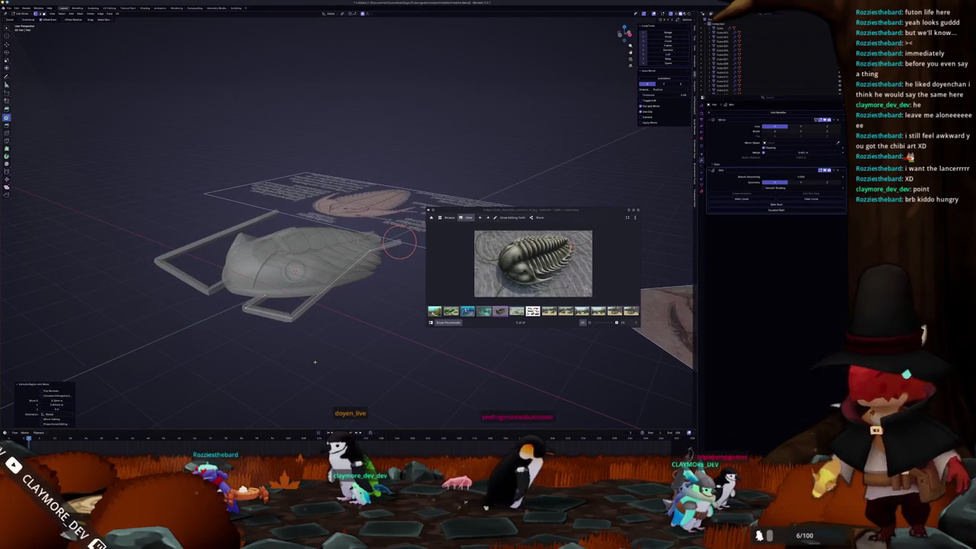
middle_click_drag(289, 335, 312, 347)
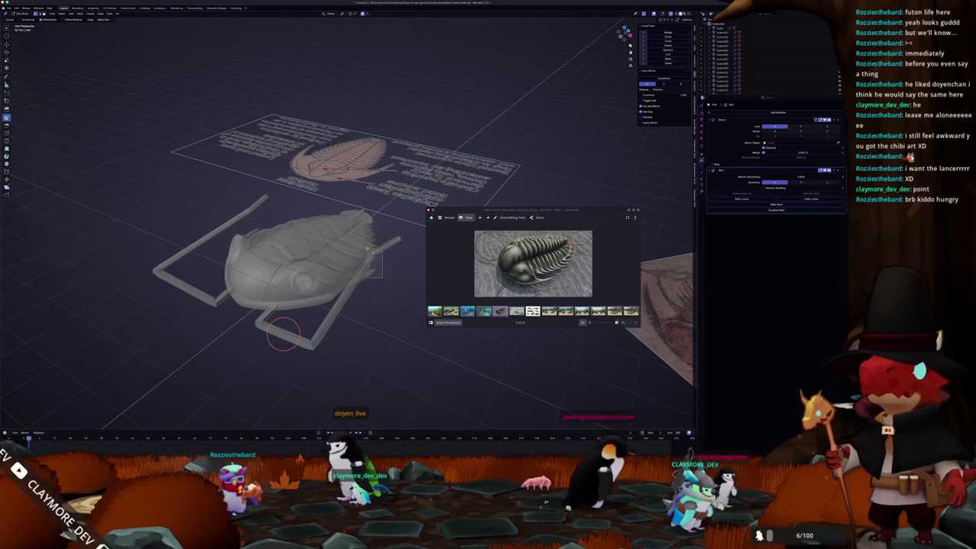
key("g")
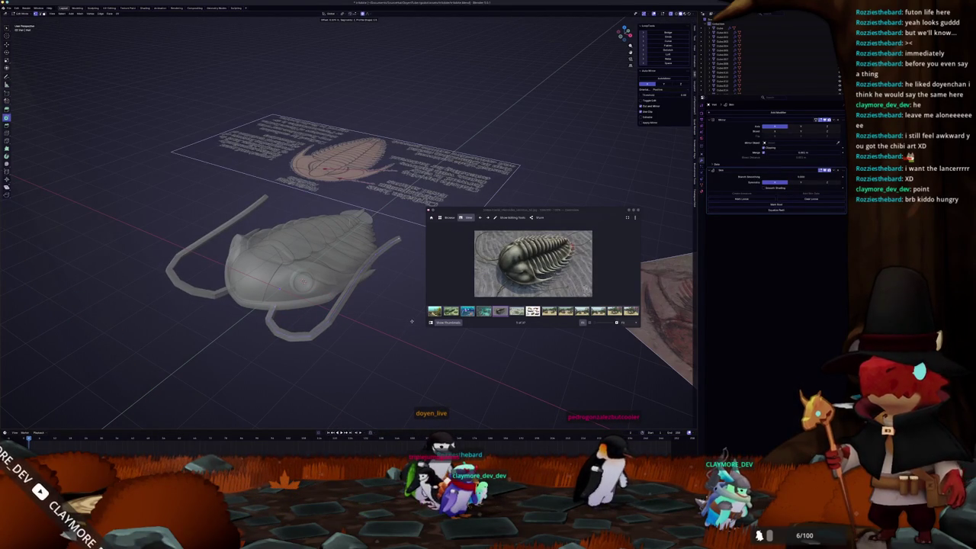
left_click(413, 321)
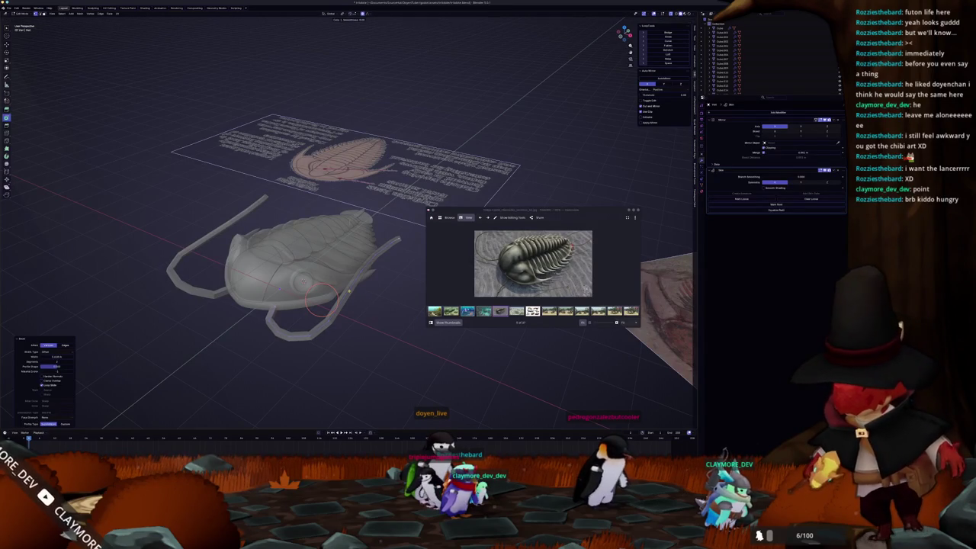
Reshape the antenna curves and set their scale
key("g")
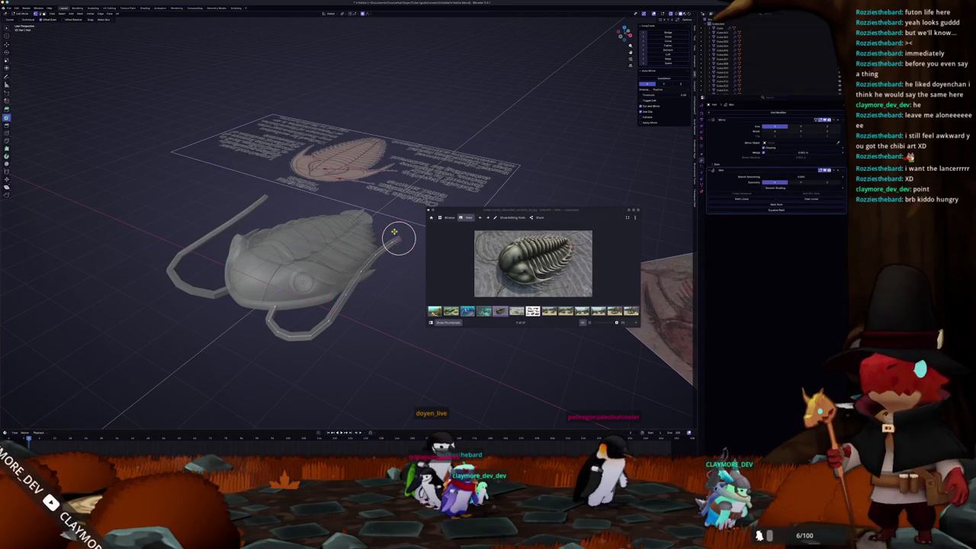
left_click(396, 237)
middle_click_drag(396, 237, 343, 229)
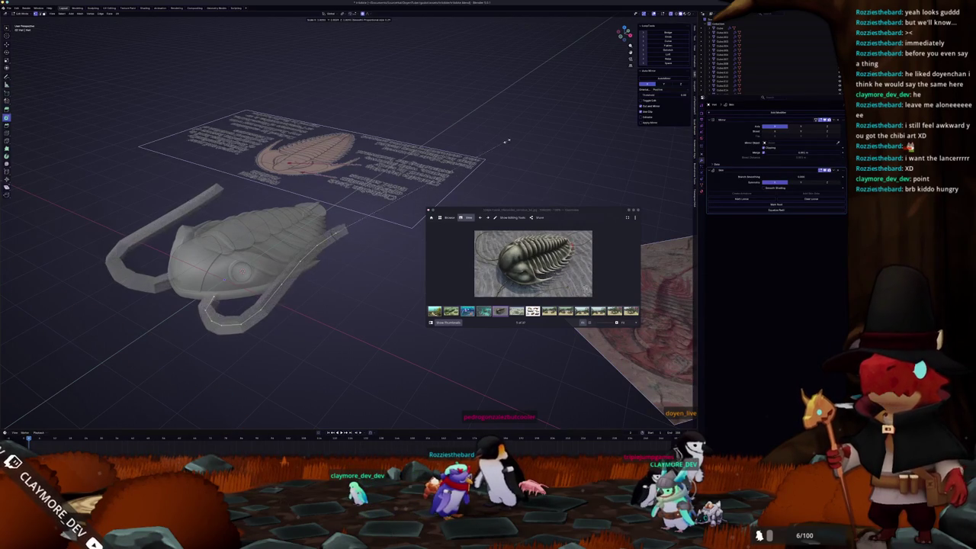
left_click(468, 188)
scroll(370, 243, "up", 2)
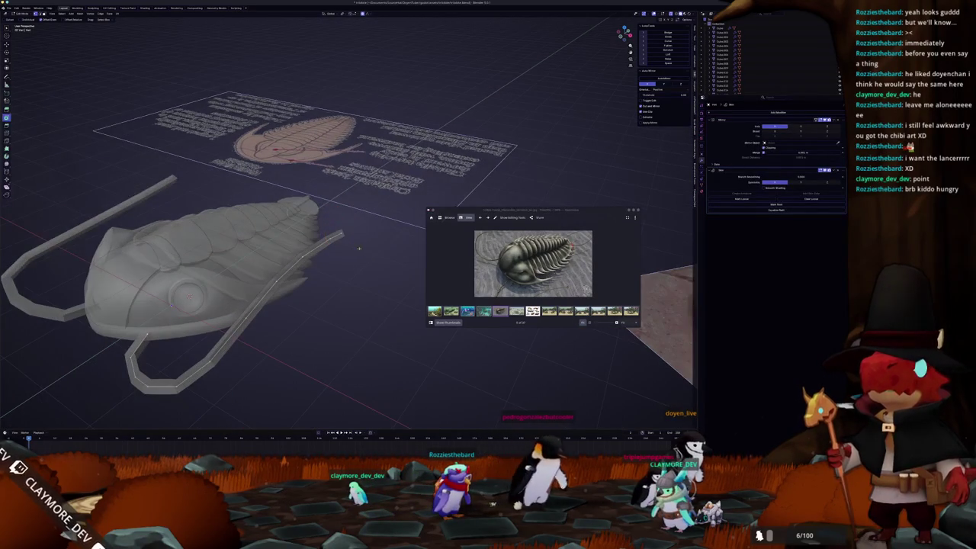
Proportionally scale the antennae thicker and move the lower modifier above the Mirror modifier
key("s")
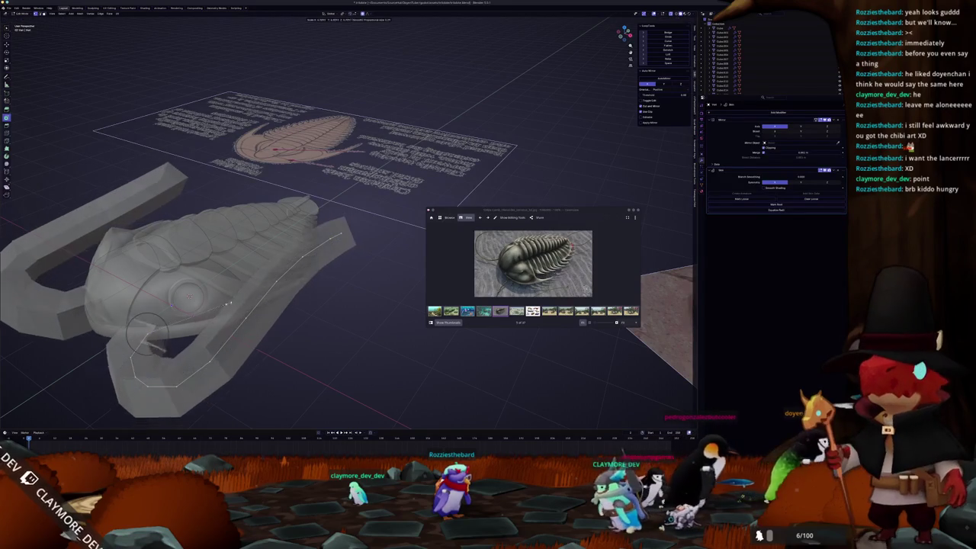
scroll(468, 256, "up", 3)
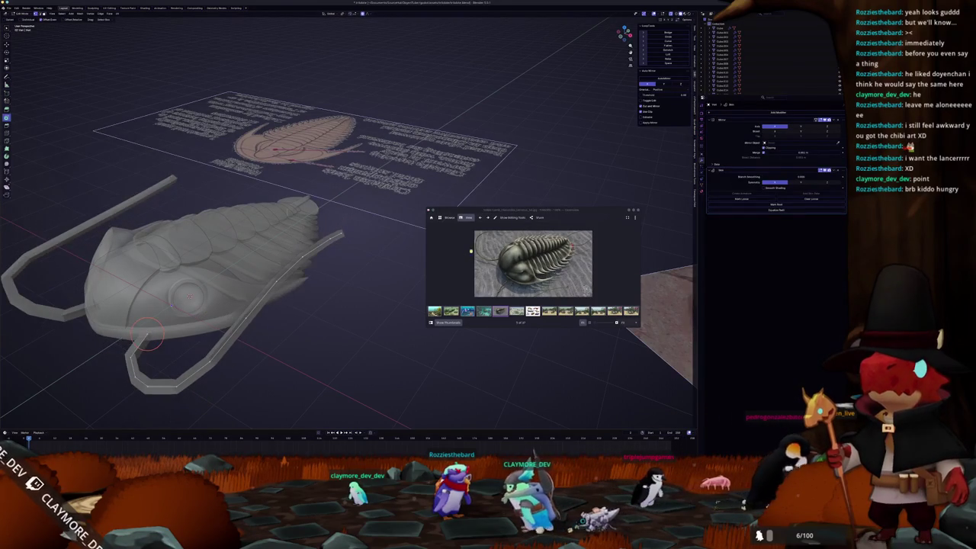
left_click_drag(830, 169, 824, 122)
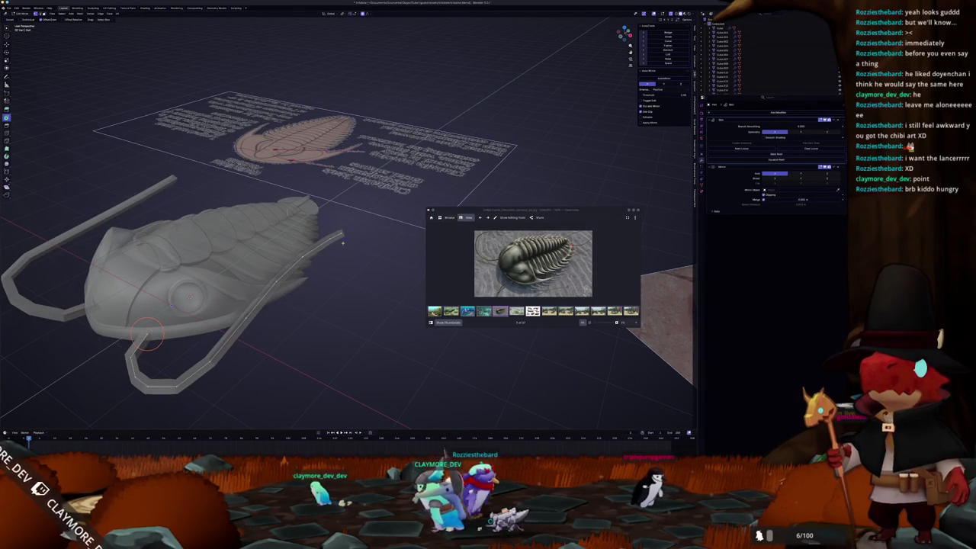
key("s")
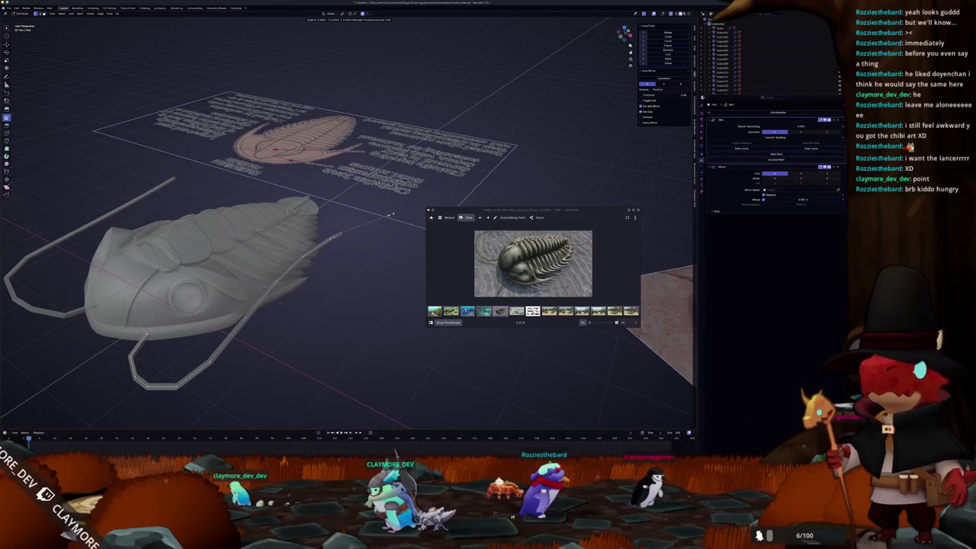
left_click(341, 232)
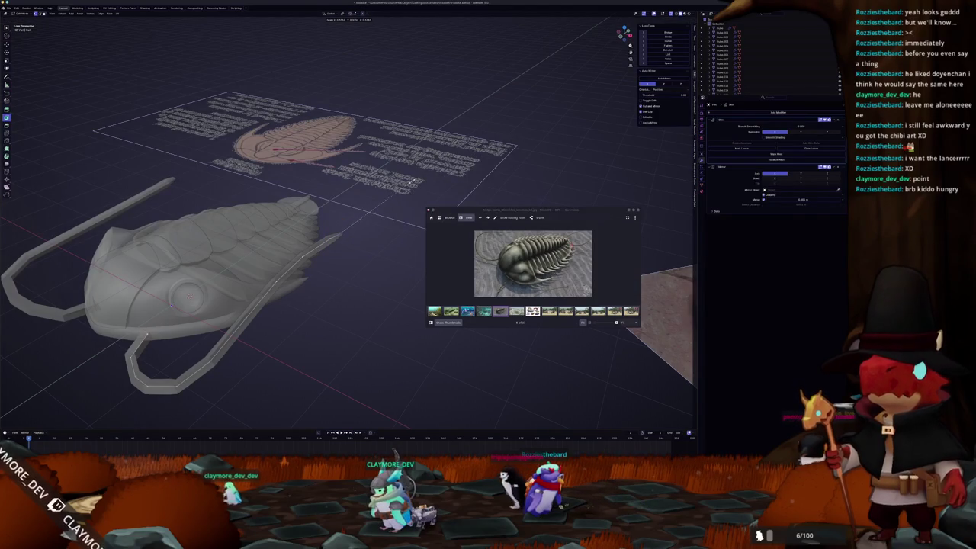
key("s")
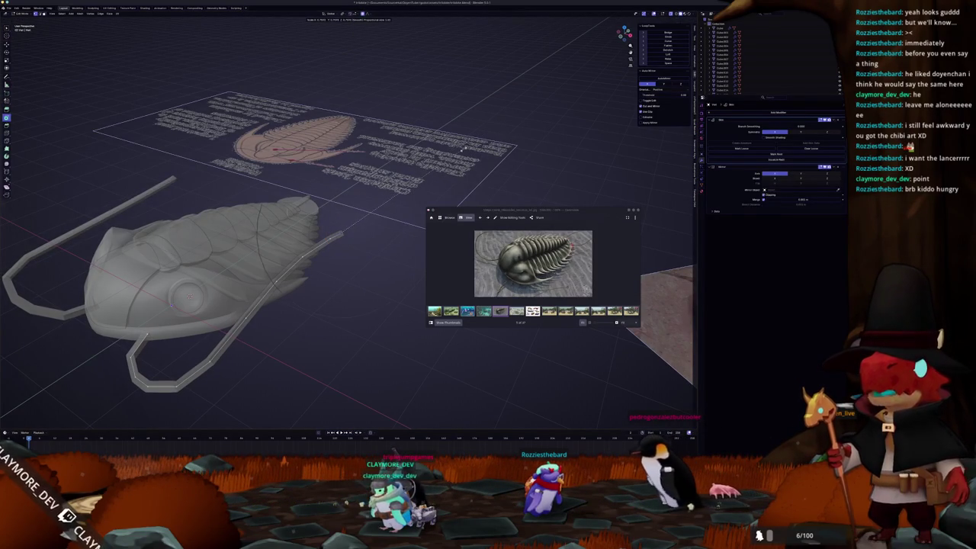
left_click(460, 152)
mouse_move(459, 153)
middle_mouse_down()
mouse_move(376, 255)
mouse_move(366, 252)
middle_mouse_up()
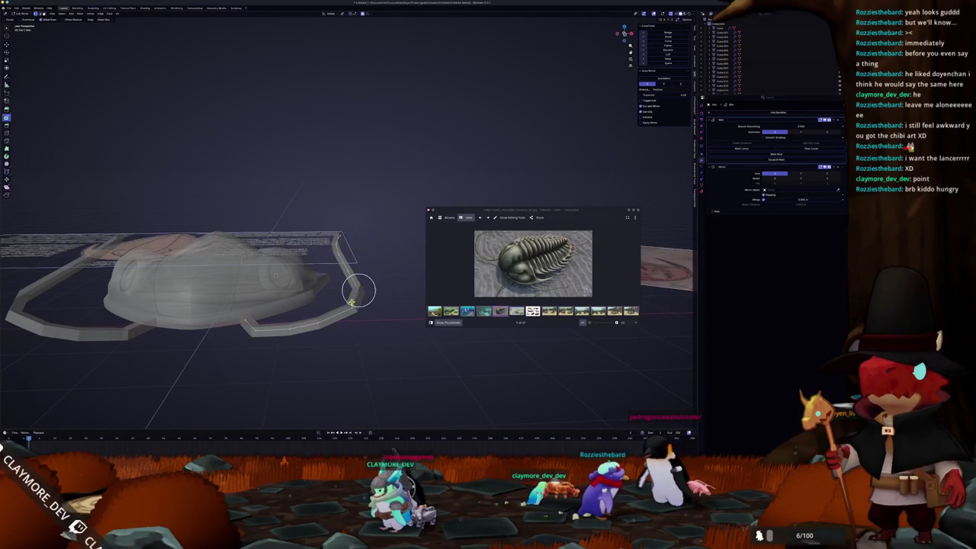
mouse_move(351, 311)
middle_mouse_down()
mouse_move(313, 303)
mouse_move(336, 301)
middle_mouse_up()
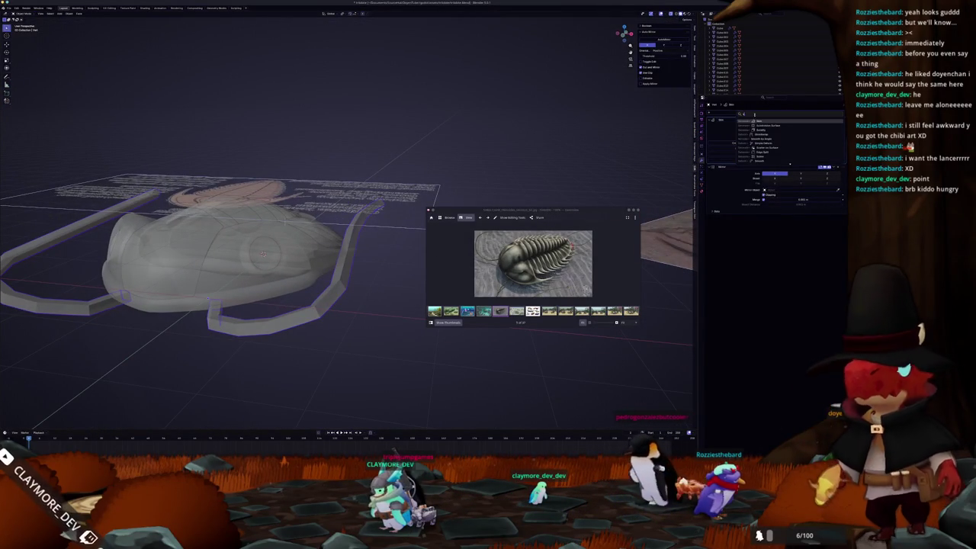
Test a Subdivision and a Bevel modifier on the model, then remove both
left_click(800, 218)
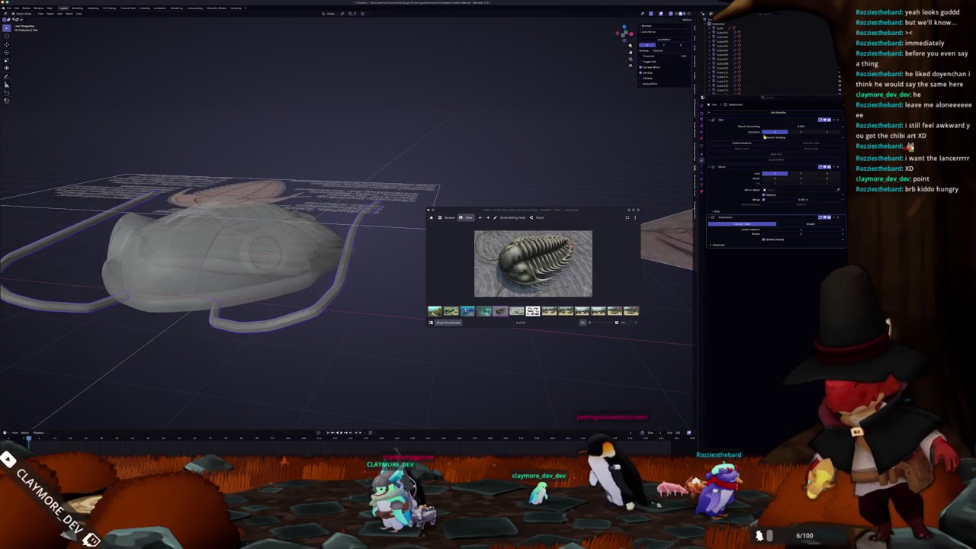
left_click(839, 218)
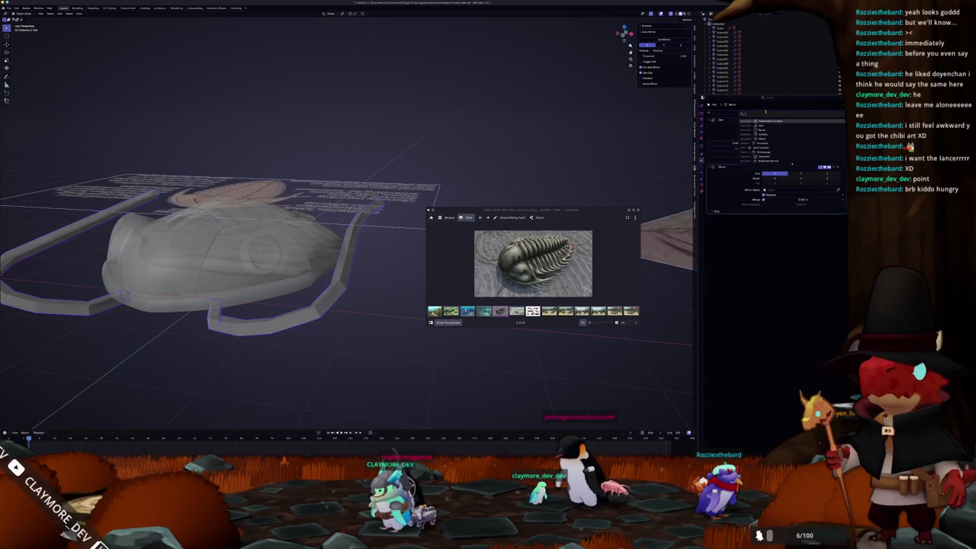
key("Return")
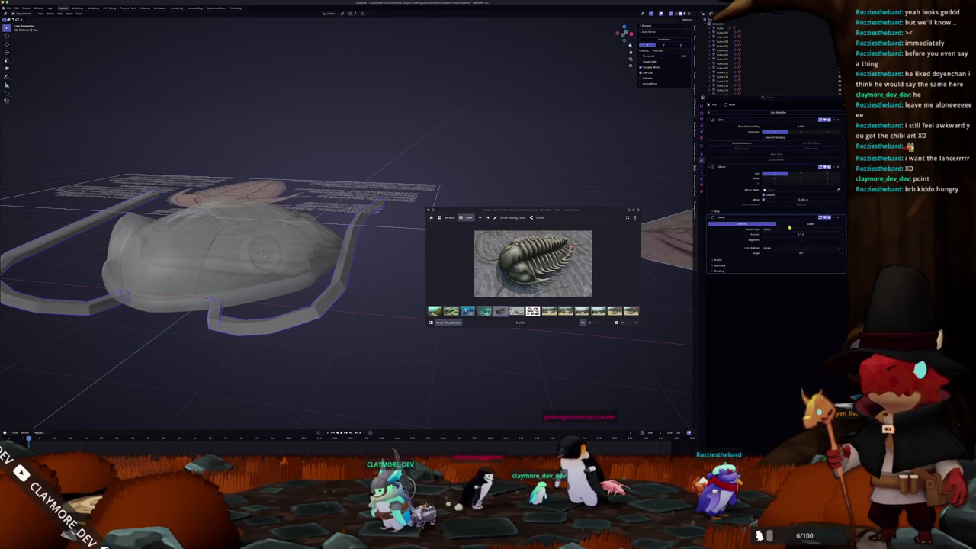
left_click_drag(842, 219, 839, 121)
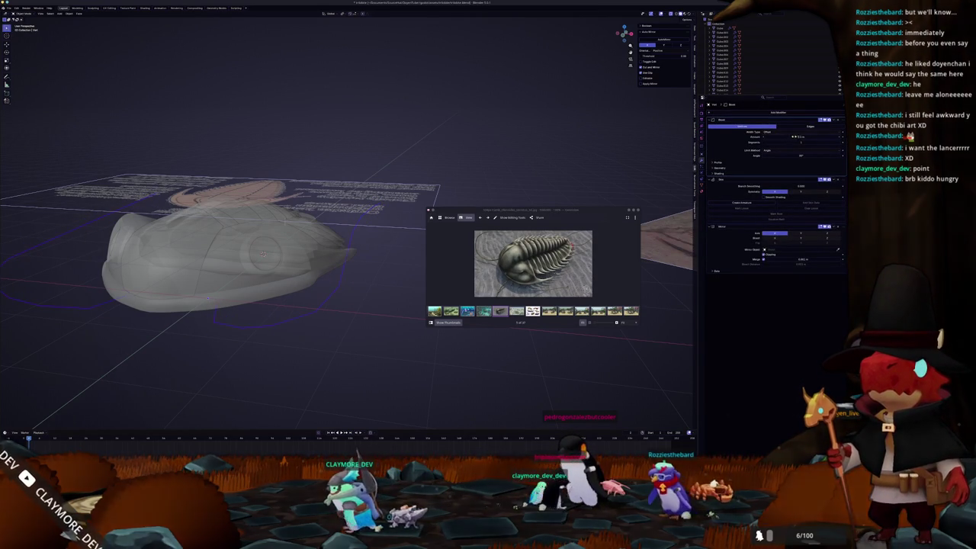
left_click_drag(800, 136, 839, 128)
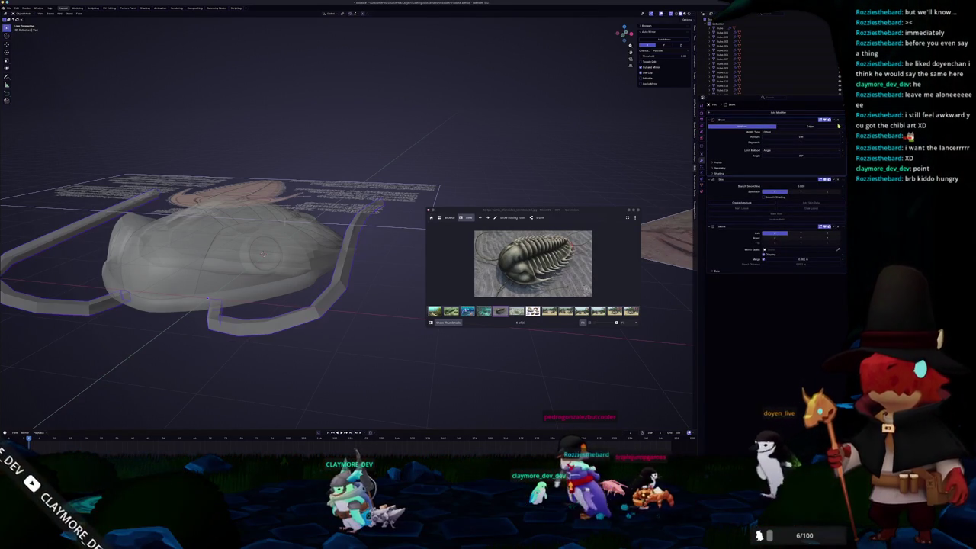
left_click(839, 121)
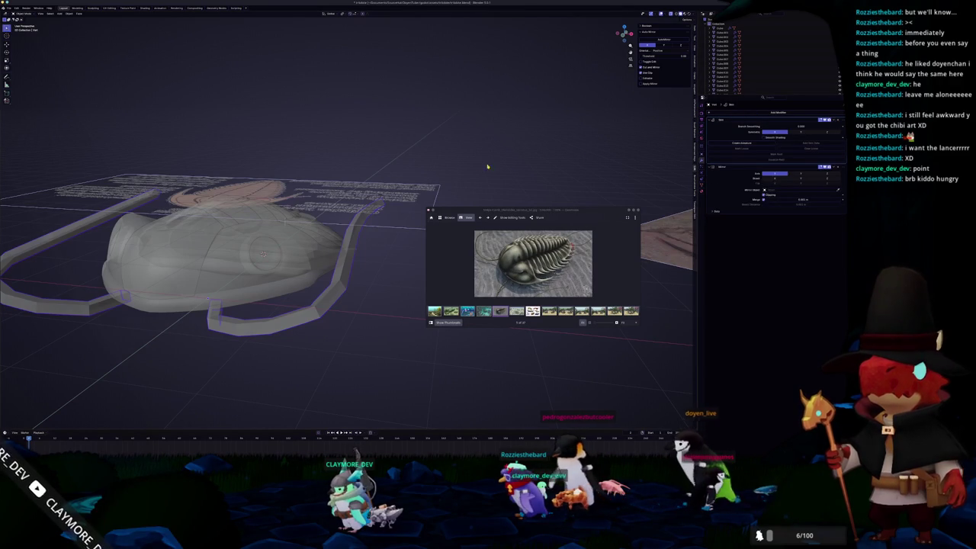
Add a level-1 Subdivision Surface modifier with Ctrl+1
key("ctrl+1")
mouse_move(374, 231)
middle_mouse_down()
mouse_move(354, 252)
mouse_move(387, 290)
mouse_move(298, 311)
middle_mouse_up()
key("KP_7")
Convert the subdivided trilobite object to a real mesh through Convert To > Mesh
key("Tab")
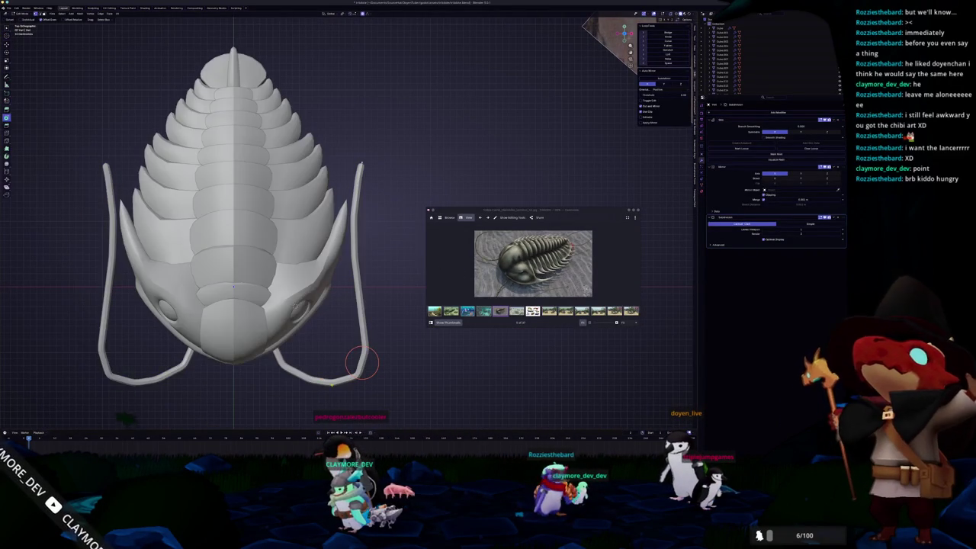
key("Tab")
right_click(305, 370)
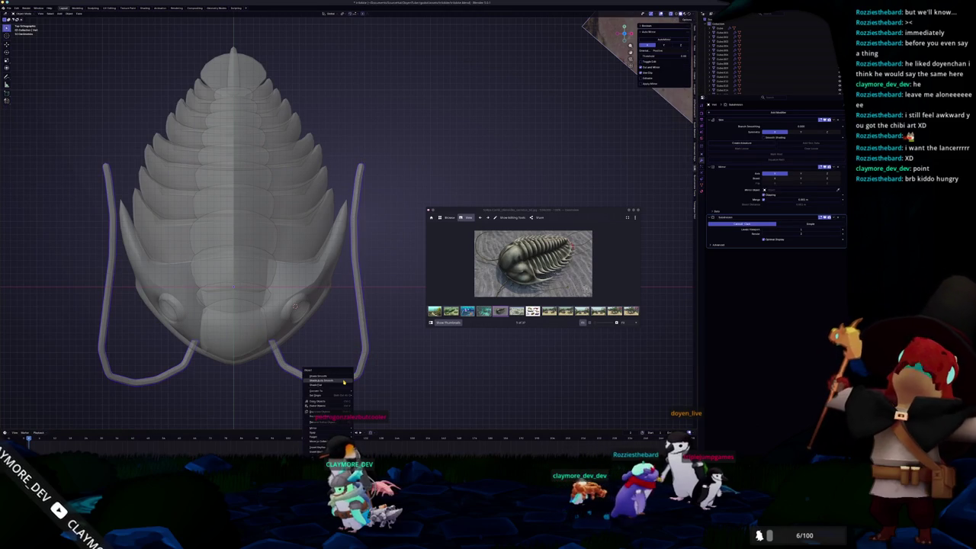
left_click(364, 397)
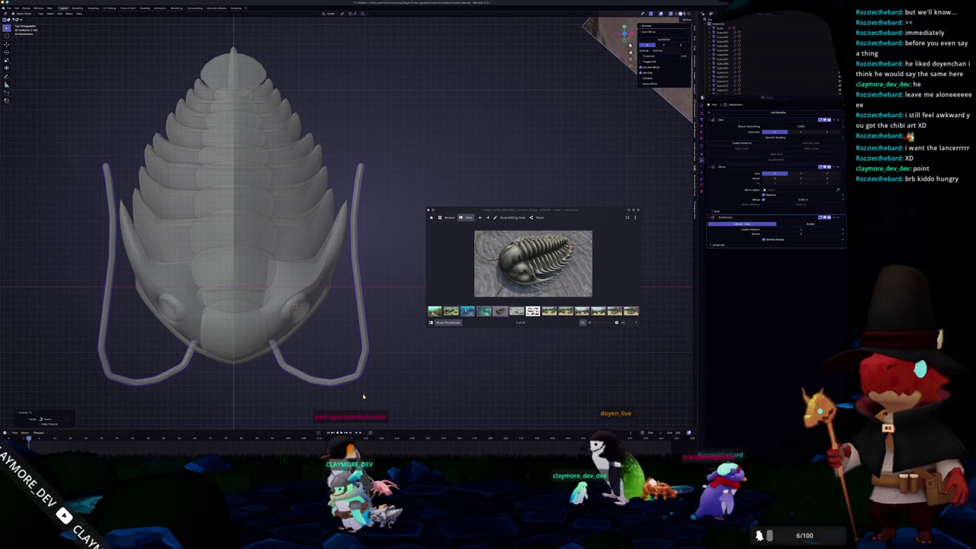
key("Tab")
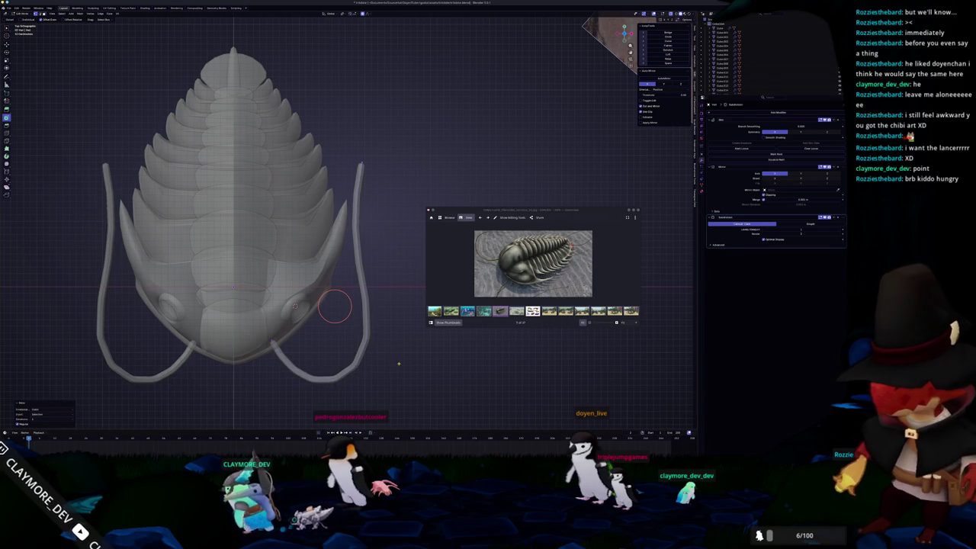
In front view, scale the selected part of the mesh along the Z axis
key("Tab")
middle_click_drag(396, 366, 329, 323)
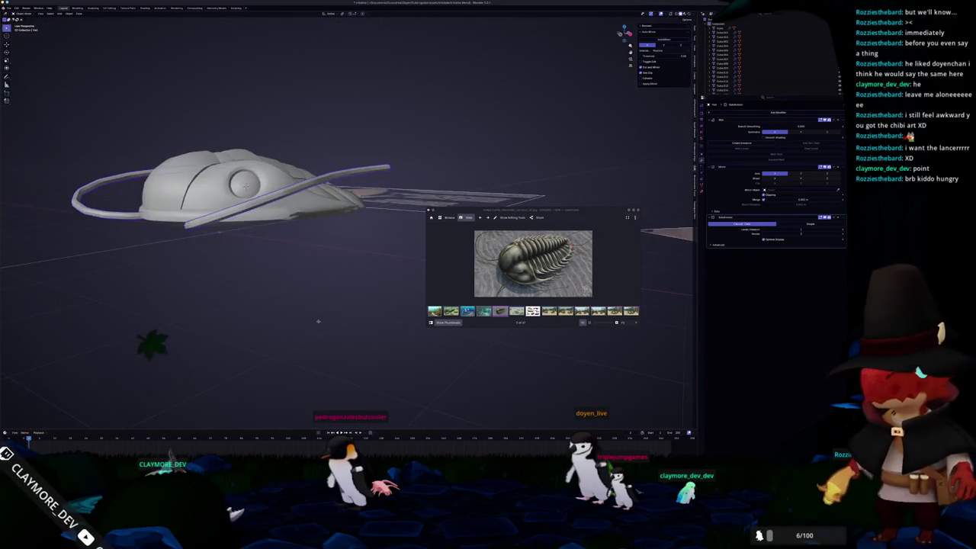
key("KP_1")
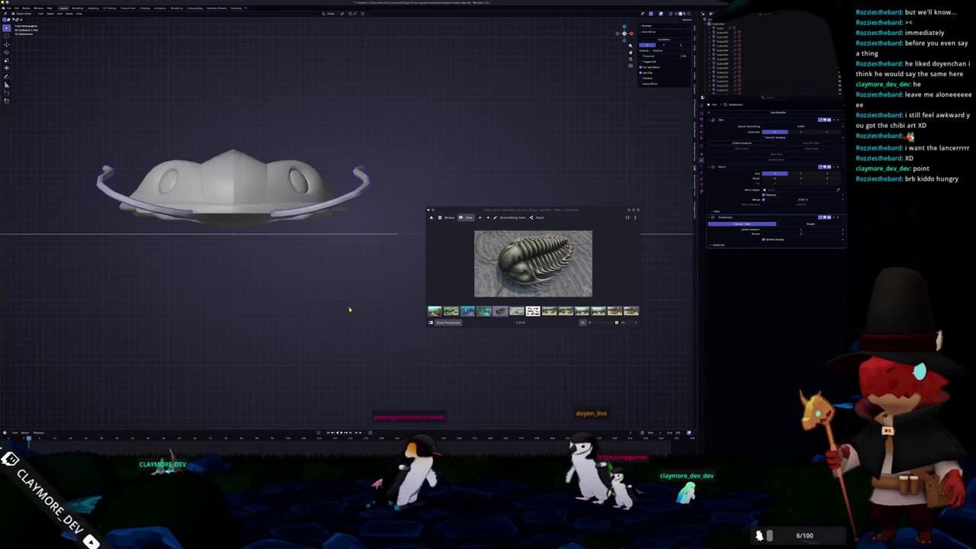
key("Tab")
key("s")
key("z")
left_click(388, 143)
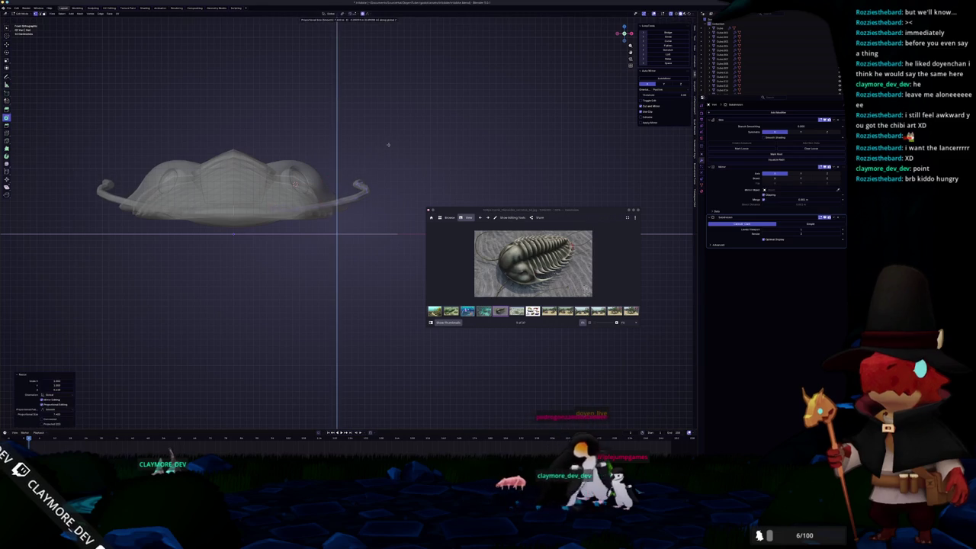
Select the rim edge and its curled end, narrow the rim, then select a small rim section
scroll(384, 150, "up", 4)
scroll(414, 204, "down", 1)
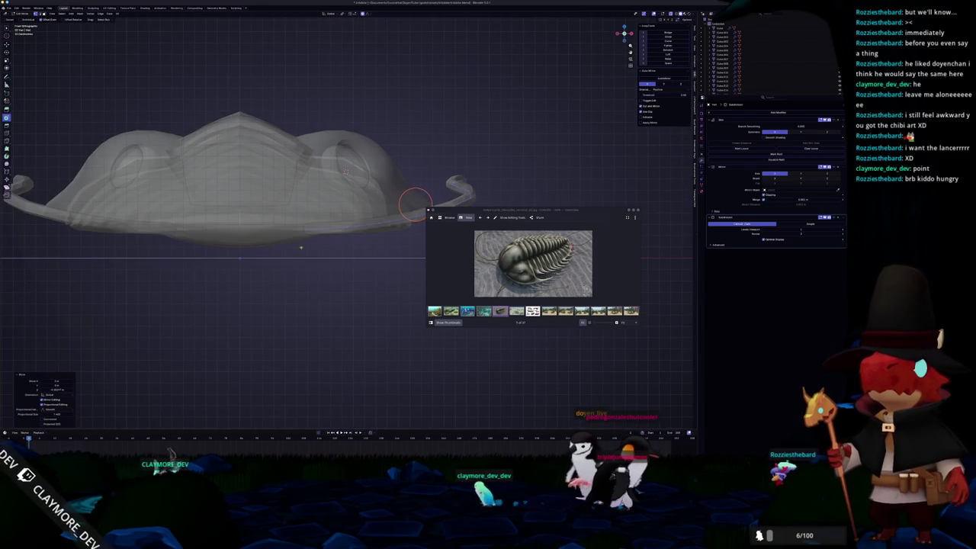
left_click_drag(415, 204, 306, 228)
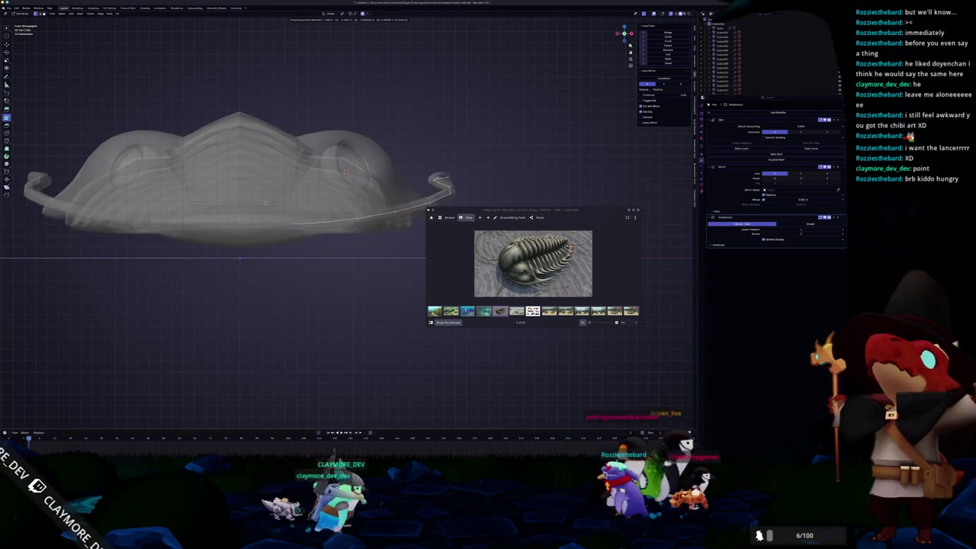
middle_click_drag(306, 229, 252, 233, "shift")
scroll(251, 233, "down", 2)
left_click_drag(384, 287, 239, 160)
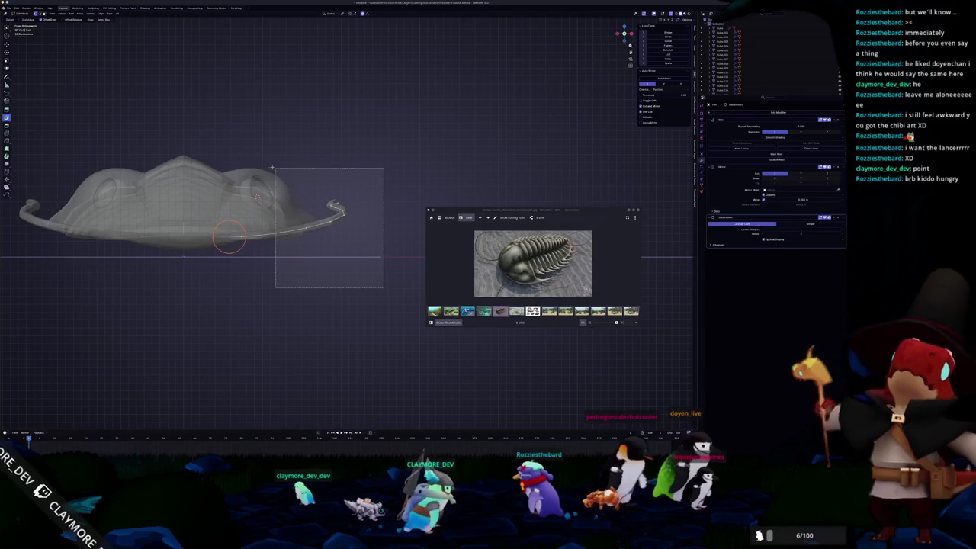
left_click_drag(229, 238, 313, 219)
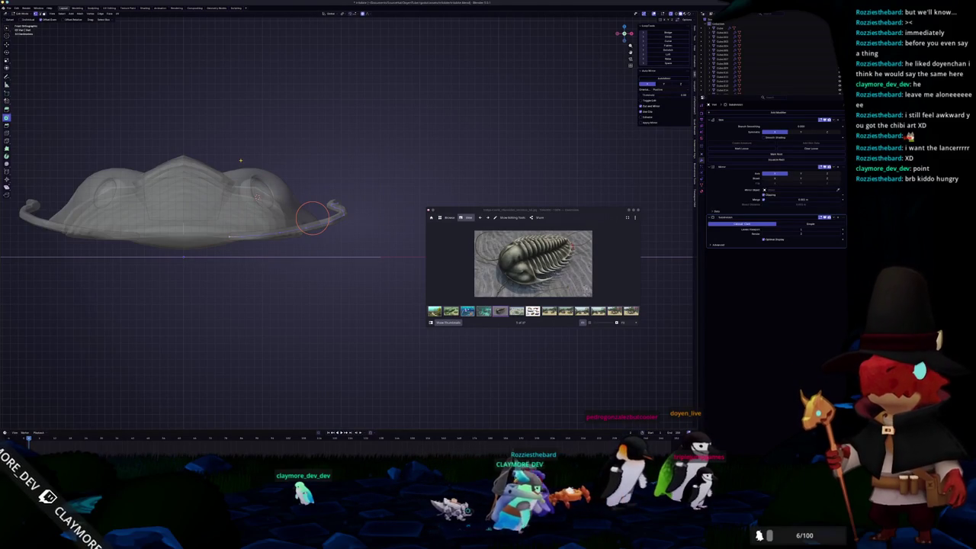
left_click(313, 218)
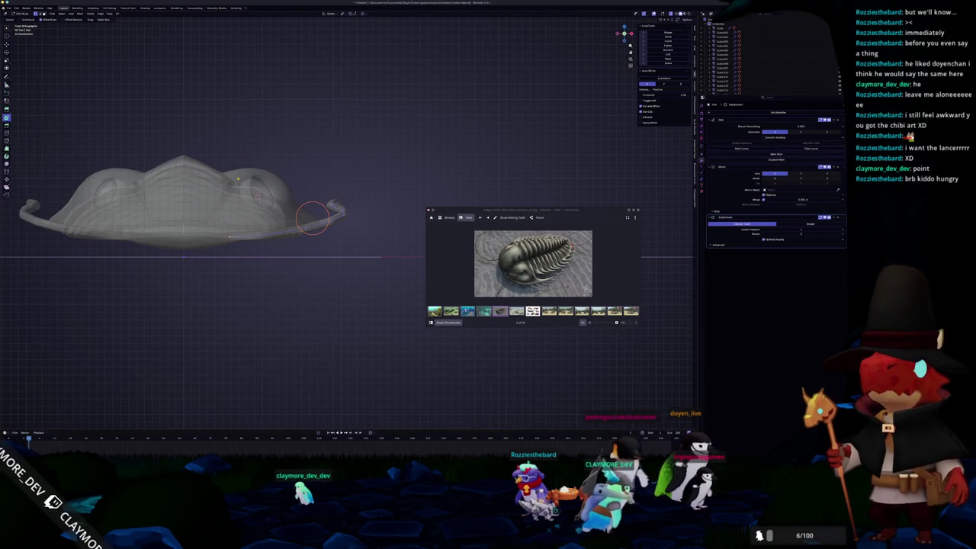
scroll(328, 210, "up", 2)
scroll(405, 183, "up", 2)
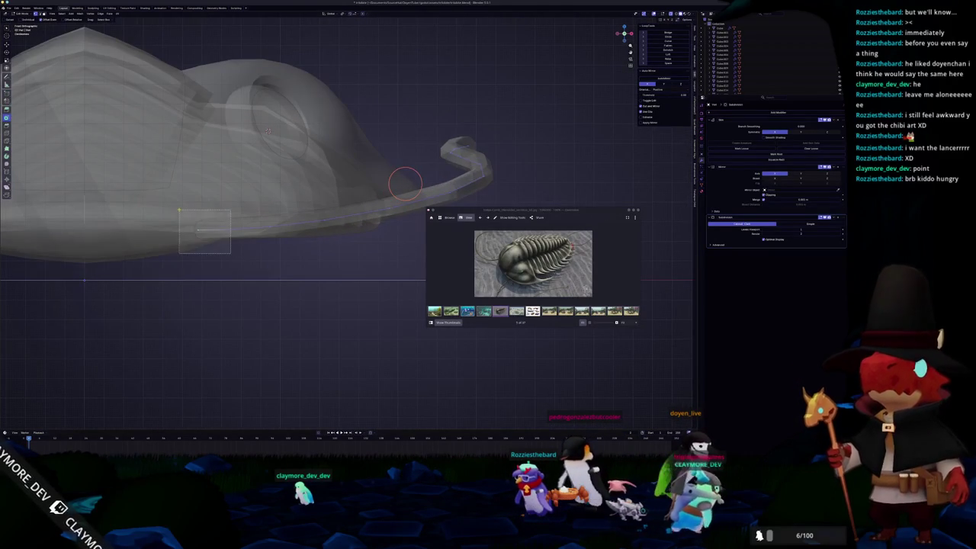
left_click_drag(216, 242, 238, 278)
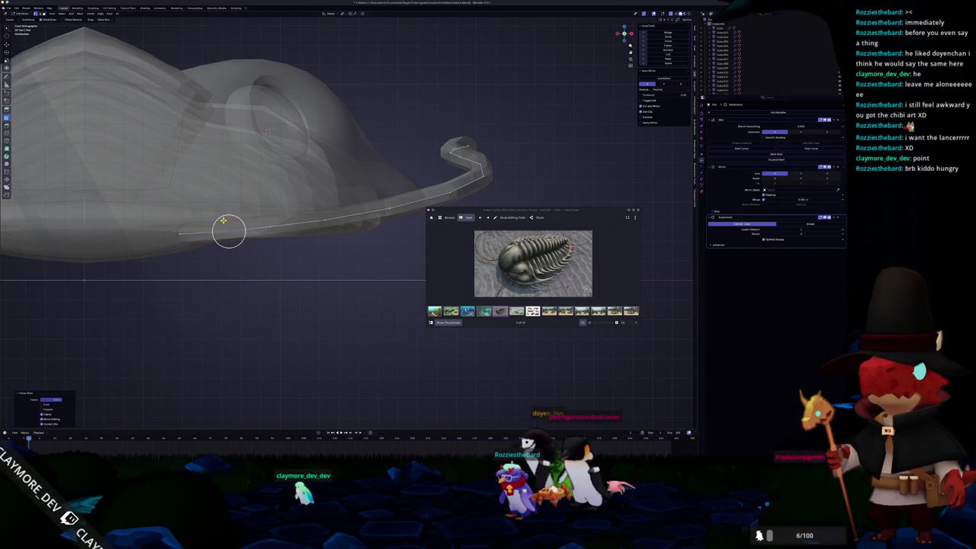
Check the antennae through X-ray view and nudge the tail part slightly right
key("Tab")
mouse_move(222, 221)
middle_mouse_down()
mouse_move(205, 203)
mouse_move(267, 153)
middle_mouse_up()
key("ctrl+Tab")
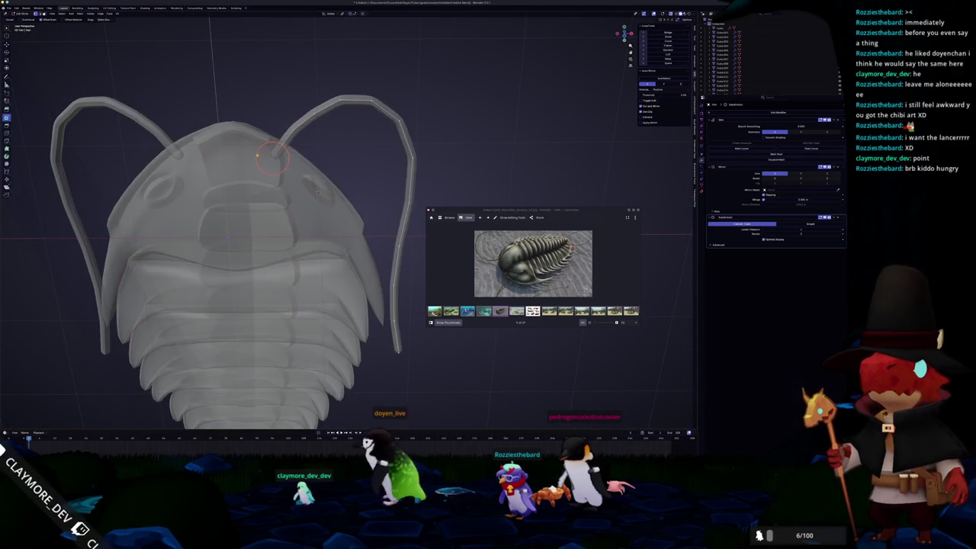
key("alt+z")
mouse_move(267, 157)
middle_mouse_down()
mouse_move(263, 257)
mouse_move(312, 257)
mouse_move(219, 268)
mouse_move(291, 248)
middle_mouse_up()
key("alt+z")
key("alt+z")
left_click(260, 239)
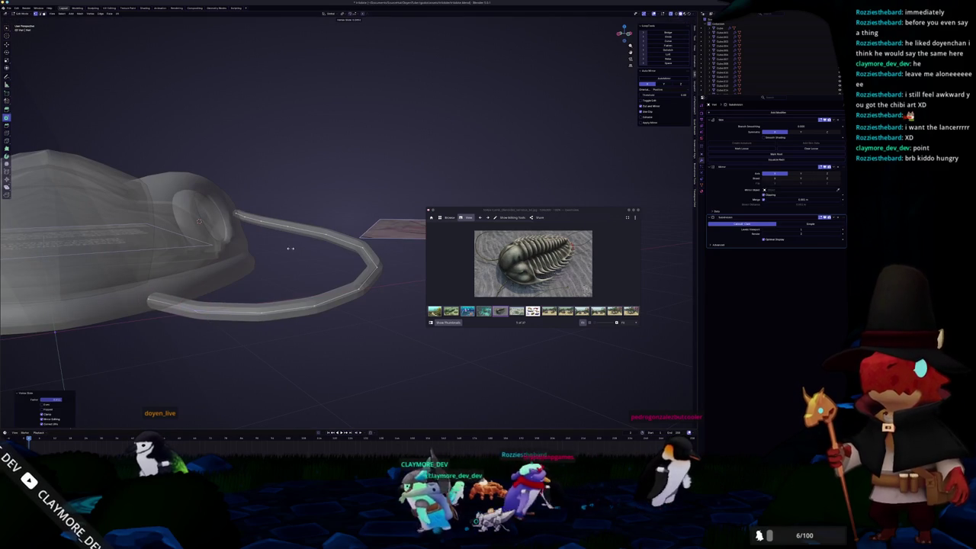
middle_click_drag(290, 248, 216, 273)
mouse_move(196, 207)
middle_mouse_down()
mouse_move(196, 152)
mouse_move(188, 113)
mouse_move(178, 116)
mouse_move(218, 114)
mouse_move(243, 179)
mouse_move(230, 218)
mouse_move(199, 195)
mouse_move(244, 224)
middle_mouse_up()
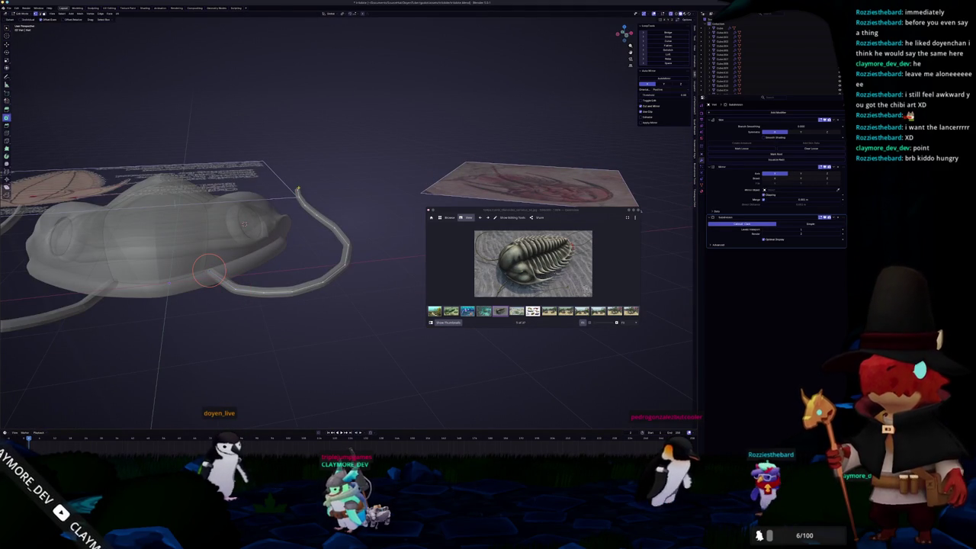
From the front view, box-mask part of the shell in Sculpt Mode
key("Tab")
middle_click_drag(244, 224, 245, 239)
key("KP_1")
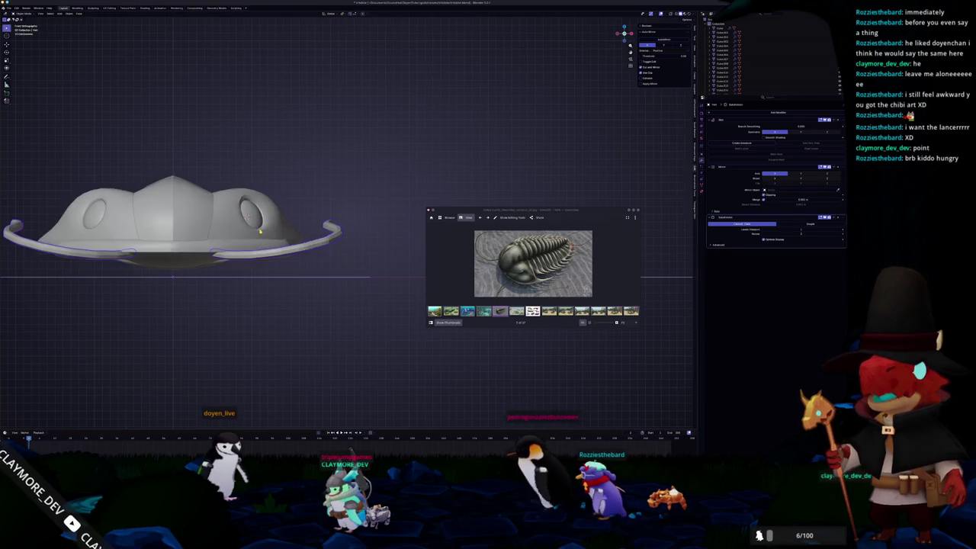
key("ctrl+Tab")
left_click_drag(337, 270, 224, 160)
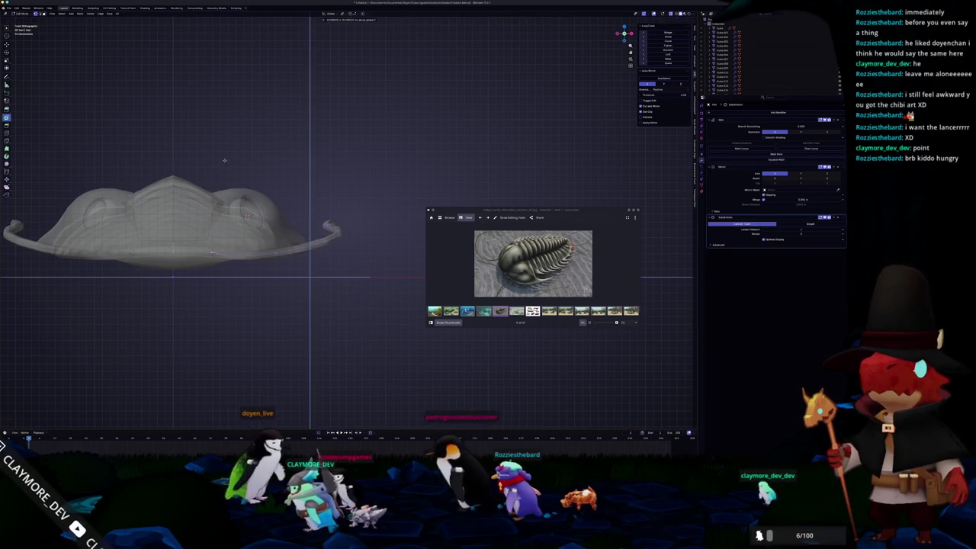
middle_click_drag(307, 241, 320, 194)
middle_click_drag(207, 249, 273, 240)
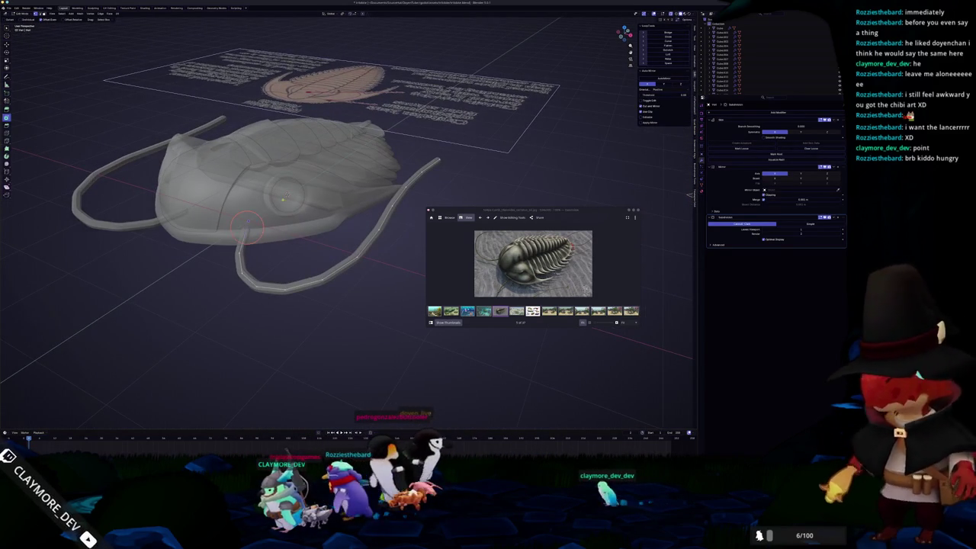
Scale the antenna curve and set the 3D cursor along the right antenna to its tip
key("s")
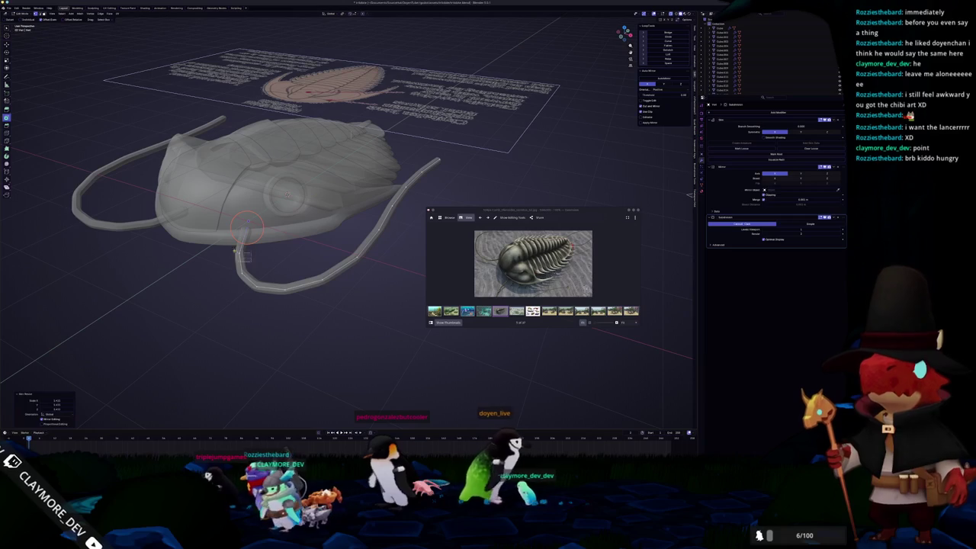
right_click(238, 254, "shift")
middle_click_drag(313, 226, 325, 243)
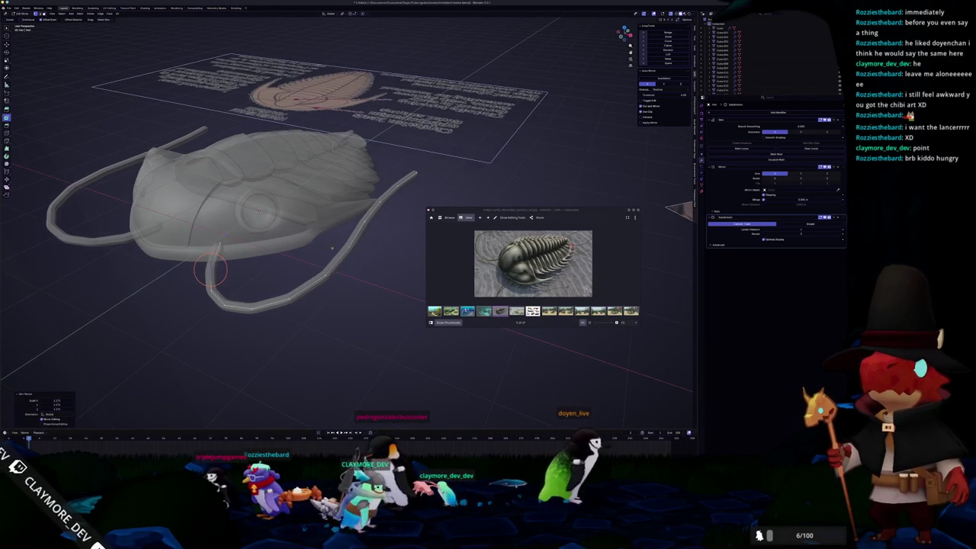
right_click(376, 214, "shift")
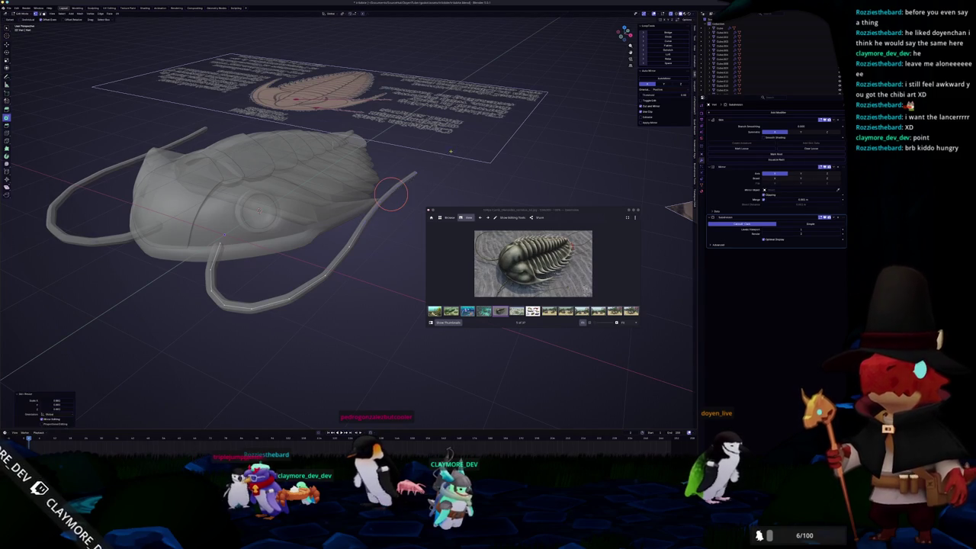
right_click(416, 176, "shift")
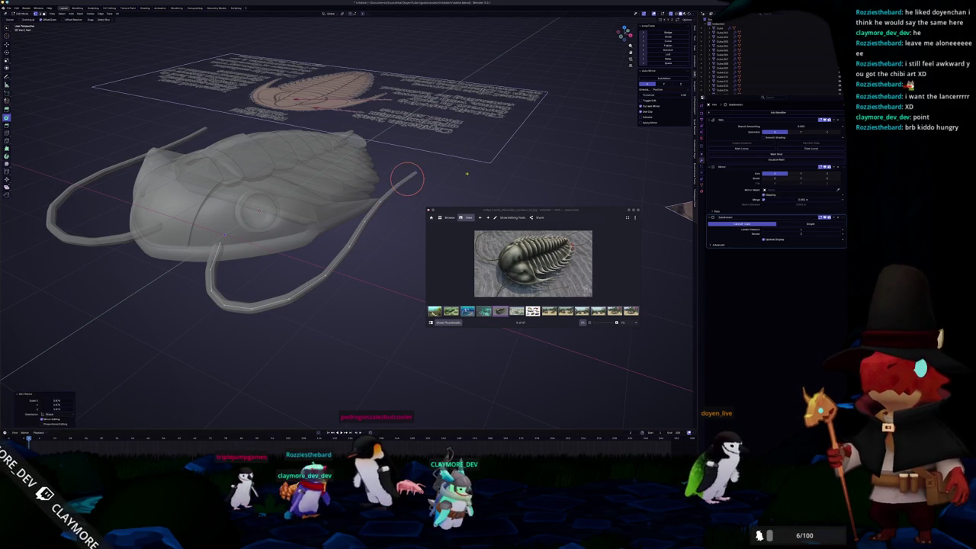
key("Tab")
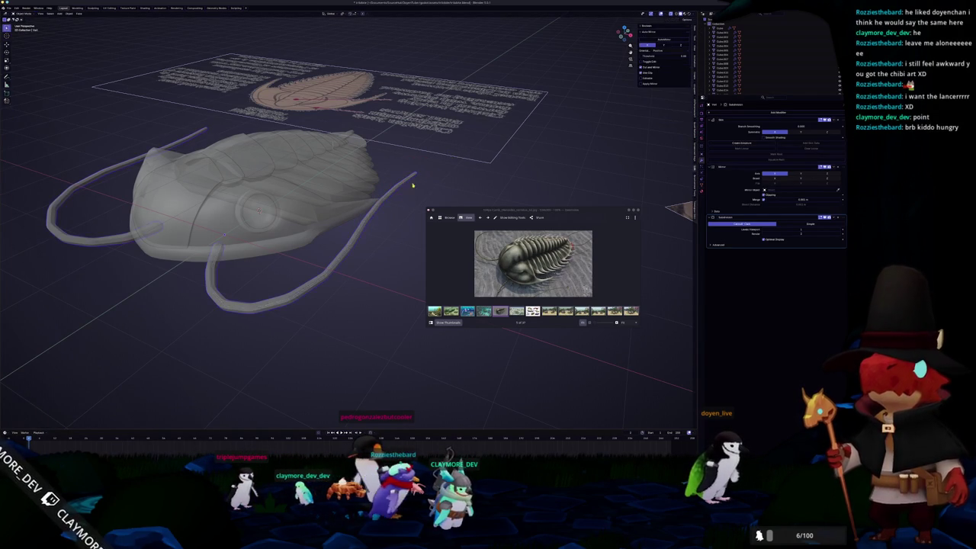
Inspect the shell mesh in Edit Mode from close, low side angles
middle_click_drag(451, 159, 367, 243)
middle_click_drag(328, 285, 208, 290)
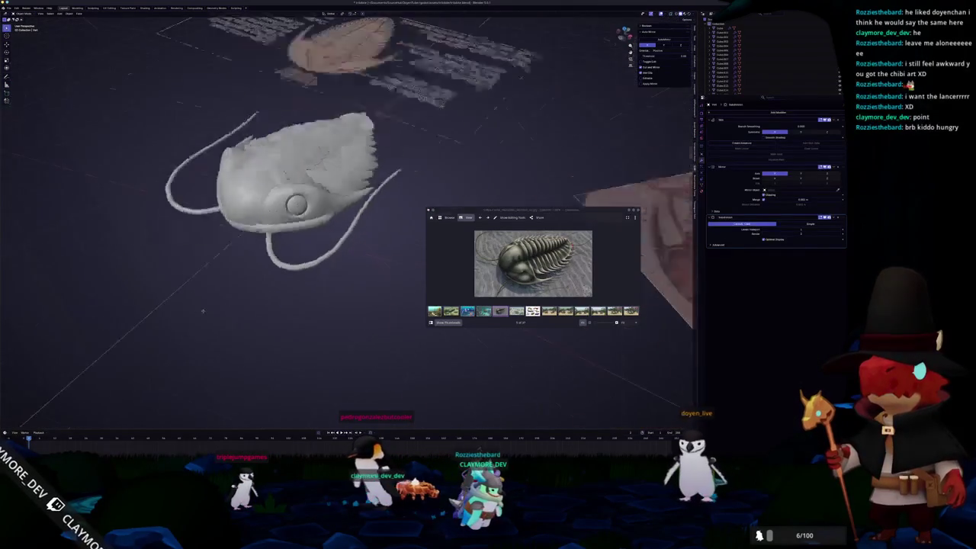
mouse_move(223, 333)
middle_mouse_down()
mouse_move(206, 255)
mouse_move(295, 261)
middle_mouse_up()
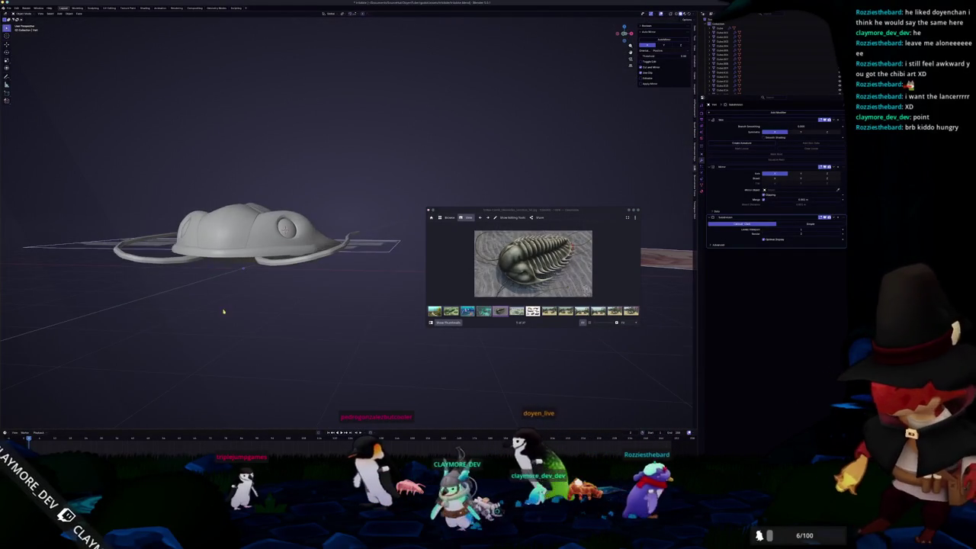
key("Tab")
scroll(290, 242, "up", 5)
mouse_move(290, 243)
middle_mouse_down()
mouse_move(259, 242)
mouse_move(312, 257)
middle_mouse_up()
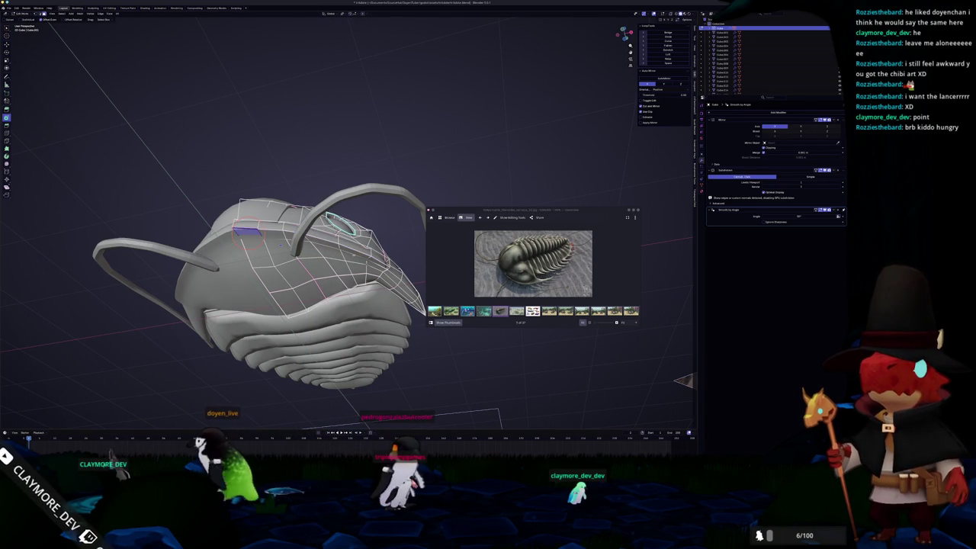
mouse_move(281, 243)
middle_mouse_down()
mouse_move(273, 224)
mouse_move(314, 274)
mouse_move(342, 272)
middle_mouse_up()
key("Tab")
Return the shell to Sculpt Mode and undo back to a solid view
key("ctrl+Tab")
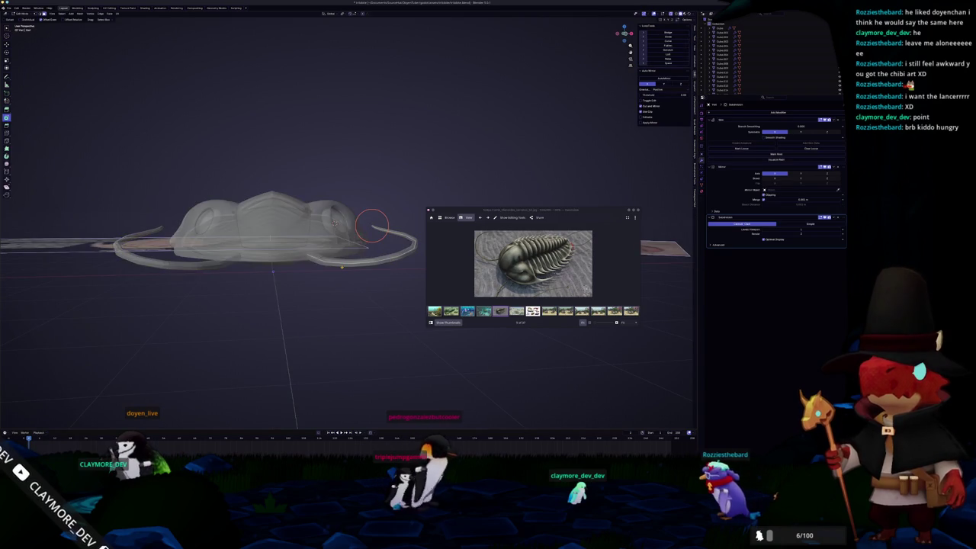
mouse_move(305, 251)
middle_mouse_down()
mouse_move(334, 250)
mouse_move(322, 247)
middle_mouse_up()
key("ctrl+z")
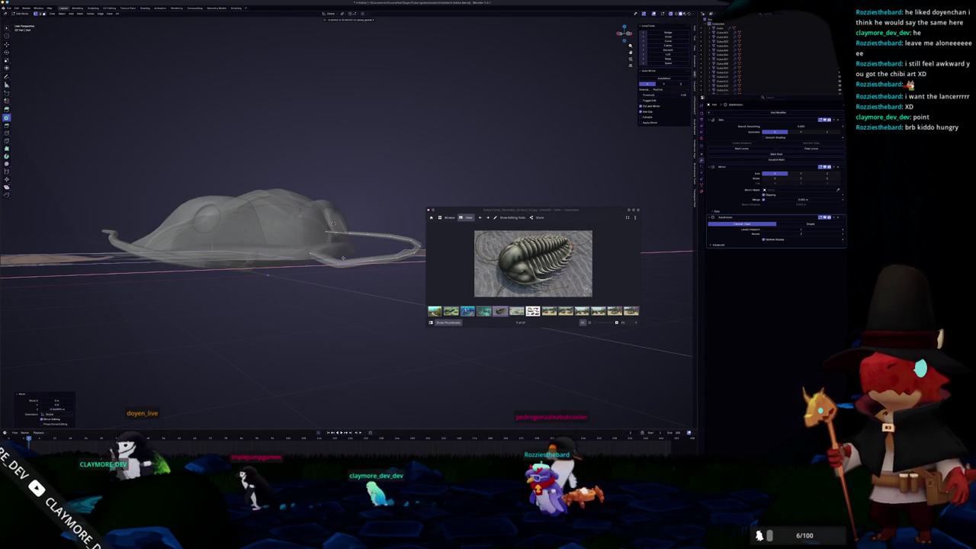
mouse_move(344, 258)
middle_mouse_down()
mouse_move(316, 261)
mouse_move(315, 278)
mouse_move(309, 267)
middle_mouse_up()
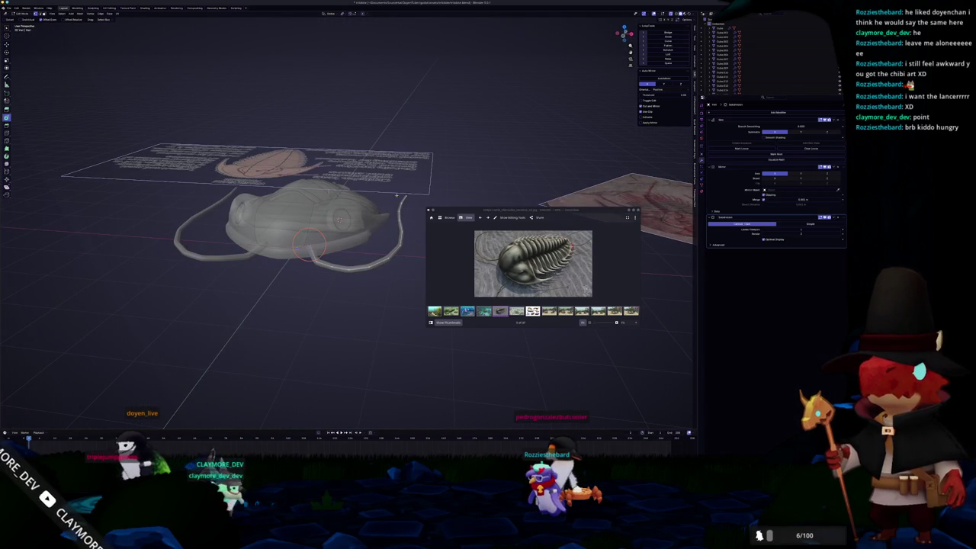
key("Tab")
mouse_move(373, 237)
middle_mouse_down()
mouse_move(292, 287)
mouse_move(314, 291)
mouse_move(325, 269)
middle_mouse_up()
key("ctrl+Tab")
key("w")
key("Escape")
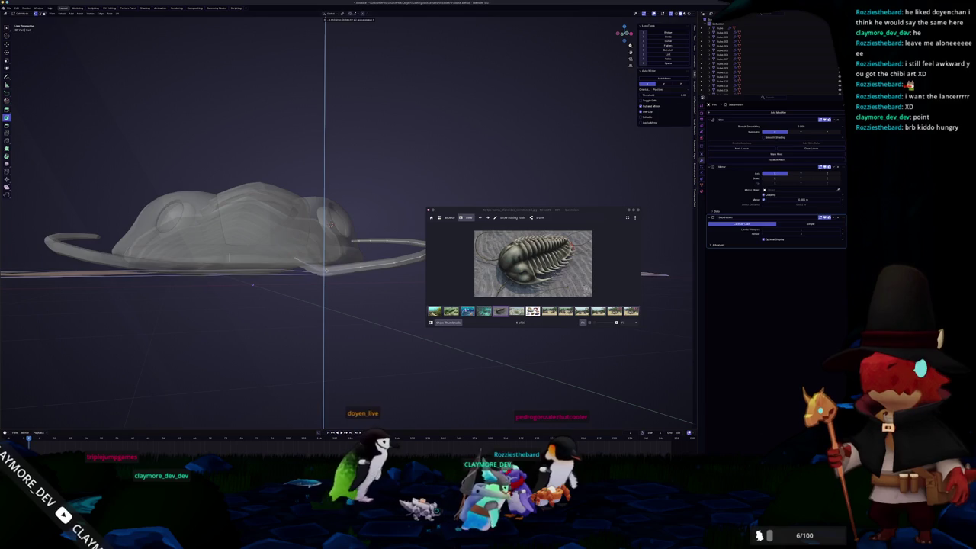
Box-mask the shell, clear and re-apply the mask, then sculpt along its rim
middle_click_drag(324, 268, 232, 288)
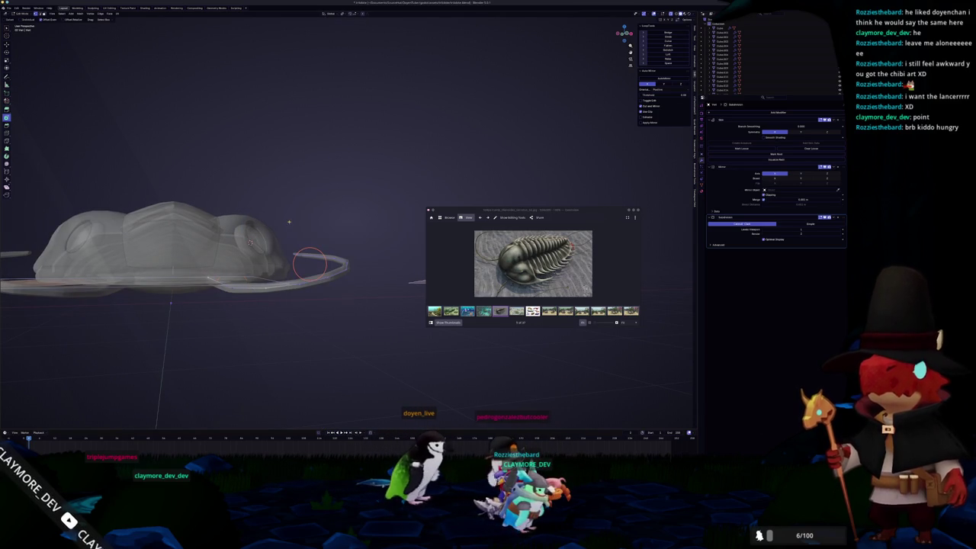
left_click_drag(344, 298, 290, 222)
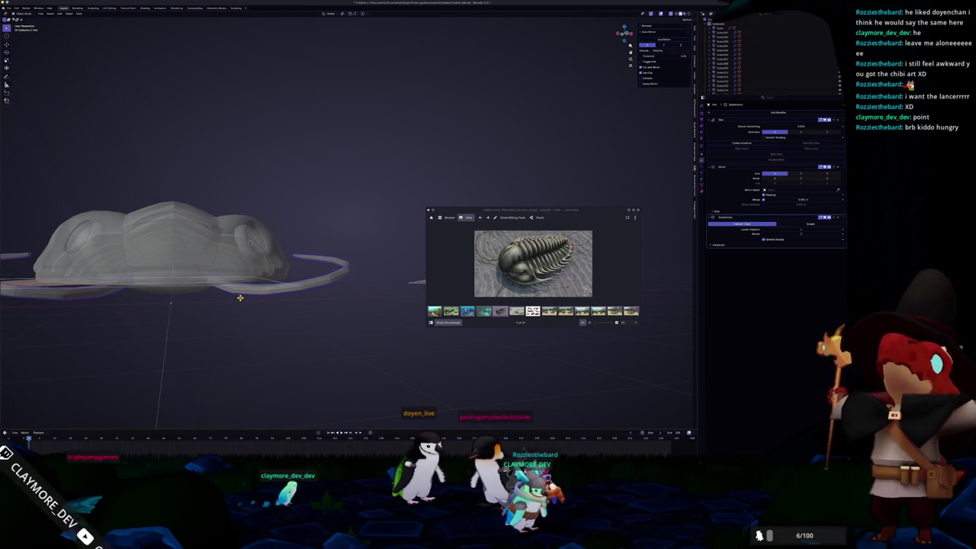
key("alt+m")
key("ctrl+i")
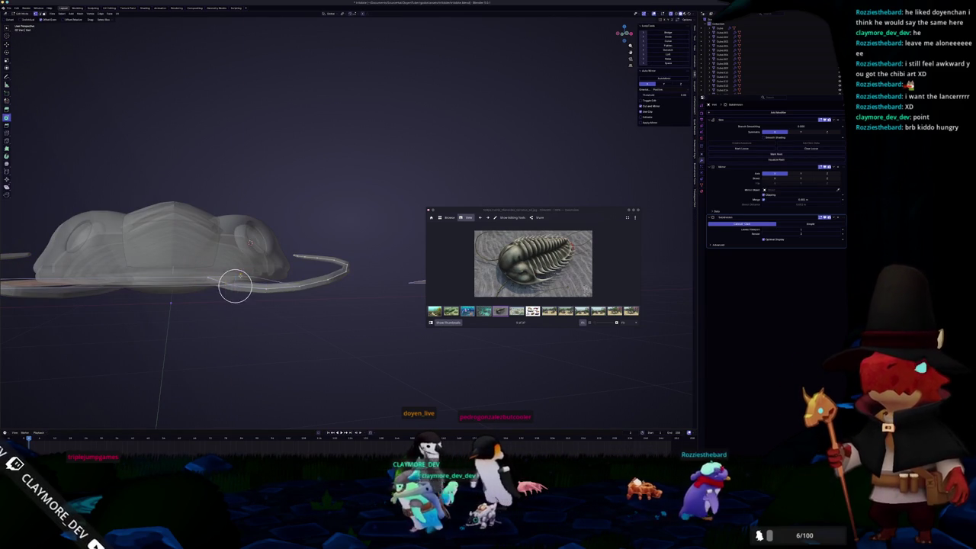
left_click_drag(233, 282, 208, 274)
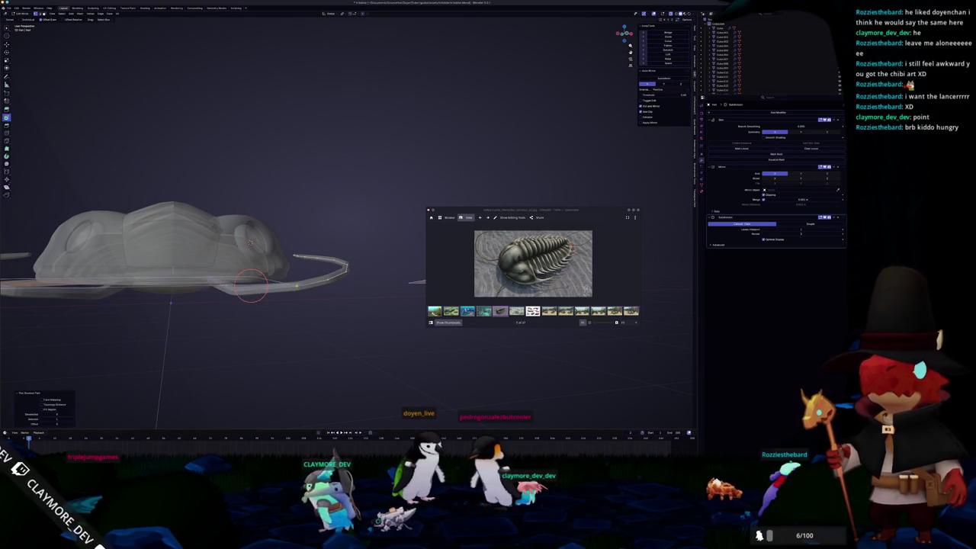
key("ctrl+Tab")
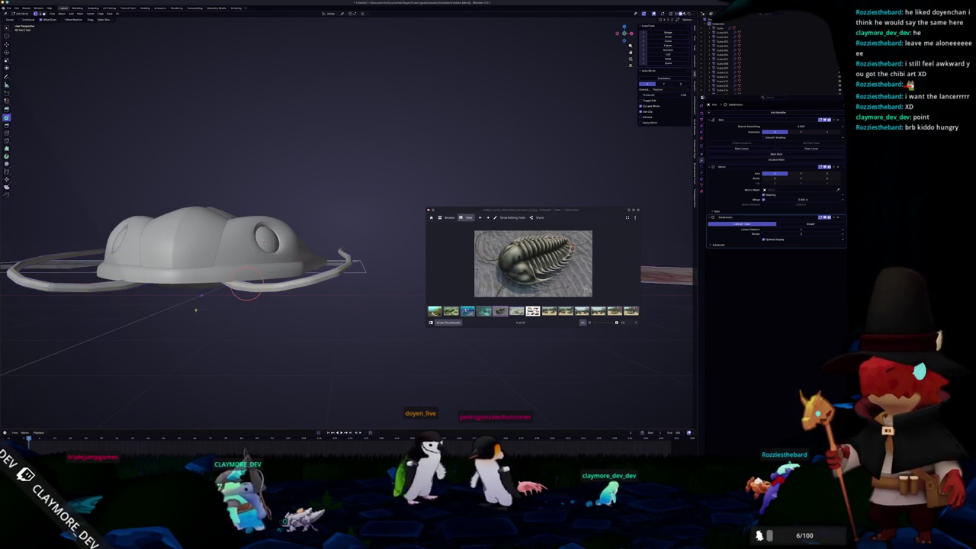
key("ctrl+Tab")
mouse_move(264, 314)
middle_mouse_down()
mouse_move(327, 250)
mouse_move(302, 250)
middle_mouse_up()
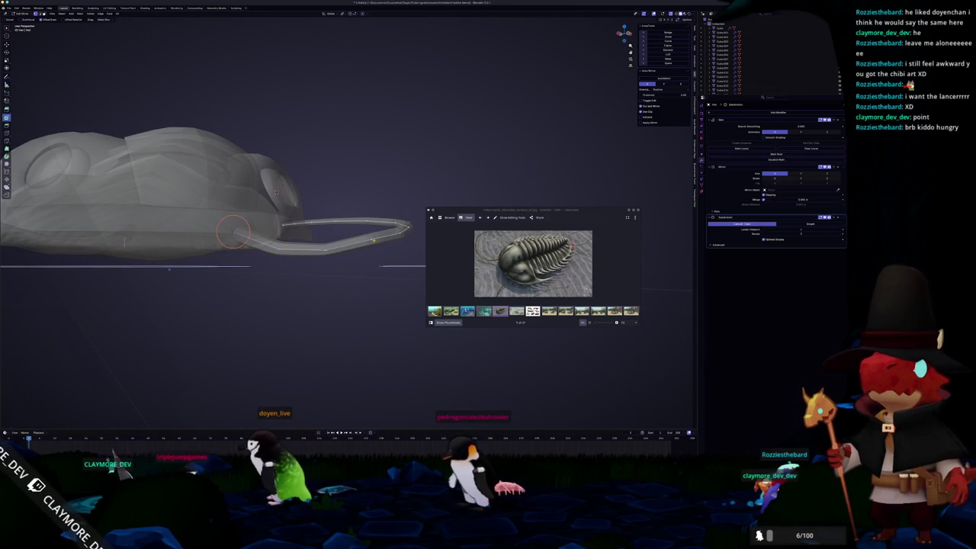
key("ctrl+Tab")
Adjust the antenna curve points in Edit Mode, then view the trilobite from above
mouse_move(321, 240)
middle_mouse_down()
mouse_move(270, 303)
mouse_move(317, 292)
middle_mouse_up()
scroll(270, 304, "down", 3)
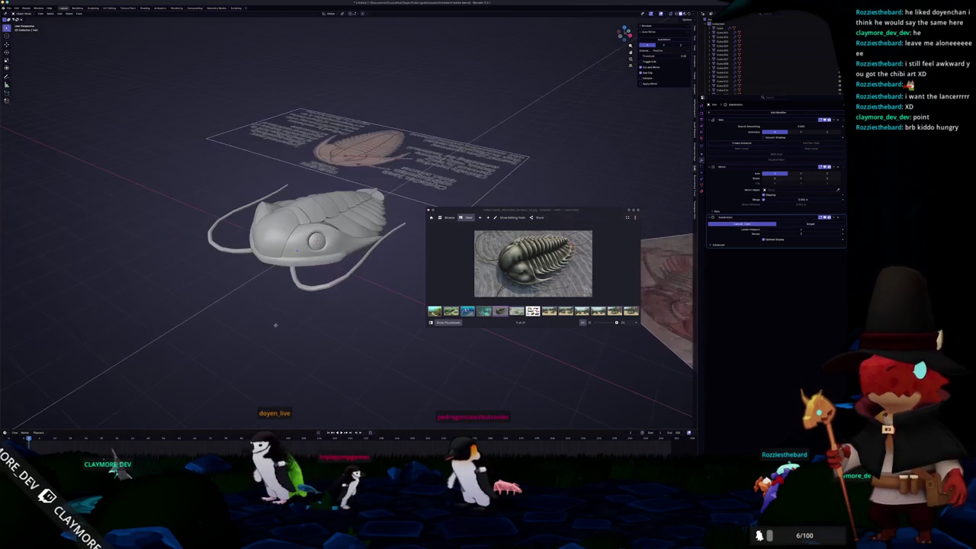
key("Tab")
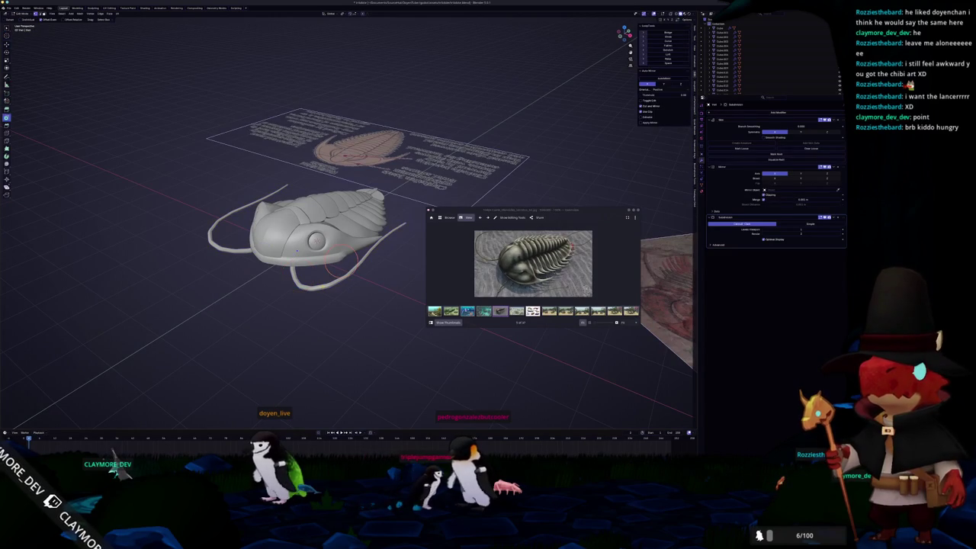
scroll(366, 319, "up", 1)
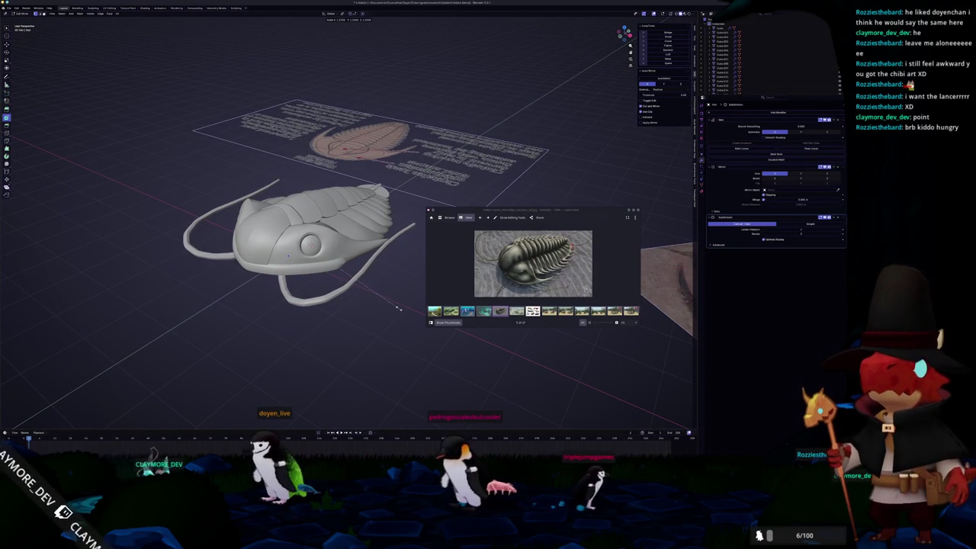
middle_click_drag(399, 308, 371, 309)
key("Tab")
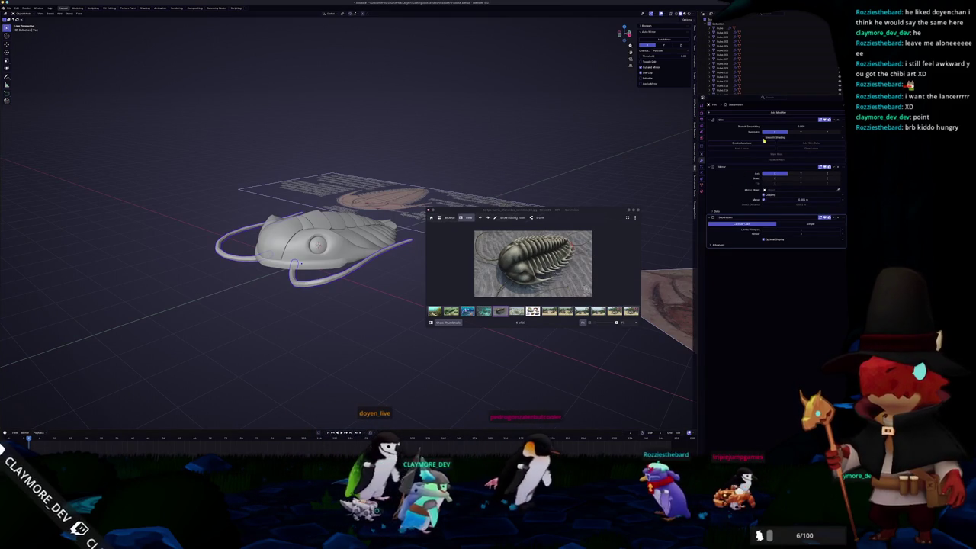
mouse_move(300, 263)
middle_mouse_down()
mouse_move(283, 363)
mouse_move(320, 336)
middle_mouse_up()
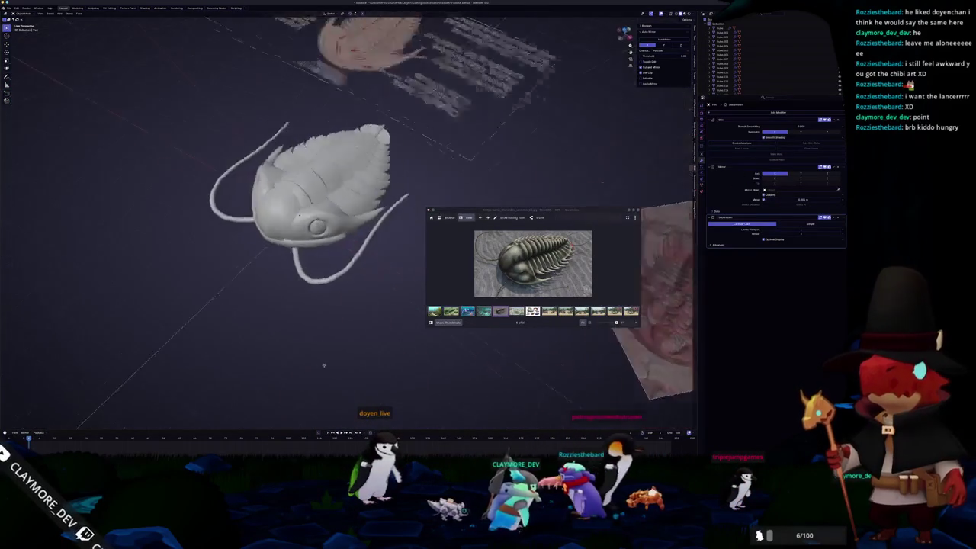
Step through the trilobite photos, view one full screen, and settle on the reef picture
left_click(516, 310)
left_click(450, 311)
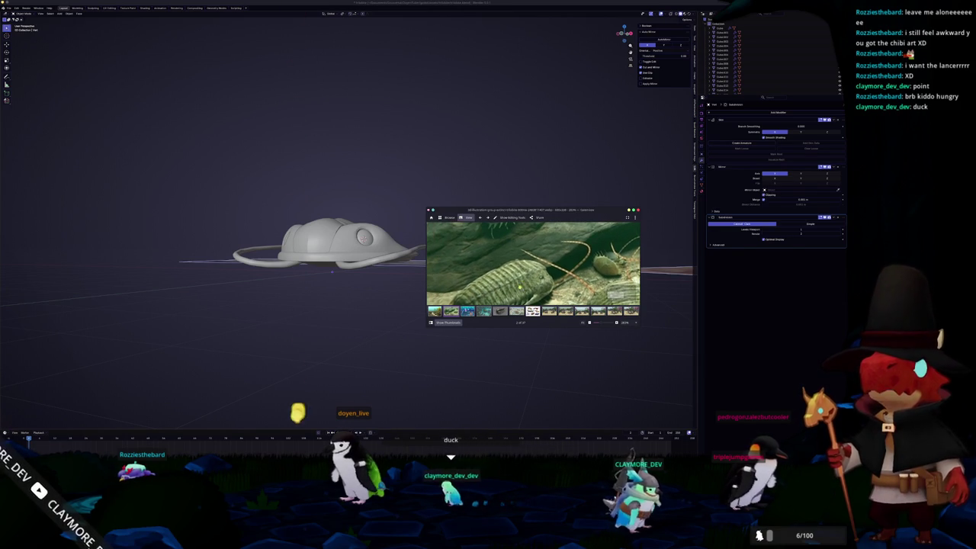
key("Right")
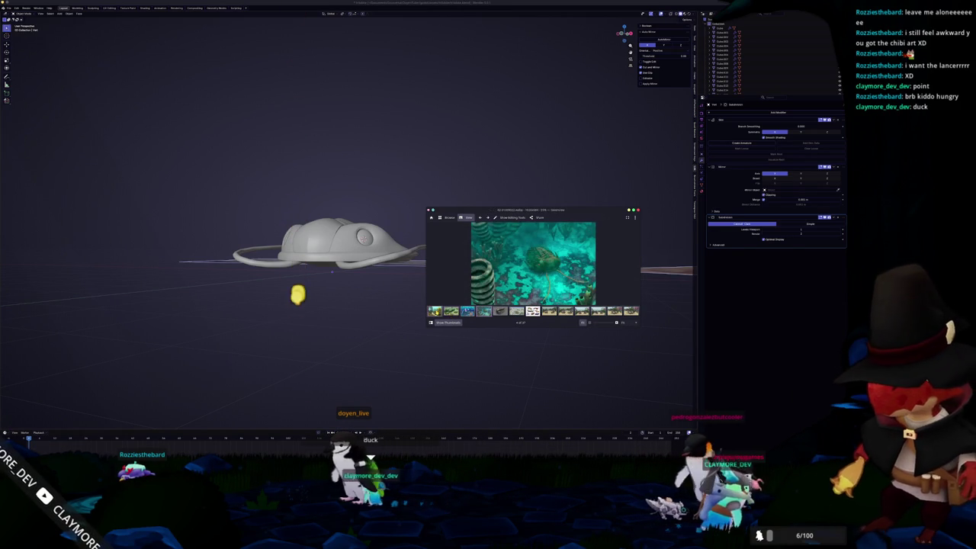
key("Right")
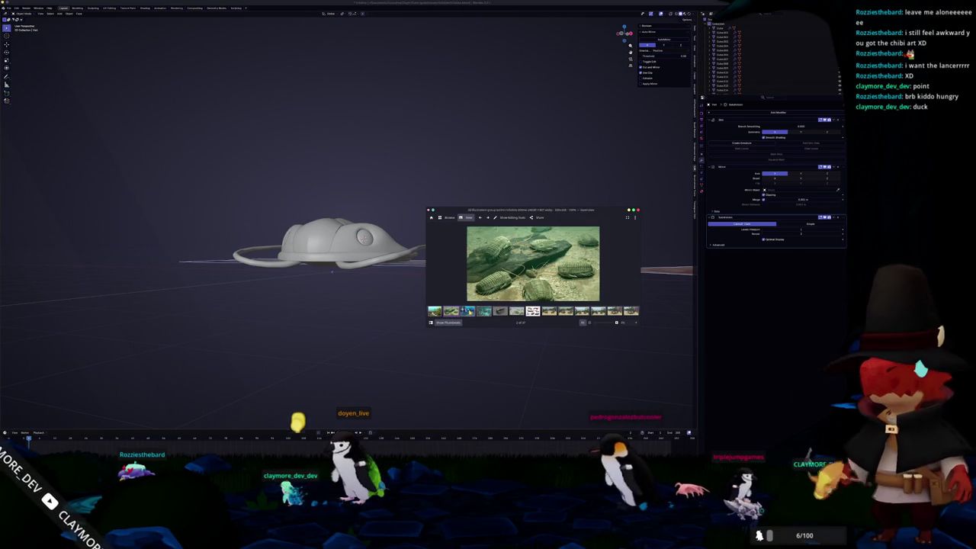
key("F11")
key("Escape")
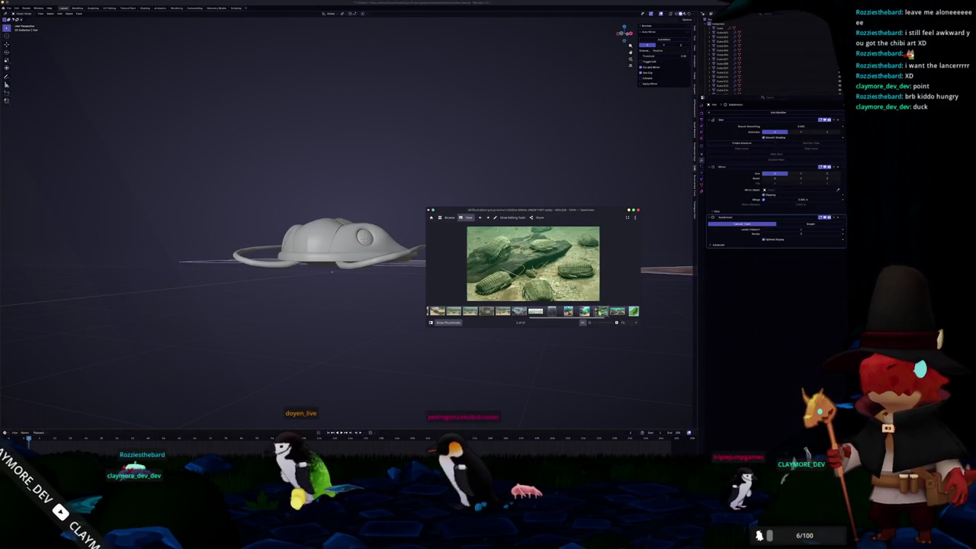
left_click(616, 311, "ctrl")
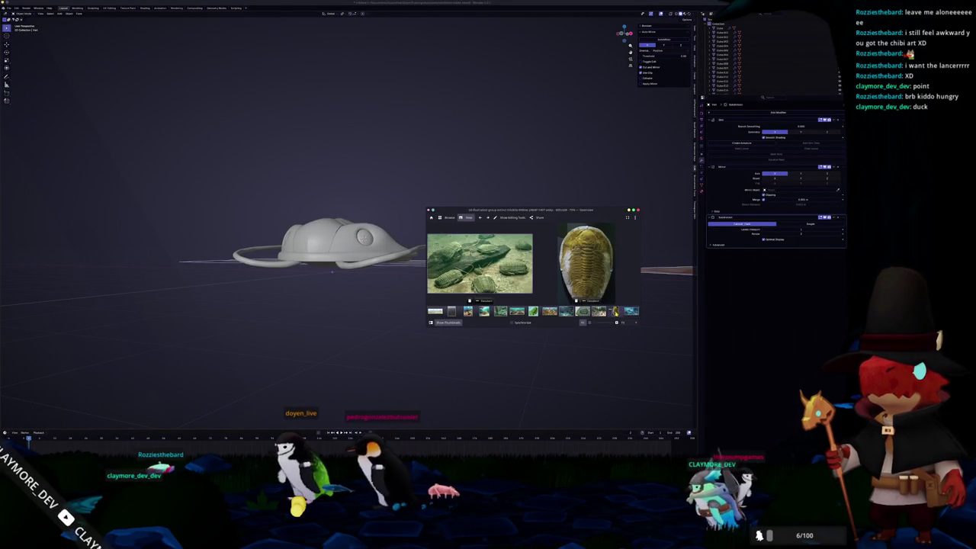
left_click(629, 312)
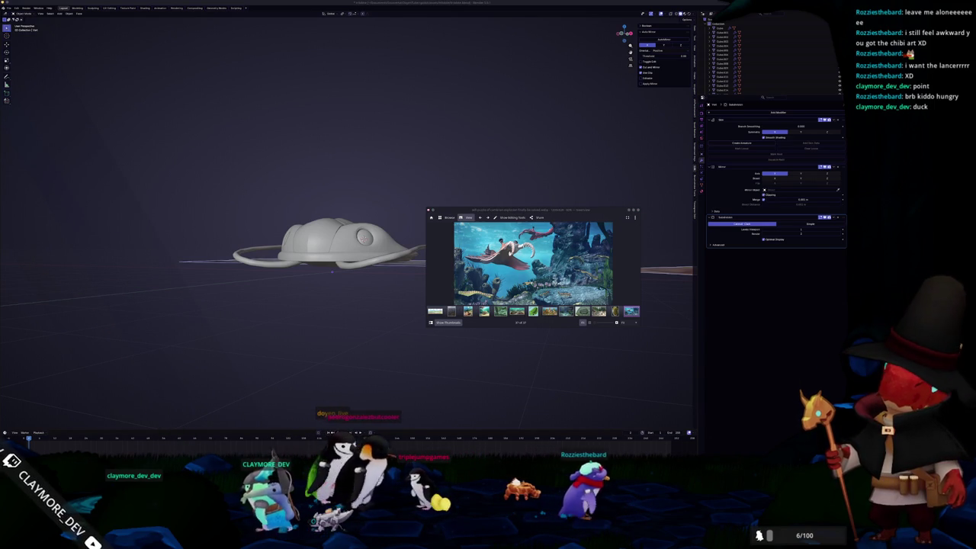
Move and widen the trilobite legs results window and bring it in front
left_click_drag(583, 166, 328, 115)
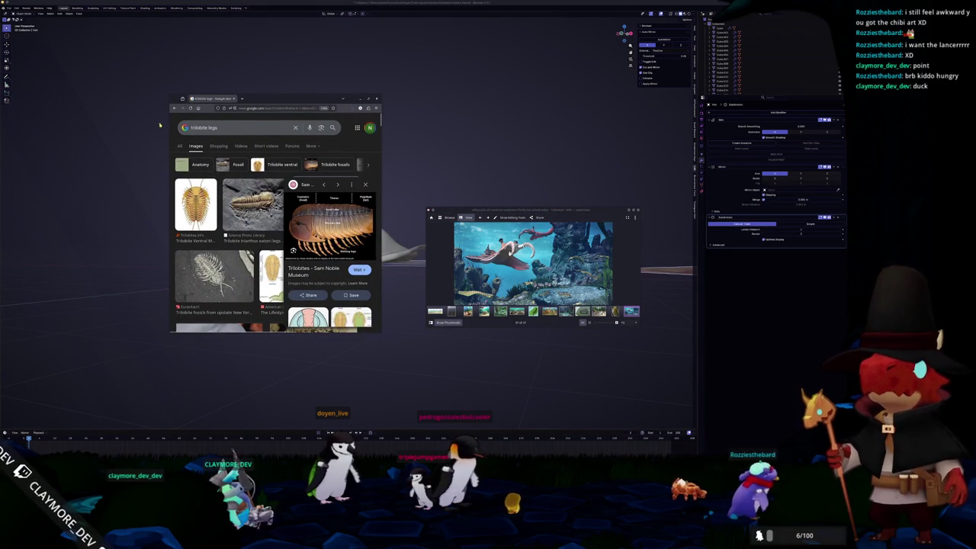
left_click_drag(168, 128, 26, 128)
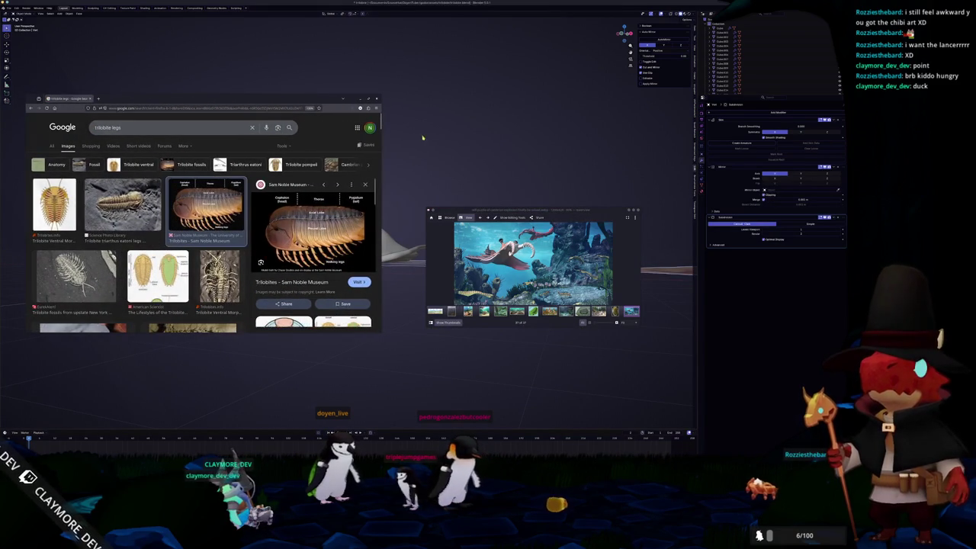
left_click(418, 145)
key("alt+Tab")
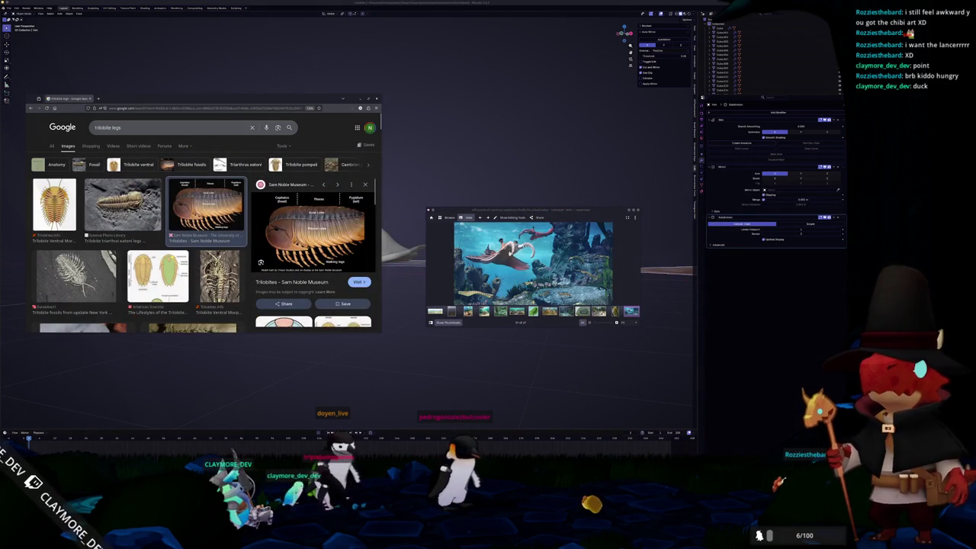
Open the previewed leg anatomy diagram in a new tab and switch to it
scroll(204, 236, "down", 1)
scroll(216, 219, "up", 1)
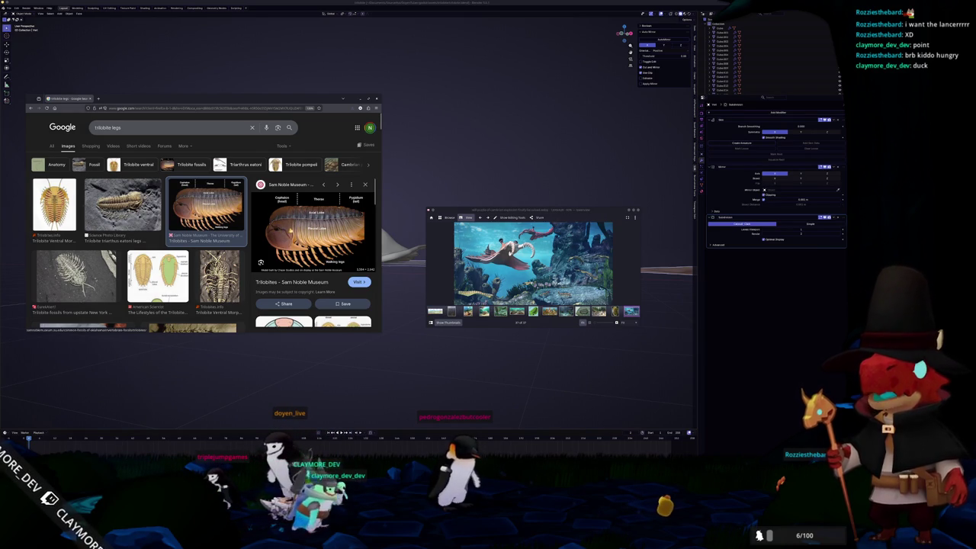
scroll(313, 252, "down", 3)
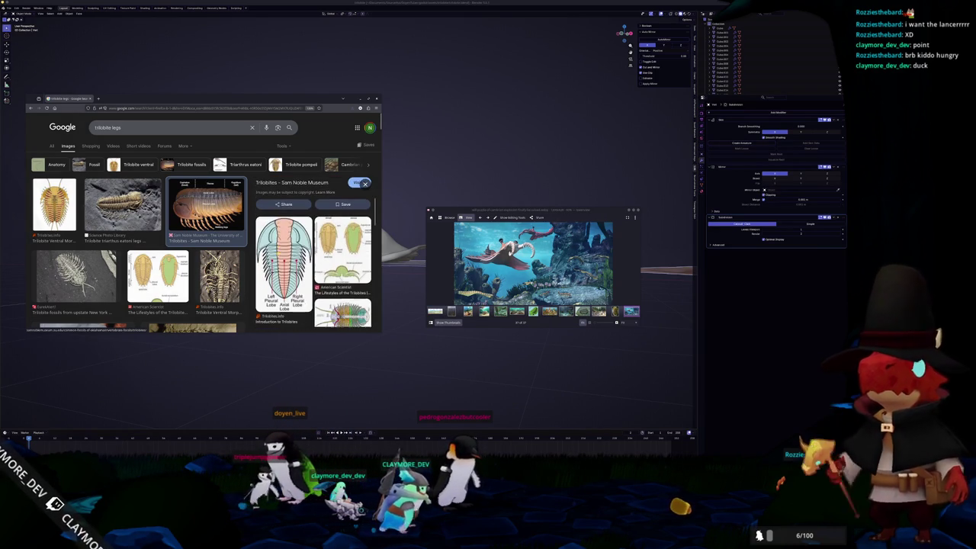
scroll(313, 253, "down", 3)
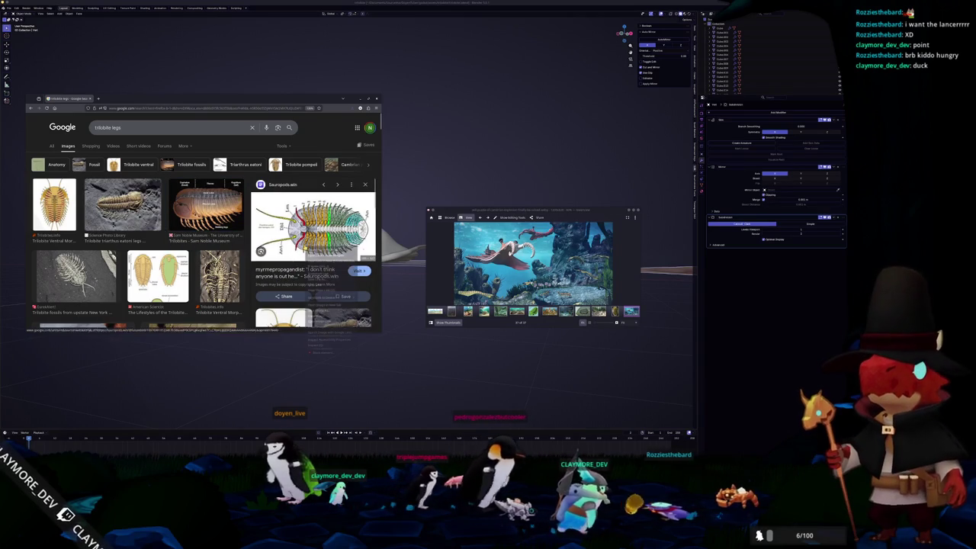
right_click(305, 244)
left_click(324, 301)
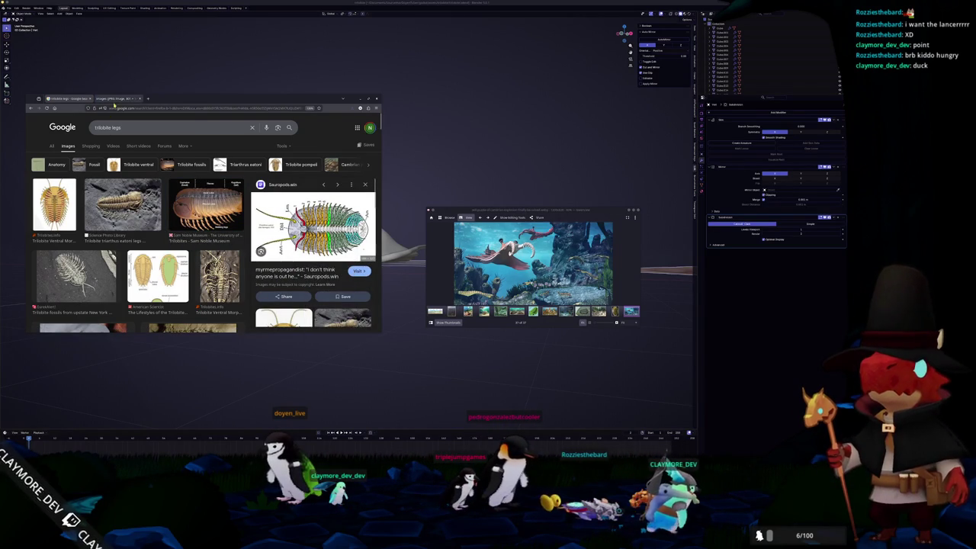
key("ctrl+Tab")
scroll(213, 298, "up", 2, "ctrl")
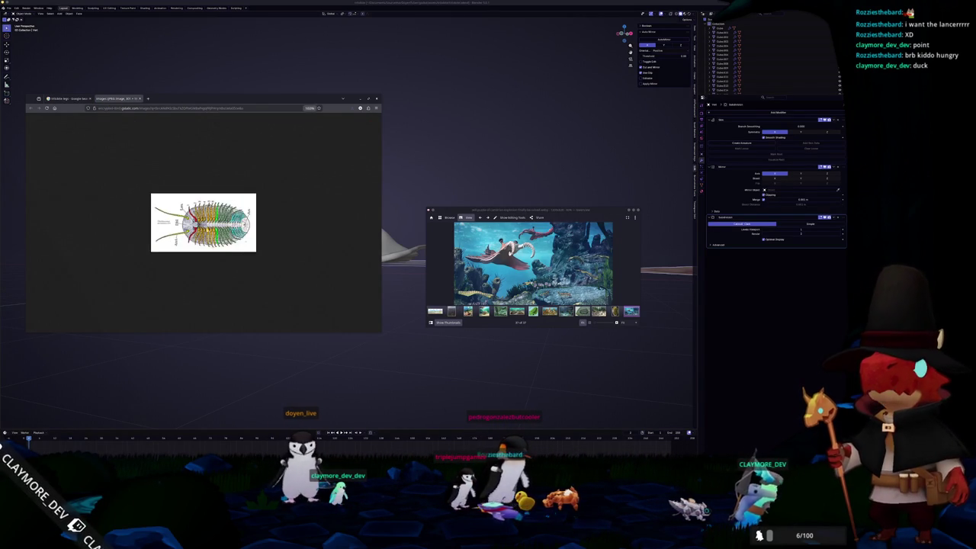
Zoom the leg diagram in about four times, then go back to the Blender model
scroll(213, 298, "up", 2, "ctrl")
scroll(213, 298, "up", 2, "ctrl")
scroll(213, 298, "up", 1, "ctrl")
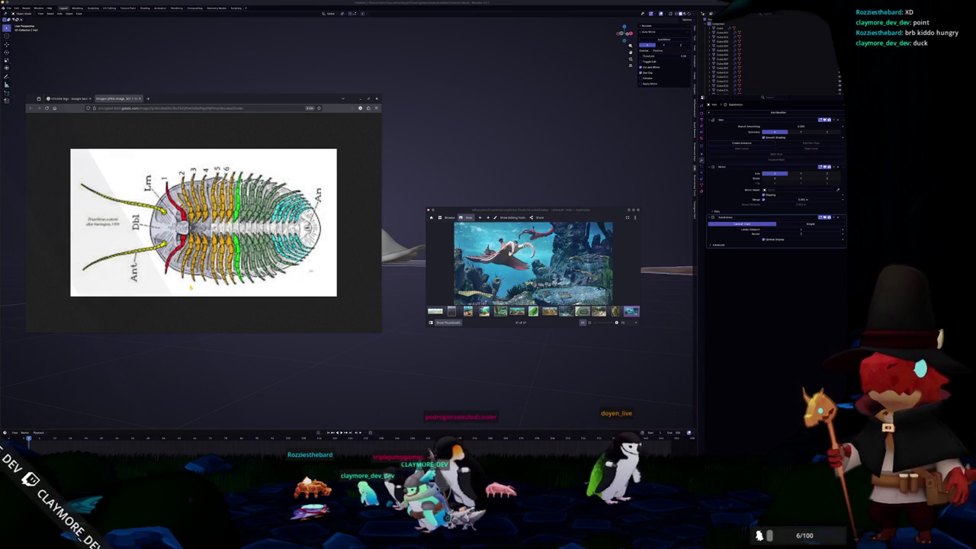
mouse_move(151, 151)
middle_mouse_down()
mouse_move(293, 287)
mouse_move(587, 214)
mouse_move(300, 204)
mouse_move(309, 174)
middle_mouse_up()
Select the whole trilobite and scale it along Z so the shell is taller
key("a")
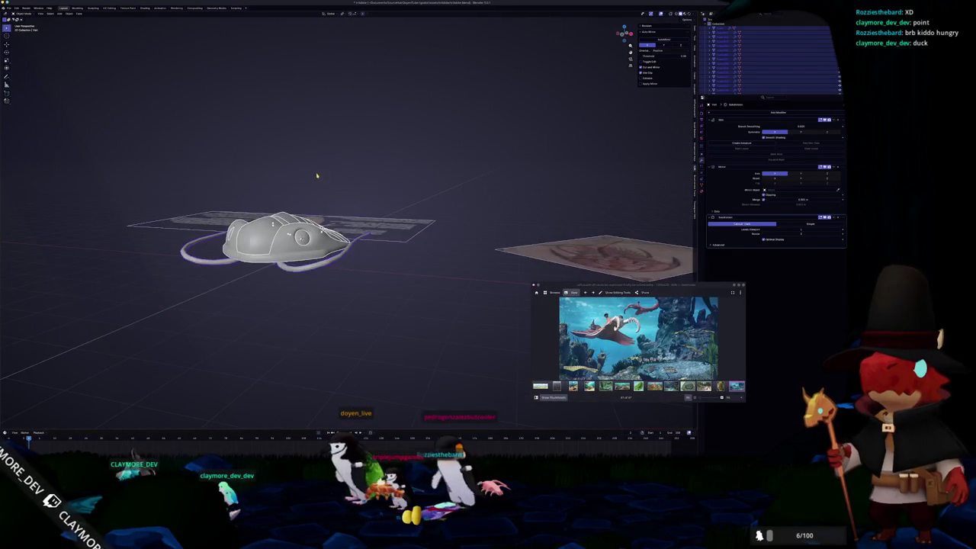
right_click(347, 162)
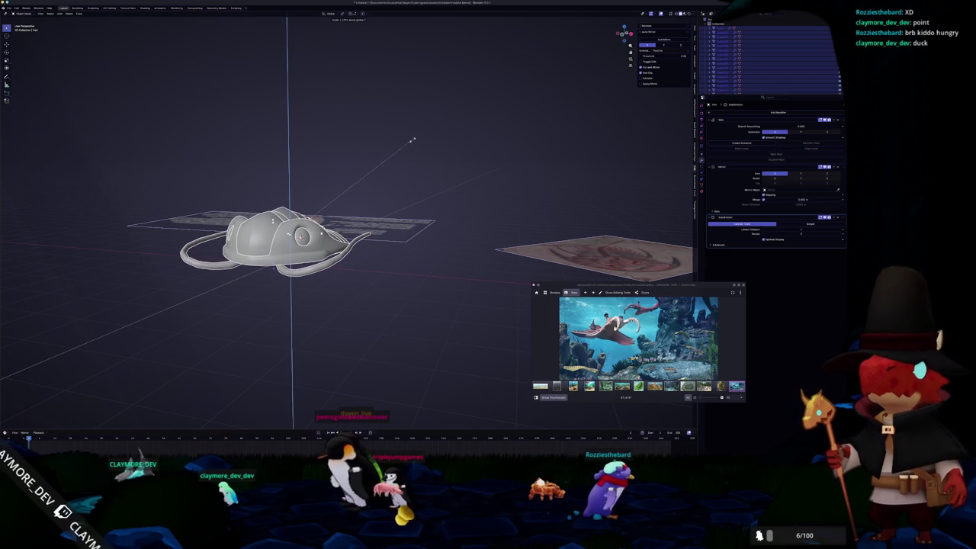
left_click(411, 140)
mouse_move(412, 140)
middle_mouse_down()
mouse_move(358, 183)
mouse_move(474, 190)
middle_mouse_up()
key("s")
key("z")
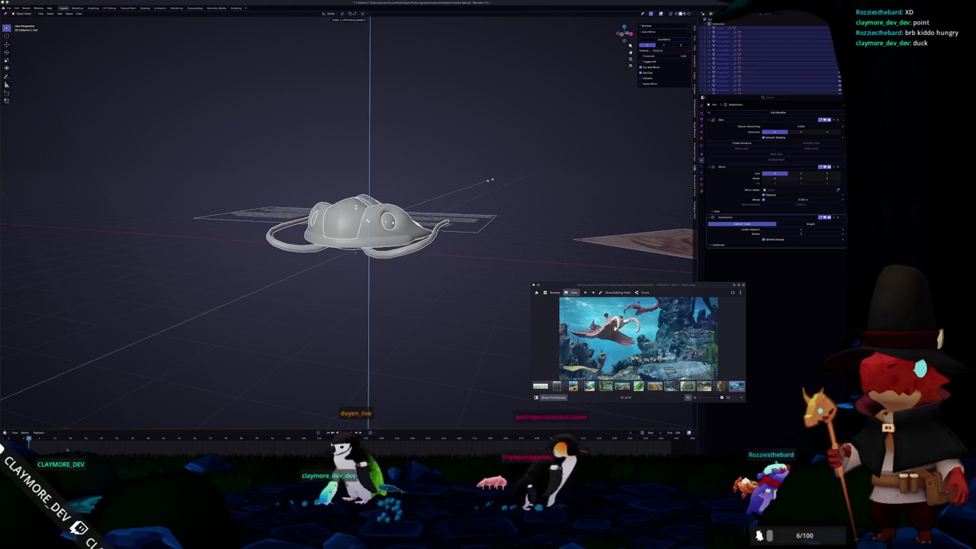
left_click(481, 183)
mouse_move(483, 185)
middle_mouse_down()
mouse_move(419, 214)
mouse_move(451, 203)
middle_mouse_up()
Check the stretched height from the front view and from a new angle
key("KP_1")
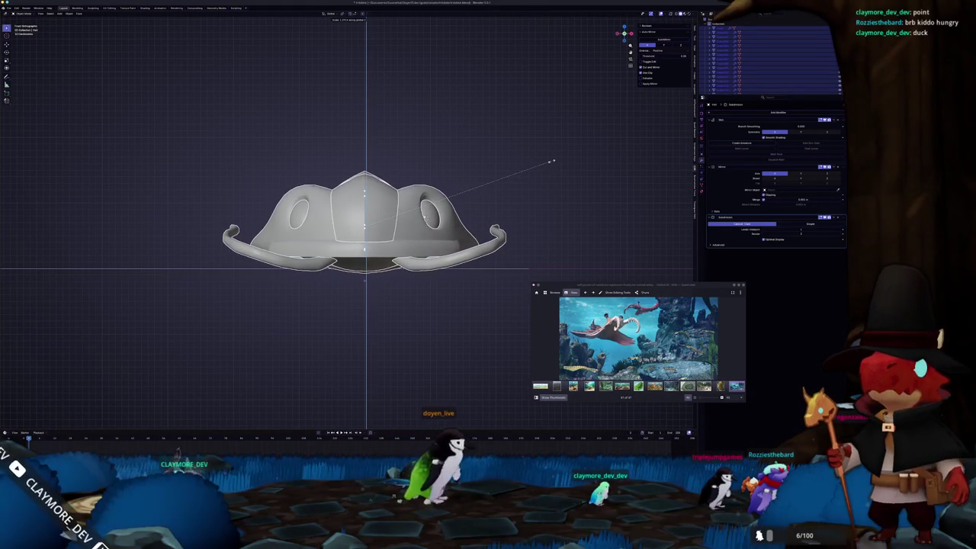
left_click(554, 160)
middle_click_drag(557, 160, 537, 177)
scroll(539, 177, "down", 2)
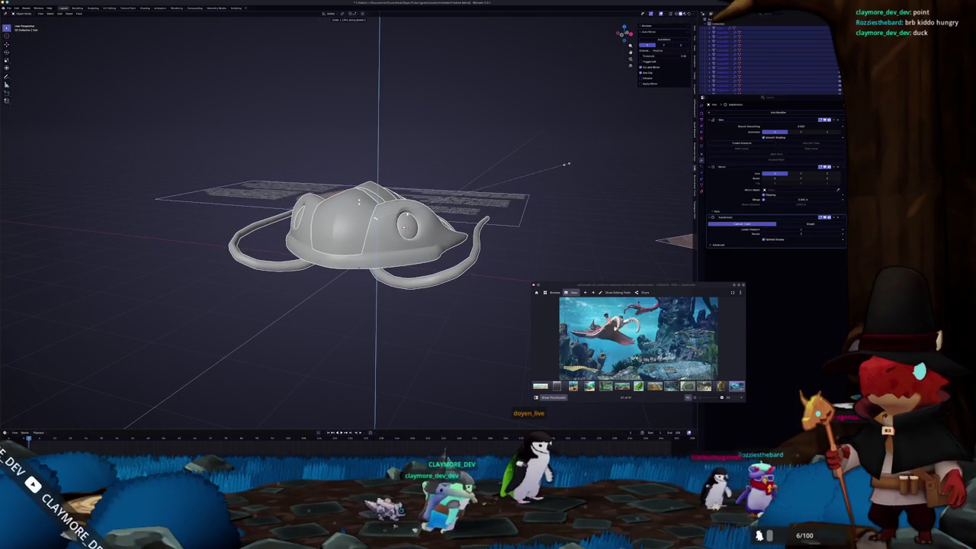
left_click(566, 164)
mouse_move(567, 163)
middle_mouse_down()
mouse_move(497, 263)
mouse_move(458, 275)
mouse_move(402, 208)
middle_mouse_up()
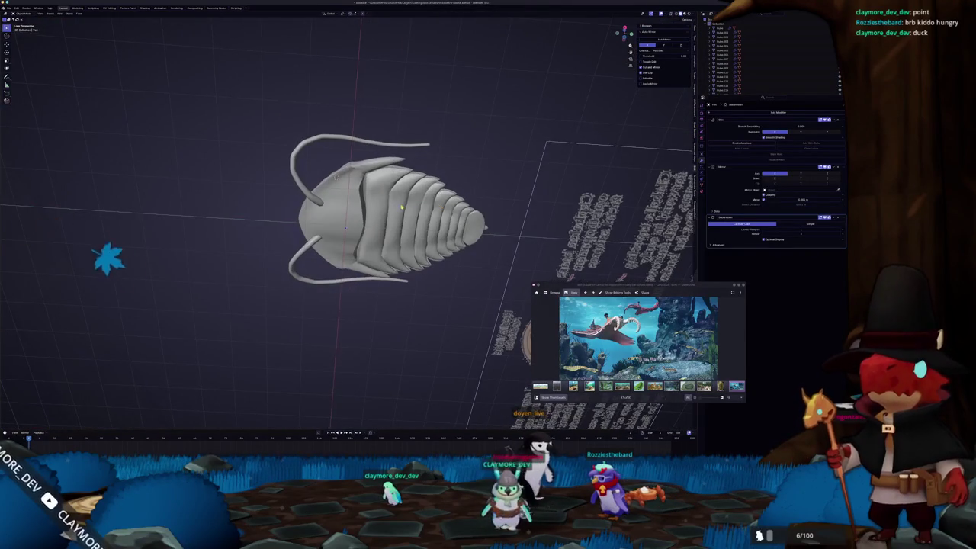
Pick a thorax plate and edit its mesh with X-ray on to expose its edges
scroll(401, 207, "up", 5)
left_click(347, 232)
key("Tab")
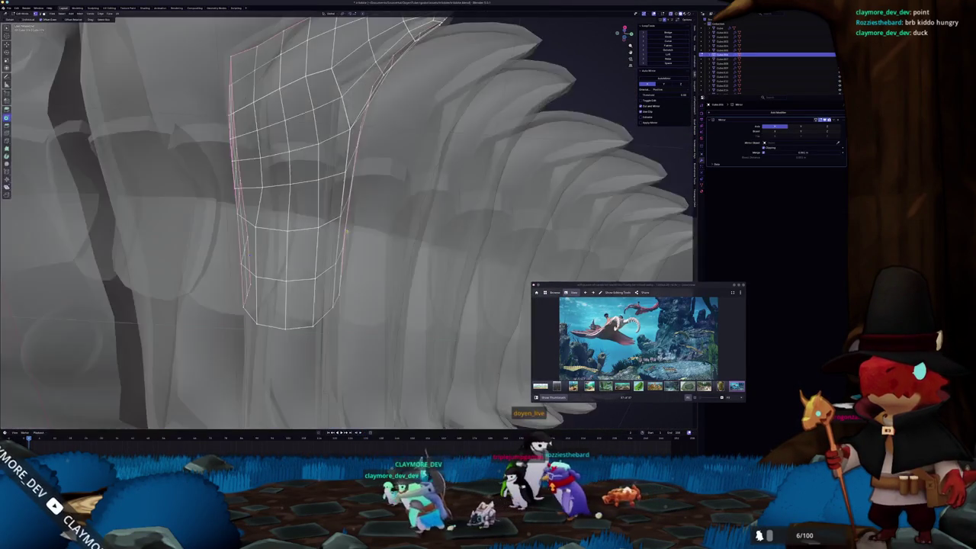
middle_click_drag(347, 232, 366, 218)
key("Tab")
left_click(366, 218)
key("Tab")
key("alt+z")
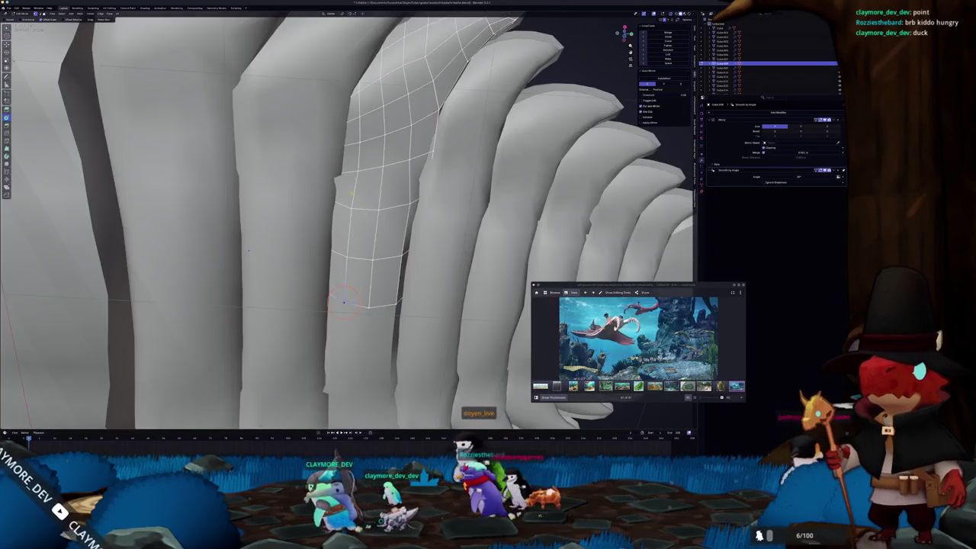
key("alt+z")
middle_click_drag(344, 302, 348, 231)
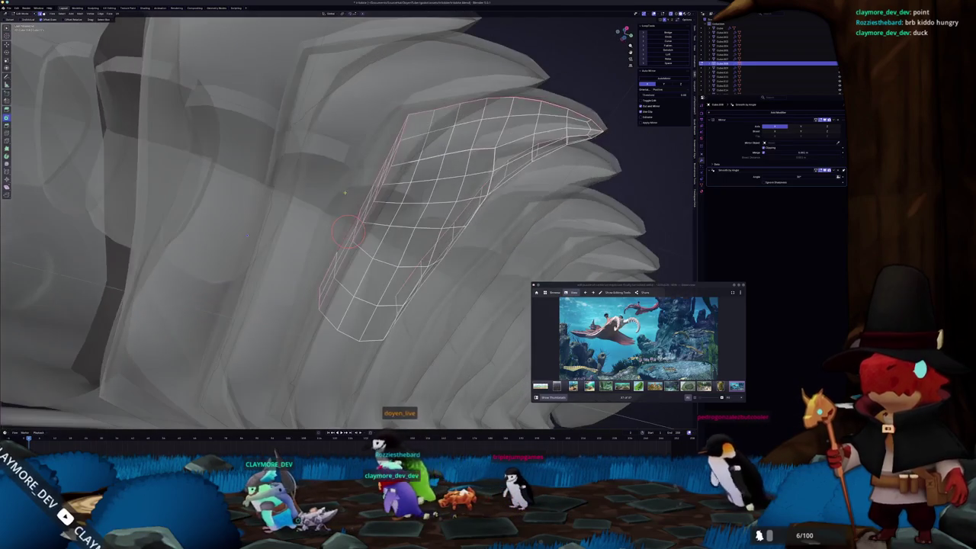
scroll(356, 229, "up", 3)
Slide an edge loop on the plate, then in solid Object Mode bring up the Add menu
left_click(401, 226)
key("Tab")
key("alt+z")
scroll(394, 236, "down", 5)
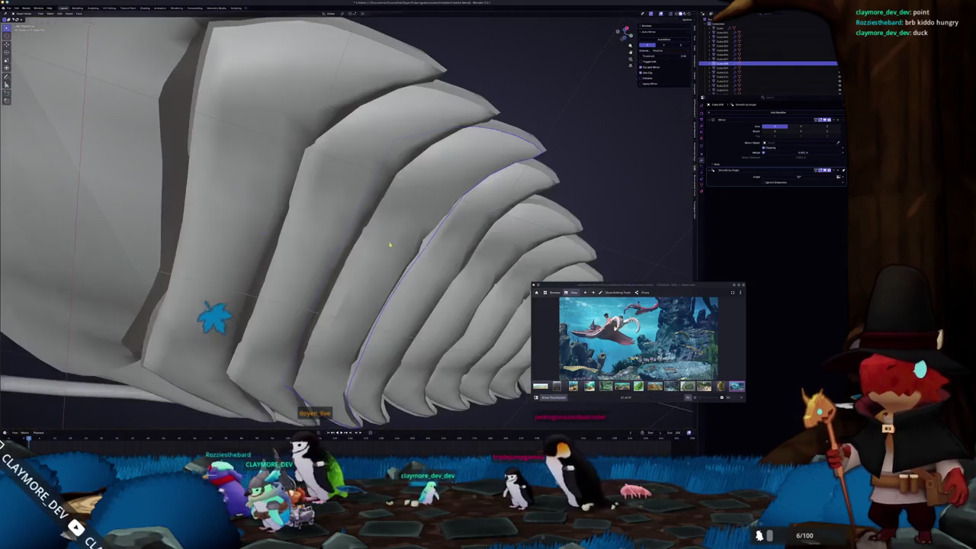
middle_click_drag(394, 239, 371, 244)
scroll(371, 244, "down", 3)
scroll(427, 273, "down", 5)
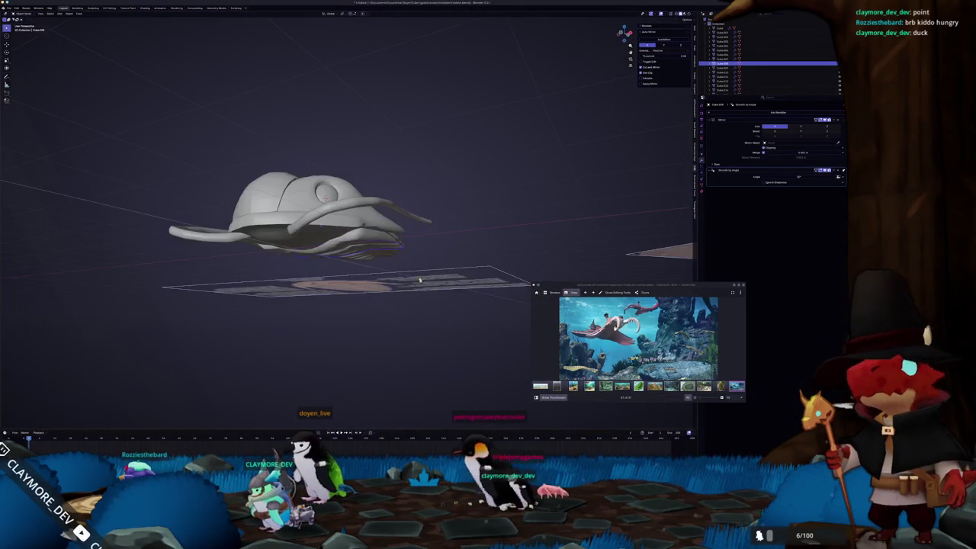
middle_click_drag(457, 240, 455, 257)
scroll(454, 253, "down", 1)
key("shift+a")
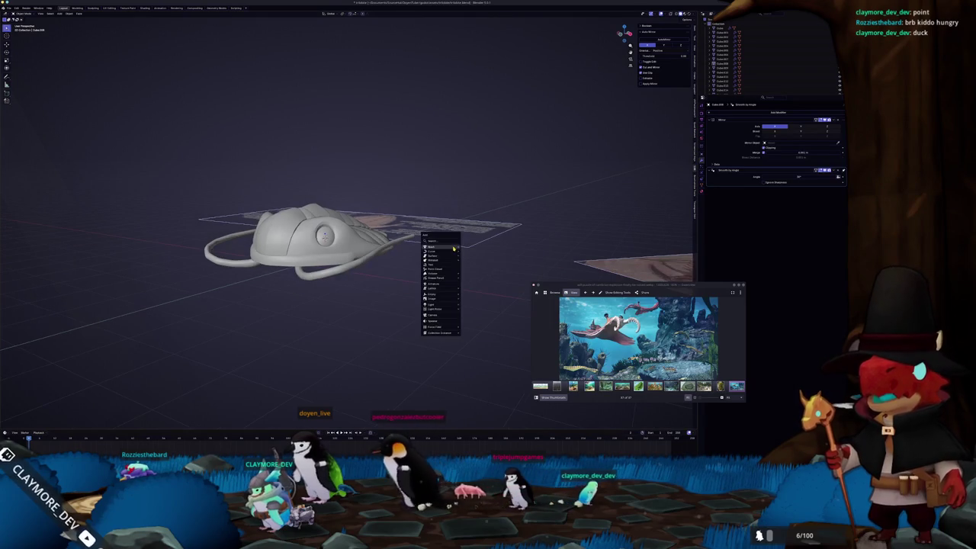
Add a cylinder, raise it, give it subdivision level 1, and shrink it
left_click(473, 273)
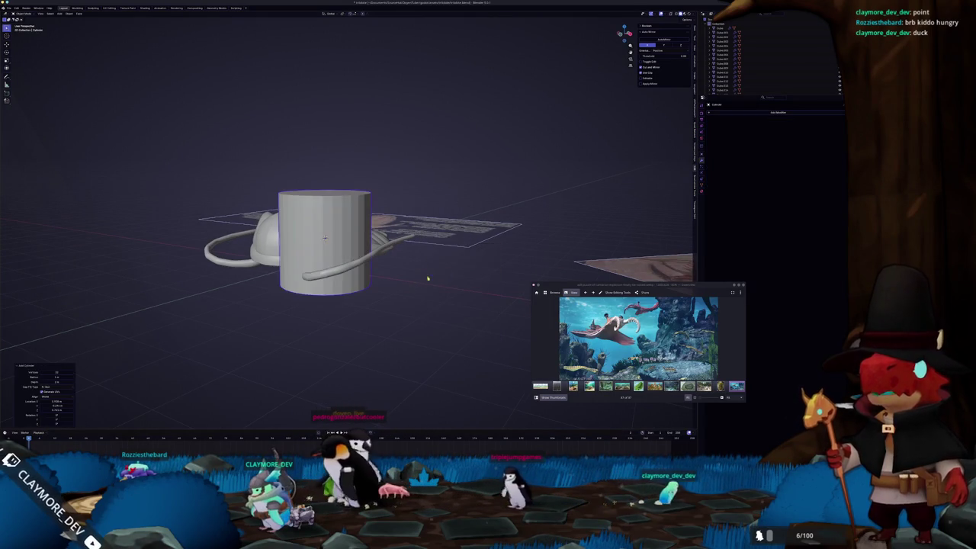
middle_click_drag(447, 272, 434, 257)
key("KP_1")
key("g")
left_click(427, 252)
mouse_move(427, 252)
middle_mouse_down()
mouse_move(433, 276)
mouse_move(523, 135)
middle_mouse_up()
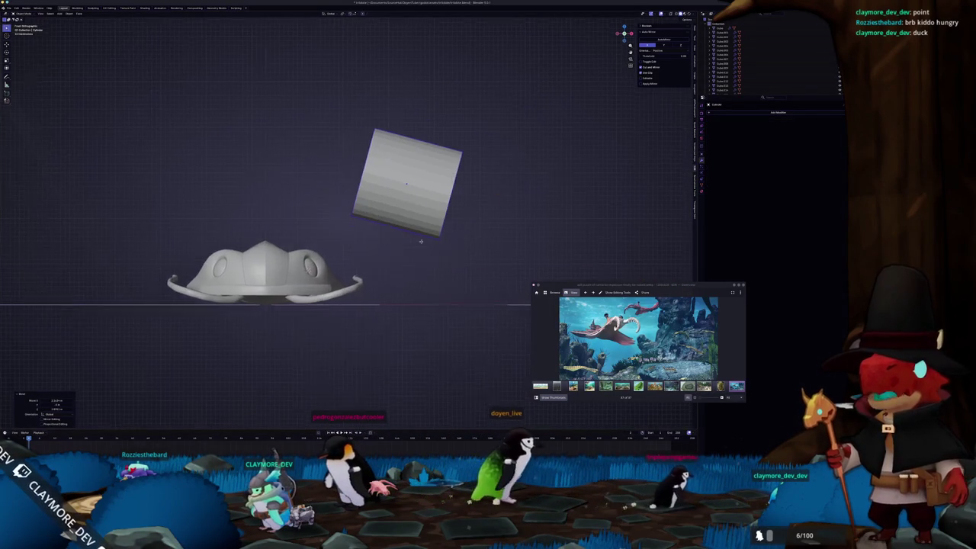
key("ctrl+1")
scroll(519, 192, "up", 2)
key("s")
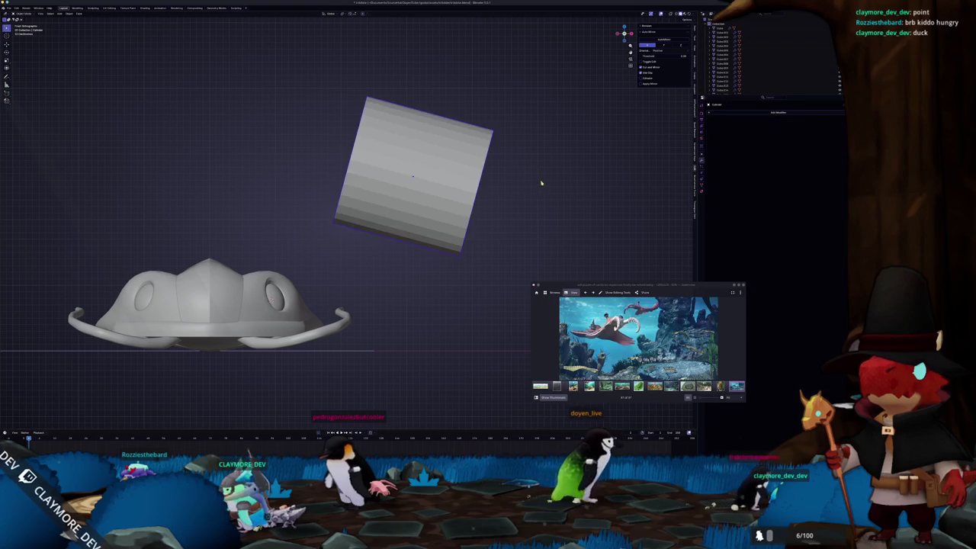
left_click(458, 168)
scroll(496, 180, "up", 2)
In X-ray Edit Mode, box-select one end of the cylinder and scale it down to taper it
key("Tab")
middle_click_drag(497, 180, 426, 156)
scroll(458, 168, "down", 3)
key("KP_1")
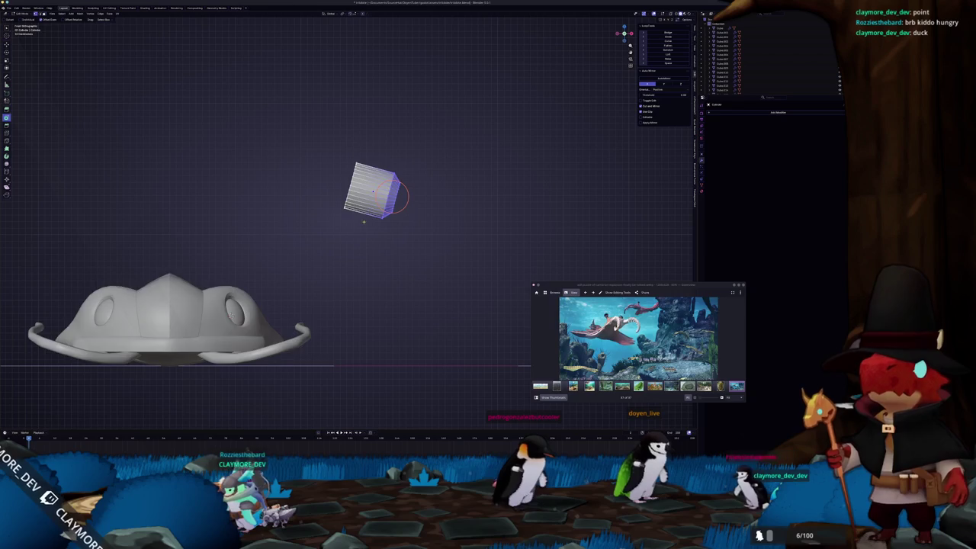
key("alt+z")
left_click_drag(326, 135, 392, 218)
key("s")
left_click(409, 137)
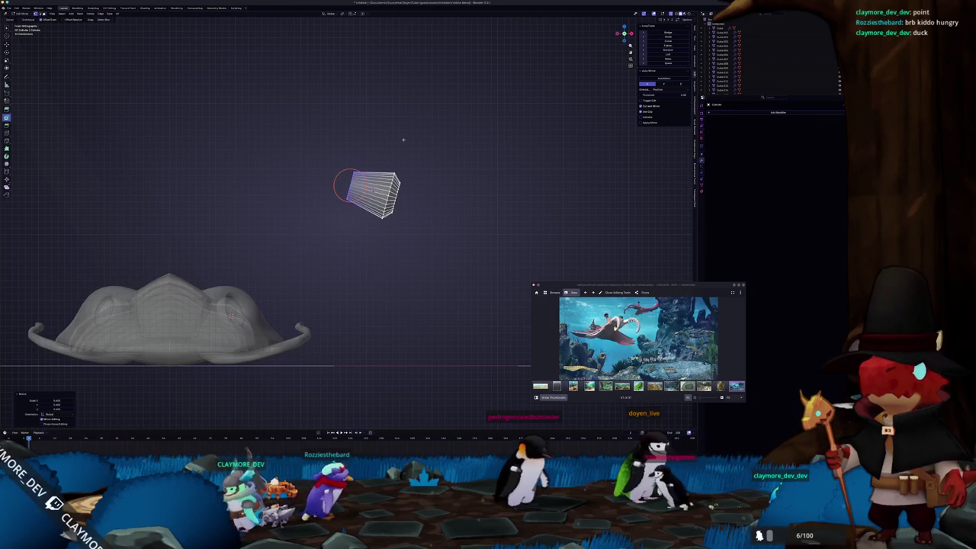
key("s")
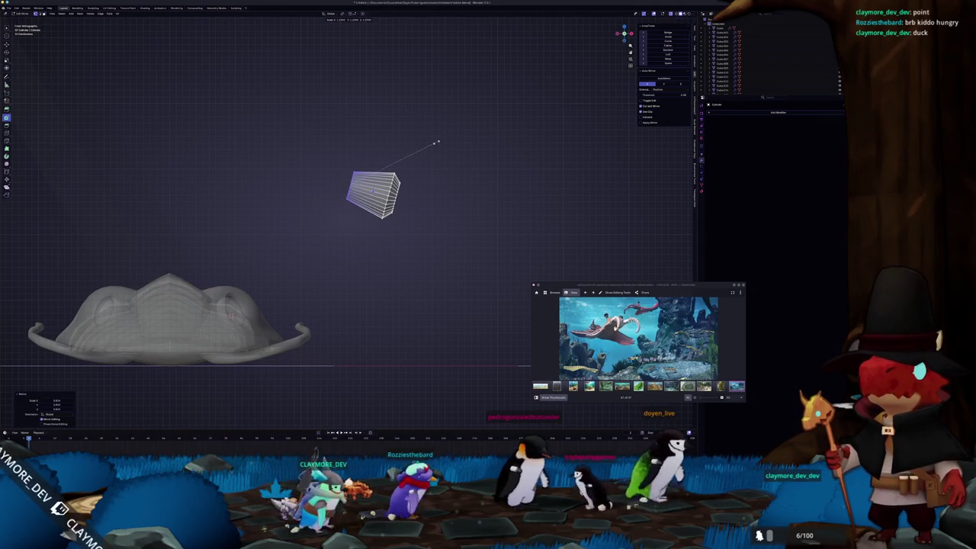
key("Escape")
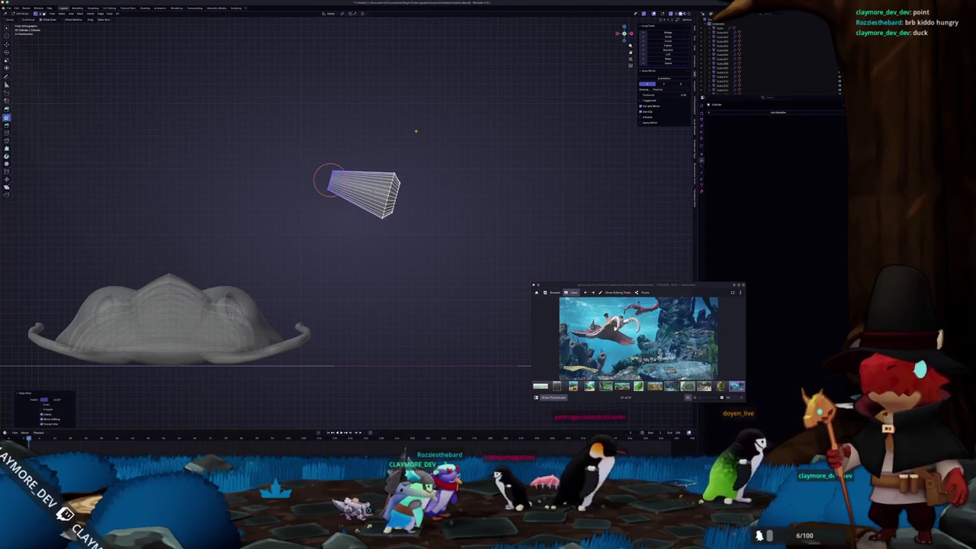
Place the tapered leg piece under the shell beside the antennae
key("Tab")
key("alt+z")
scroll(417, 164, "down", 2)
left_click(318, 353)
scroll(318, 357, "up", 2)
scroll(428, 238, "up", 2)
Move the tapered piece under the shell and lay it horizontally in front view
key("g")
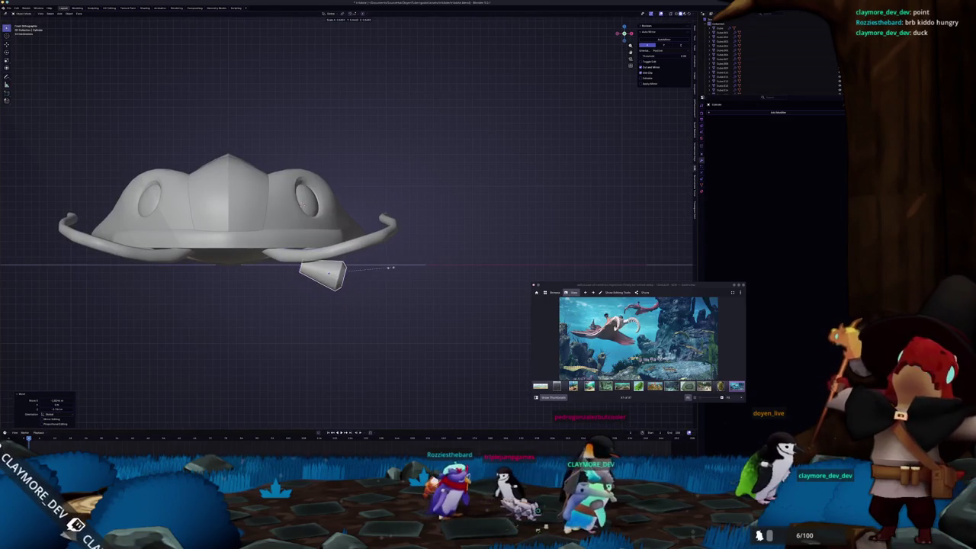
left_click(394, 246)
scroll(368, 284, "up", 1)
scroll(368, 284, "up", 1)
middle_click_drag(368, 285, 424, 248, "shift")
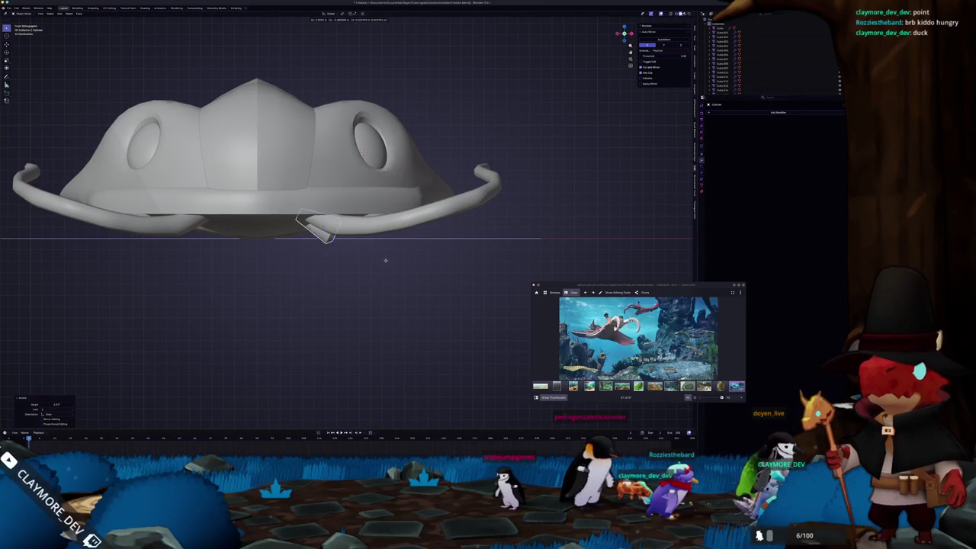
middle_click_drag(382, 258, 372, 253)
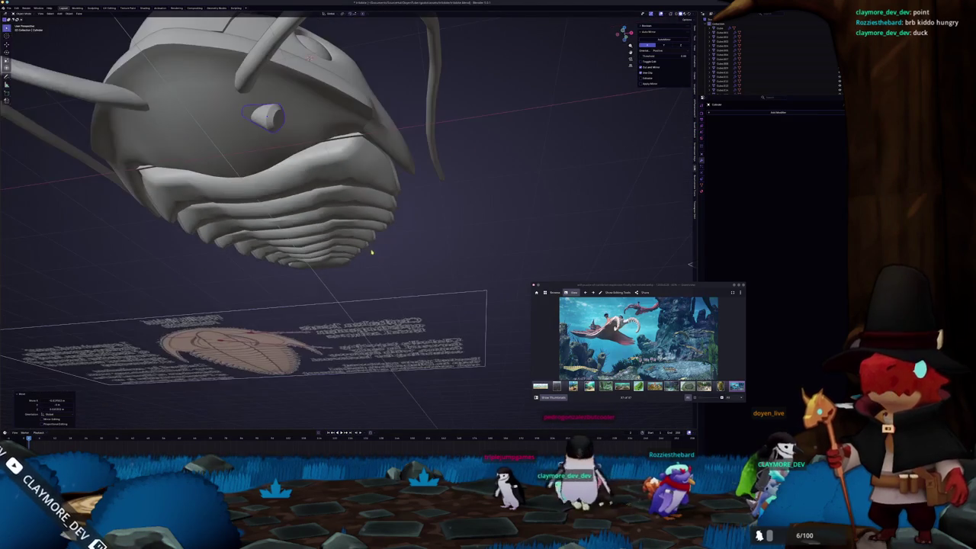
key("KP_1")
key("Escape")
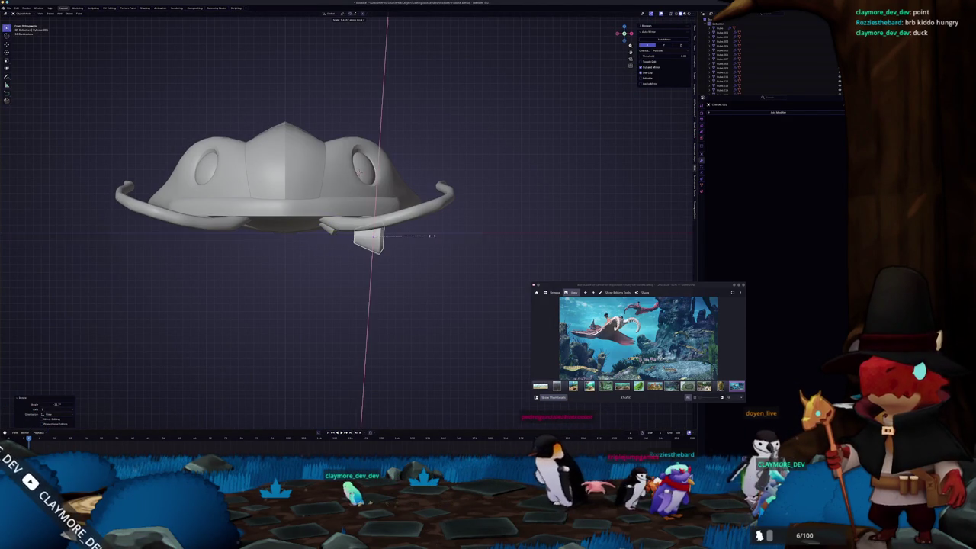
left_click(437, 236)
Shift the piece out to the right and duplicate it, turning the copy 90 degrees
key("g")
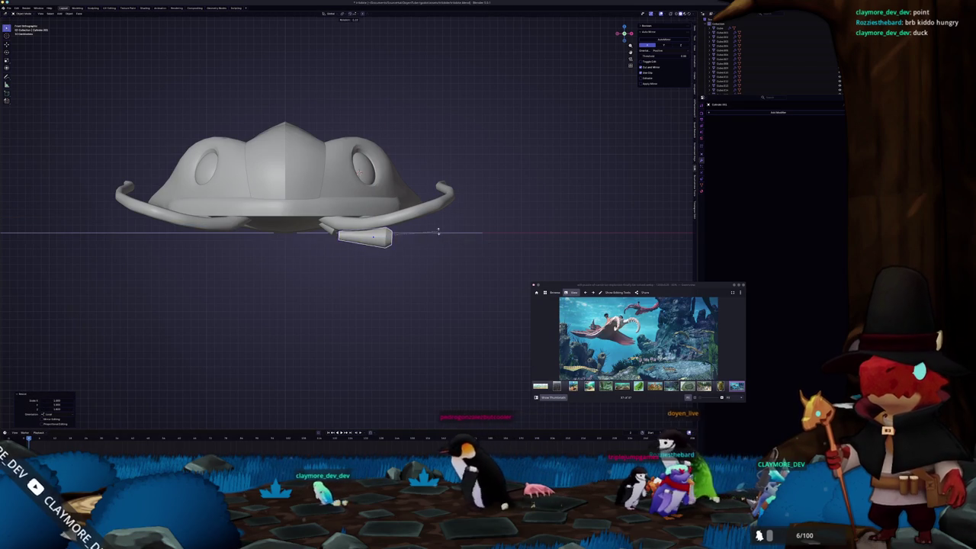
left_click(482, 225)
key("shift+d")
key("r")
key("shift+d")
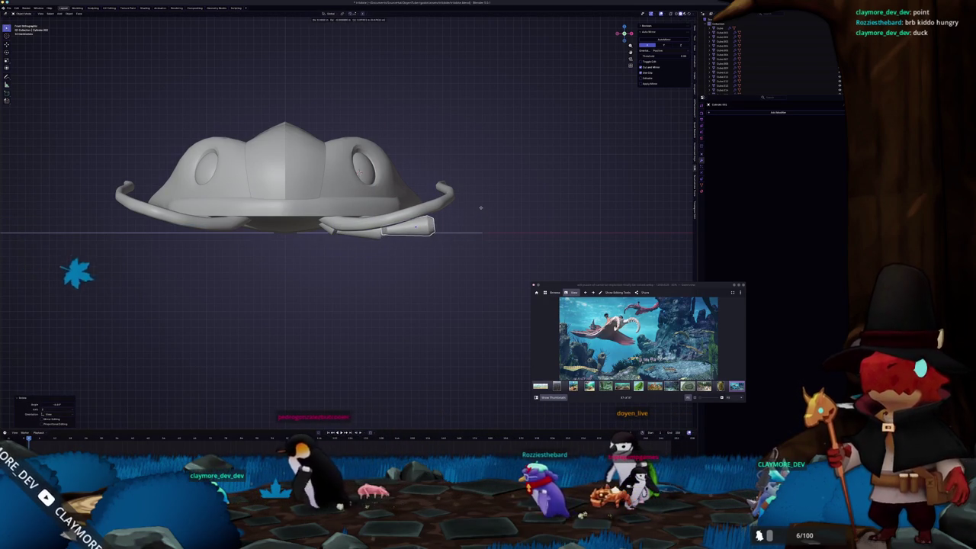
type("r90")
key("Return")
Duplicate another copy and tilt it as the third leg segment
key("shift+d")
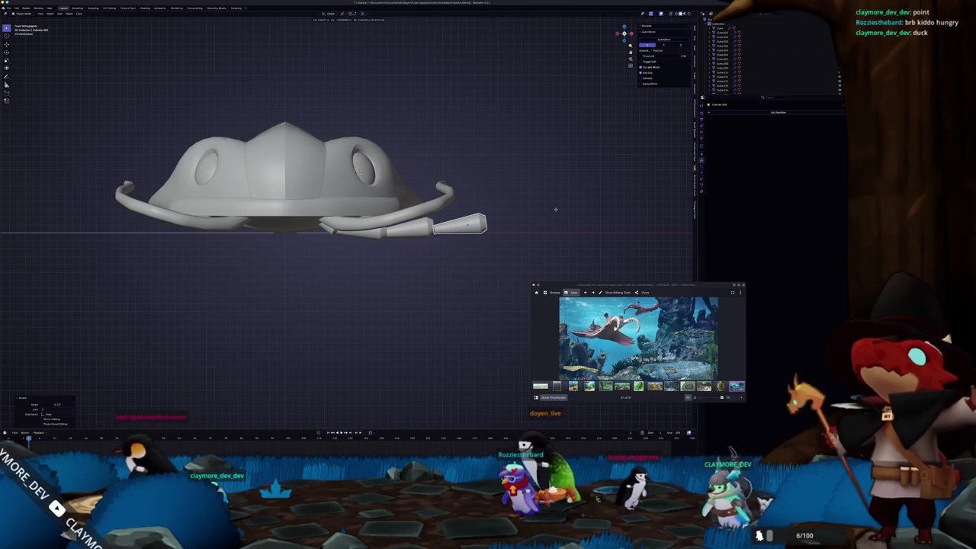
key("r")
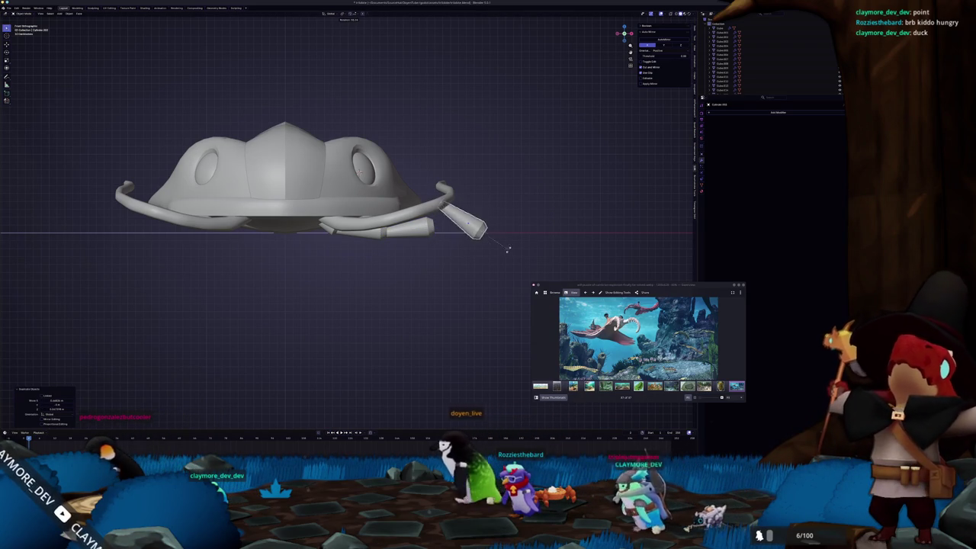
left_click(511, 253)
key("g")
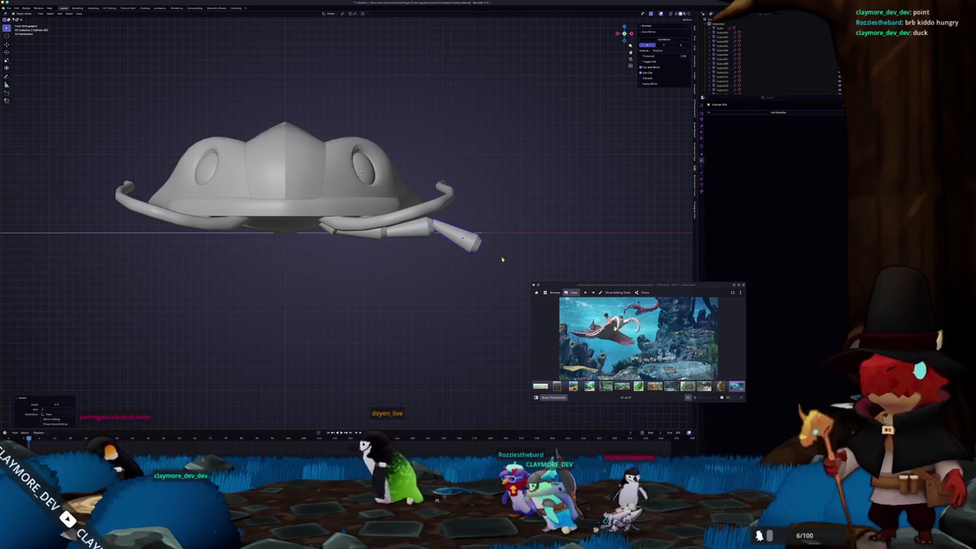
scroll(508, 258, "up", 1)
scroll(492, 221, "up", 1)
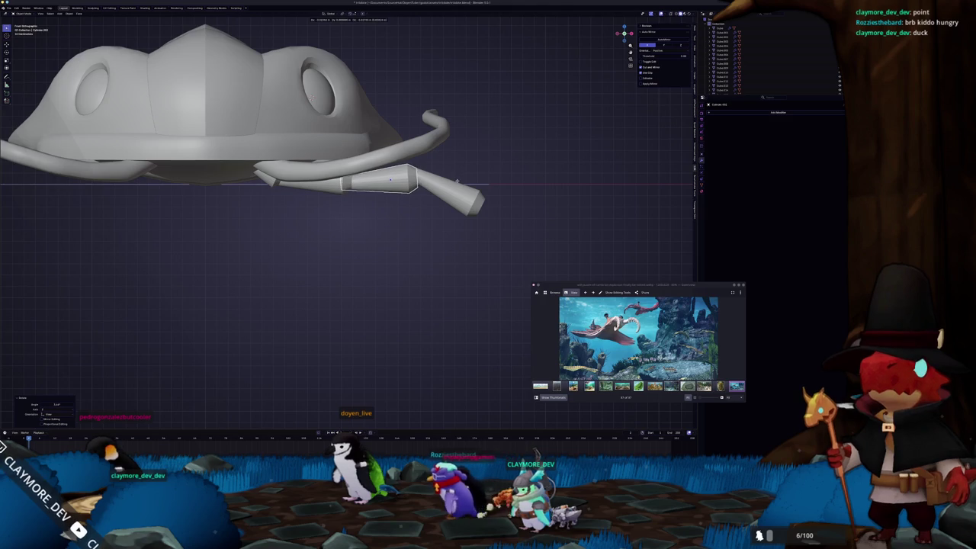
Tilt the inner leg segment downward and reposition it at its joint
left_click(328, 187)
key("r")
left_click(340, 200)
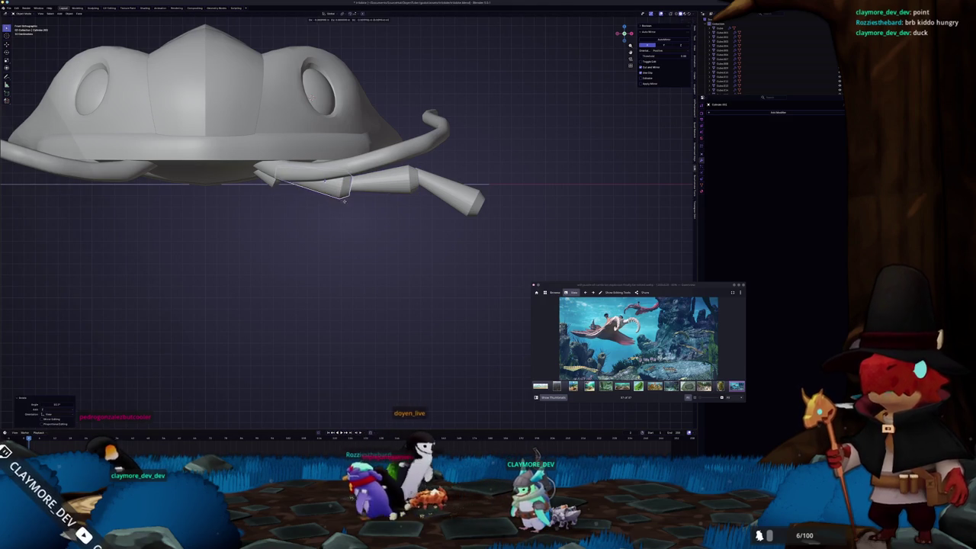
key("g")
left_click(343, 208)
Rotate the end leg segment around its joint, then turn on X-ray view
left_click(391, 180)
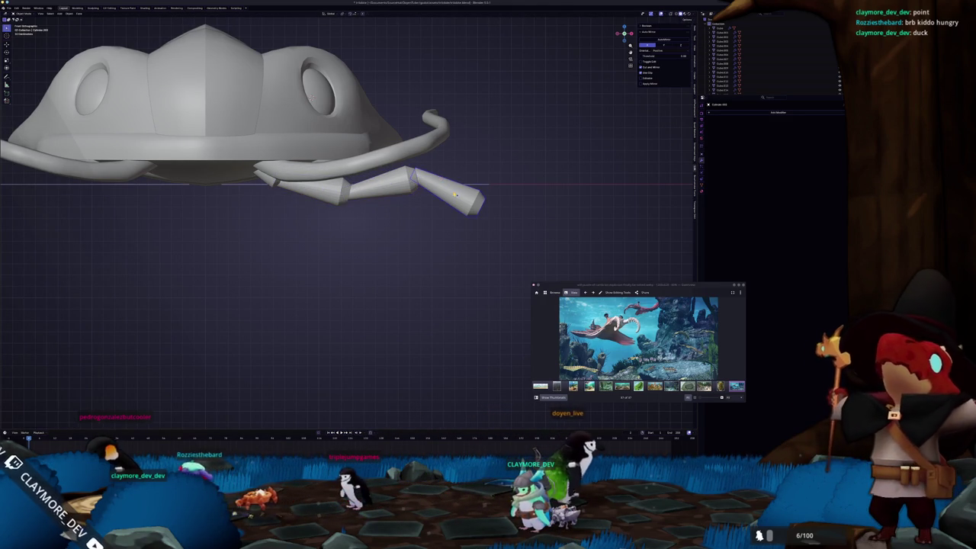
left_click_drag(449, 194, 453, 197)
key("r")
left_click(455, 198)
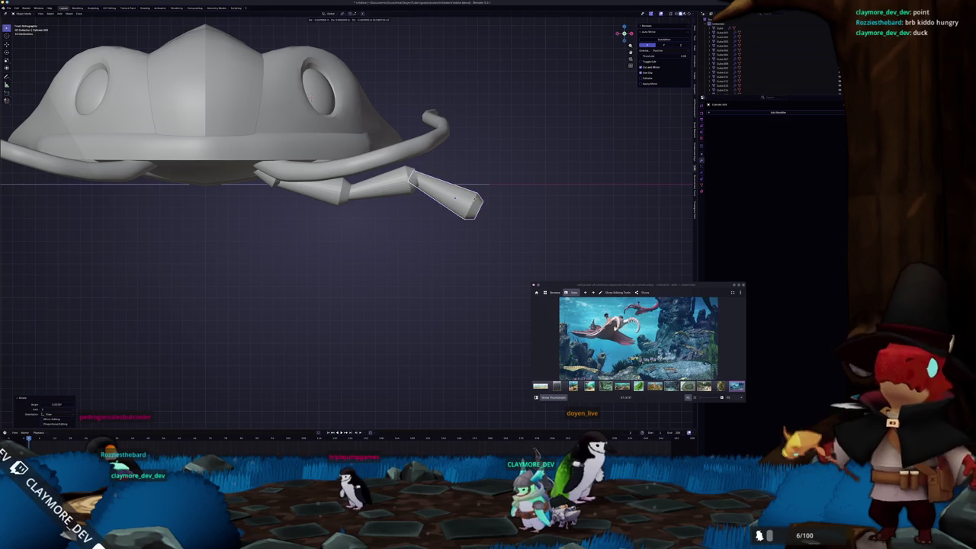
middle_click_drag(362, 201, 403, 205, "shift")
left_click(403, 206)
key("alt+z")
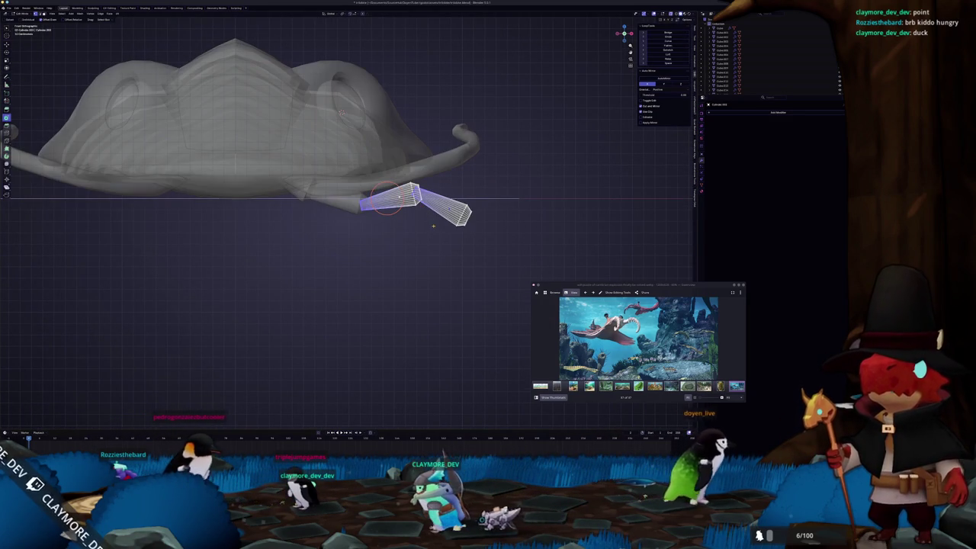
Flatten the end segment's mesh in Edit Mode
key("Tab")
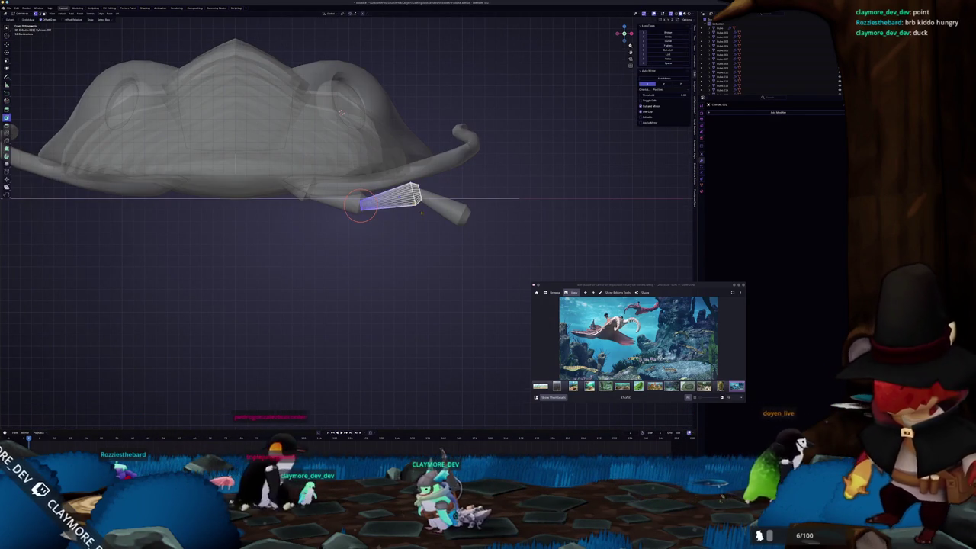
key("s")
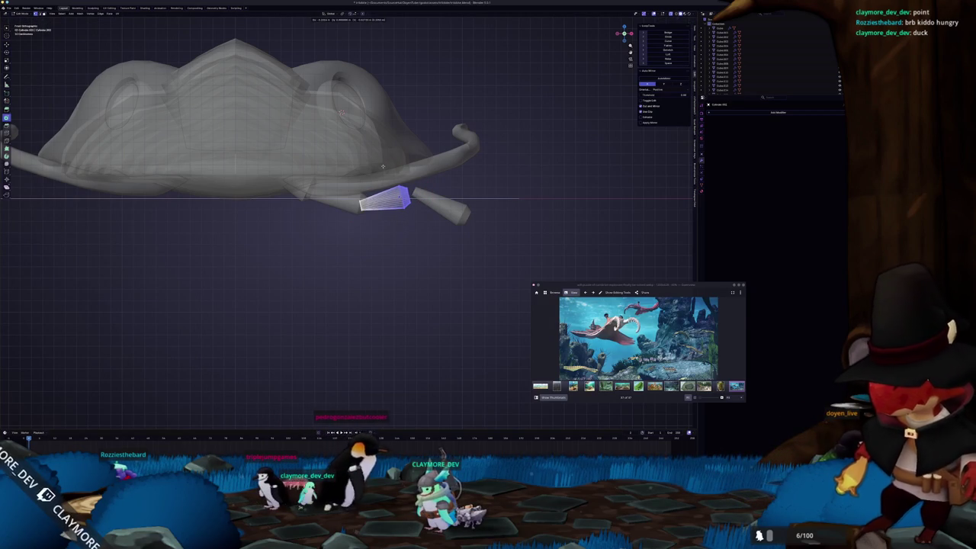
left_click(383, 167)
key("Tab")
key("Tab")
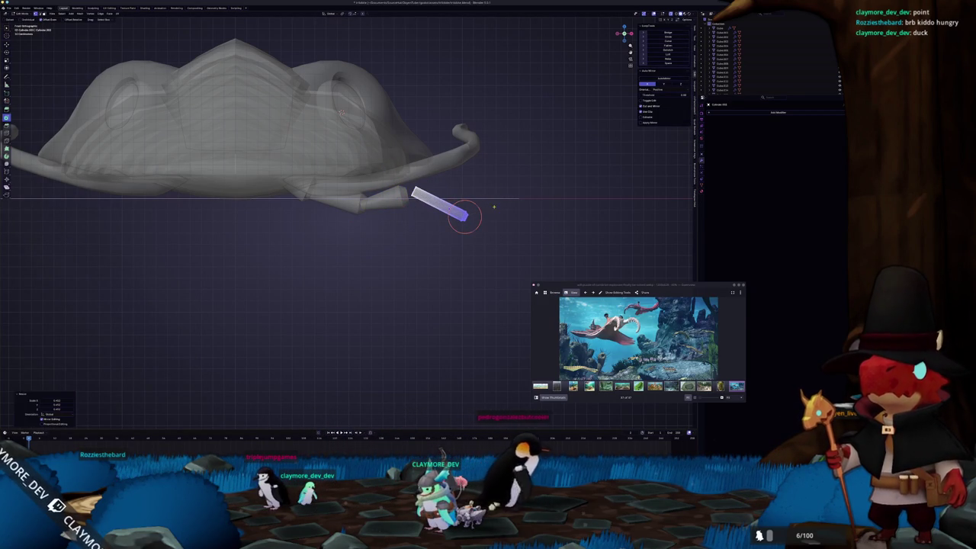
Lengthen the end segment, add loop cuts and scale the middle loop outward into a bulge
key("s")
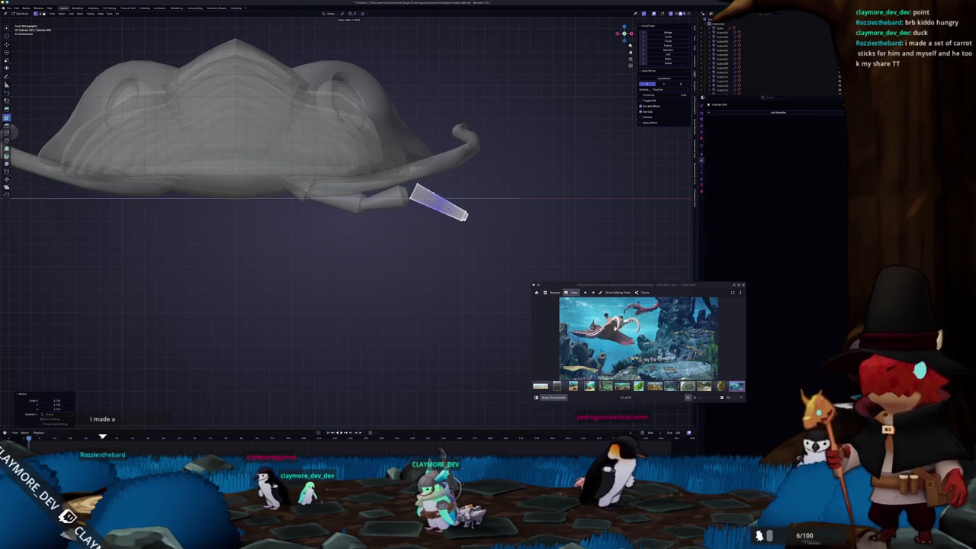
key("ctrl+r")
left_click(439, 205)
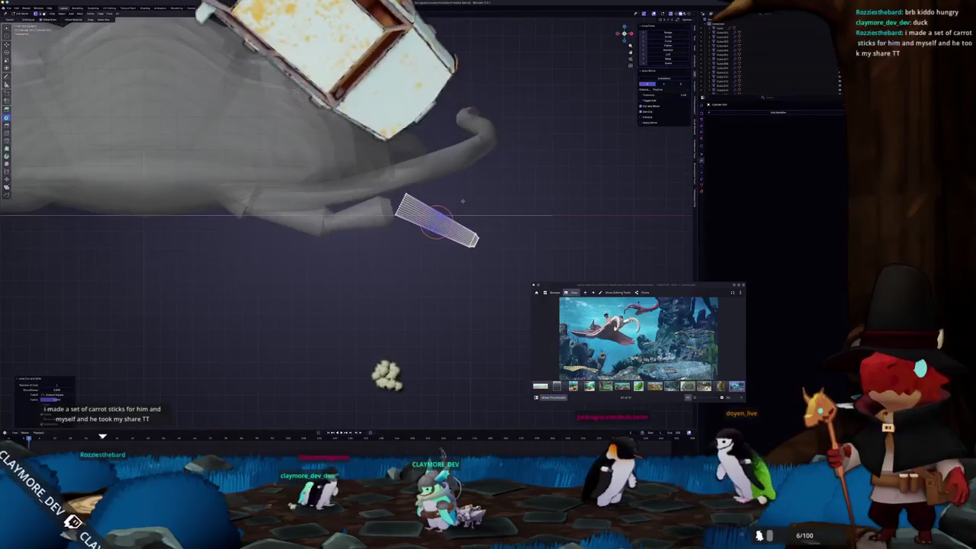
scroll(502, 201, "up", 1)
key("s")
left_click(424, 237)
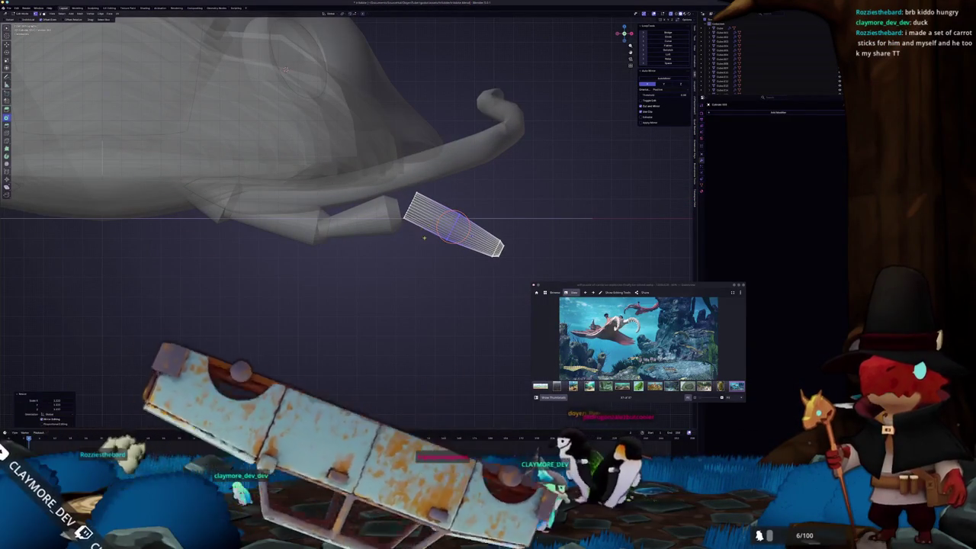
Extrude the end loop into a long pointed tip, checking the shape between edits
key("Tab")
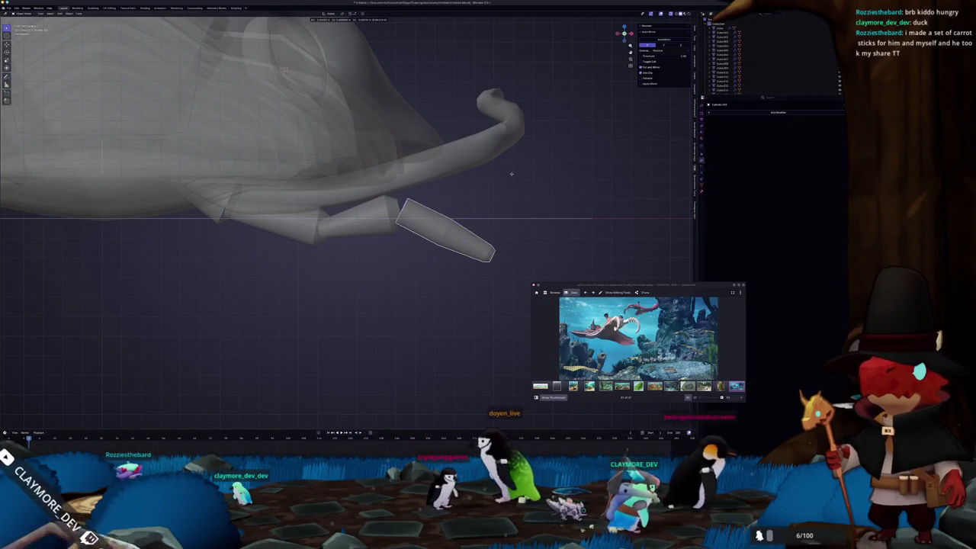
key("Tab")
scroll(512, 174, "up", 2)
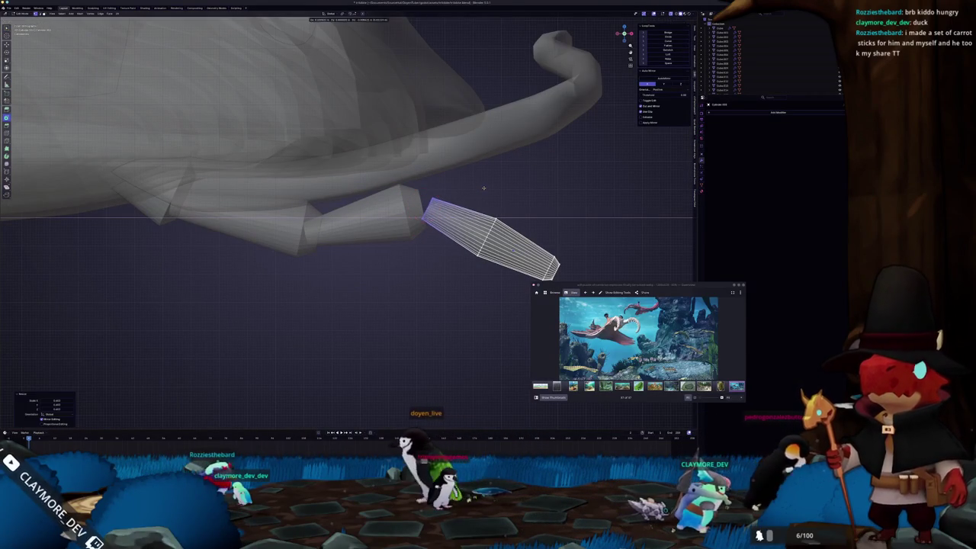
key("Tab")
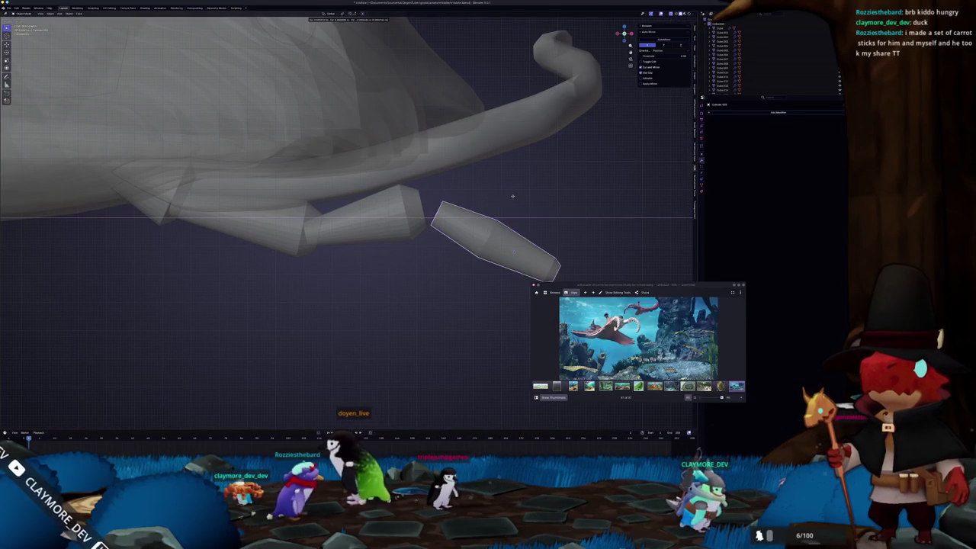
key("Tab")
key("e")
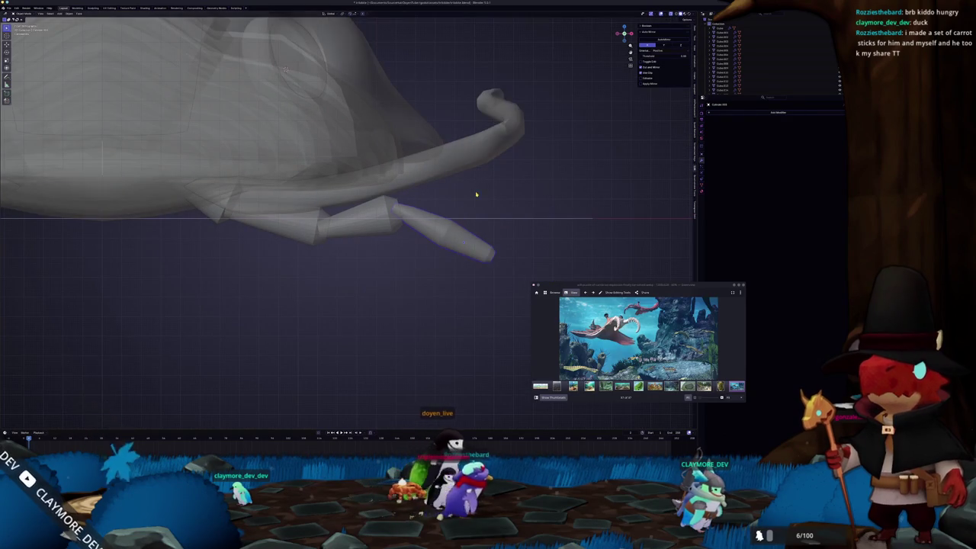
key("Tab")
scroll(295, 94, "up", 2)
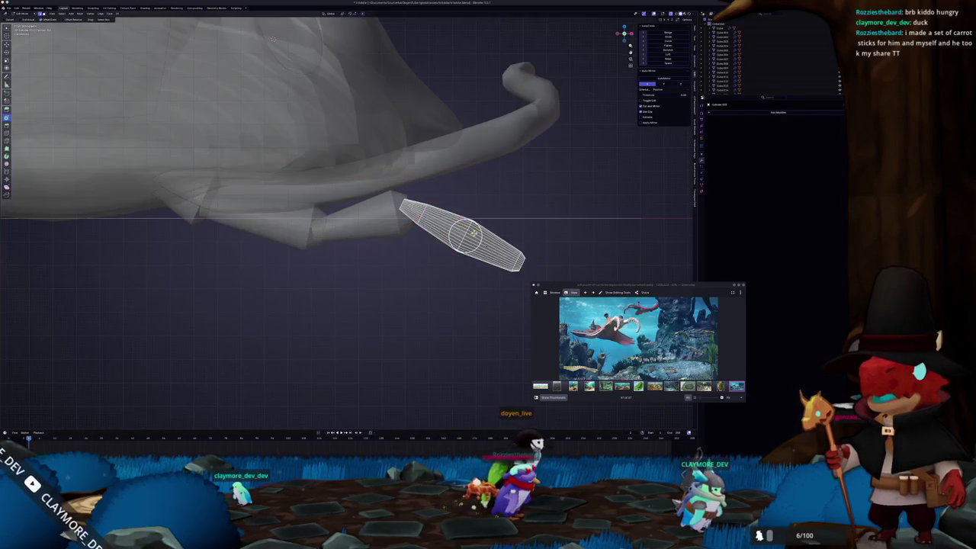
scroll(296, 94, "up", 2)
middle_click_drag(509, 252, 503, 237)
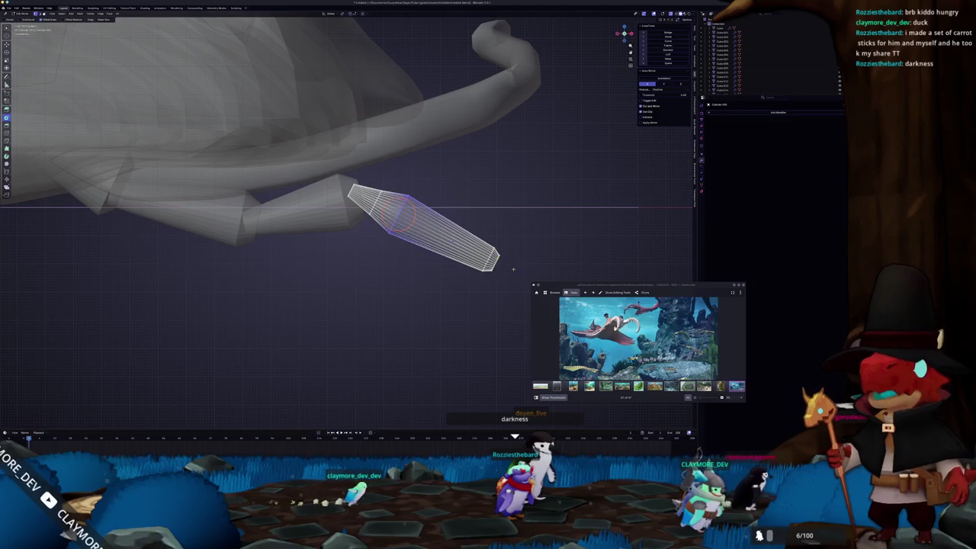
key("Tab")
scroll(534, 225, "down", 2)
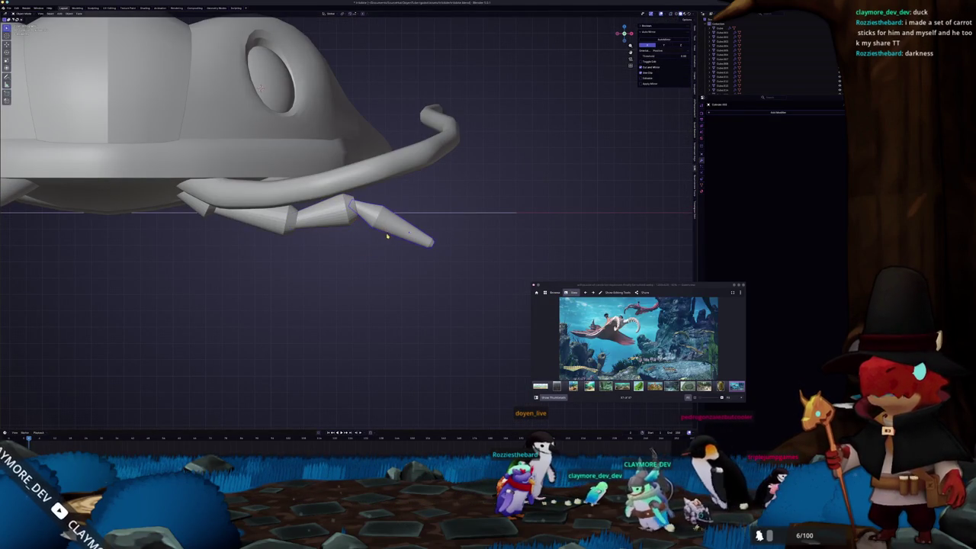
Inspect the trilobite and reference image from side, front and top orthographic views
scroll(354, 227, "down", 3)
mouse_move(397, 259)
middle_mouse_down()
mouse_move(343, 257)
mouse_move(242, 173)
middle_mouse_up()
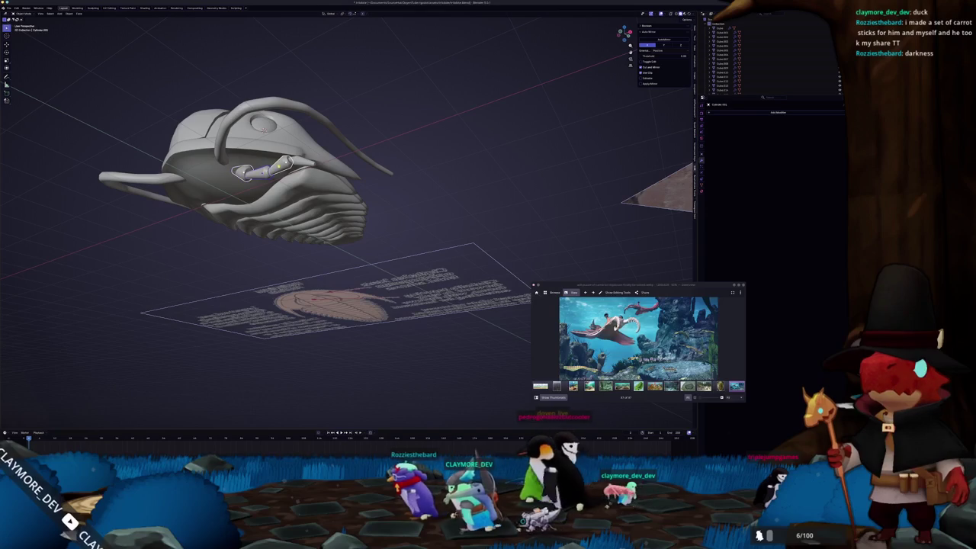
key("KP_3")
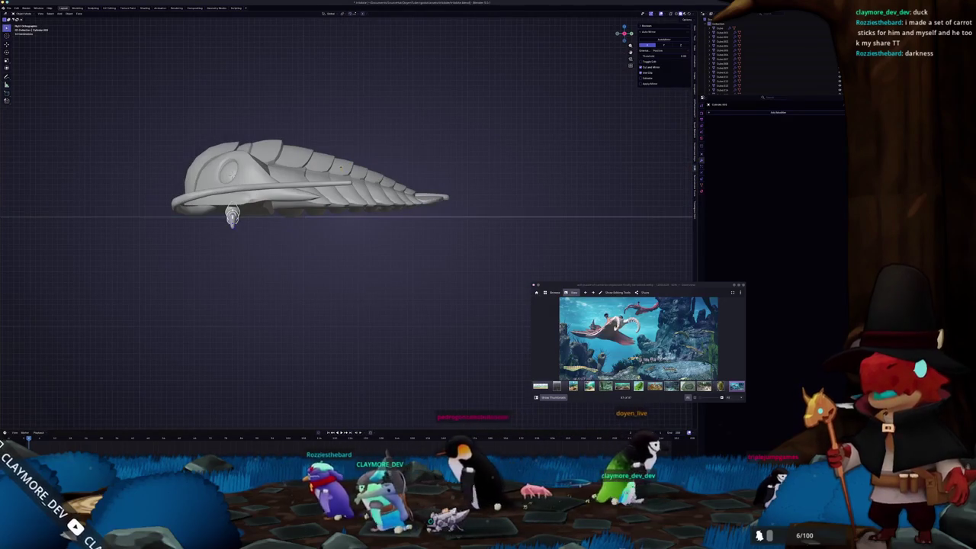
left_click(283, 218)
scroll(361, 224, "up", 3)
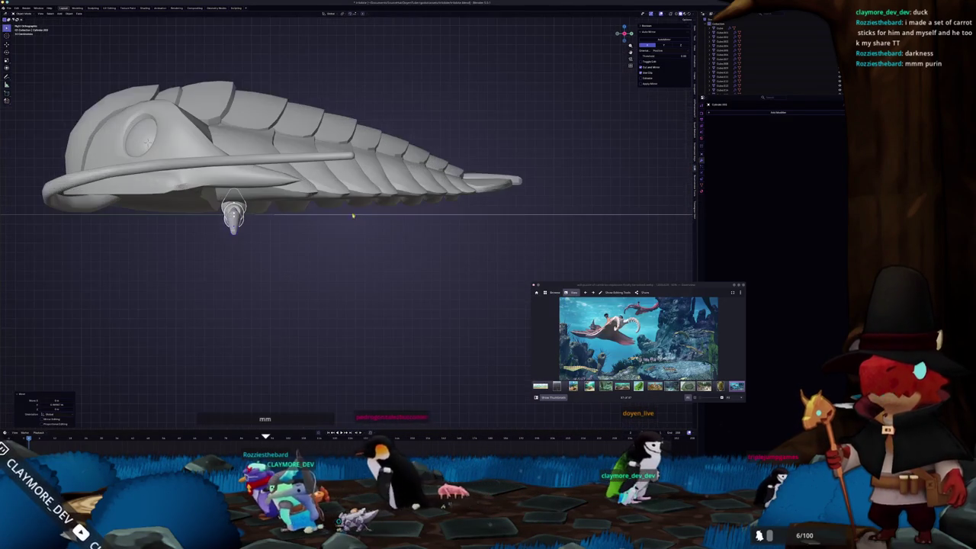
middle_click_drag(361, 223, 362, 170)
key("KP_1")
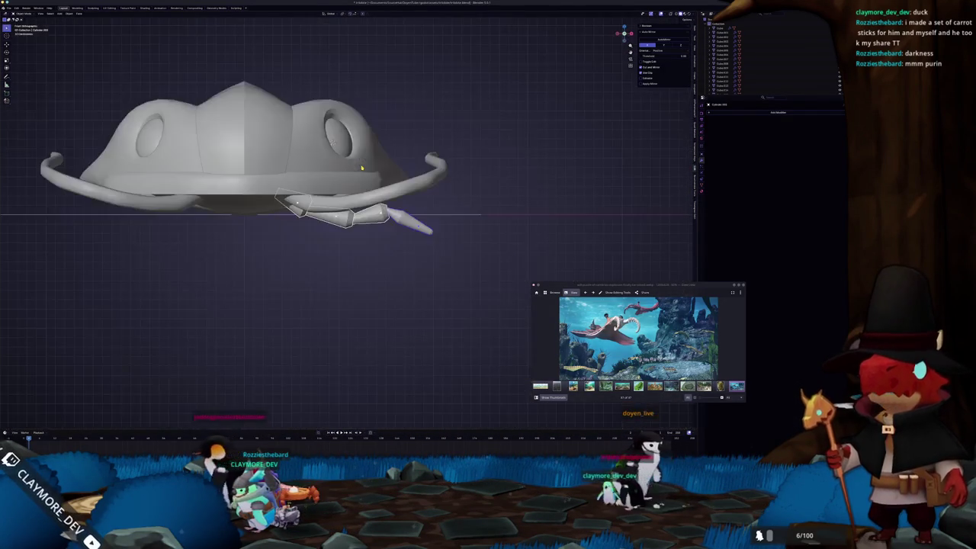
key("KP_7")
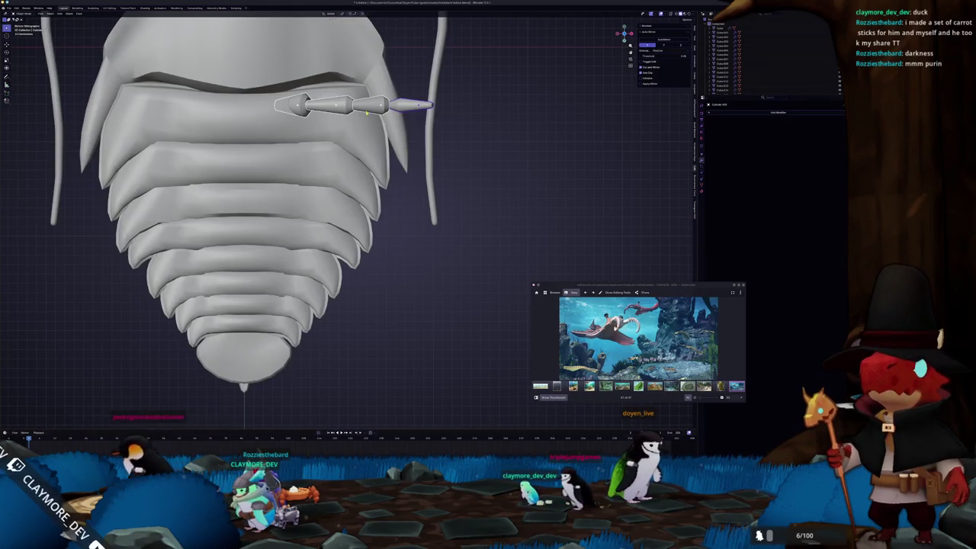
key("KP_8")
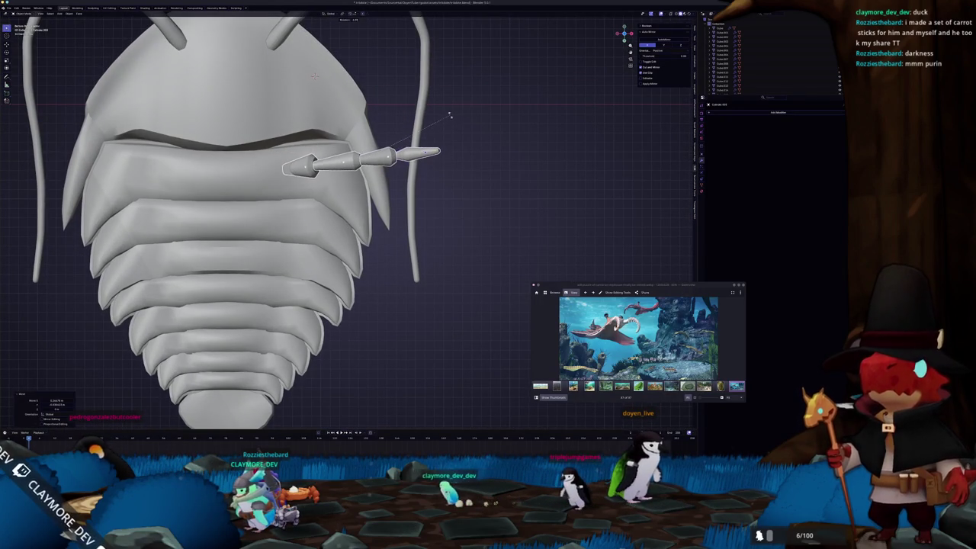
Move the innermost leg segment along Z under the shell and enter its Edit Mode
middle_click_drag(452, 120, 444, 183)
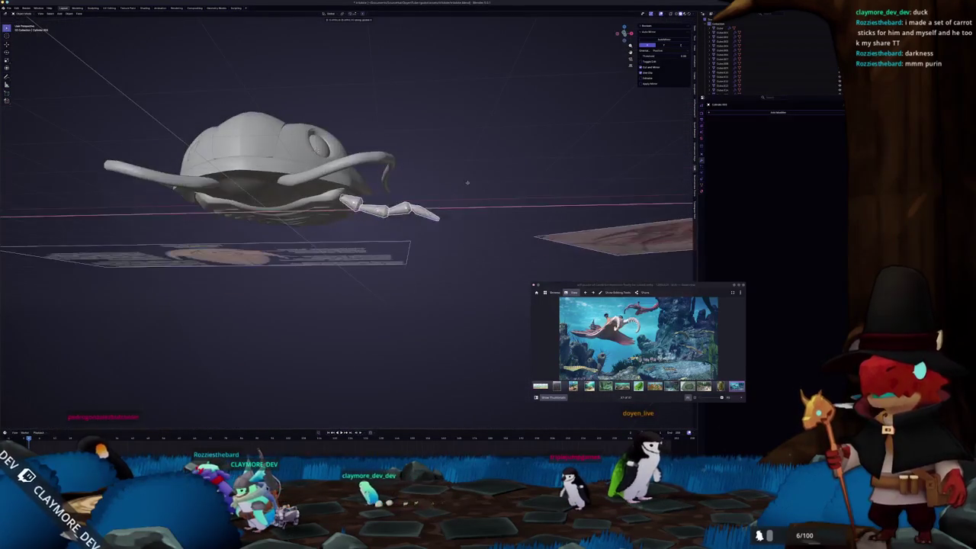
middle_click_drag(538, 184, 471, 174, "shift")
key("KP_1")
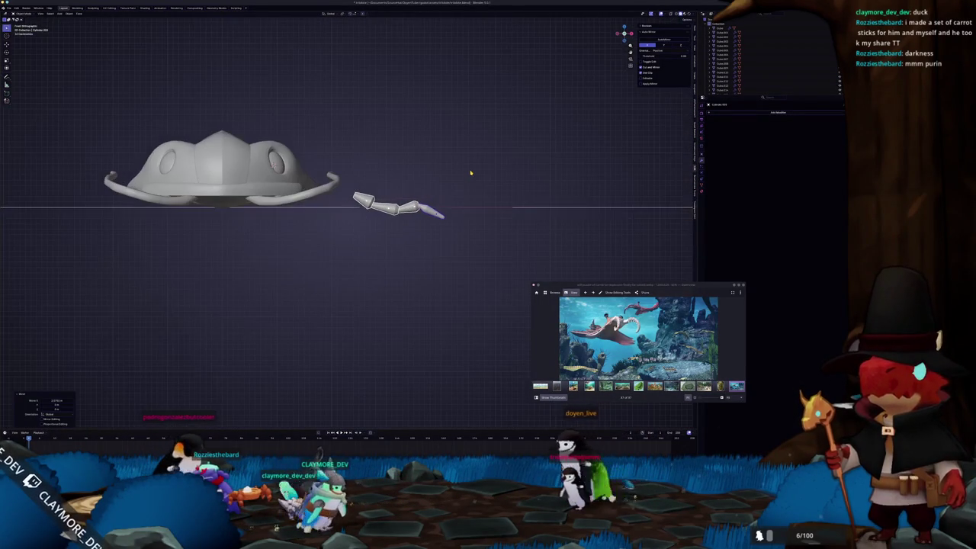
scroll(474, 156, "up", 4)
scroll(457, 152, "up", 2)
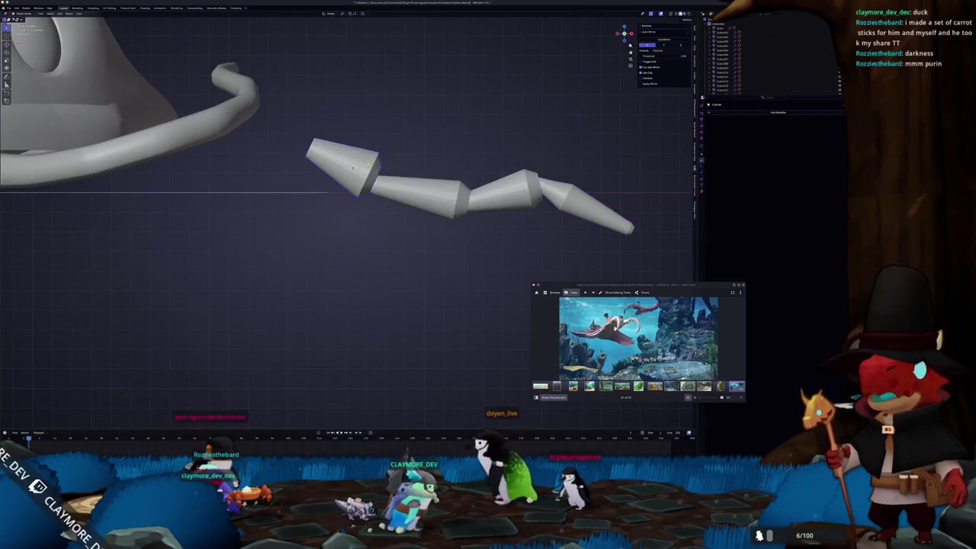
scroll(427, 149, "up", 3)
key("g")
key("z")
left_click(414, 146)
key("Tab")
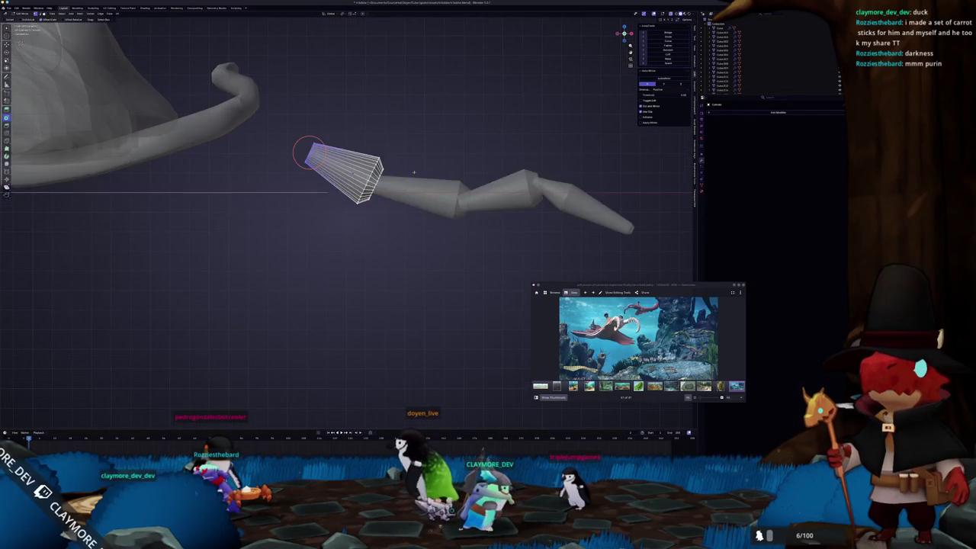
Turn off X-ray and inspect the second leg segment's mesh
key("alt+z")
key("Tab")
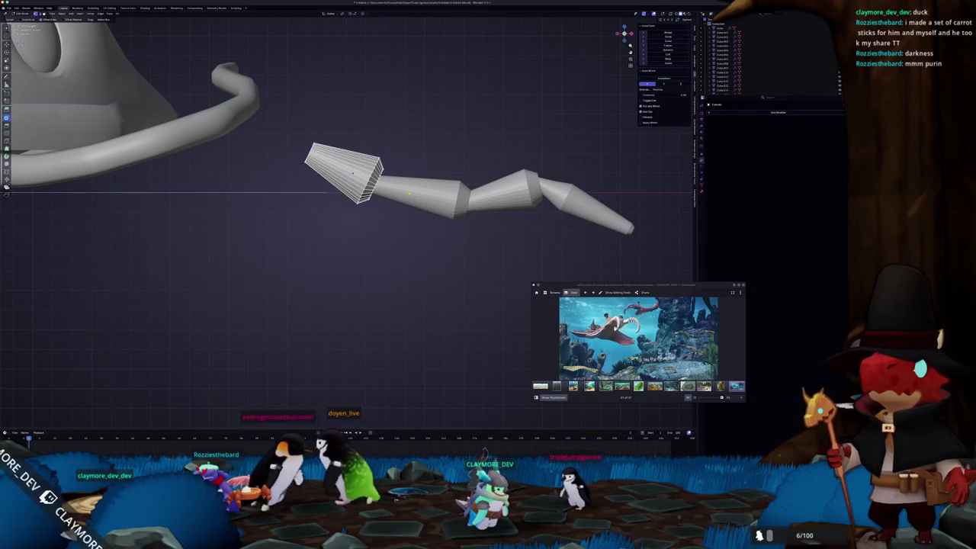
left_click(404, 187)
key("Tab")
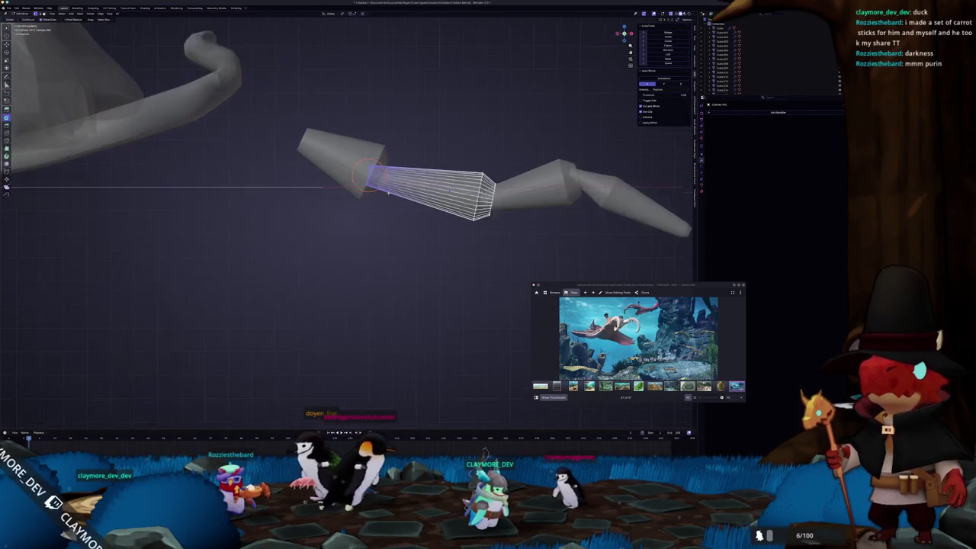
middle_click_drag(370, 163, 443, 162)
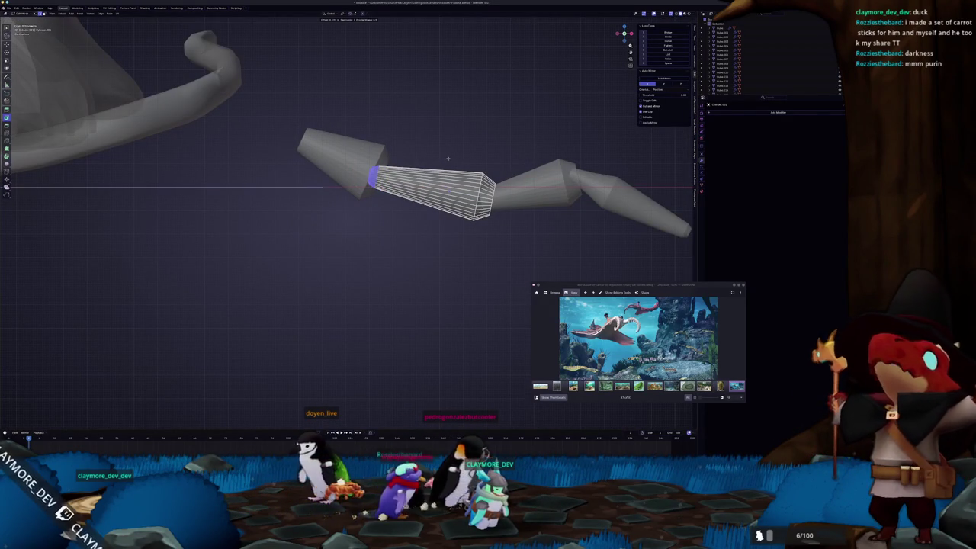
key("Tab")
middle_click_drag(492, 195, 417, 198, "shift")
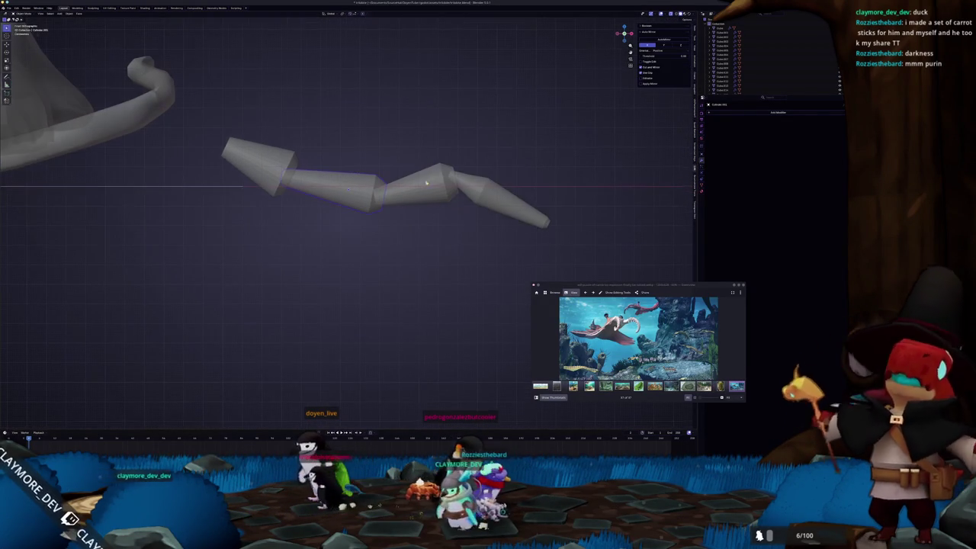
scroll(417, 198, "up", 3)
Inspect the third segment's mesh and nudge the tip segment into place
left_click(396, 192)
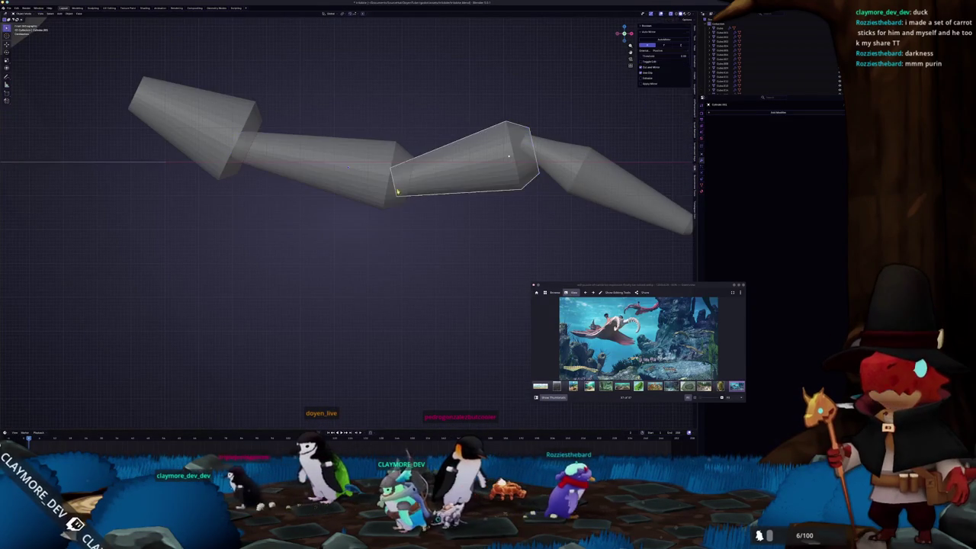
key("Tab")
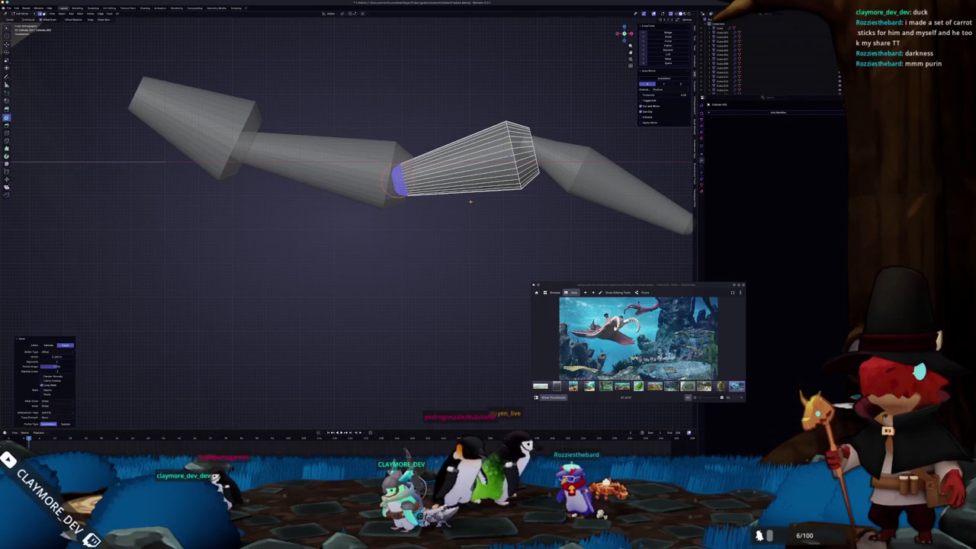
key("Tab")
middle_click_drag(468, 203, 440, 184)
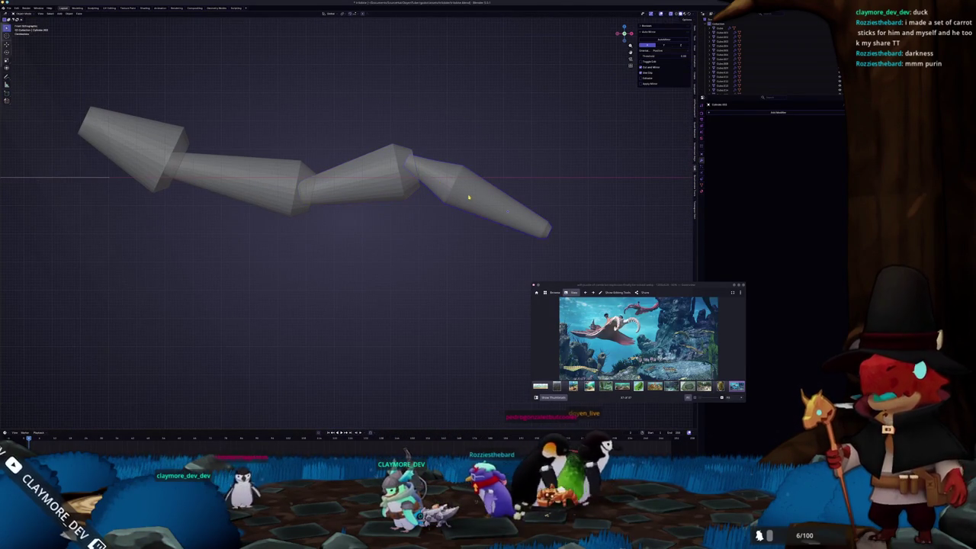
left_click_drag(473, 198, 451, 201)
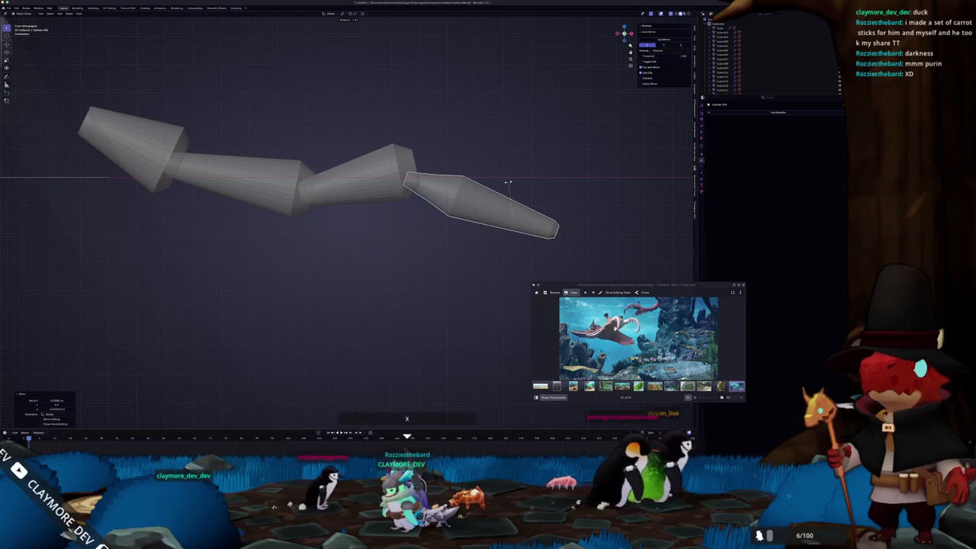
key("g")
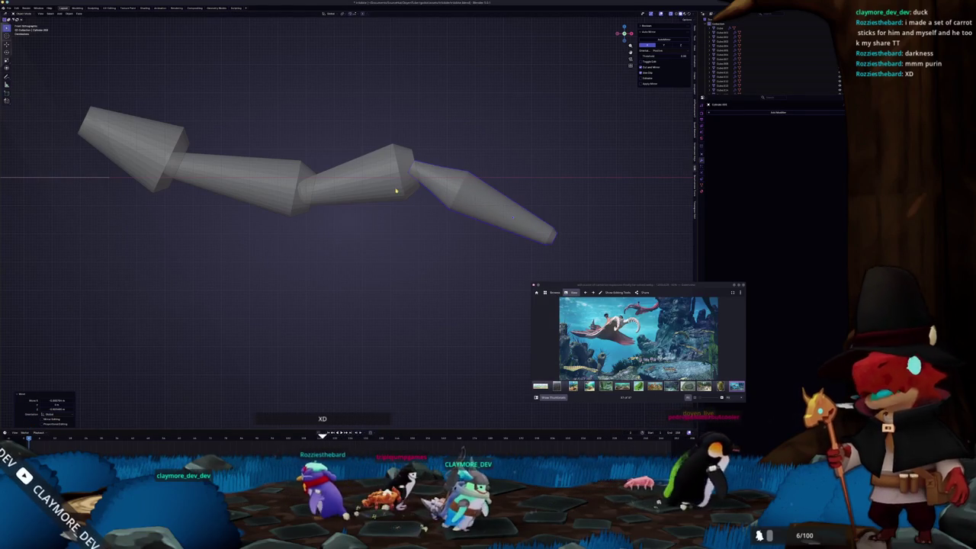
Rotate the middle leg segment around Z and shrink it
left_click(412, 193)
key("r")
key("z")
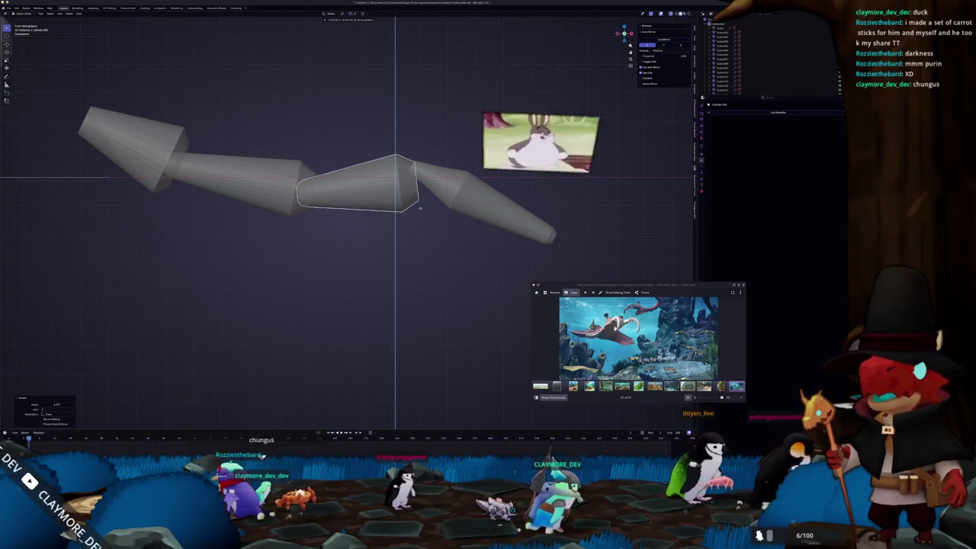
key("s")
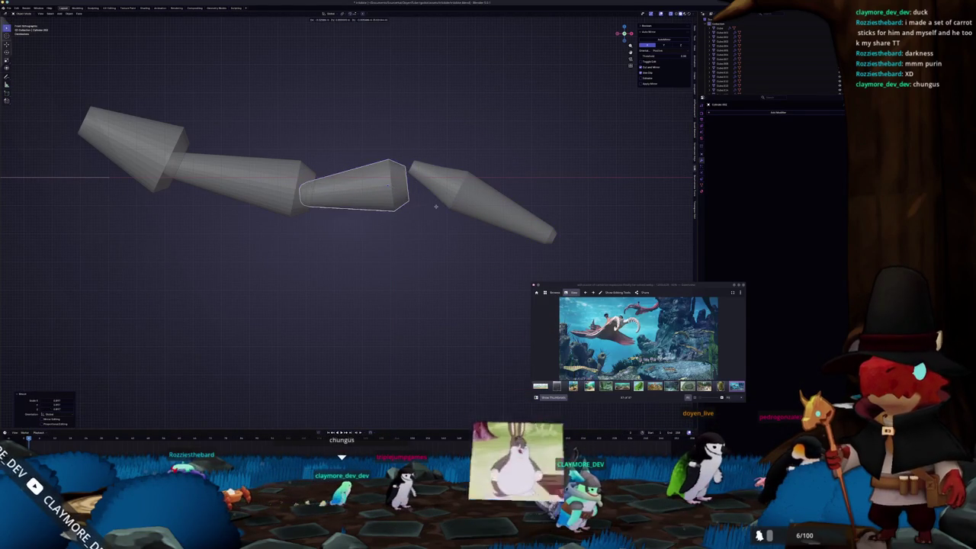
Move the tip segment along Z then X to meet the joint, and enter its Edit Mode
left_click(449, 196)
key("g")
key("z")
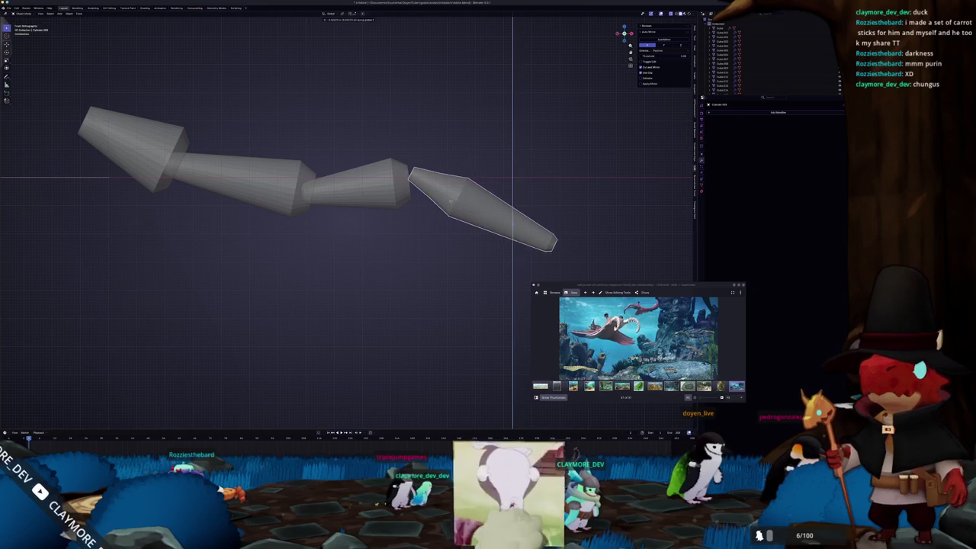
left_click(449, 201)
key("g")
key("x")
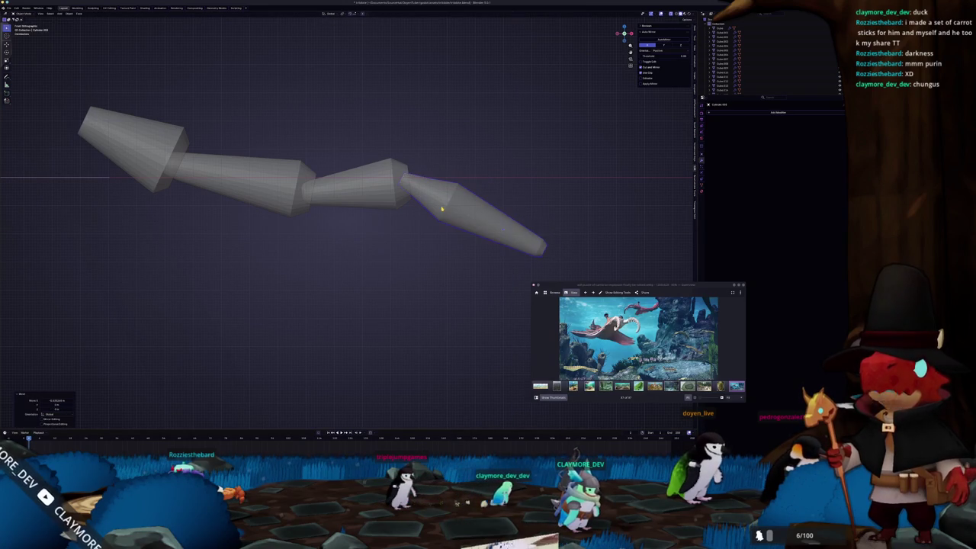
left_click(457, 208)
key("Tab")
scroll(412, 198, "up", 1)
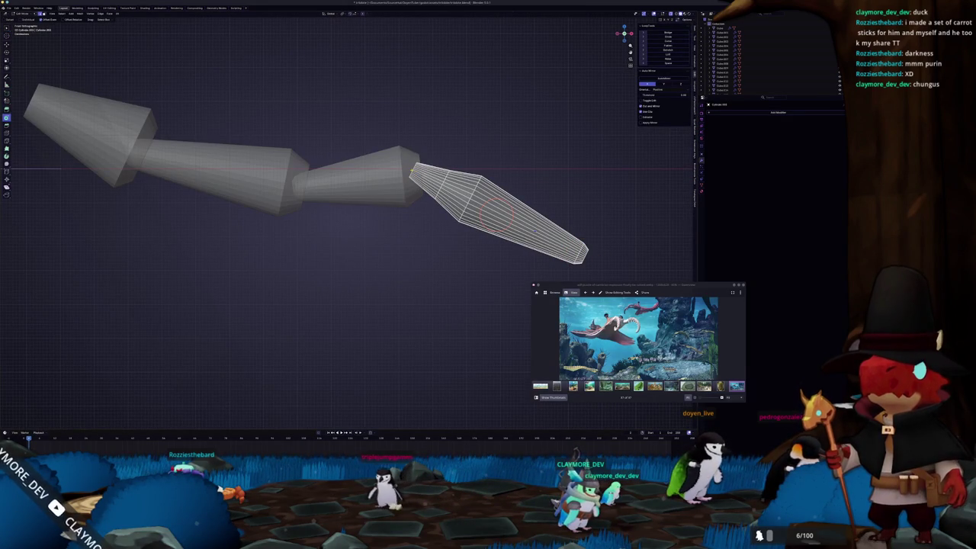
Bevel the joint loop between the middle and tip segments with Ctrl+B
scroll(351, 198, "up", 1)
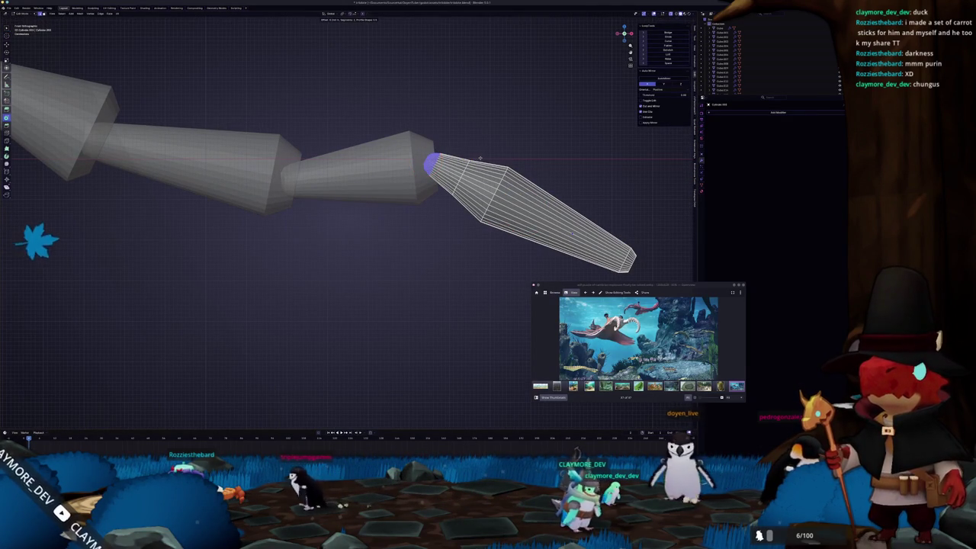
key("Tab")
scroll(475, 166, "down", 2)
middle_click_drag(475, 165, 457, 203)
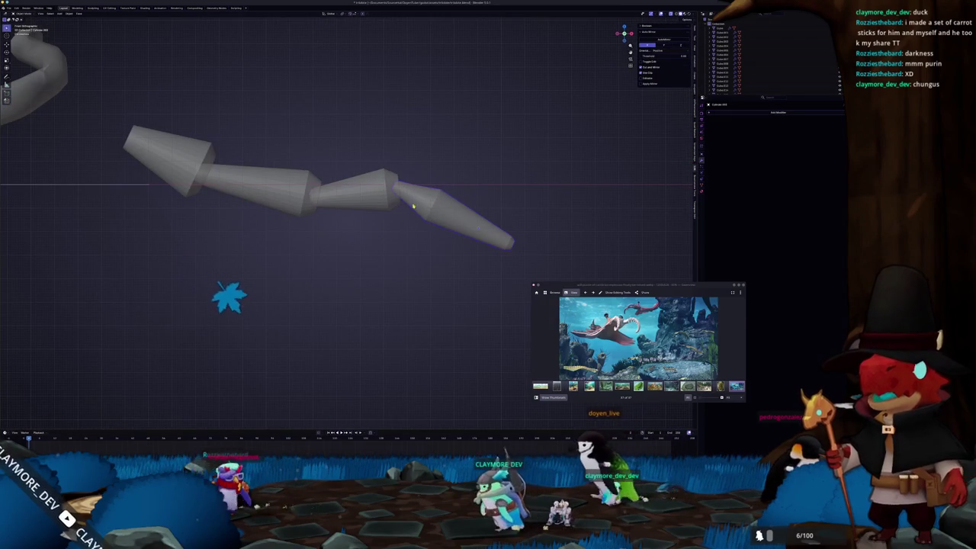
key("Tab")
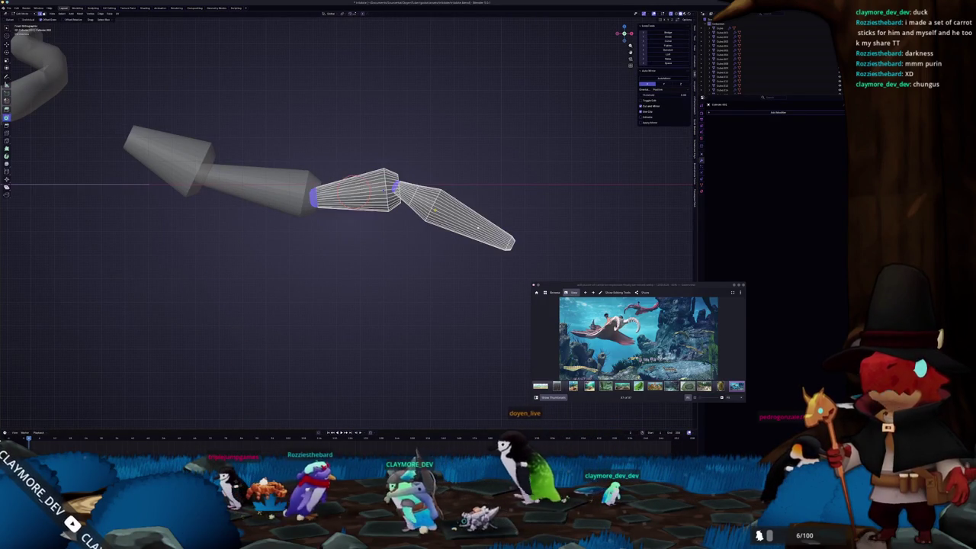
middle_click_drag(428, 206, 447, 194)
key("ctrl+b")
left_click(447, 193)
Apply the leg segments' scale and enter Edit Mode on the middle segment
key("Tab")
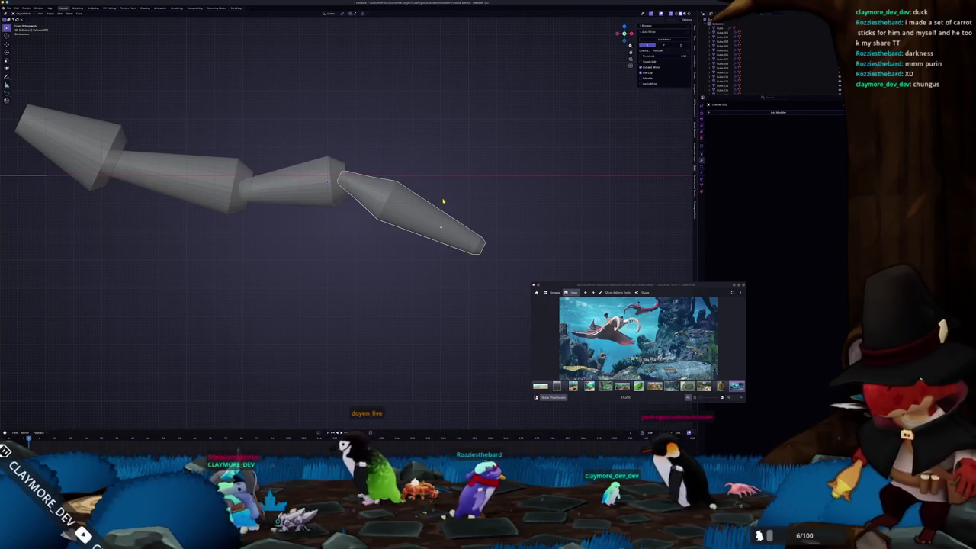
key("ctrl+a")
left_click(443, 200)
key("Tab")
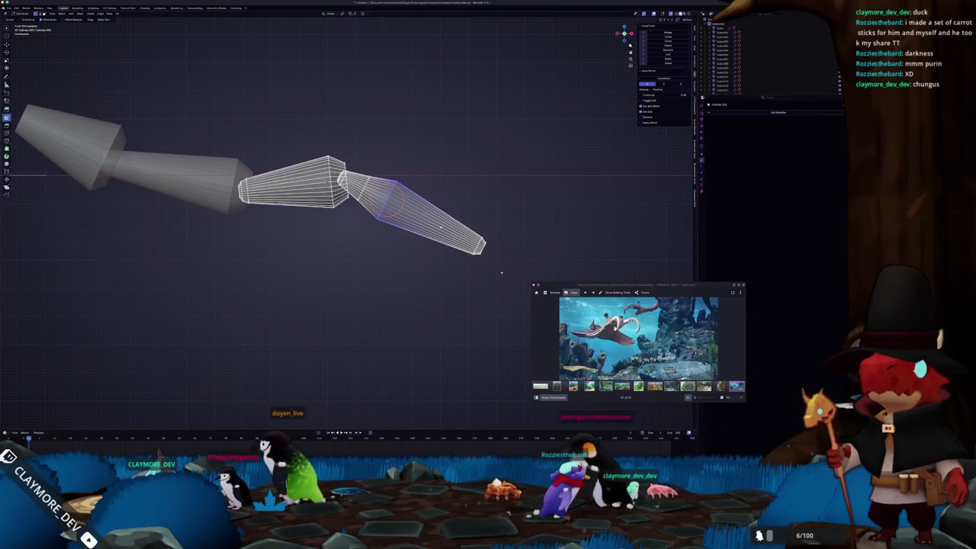
key("Tab")
mouse_move(506, 230)
middle_mouse_down()
mouse_move(404, 237)
mouse_move(402, 261)
middle_mouse_up()
scroll(366, 251, "down", 2)
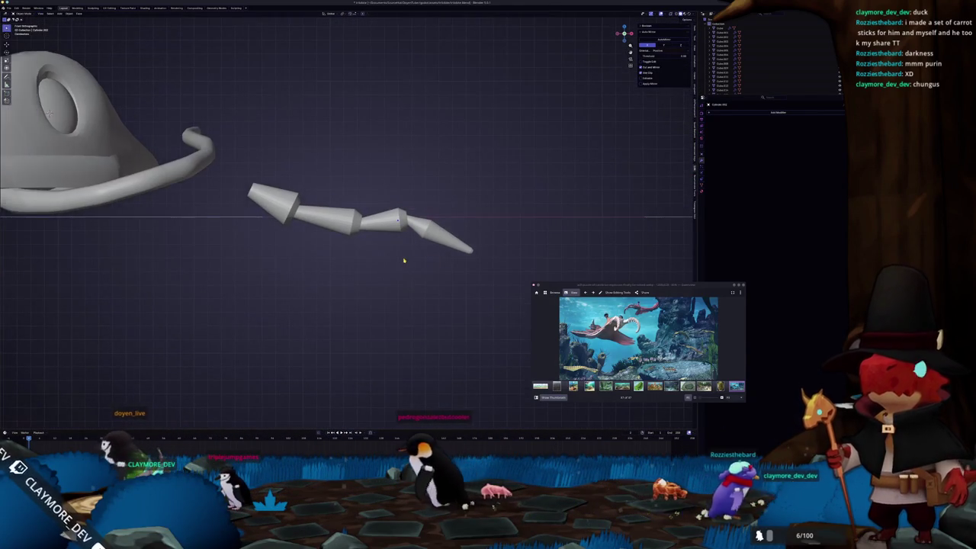
key("Tab")
scroll(404, 261, "up", 2)
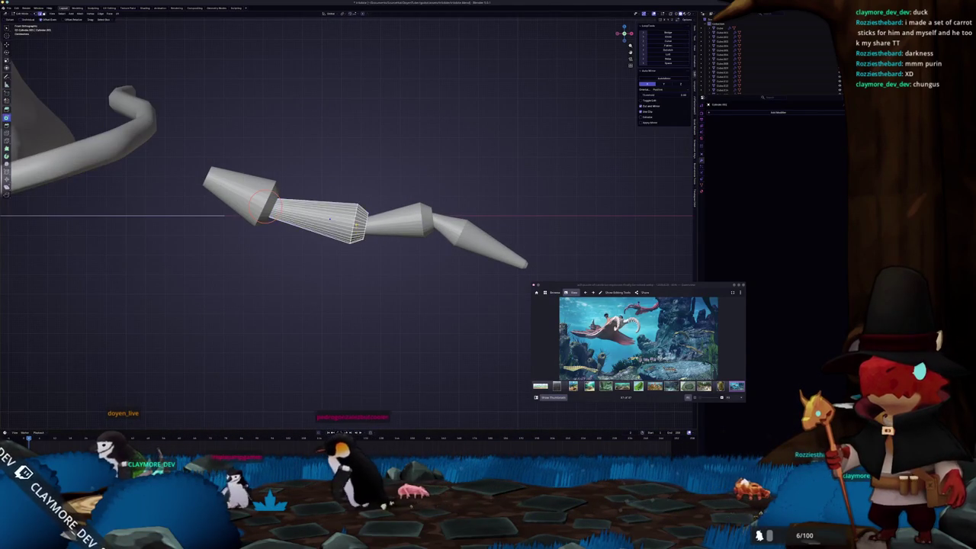
Leave Edit Mode and apply Shade Smooth to the leg segments
key("Tab")
right_click(256, 203)
mouse_move(229, 200)
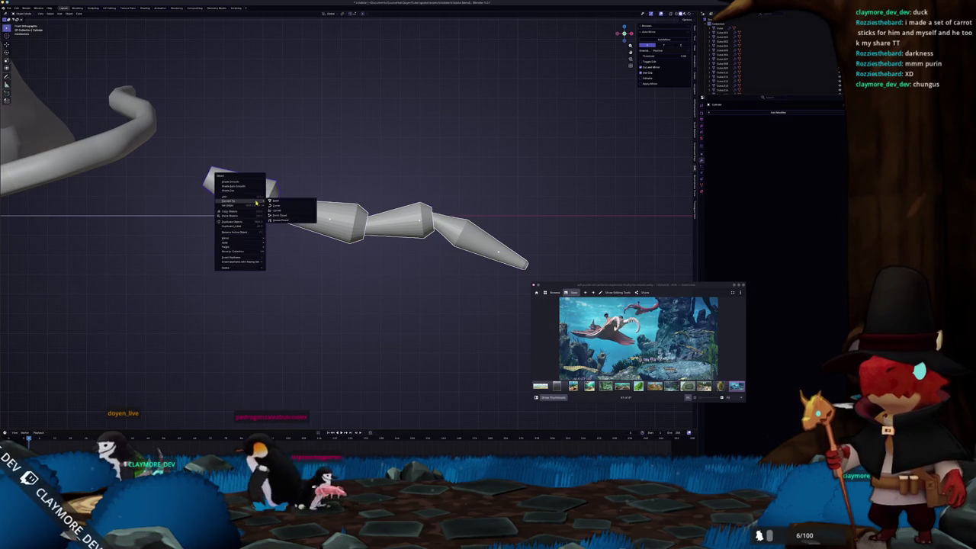
left_click(260, 185)
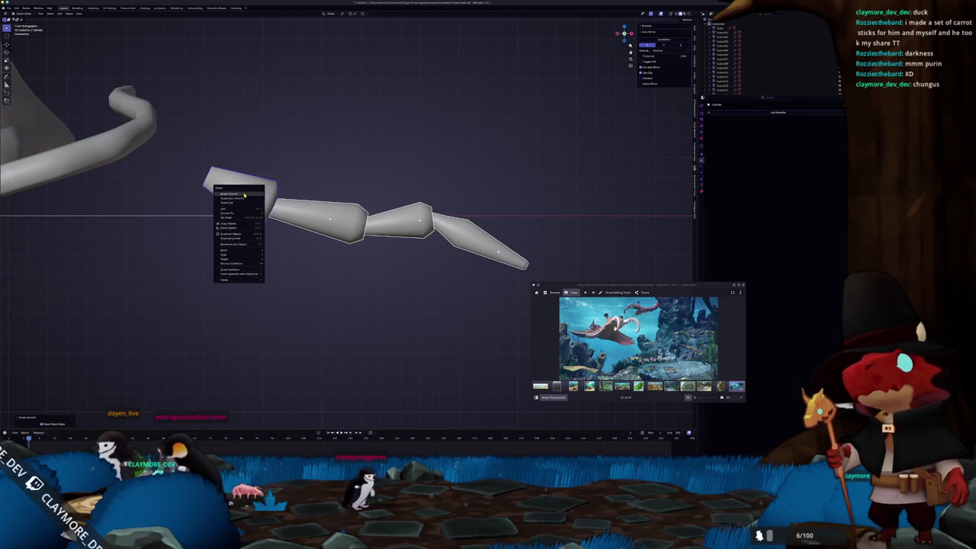
left_click(245, 196)
Add an edge loop around the pointed tip segment of the leg
left_click(524, 264)
key("Tab")
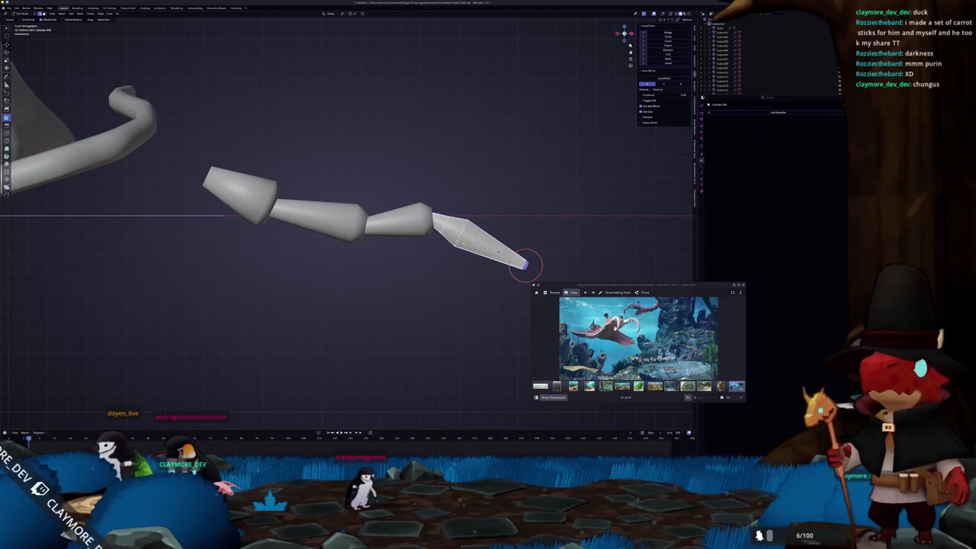
middle_click_drag(462, 235, 455, 233)
scroll(456, 234, "up", 3)
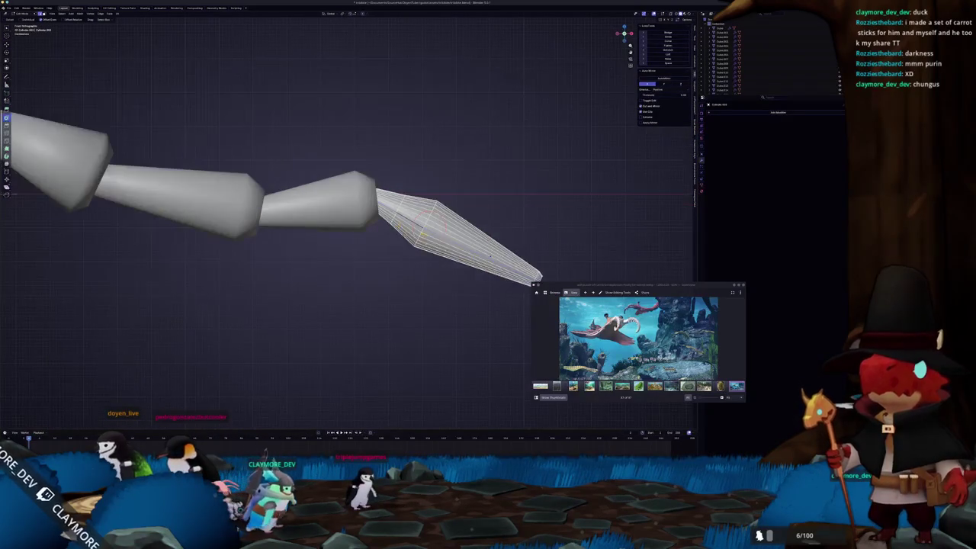
key("ctrl+r")
left_click(439, 231)
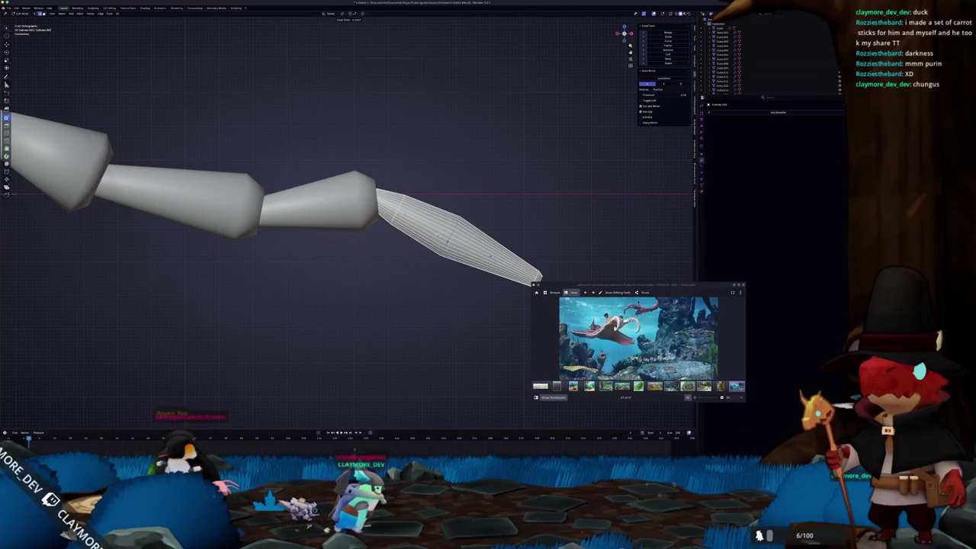
Scale the new edge loop down to reshape the tip, then exit Edit Mode
key("s")
left_click(466, 194)
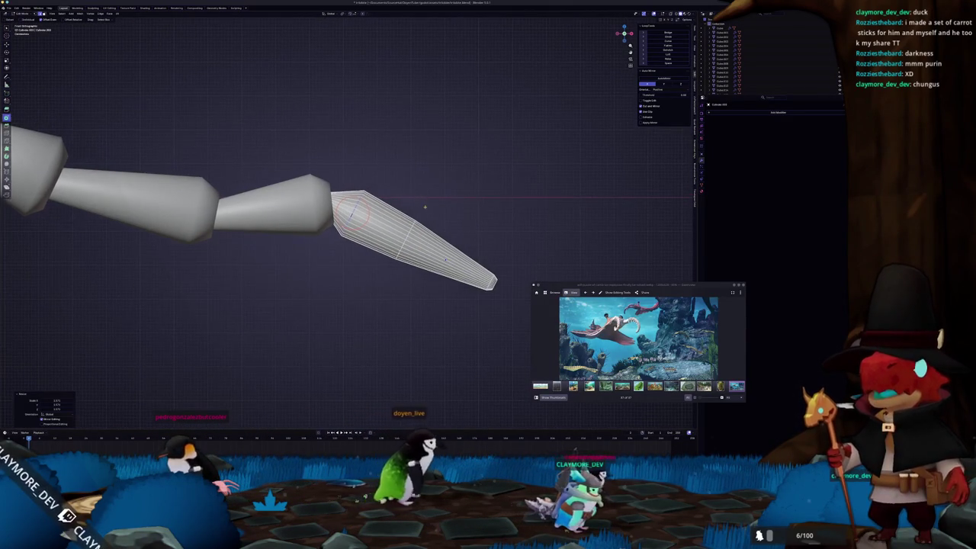
scroll(457, 199, "up", 1)
key("s")
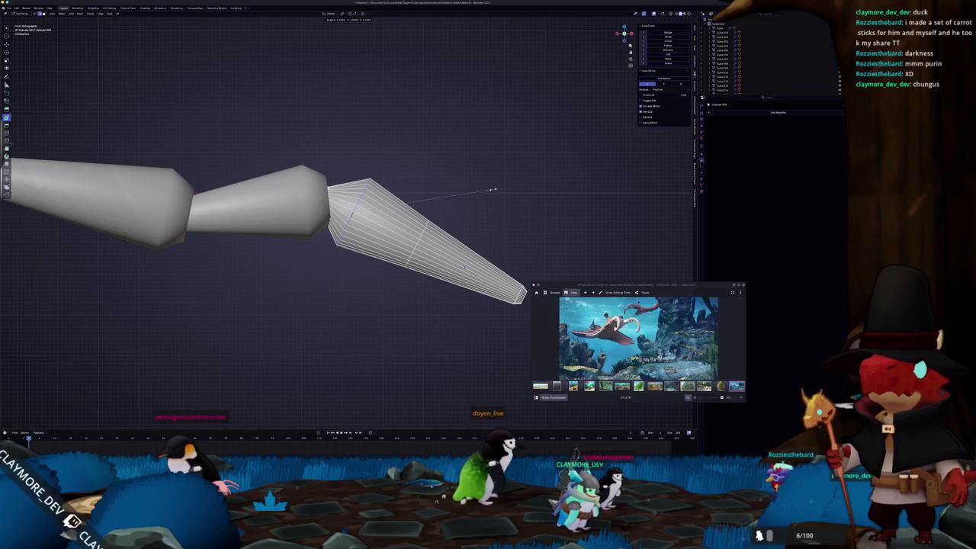
left_click(406, 212)
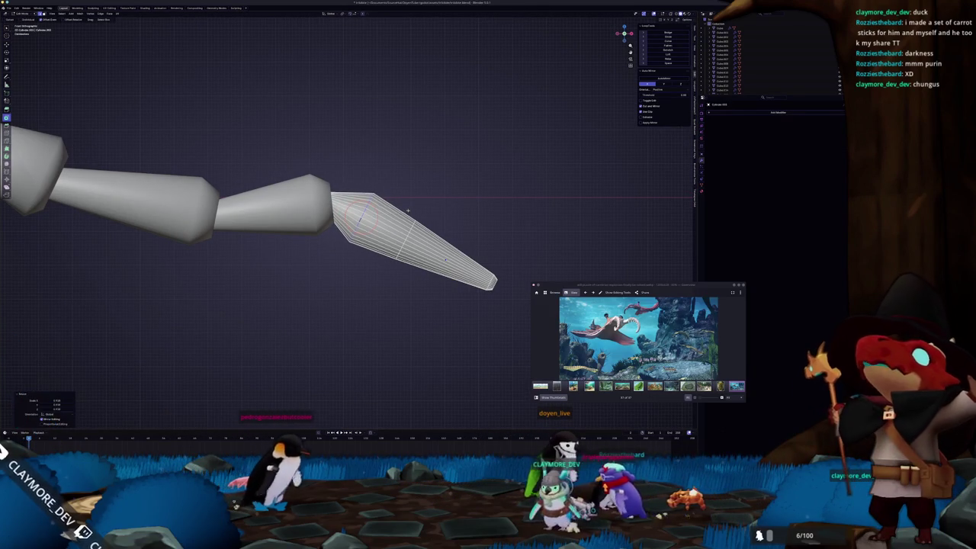
scroll(406, 211, "down", 1)
key("Tab")
Toggle X-ray on and off and orbit around the leg to check the joints
key("alt+z")
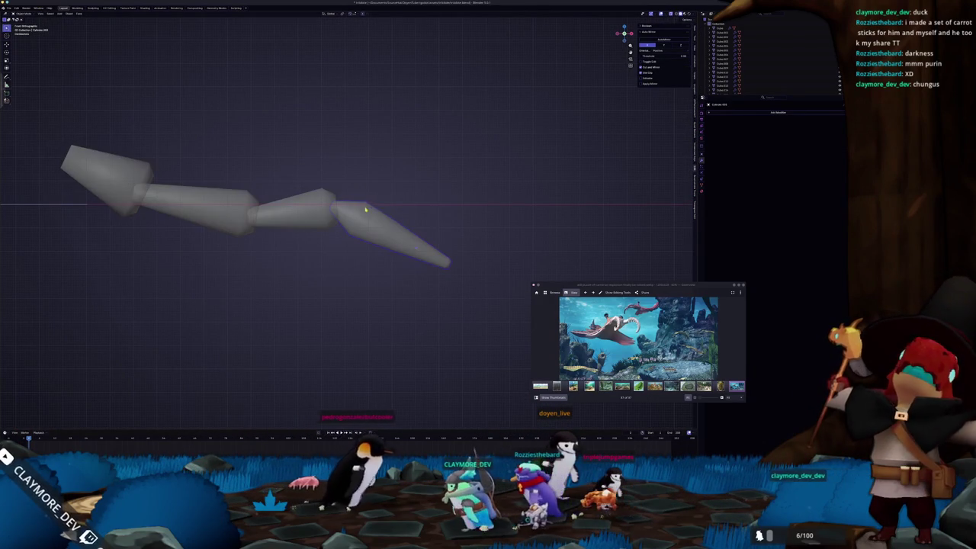
key("alt+z")
scroll(353, 198, "up", 1)
scroll(355, 202, "up", 1)
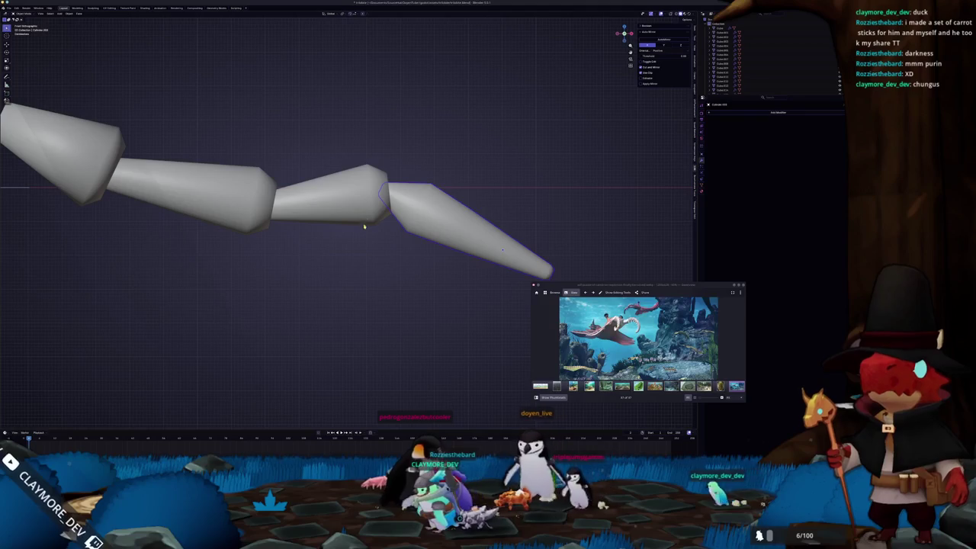
mouse_move(244, 216)
middle_mouse_down()
mouse_move(255, 233)
mouse_move(312, 211)
middle_mouse_up()
Duplicate the jointed leg and rotate the copy into place beneath the head shield
left_click(370, 246)
mouse_move(322, 247)
middle_mouse_down()
mouse_move(377, 246)
mouse_move(256, 262)
mouse_move(298, 229)
middle_mouse_up()
mouse_move(224, 274)
middle_mouse_down()
mouse_move(257, 263)
mouse_move(264, 274)
middle_mouse_up()
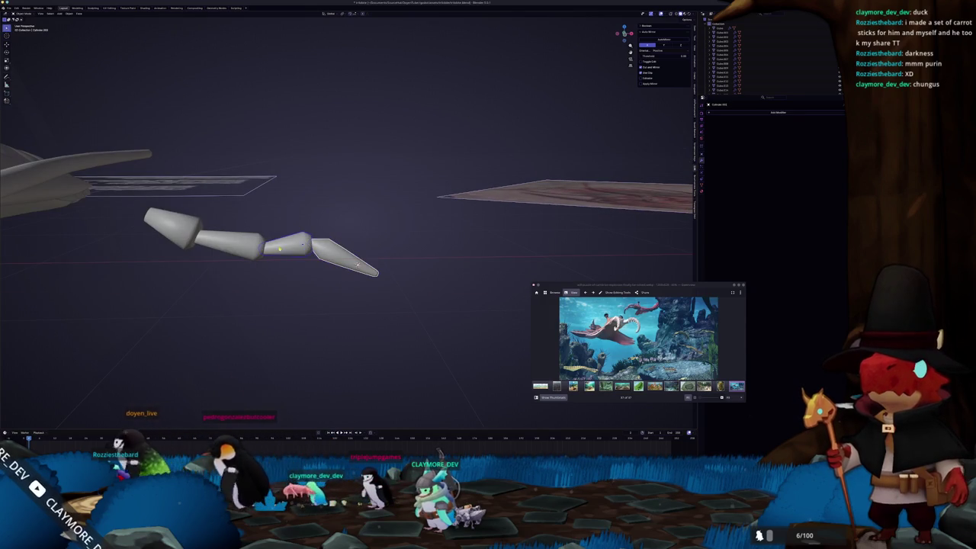
mouse_move(190, 243)
middle_mouse_down()
mouse_move(262, 222)
mouse_move(309, 129)
mouse_move(240, 178)
middle_mouse_up()
scroll(460, 154, "up", 2)
scroll(460, 154, "up", 1)
key("shift+d")
left_click(320, 194)
key("r")
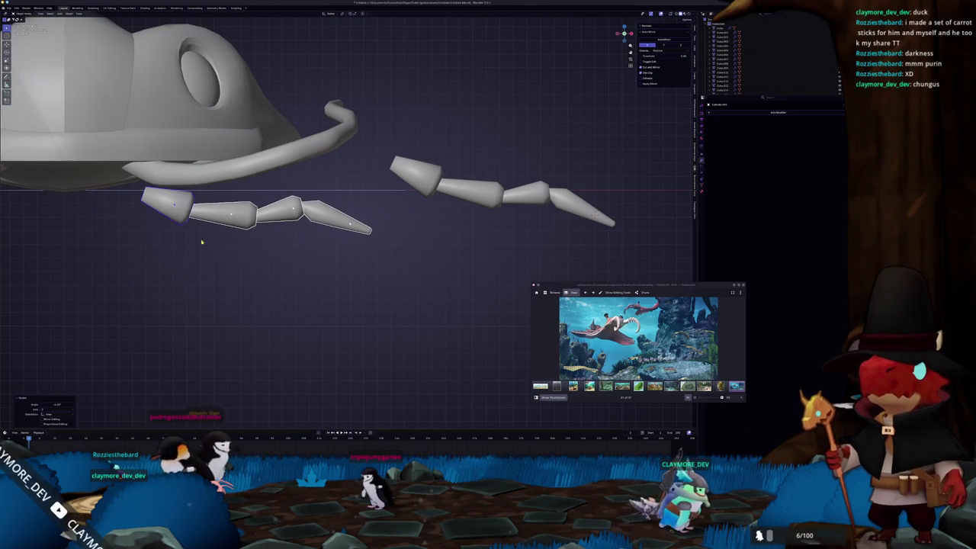
middle_click_drag(214, 242, 267, 244, "shift")
left_click(280, 245)
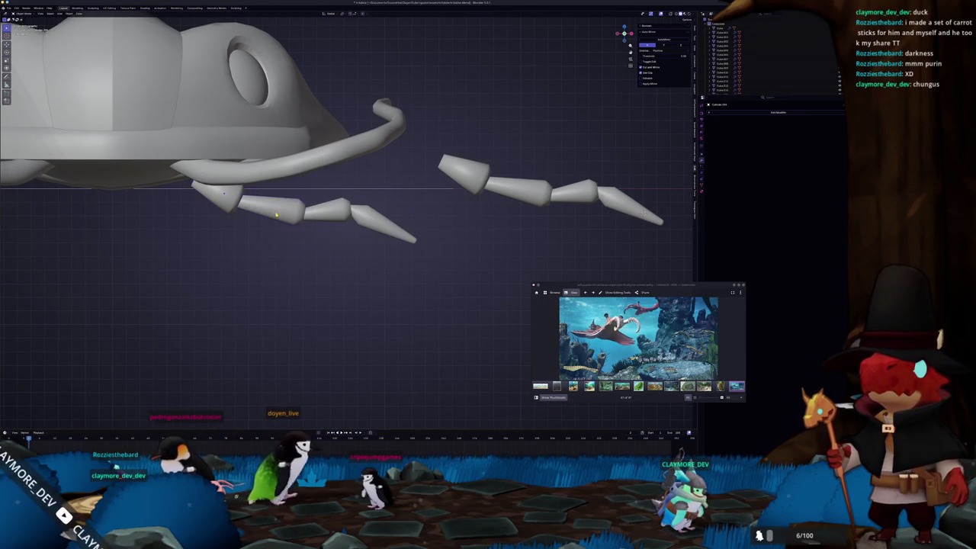
left_click(309, 188)
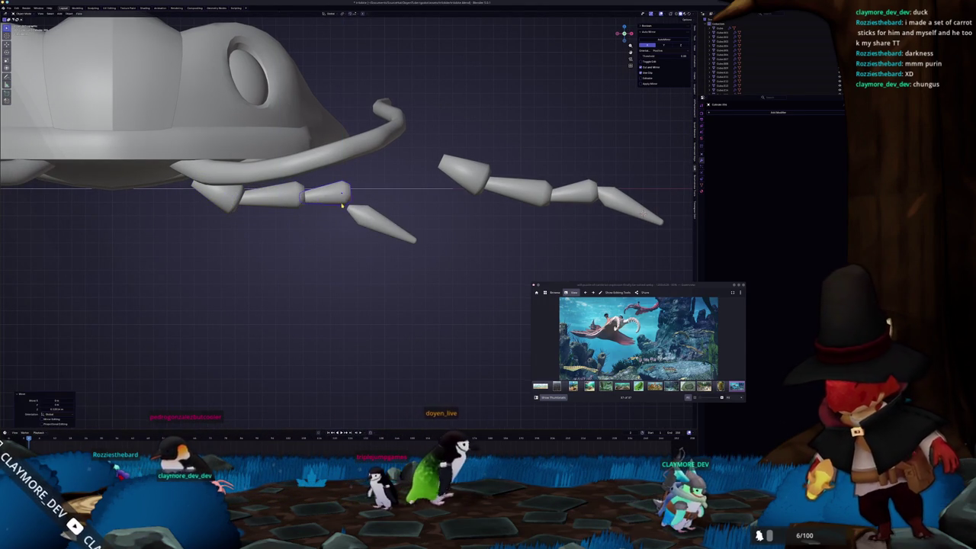
Move and rotate the copy's elbow and forearm pieces so the joints angle downward
left_click(295, 220)
key("g")
left_click(340, 218)
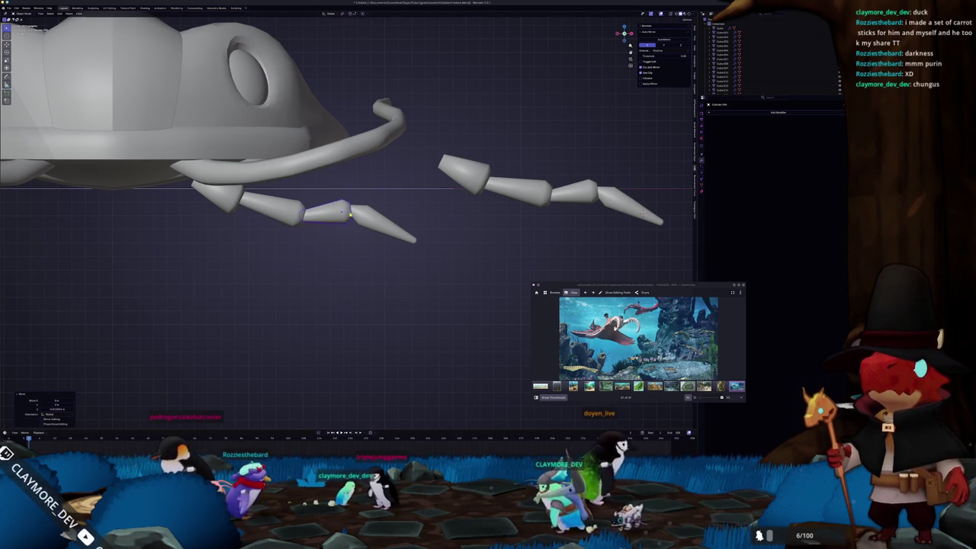
left_click(301, 212)
key("r")
left_click(328, 211)
key("g")
left_click(328, 211)
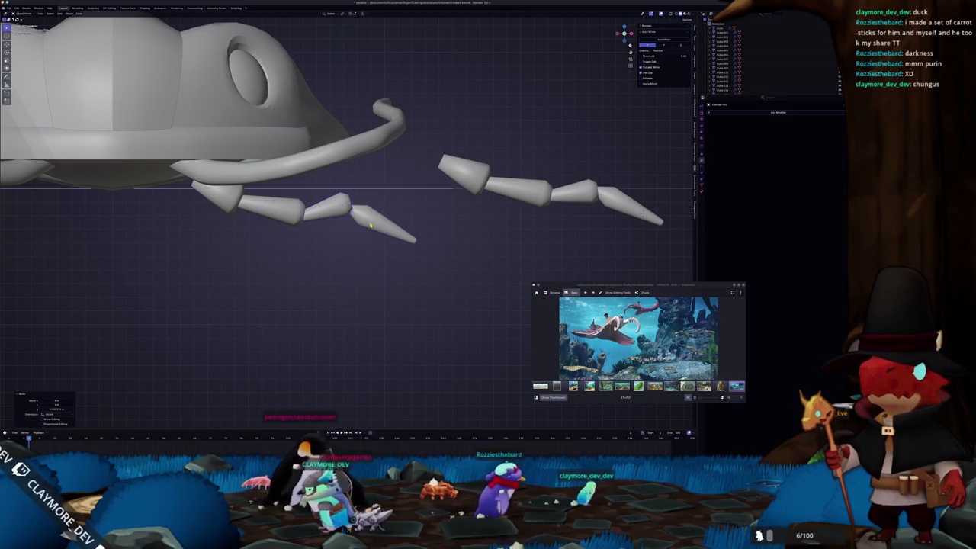
left_click(370, 225)
key("r")
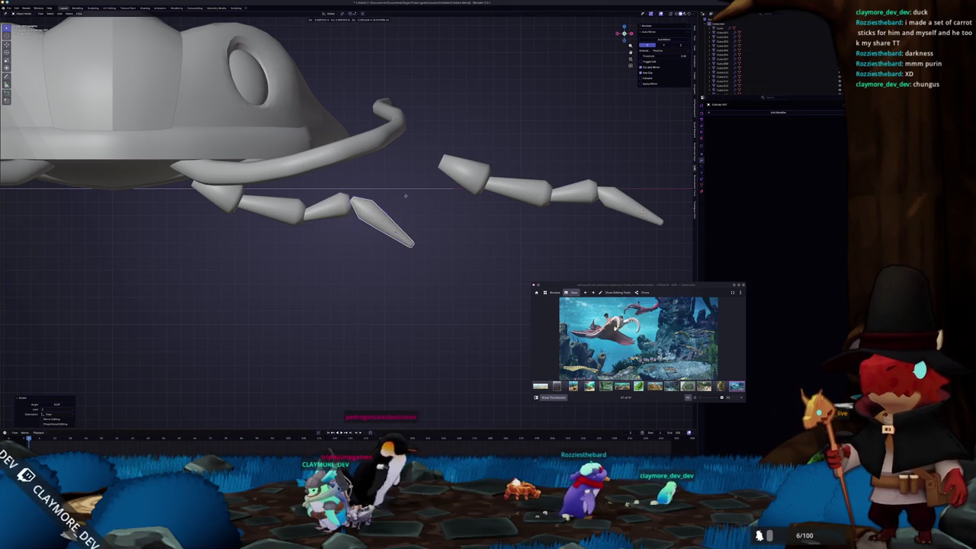
scroll(398, 198, "up", 2)
Rotate and shrink the elbow piece's end face for a sharper knee bend
key("Tab")
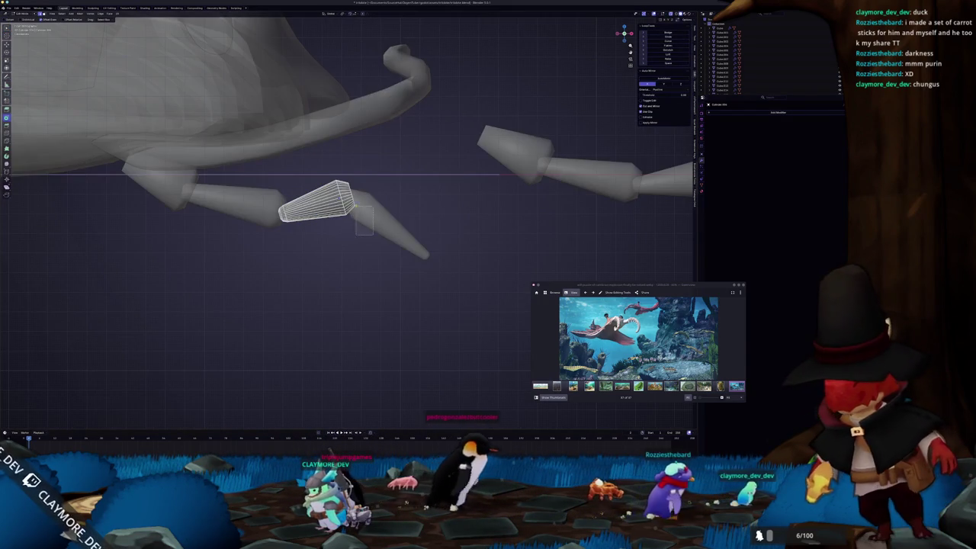
left_click(390, 196)
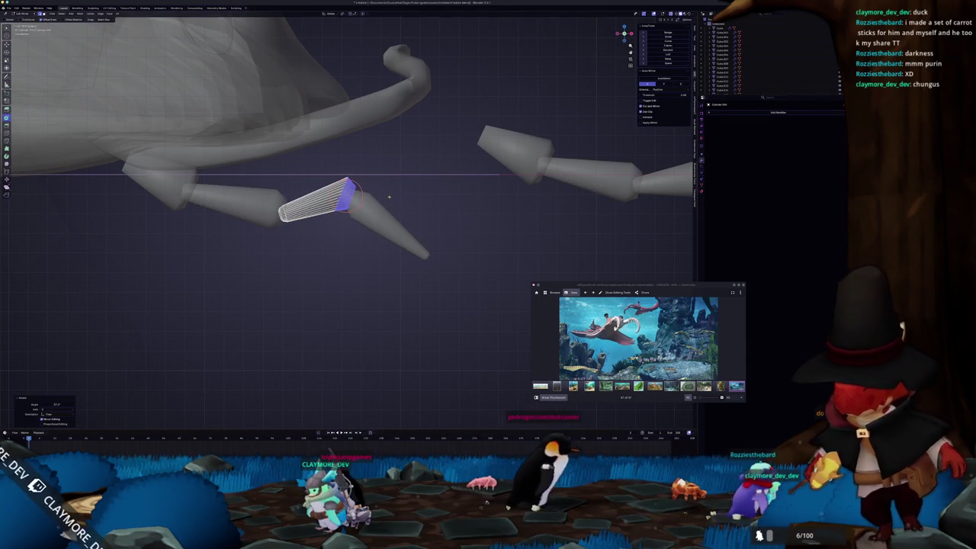
key("s")
left_click(401, 193)
key("Tab")
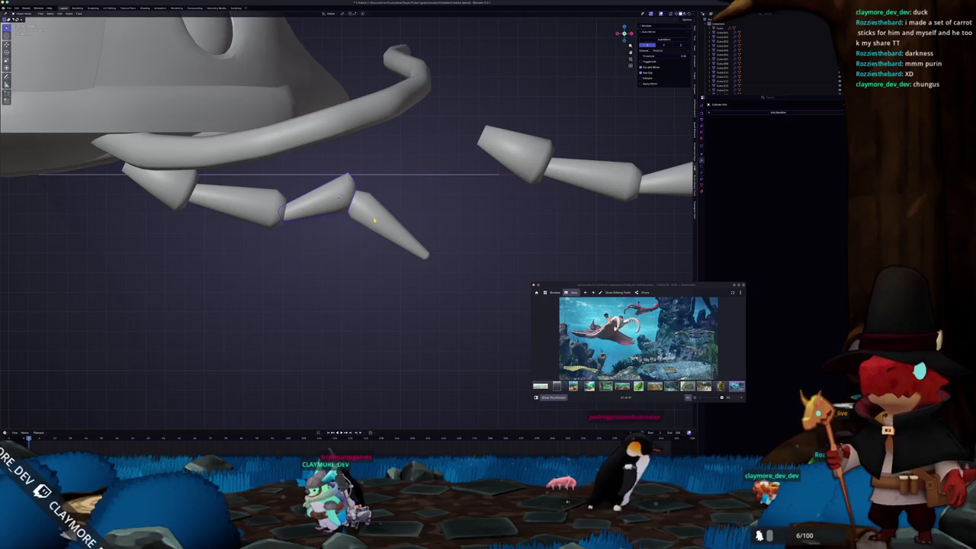
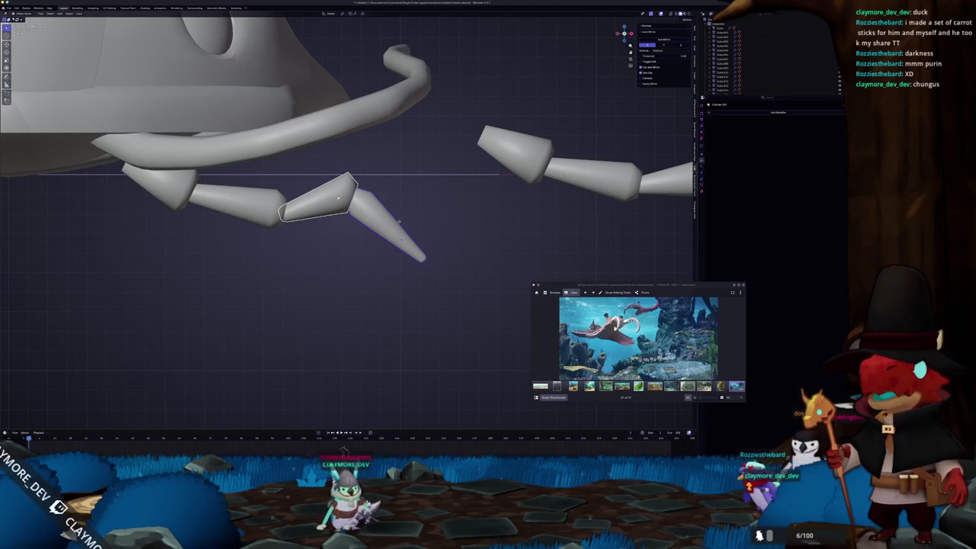
Nudge the lower claw segment into place and select the upper segment's outer-end vertices
left_click_drag(394, 219, 395, 224)
left_click(232, 202)
key("Tab")
left_click_drag(304, 252, 252, 164)
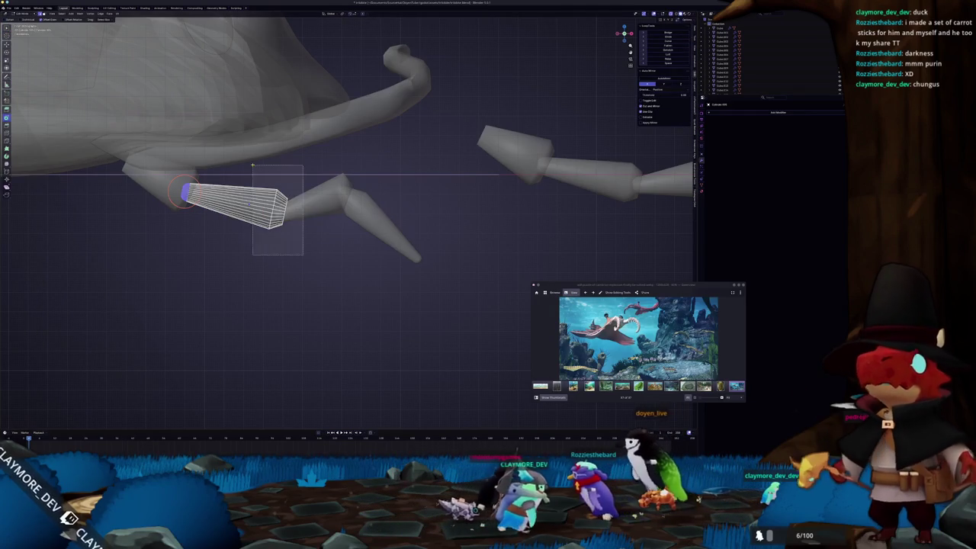
key("Tab")
Rotate the left claw segment around the Z axis to angle it downward
left_click(325, 222)
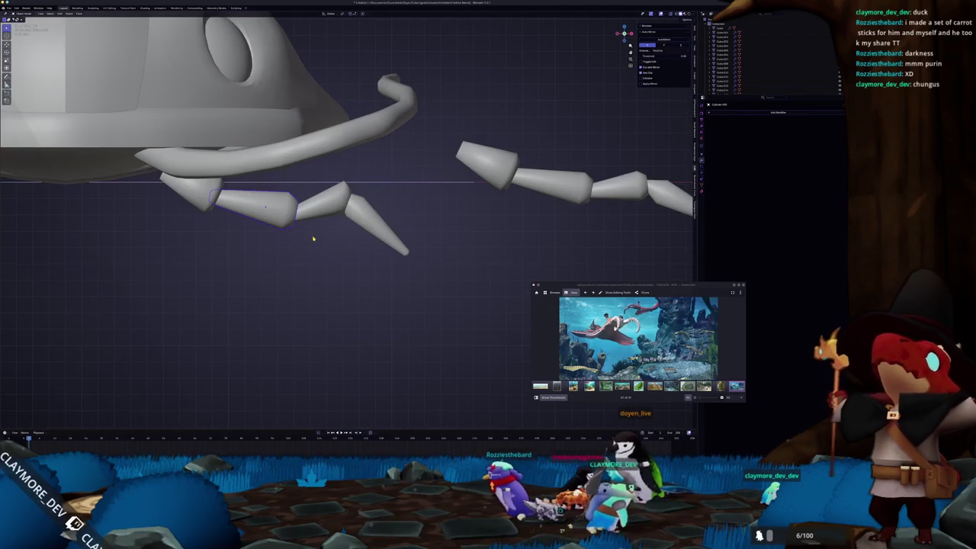
left_click(266, 206)
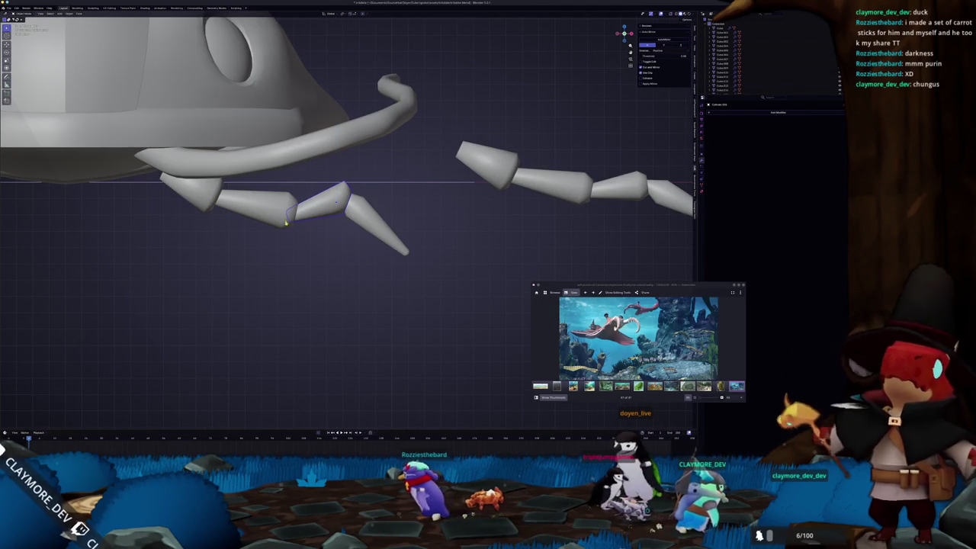
key("r")
key("z")
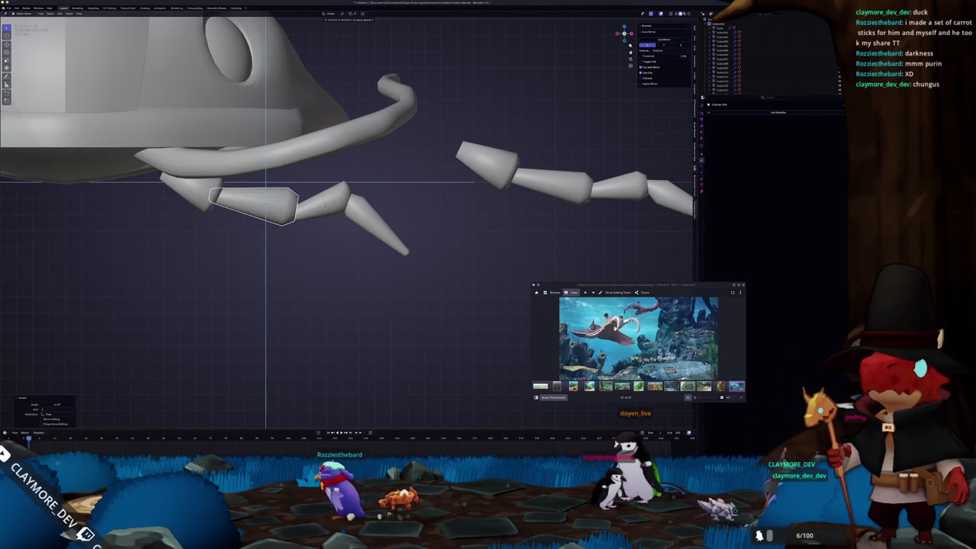
left_click(326, 204)
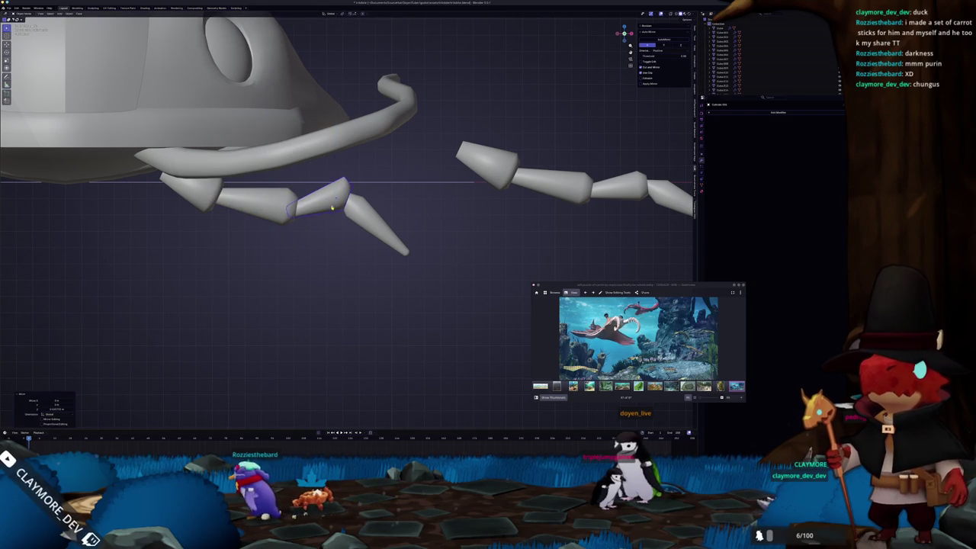
From the front view, narrow the claw segments along the X axis
left_click(331, 246)
key("KP_1")
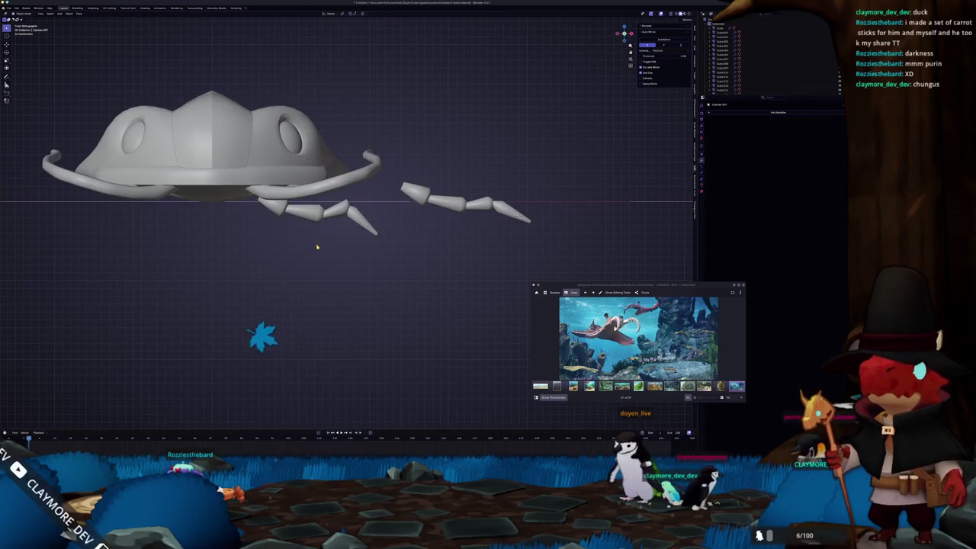
scroll(339, 246, "up", 2)
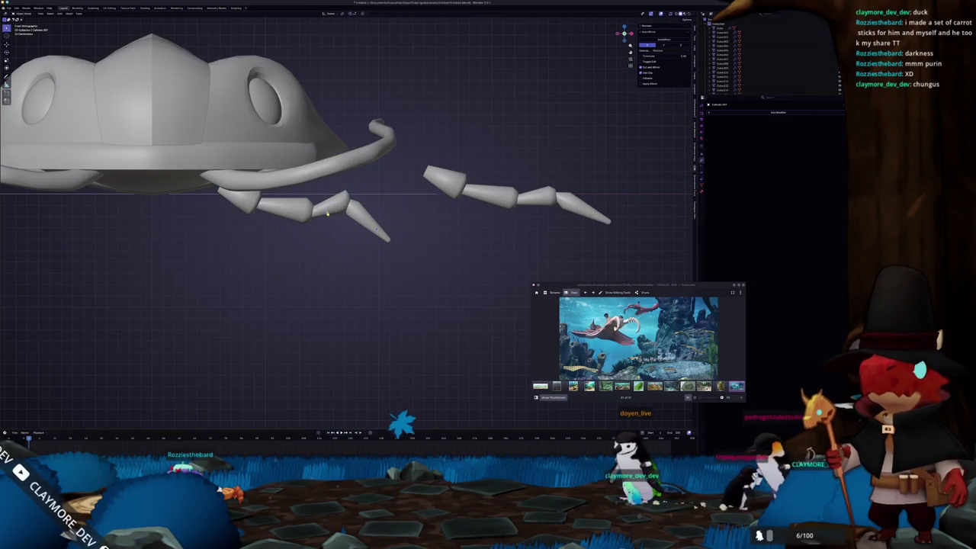
left_click(403, 213)
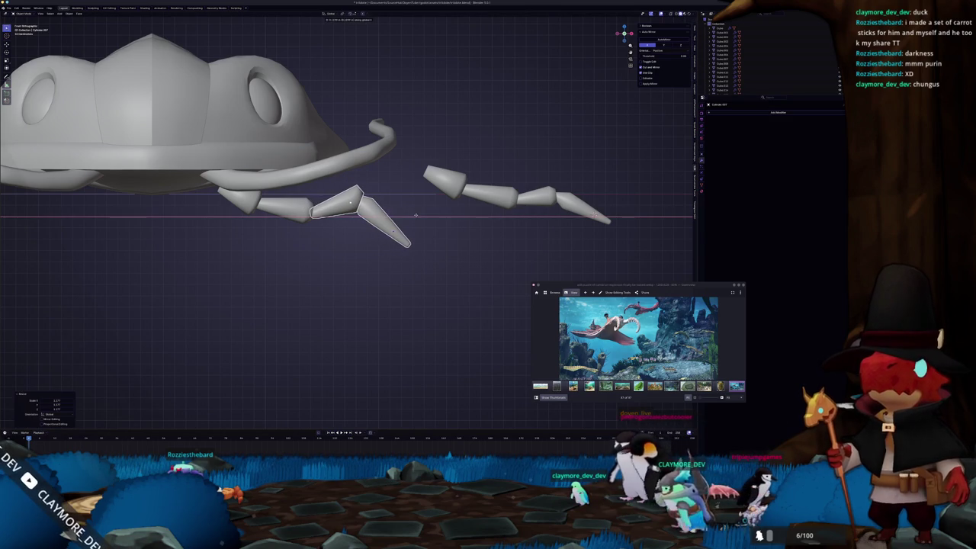
key("s")
left_click(428, 210)
key("s")
key("x")
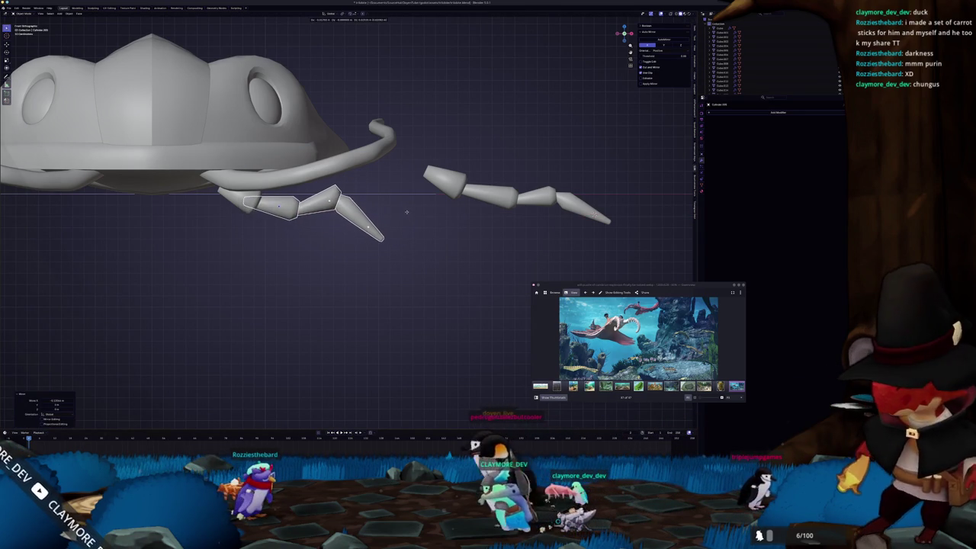
left_click(321, 238)
Edit a claw segment's mesh with X-ray on to reach its hidden end vertices
middle_click_drag(321, 238, 302, 228)
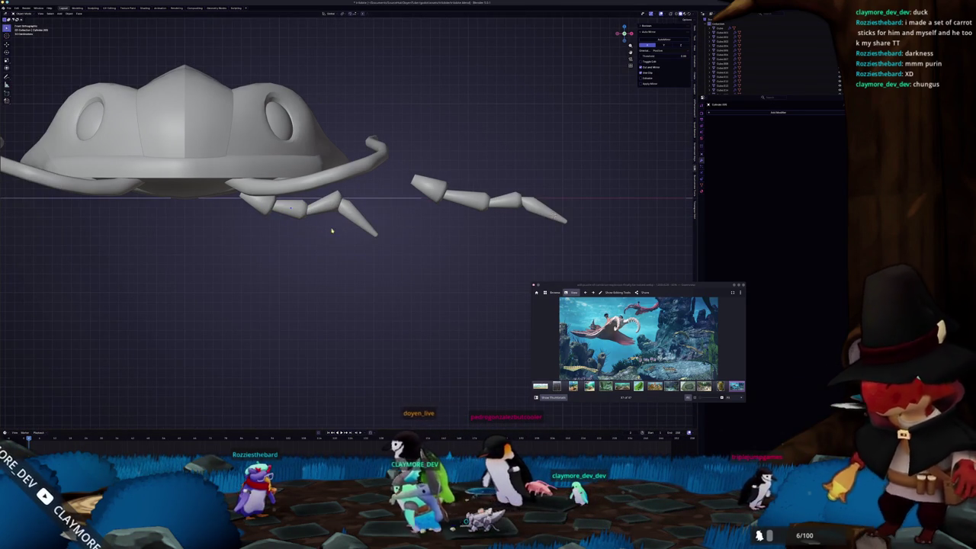
left_click(291, 210)
key("Tab")
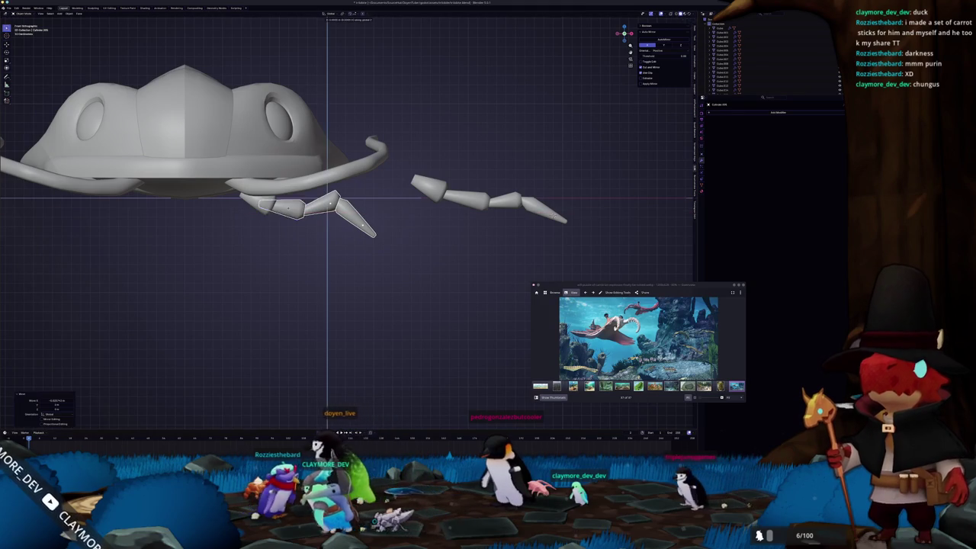
key("alt+z")
scroll(276, 206, "up", 2)
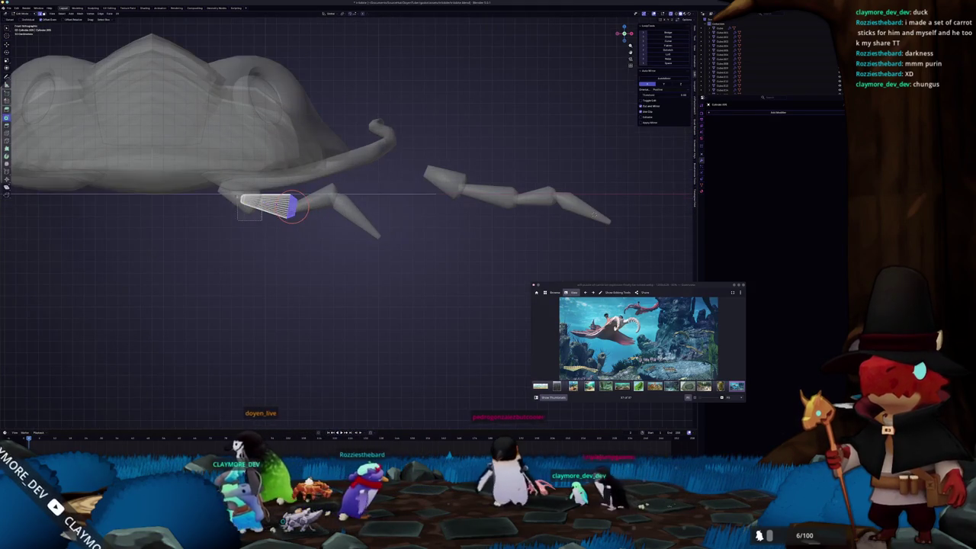
right_click(242, 207)
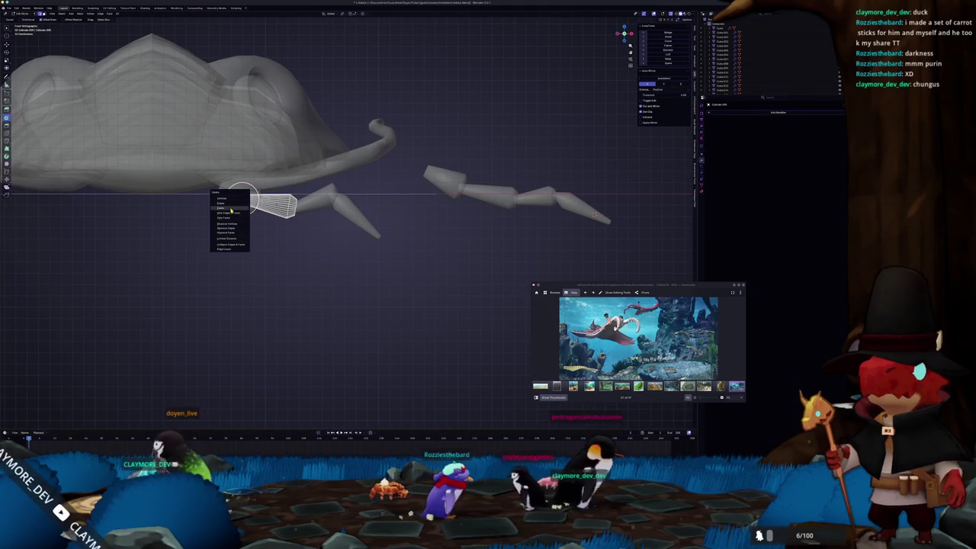
key("Escape")
scroll(243, 200, "up", 1)
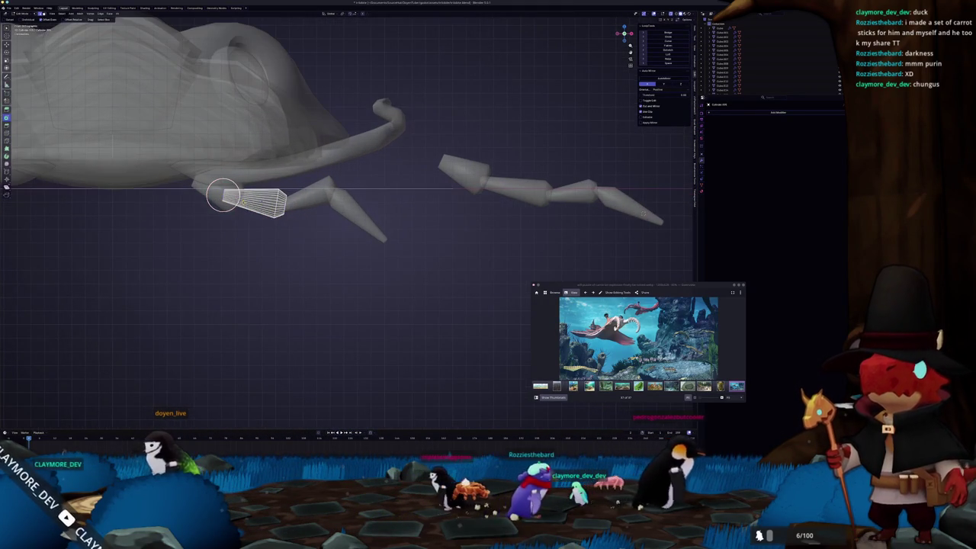
left_click(302, 198)
key("alt+z")
In top view, move the leg chain so it lies level
key("alt+a")
key("KP_7")
key("ctrl+z")
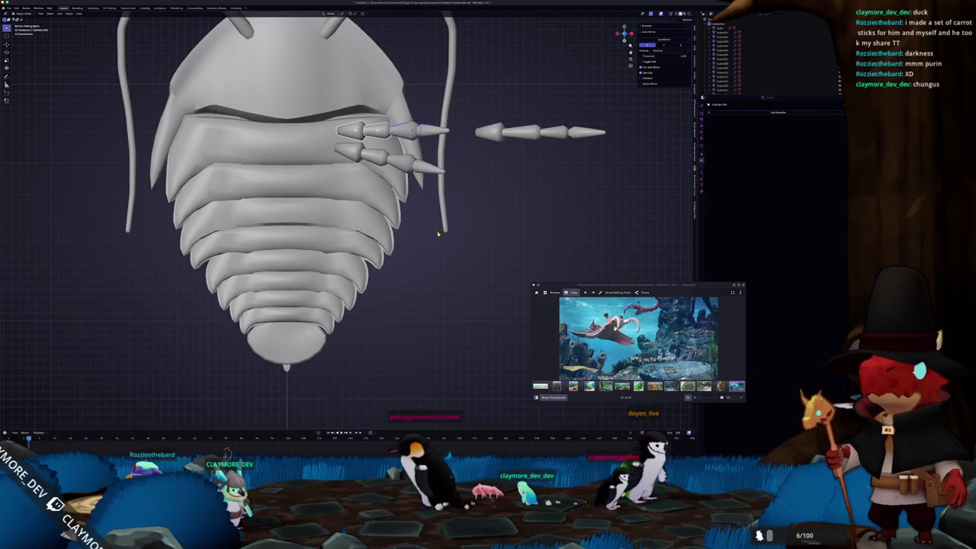
key("g")
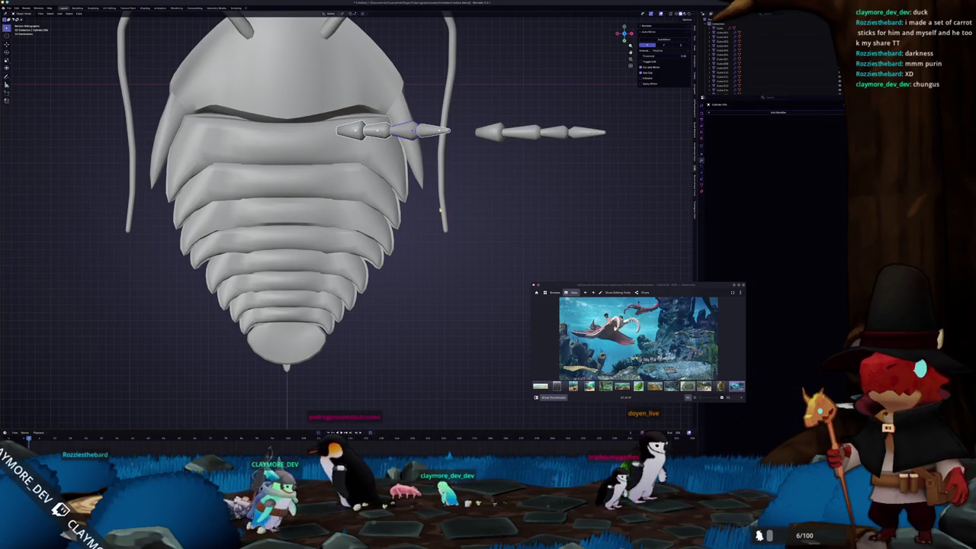
key("Return")
key("Tab")
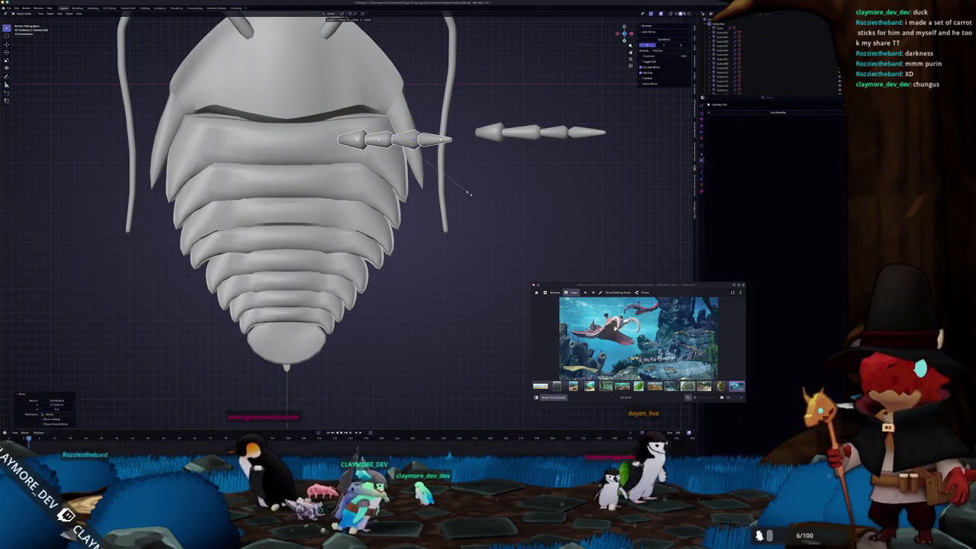
key("Tab")
Apply the leg chain's scale with Ctrl+A
key("ctrl+a")
left_click(485, 189)
key("Tab")
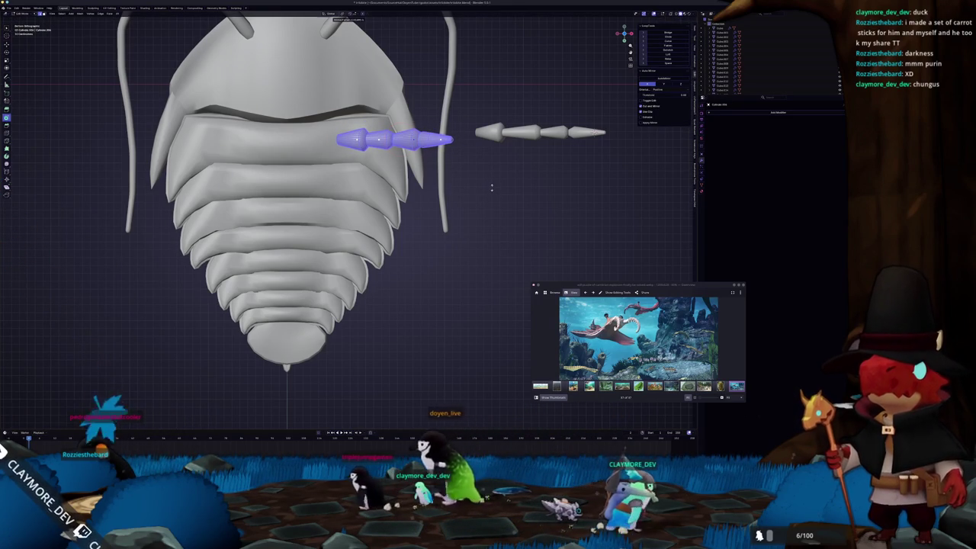
key("Tab")
Duplicate the leg onto the next body segment of the underside
mouse_move(494, 184)
middle_mouse_down()
mouse_move(466, 194)
mouse_move(468, 221)
middle_mouse_up()
key("KP_1")
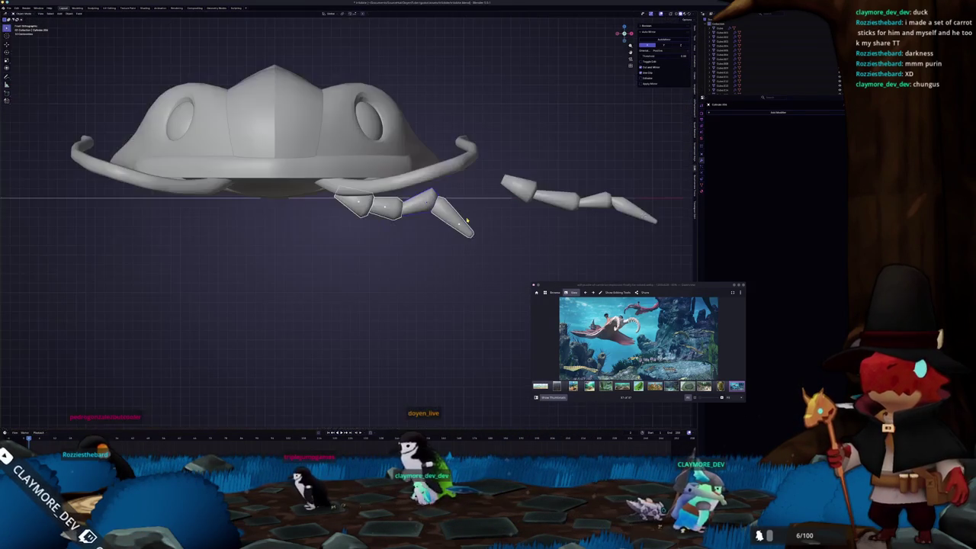
mouse_move(447, 219)
middle_mouse_down()
mouse_move(364, 204)
mouse_move(356, 181)
middle_mouse_up()
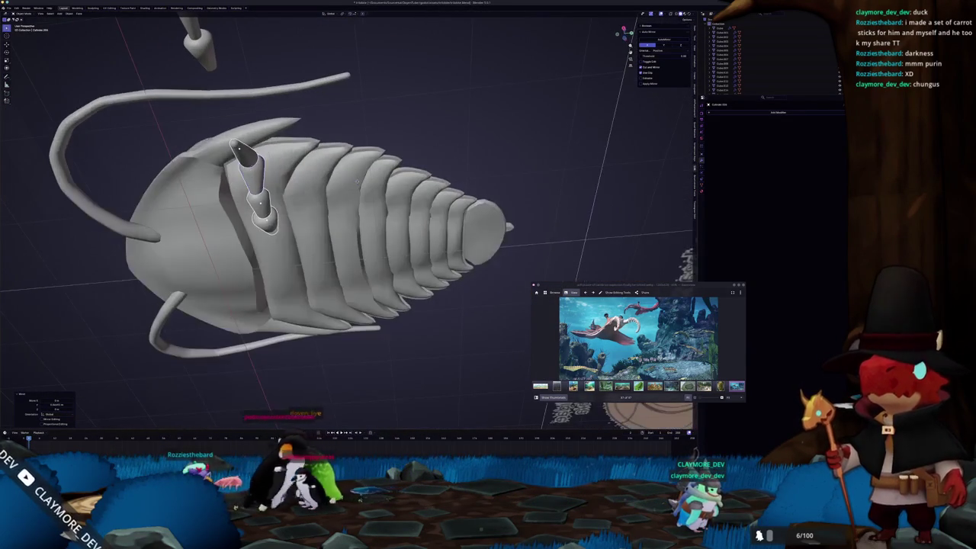
key("shift+d")
left_click(317, 226)
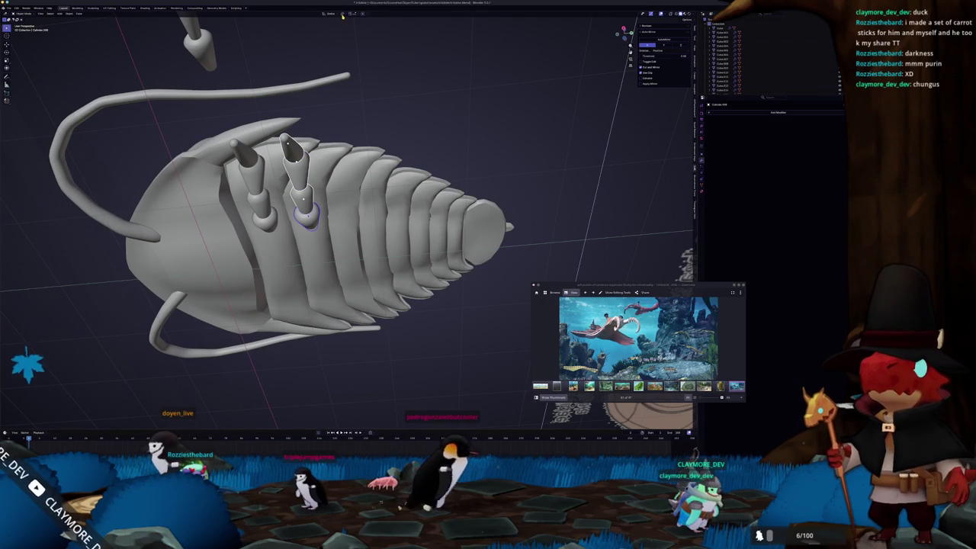
Add two more leg copies on the following body rows
mouse_move(355, 59)
middle_mouse_down()
mouse_move(317, 97)
mouse_move(534, 97)
middle_mouse_up()
key("shift+d")
left_click(340, 97)
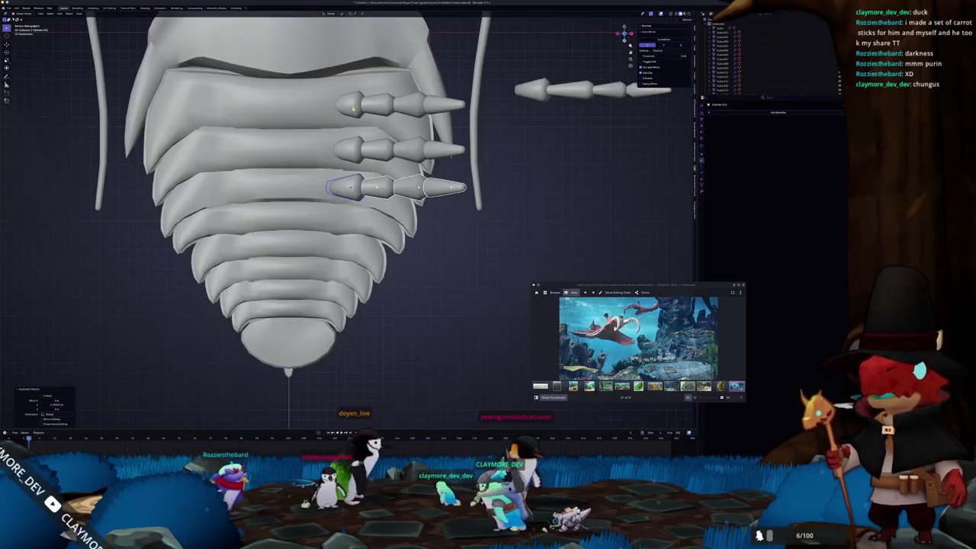
scroll(497, 128, "up", 3)
key("shift+d")
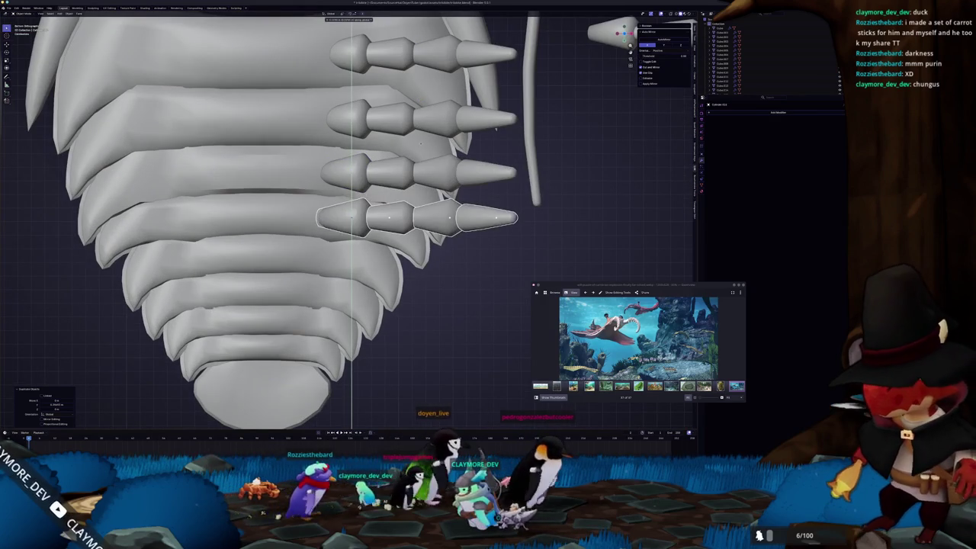
left_click(420, 213)
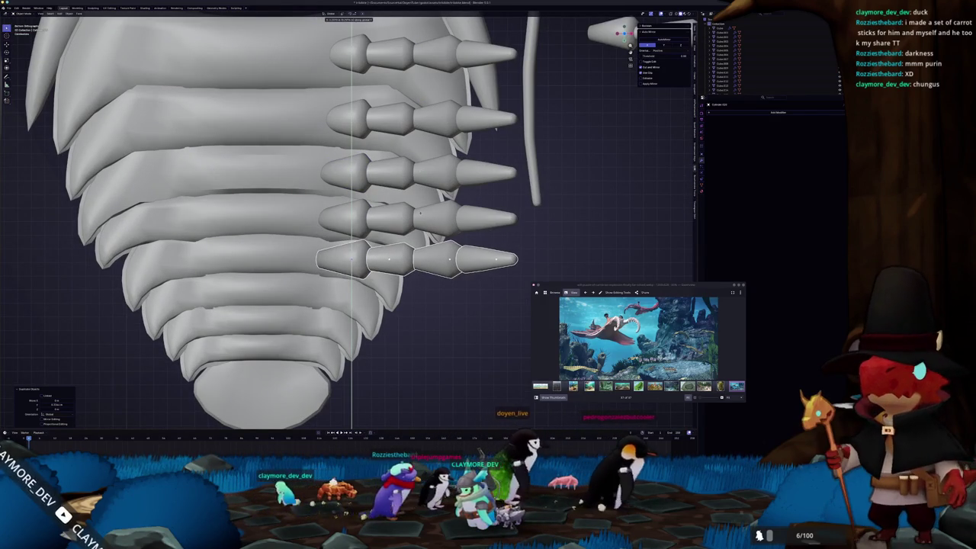
Shrink the lowest leg copy along the X axis
middle_click_drag(421, 213, 365, 261)
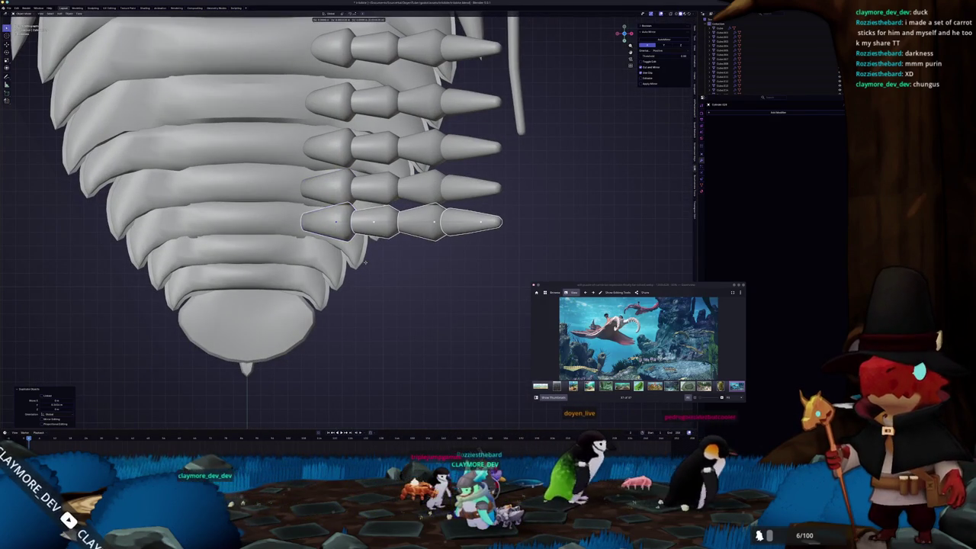
scroll(374, 281, "down", 4)
scroll(374, 280, "up", 3)
key("x")
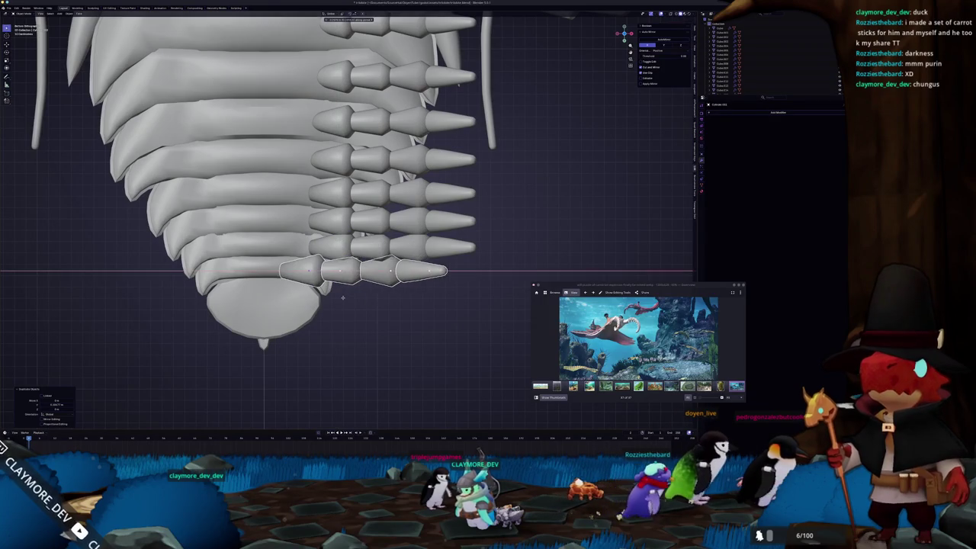
key("s")
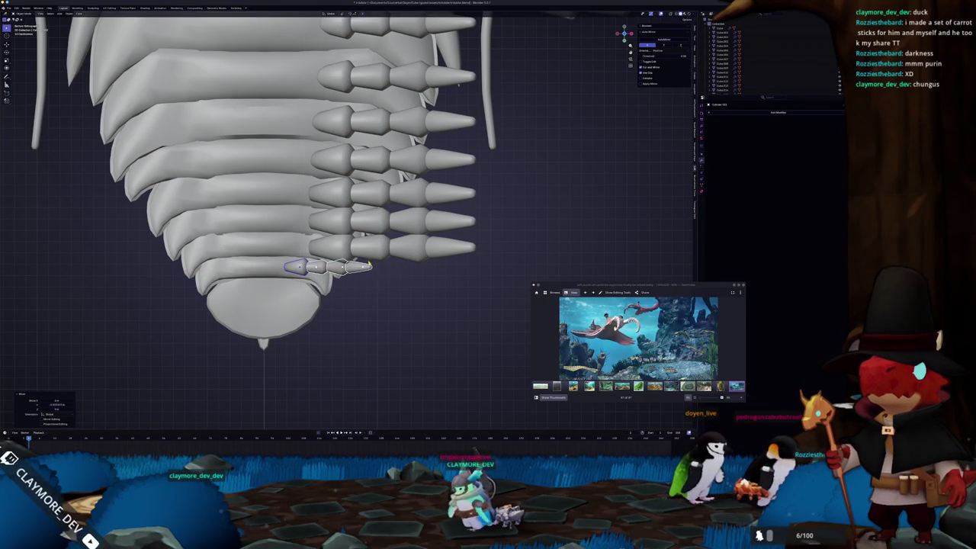
Compare front and side views, then settle on a top-down view of the leg rows
key("KP_1")
key("KP_3")
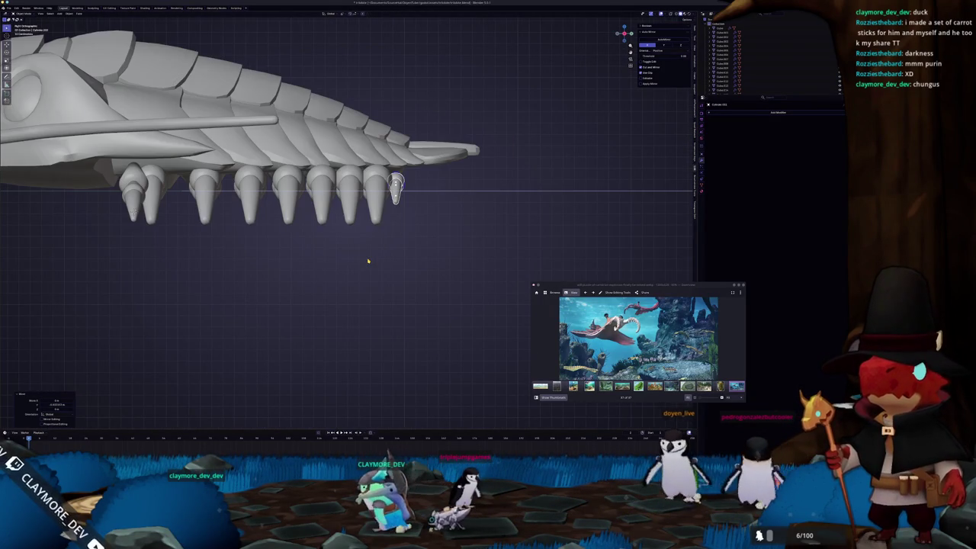
key("KP_1")
key("KP_3")
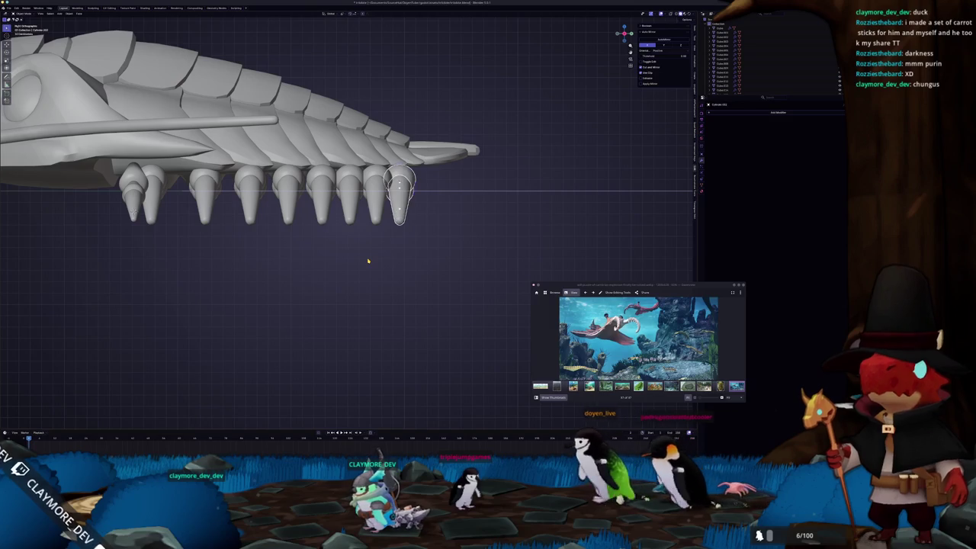
middle_click_drag(367, 261, 358, 265)
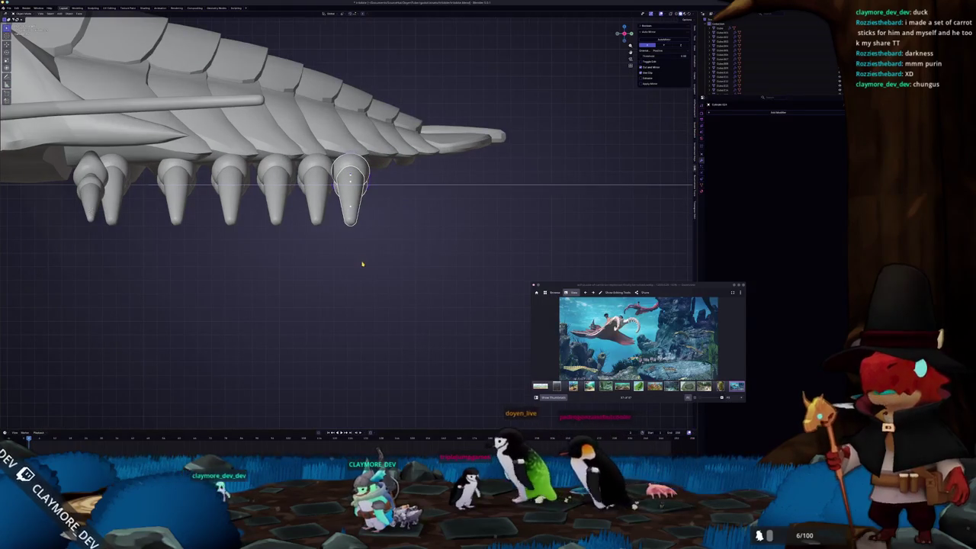
key("KP_1")
key("KP_7")
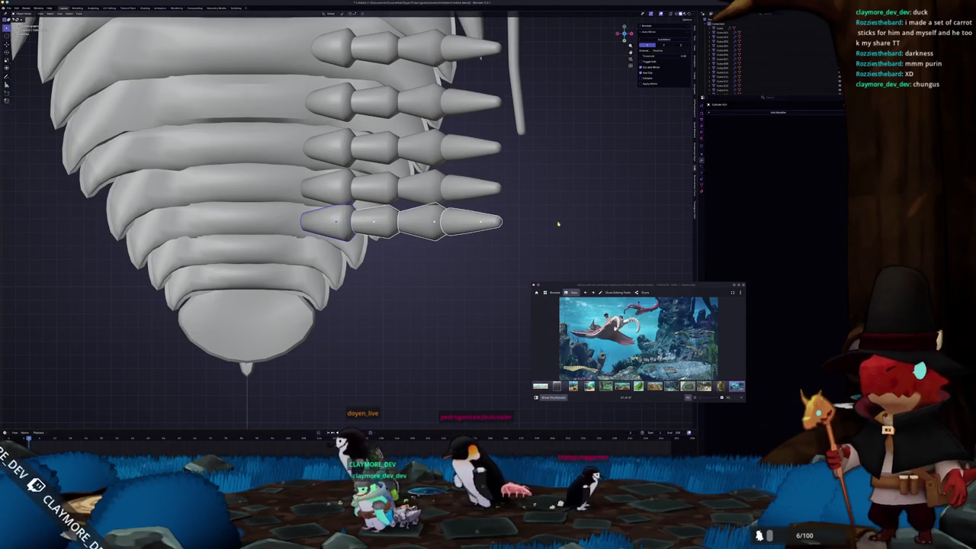
Shorten the spike segments and the whole fourth leg row
left_click(520, 227)
left_click(479, 192)
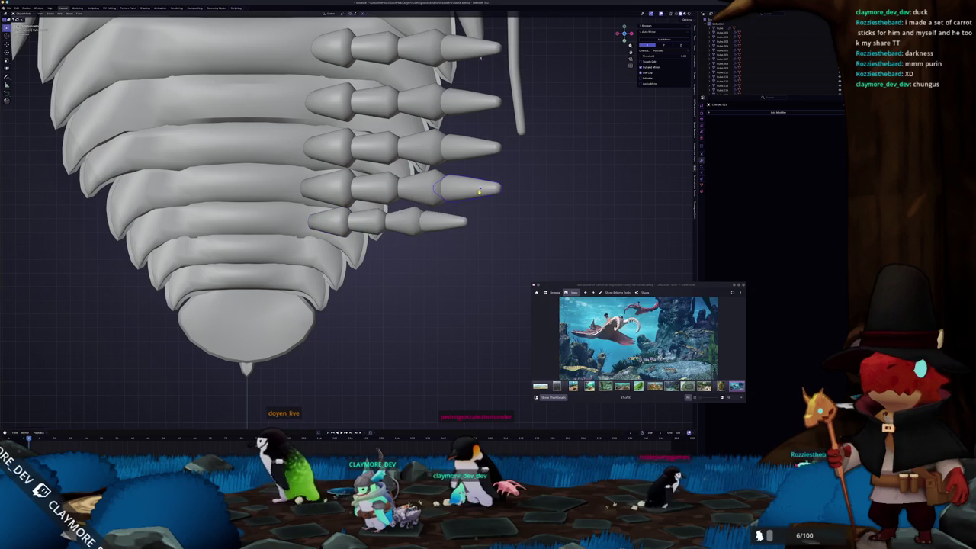
key("l")
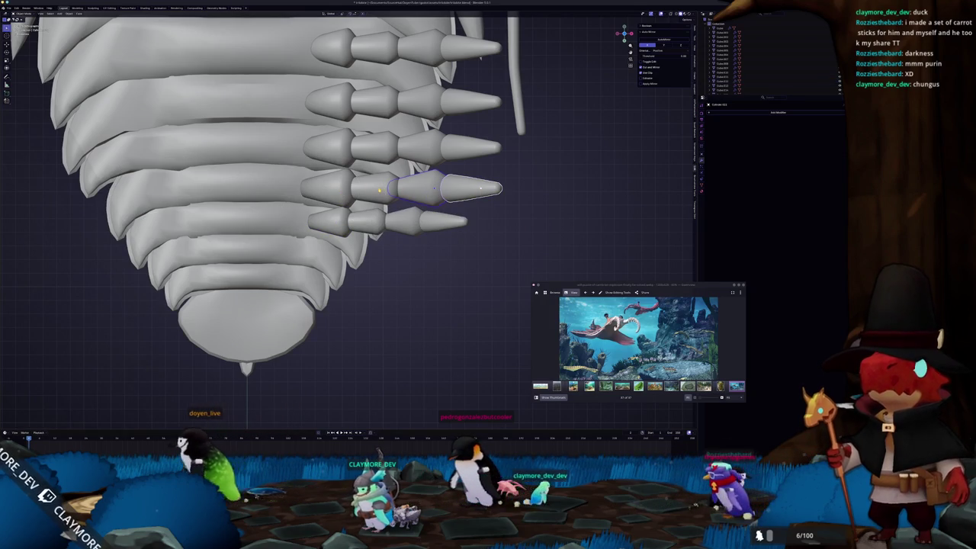
key("s")
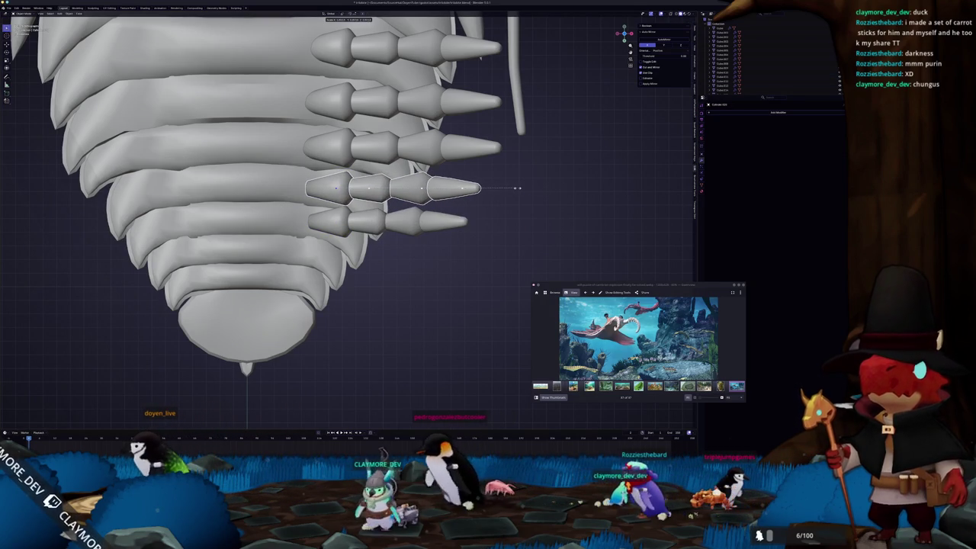
left_click(512, 189)
Shift the fifth and fourth leg rows to the left
left_click(410, 227)
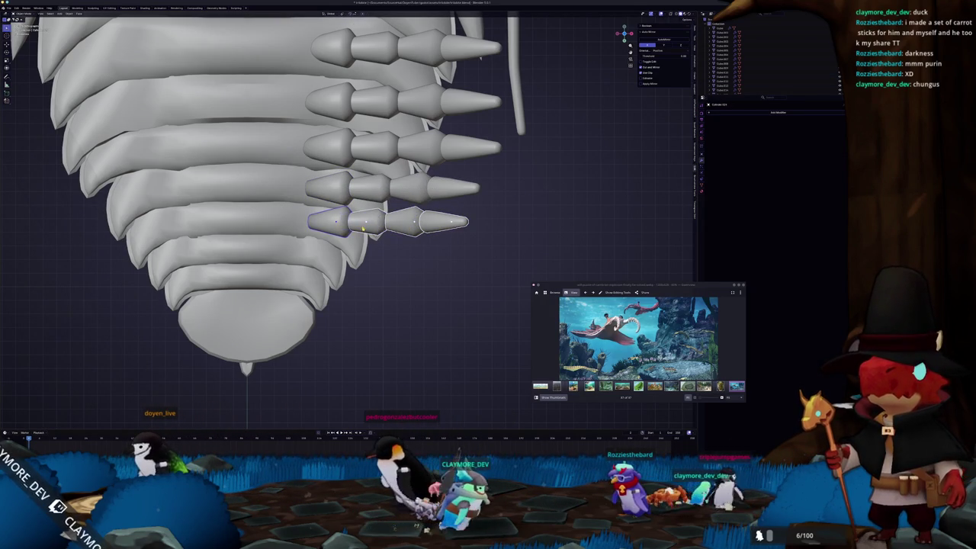
key("g")
left_click(338, 227)
left_click(409, 194)
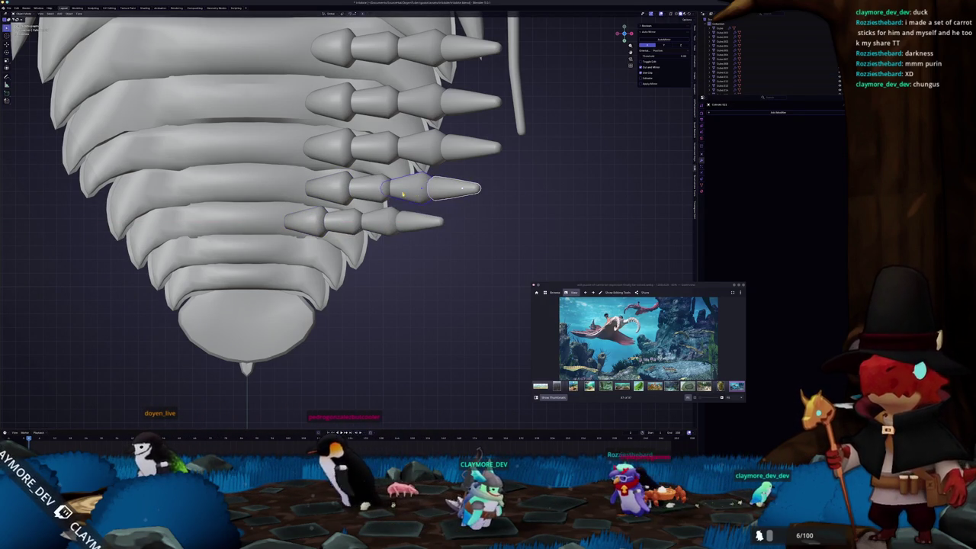
middle_click_drag(355, 229, 355, 258)
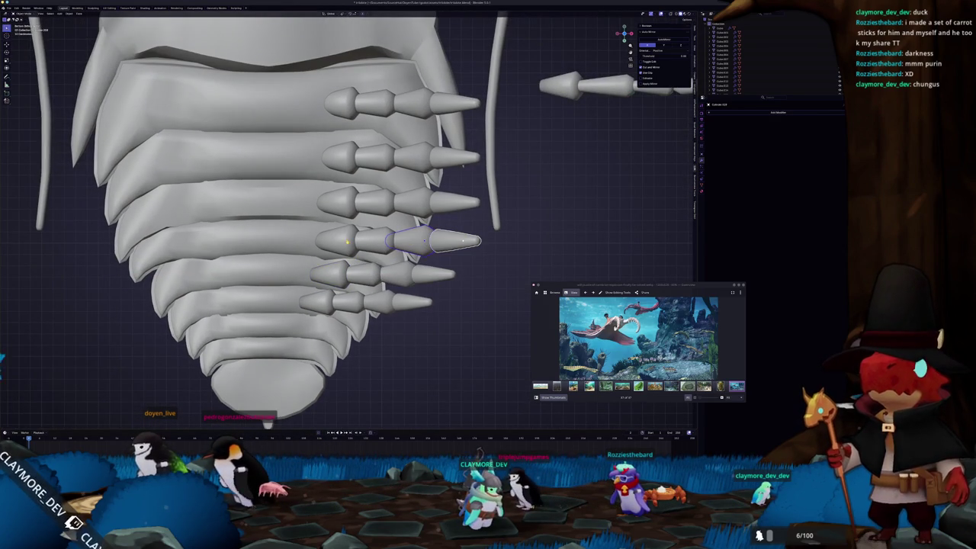
left_click(368, 242)
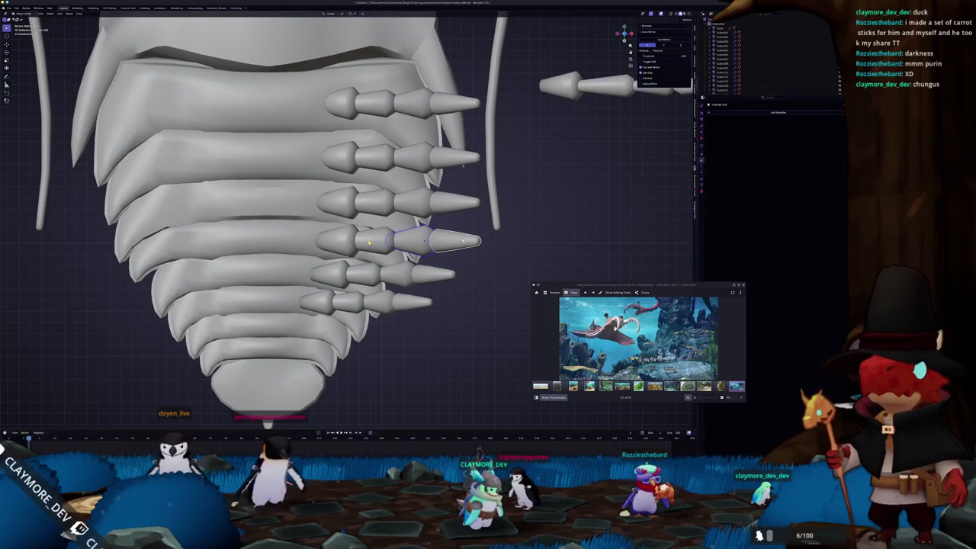
key("g")
left_click(352, 209)
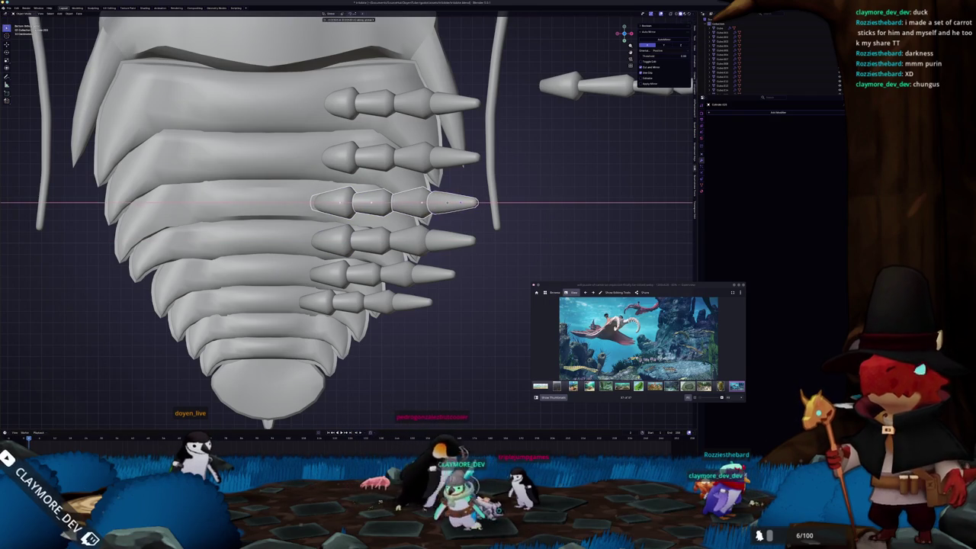
Stagger the third and top leg rows slightly to the right
left_click(460, 157)
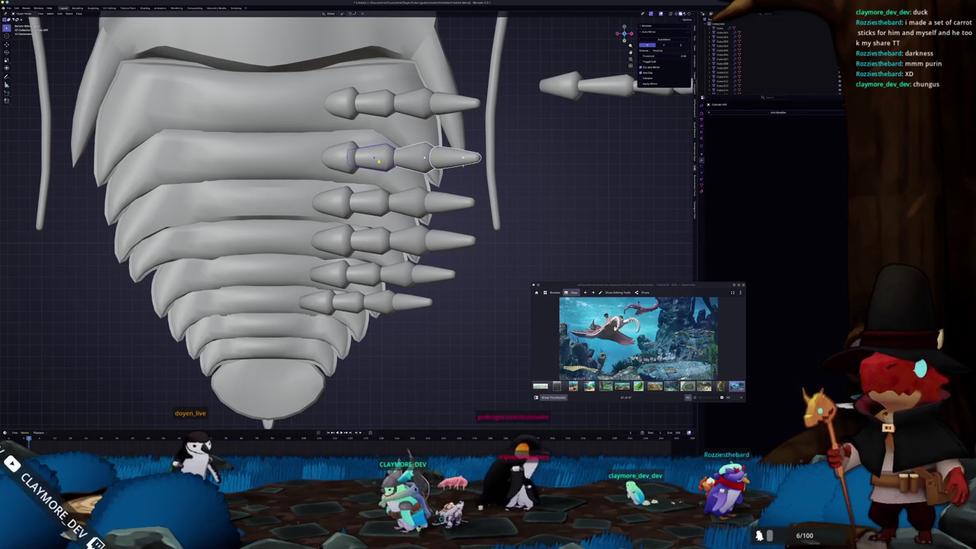
key("g")
key("x")
left_click(462, 158)
left_click(343, 103)
key("g")
left_click(462, 164)
left_click(458, 159)
key("g")
left_click(467, 160)
Box-select the legs along one side from a low side view
left_click(458, 202)
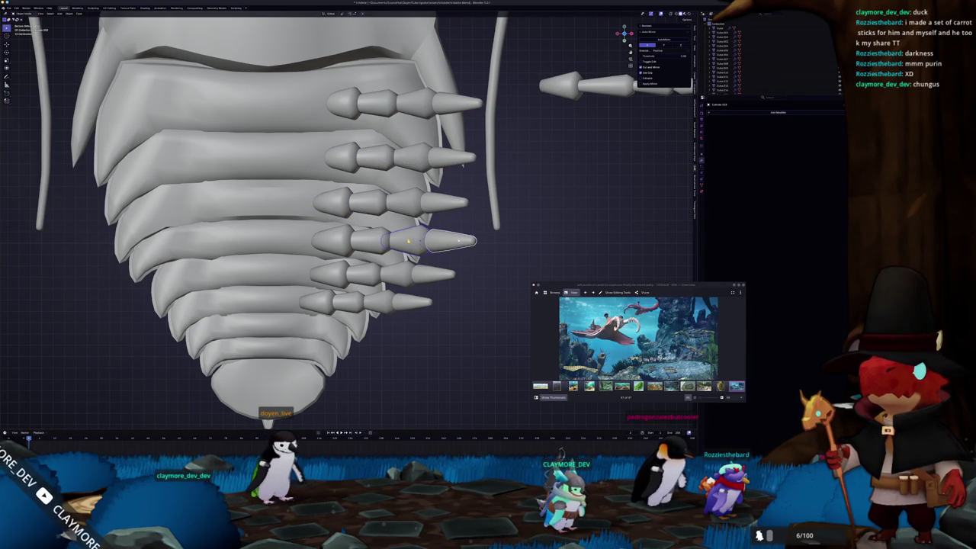
mouse_move(427, 305)
middle_mouse_down()
mouse_move(369, 280)
mouse_move(370, 270)
mouse_move(414, 277)
mouse_move(419, 251)
mouse_move(432, 268)
mouse_move(432, 242)
mouse_move(527, 192)
middle_mouse_up()
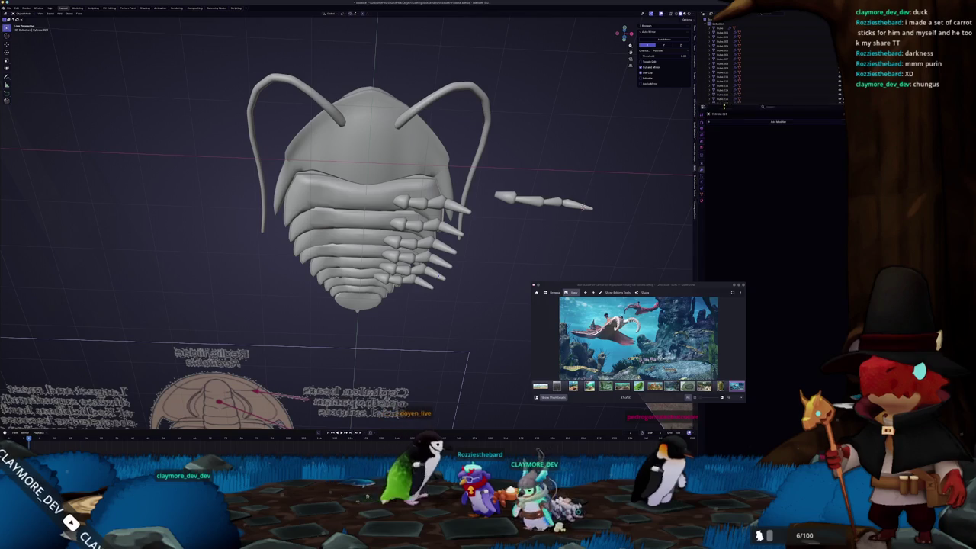
middle_click_drag(457, 244, 437, 257)
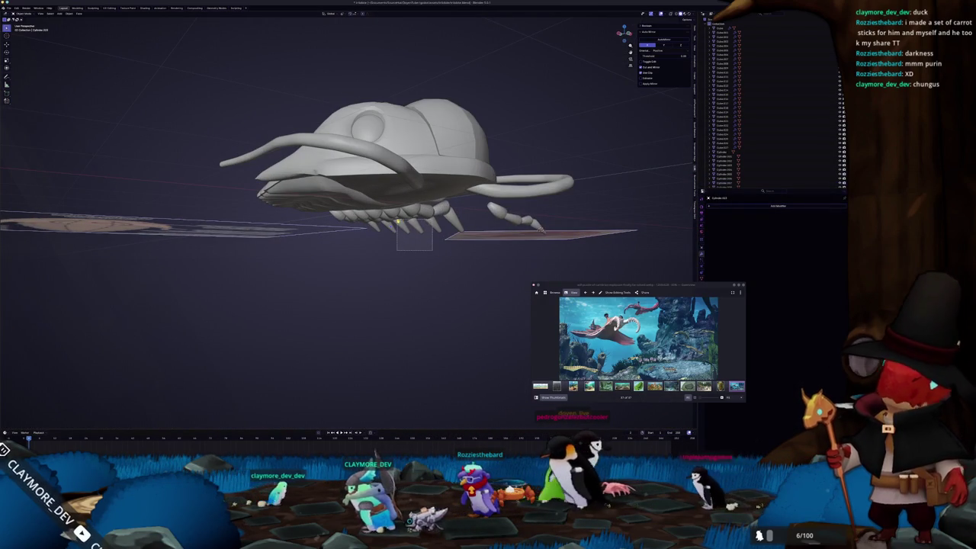
left_click_drag(397, 221, 439, 237)
scroll(438, 237, "up", 2)
mouse_move(427, 234)
middle_mouse_down()
mouse_move(411, 237)
mouse_move(445, 236)
mouse_move(412, 229)
middle_mouse_up()
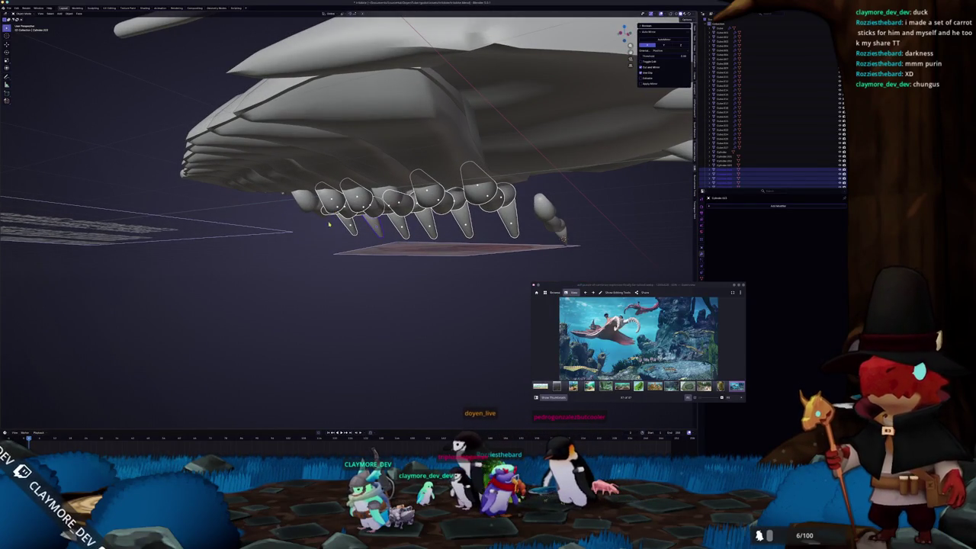
mouse_move(306, 208)
middle_mouse_down()
mouse_move(358, 221)
mouse_move(707, 206)
middle_mouse_up()
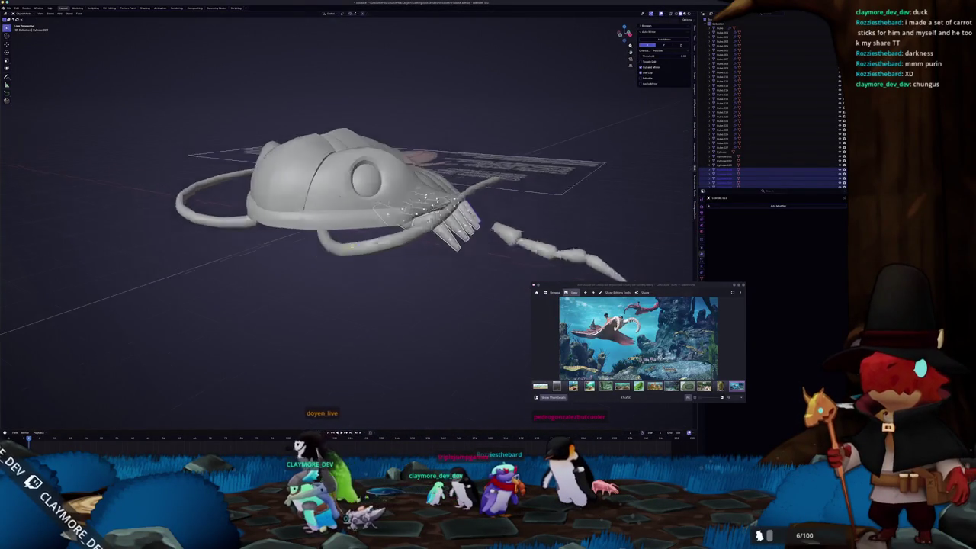
left_click(730, 208)
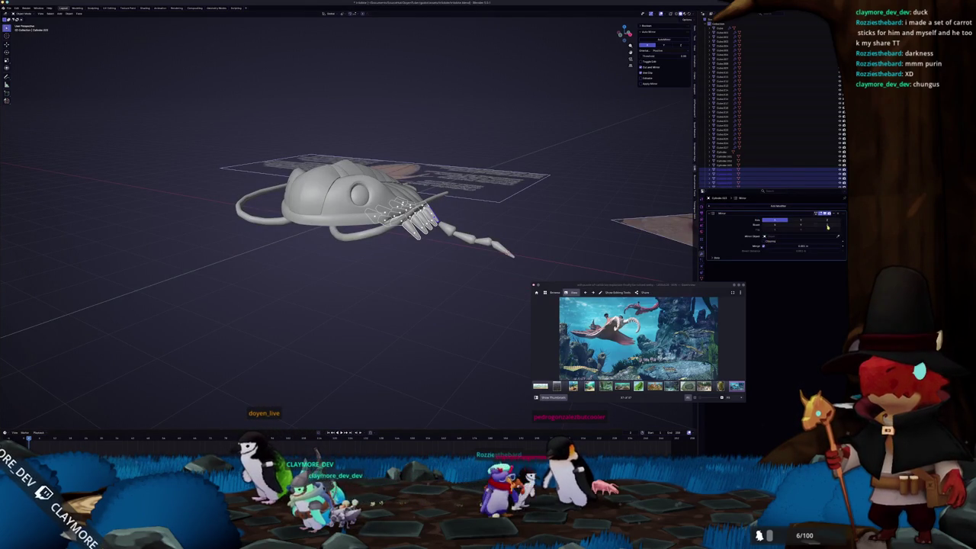
Mirror the legs across the body object, then box-select the separate jointed front leg pieces
left_click(618, 222)
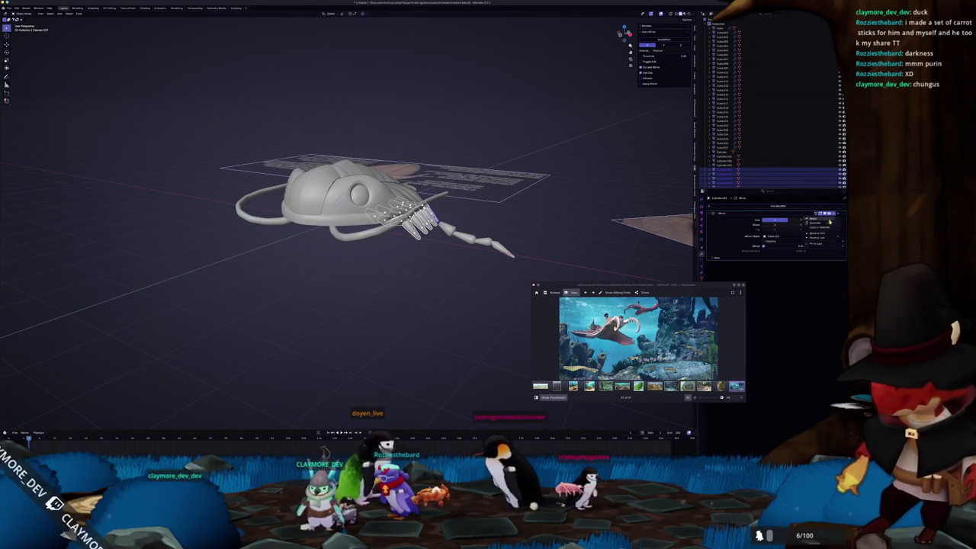
left_click(458, 283)
mouse_move(457, 283)
middle_mouse_down()
mouse_move(412, 282)
mouse_move(464, 308)
middle_mouse_up()
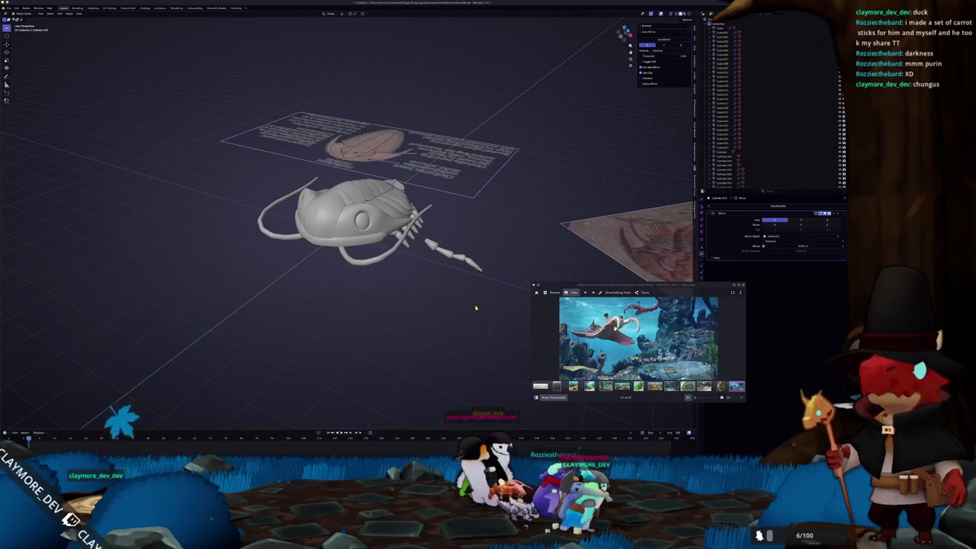
mouse_move(493, 290)
left_mouse_down()
mouse_move(416, 242)
mouse_move(428, 241)
left_mouse_up()
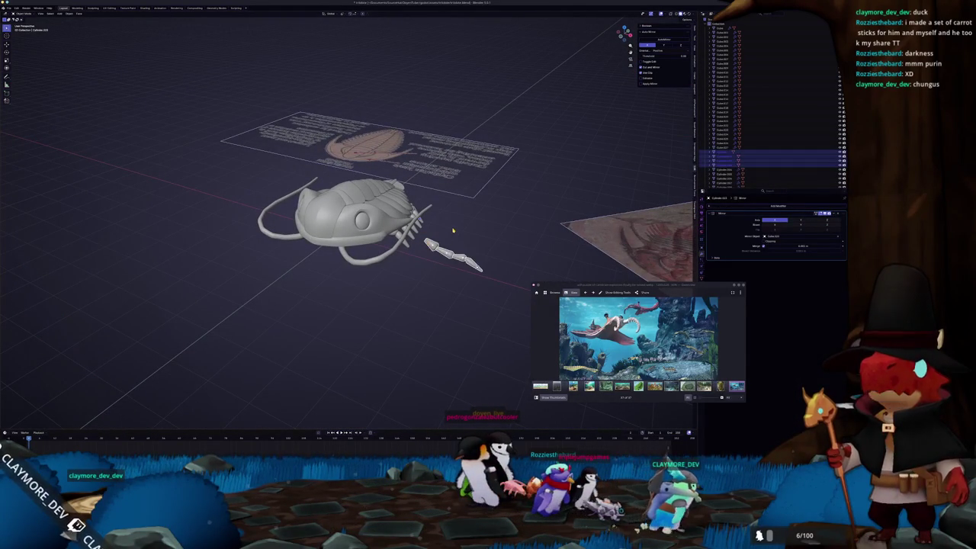
In front view, rotate the first front-leg segments upright
key("KP_1")
scroll(453, 230, "up", 2)
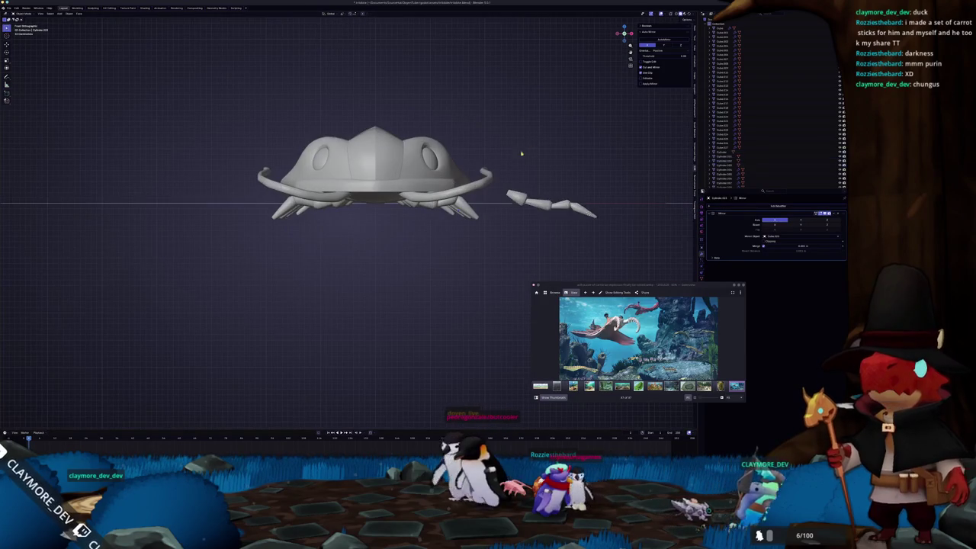
scroll(451, 229, "up", 1)
scroll(450, 226, "up", 1)
left_click(450, 226)
scroll(448, 227, "up", 1)
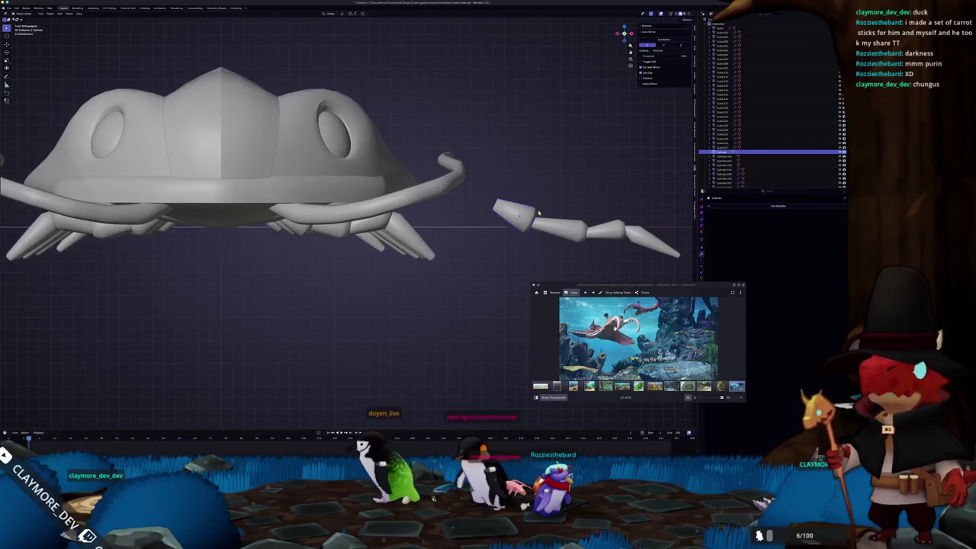
scroll(413, 230, "up", 1)
scroll(406, 239, "down", 2)
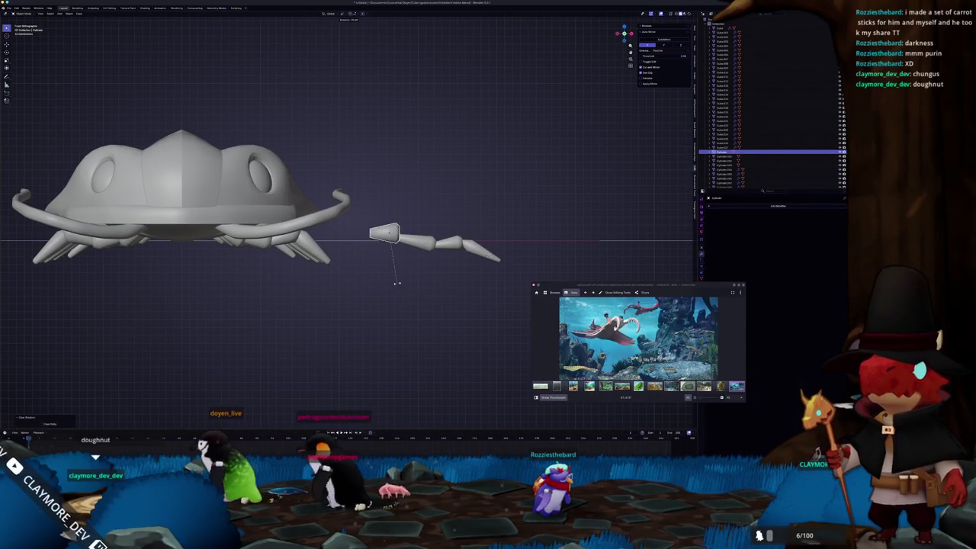
left_click(397, 282)
left_click(415, 243)
key("r")
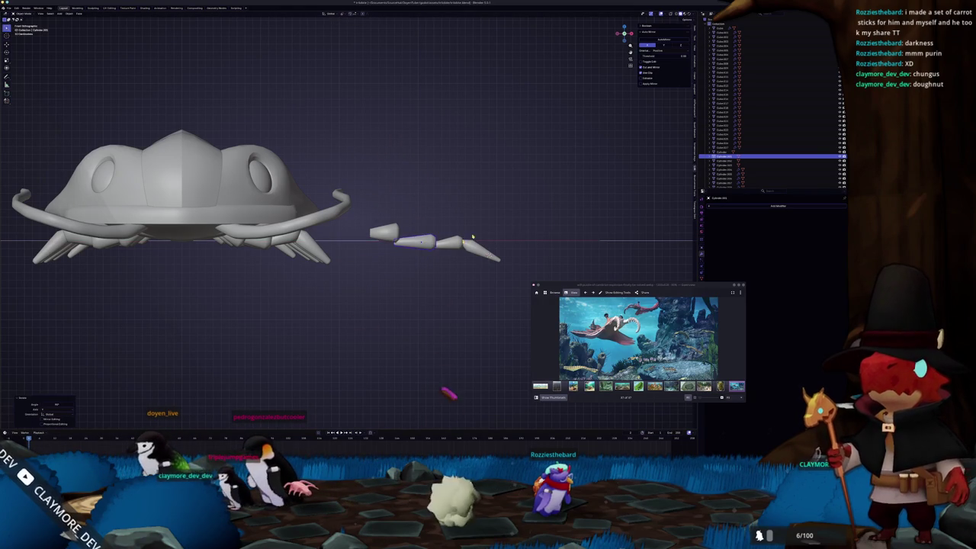
Rotate a later leg segment 90° around Z to lay it flat on the leg's axis
middle_click_drag(450, 402, 441, 330)
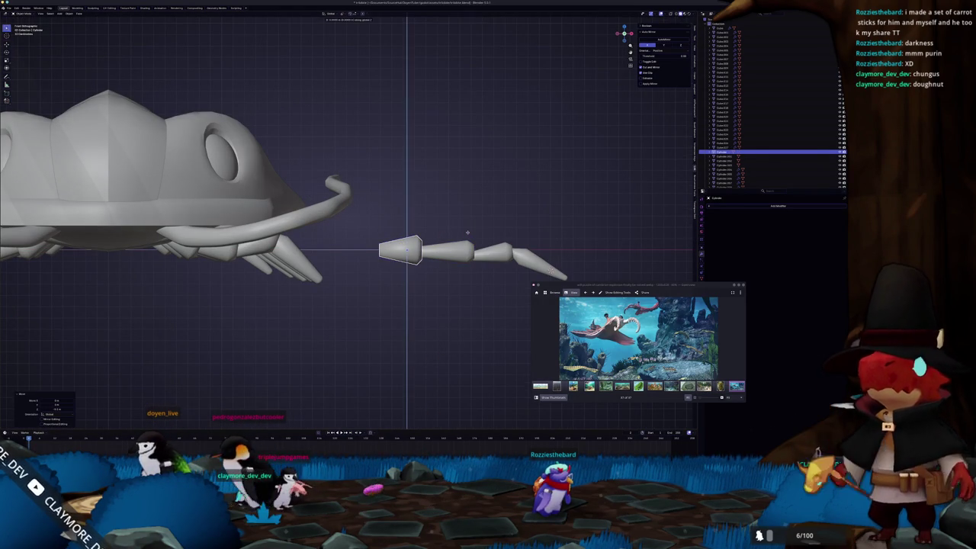
middle_click_drag(502, 233, 456, 221, "shift")
left_click(486, 237)
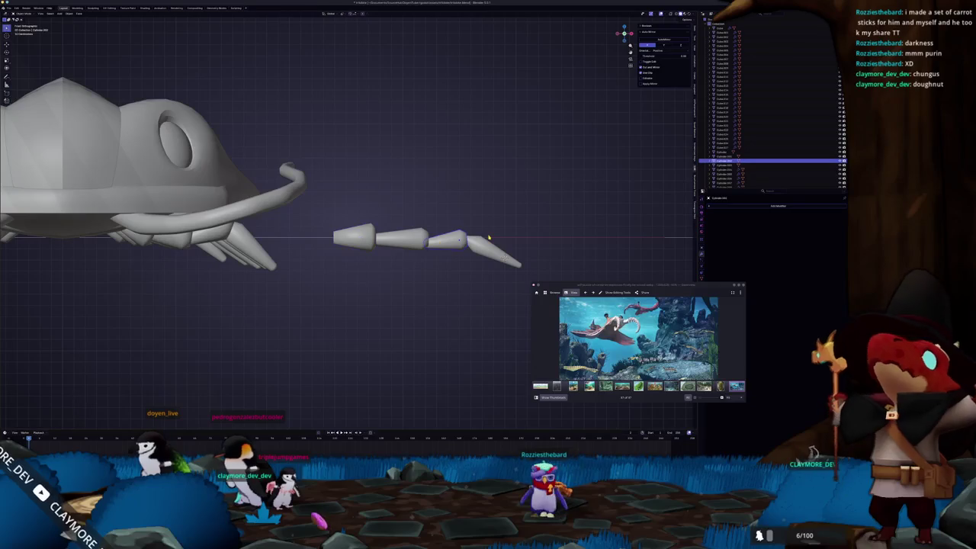
key("r")
key("z")
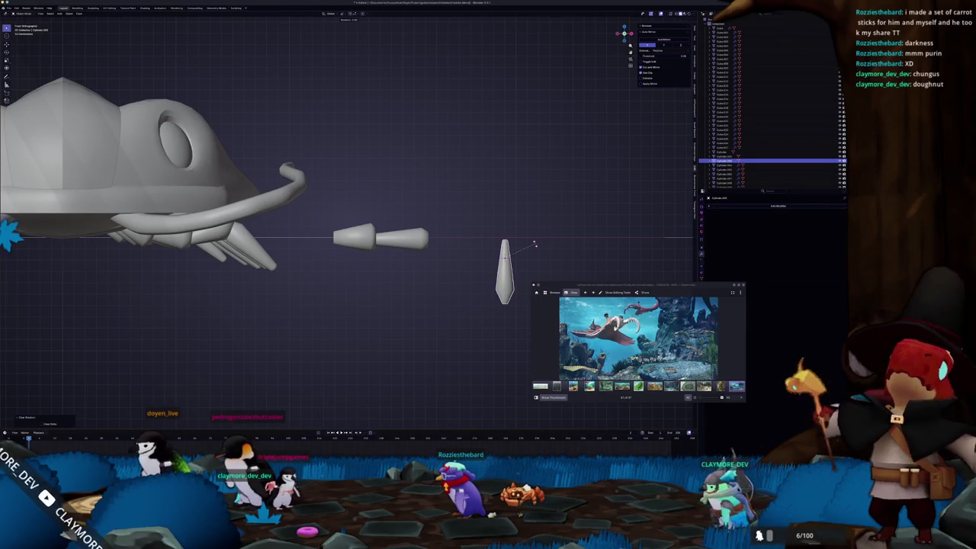
type("90")
key("Return")
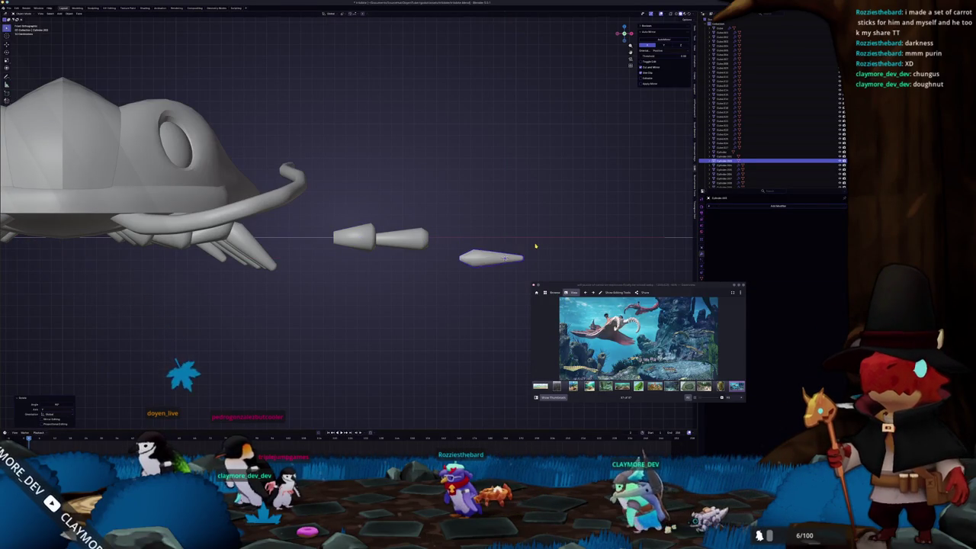
left_click(535, 228)
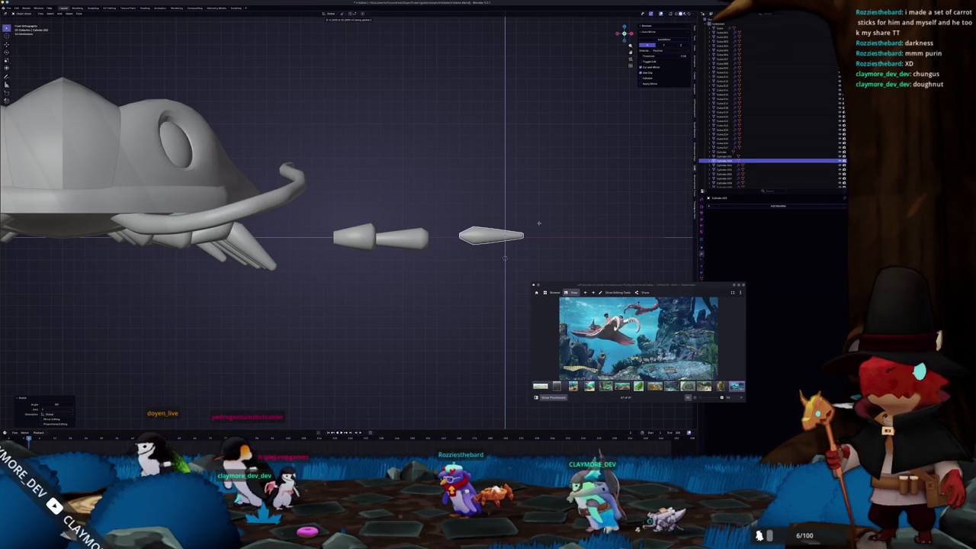
Shift the tip segment further right and duplicate the middle leg segment
left_click(427, 241)
scroll(433, 243, "up", 2)
left_click_drag(423, 238, 458, 239)
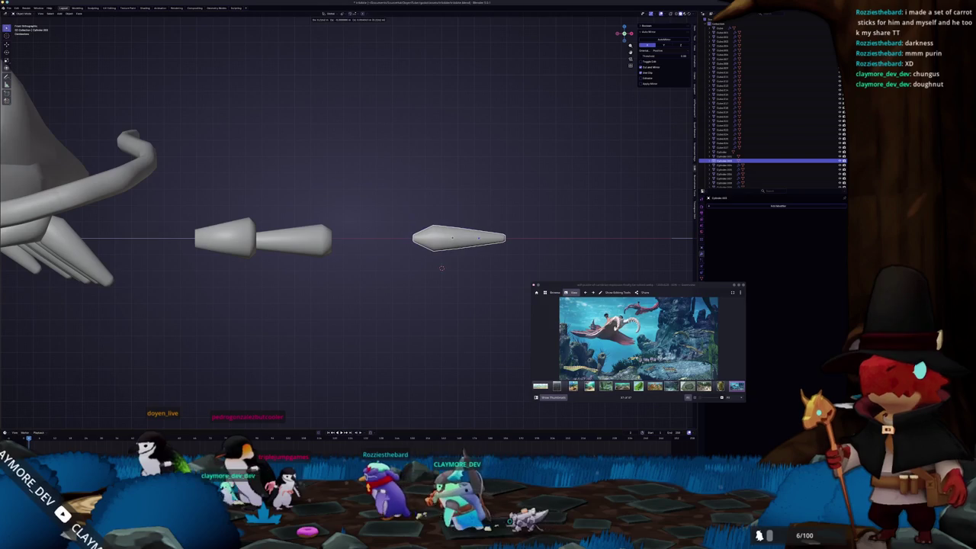
left_click(293, 239)
key("shift+d")
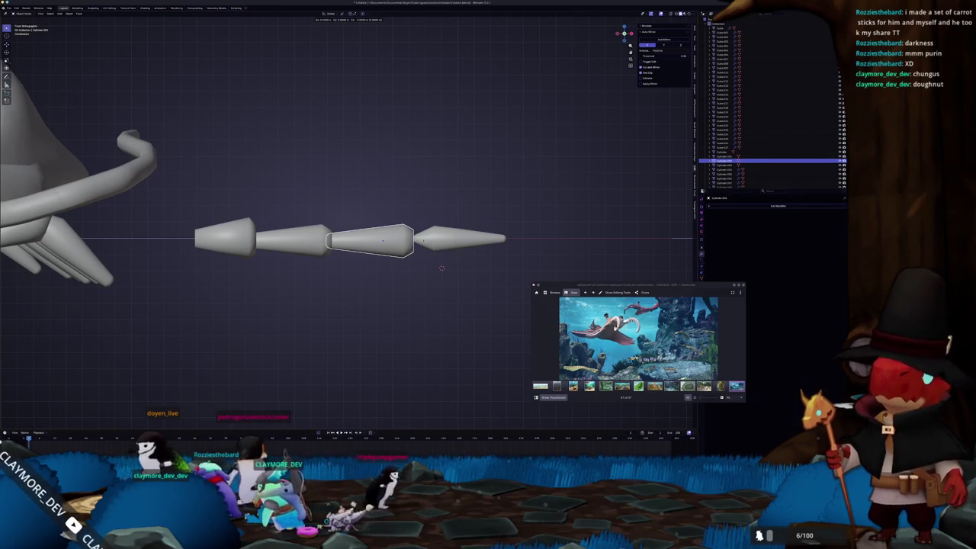
key("Return")
Move the tip along X and scale its middle loops to taper it
left_click(458, 239)
key("g")
key("z")
key("x")
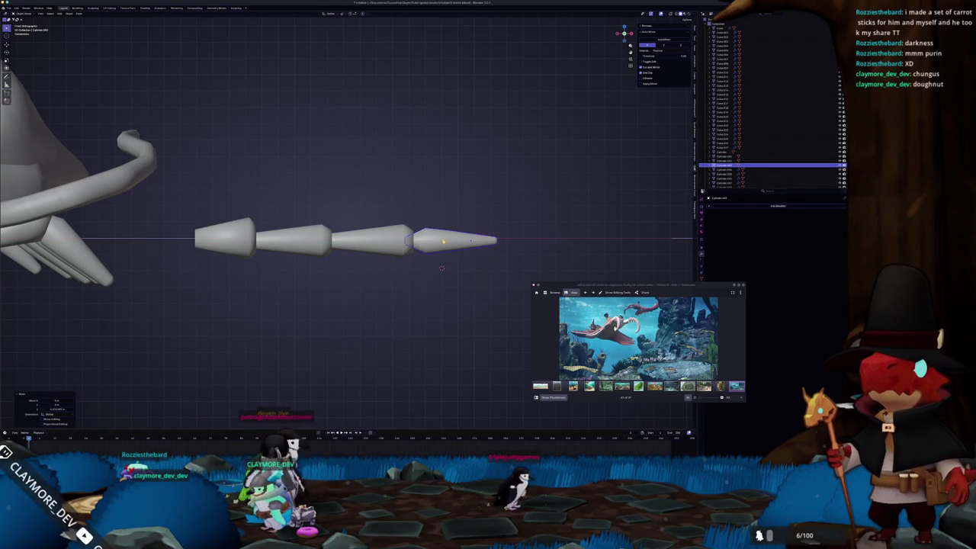
key("Tab")
scroll(525, 257, "up", 1)
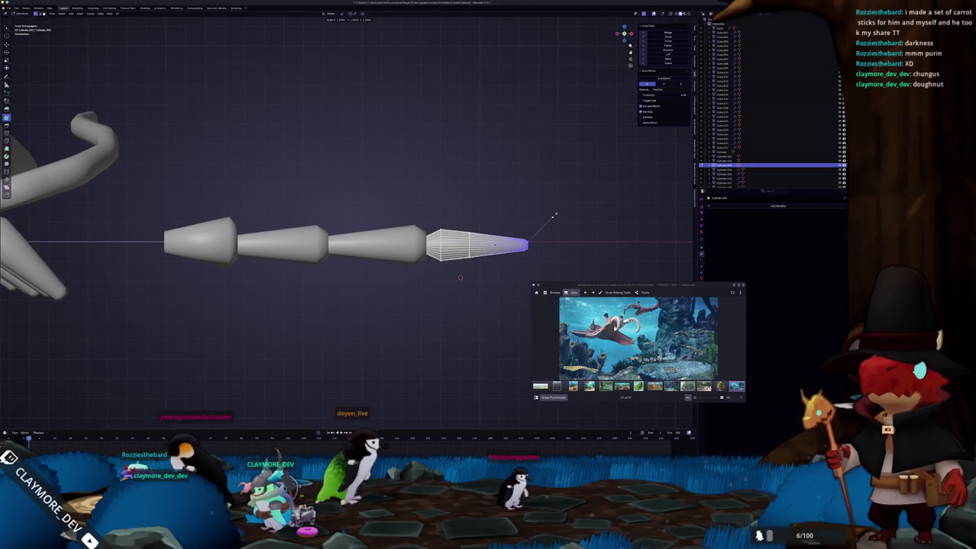
left_click(560, 212)
left_click(478, 232, "alt")
key("s")
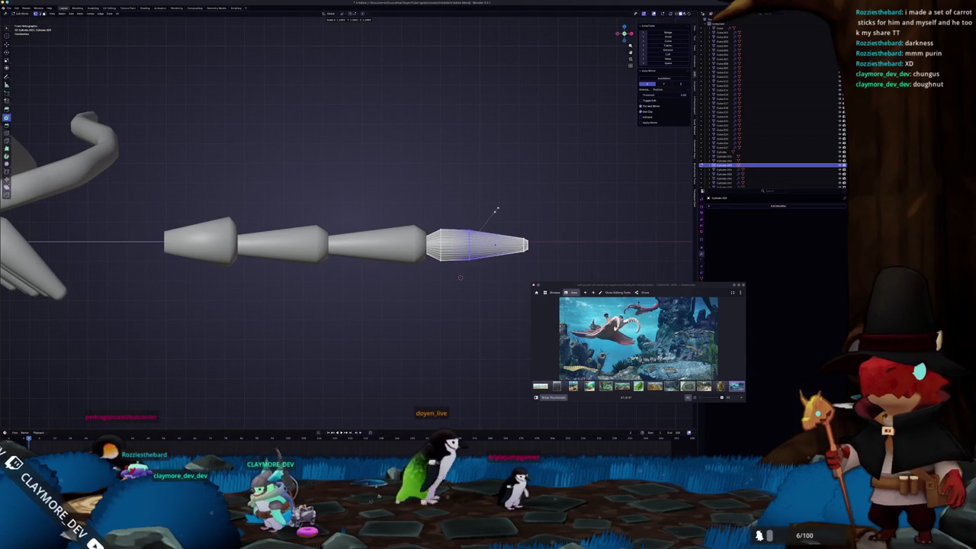
left_click(497, 210)
key("Tab")
Stretch the middle segment and tip along X, reposition them, and apply the tip's scale
scroll(497, 210, "down", 2)
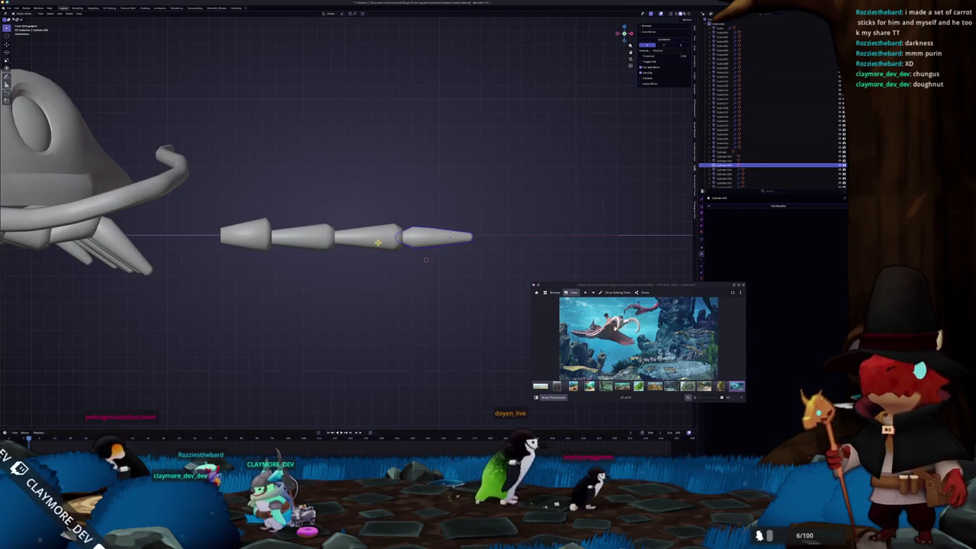
key("s")
key("Return")
key("g")
key("x")
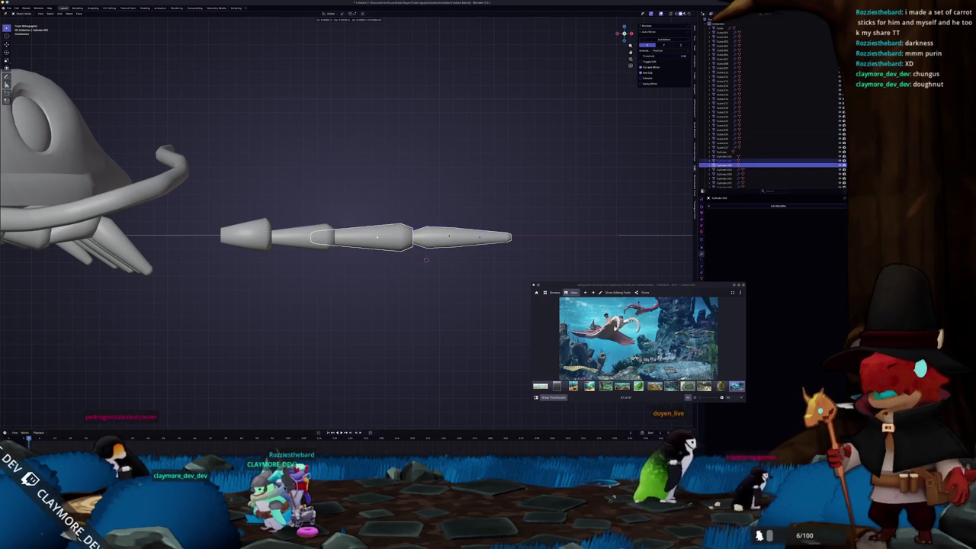
key("Return")
left_click(466, 237)
key("ctrl+a")
left_click(454, 228)
Check the leg from side and front views, then frame the tip for mesh editing
middle_click_drag(524, 219, 336, 284)
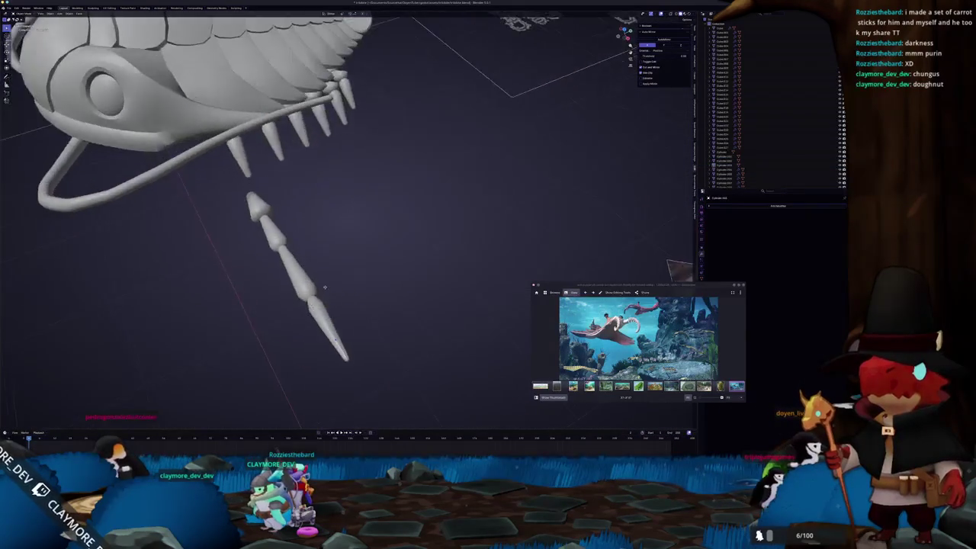
key("KP_3")
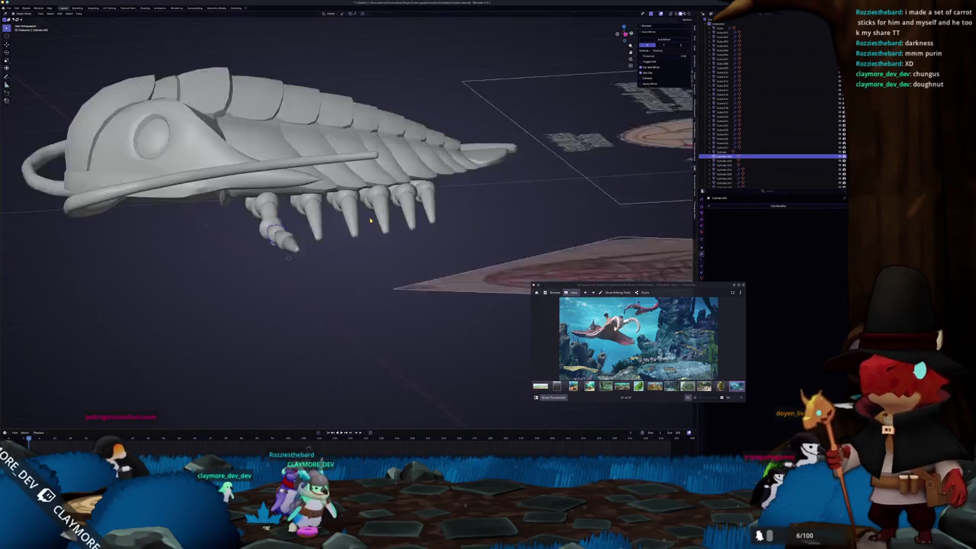
key("KP_1")
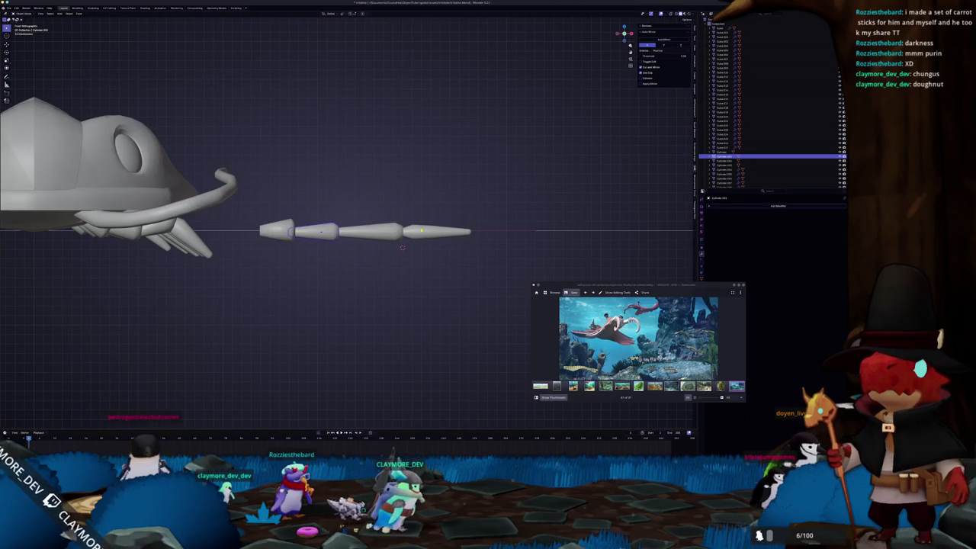
left_click(412, 234)
key("KP_Decimal")
key("Tab")
Select the tip's top faces in X-ray mode and inspect the leg from below
key("a")
key("alt+z")
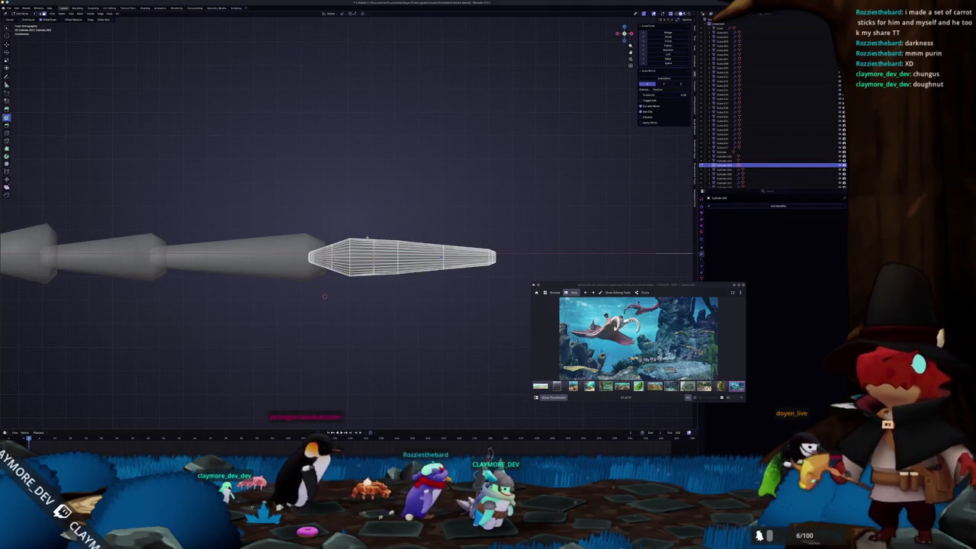
left_click_drag(367, 252, 412, 245)
scroll(411, 245, "up", 1)
scroll(381, 246, "up", 3)
scroll(246, 245, "up", 2)
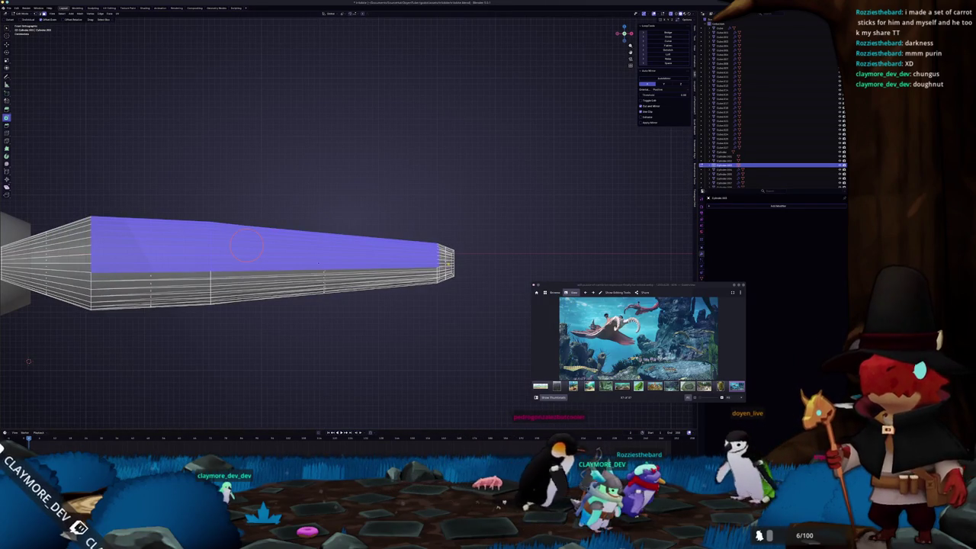
scroll(318, 234, "down", 2)
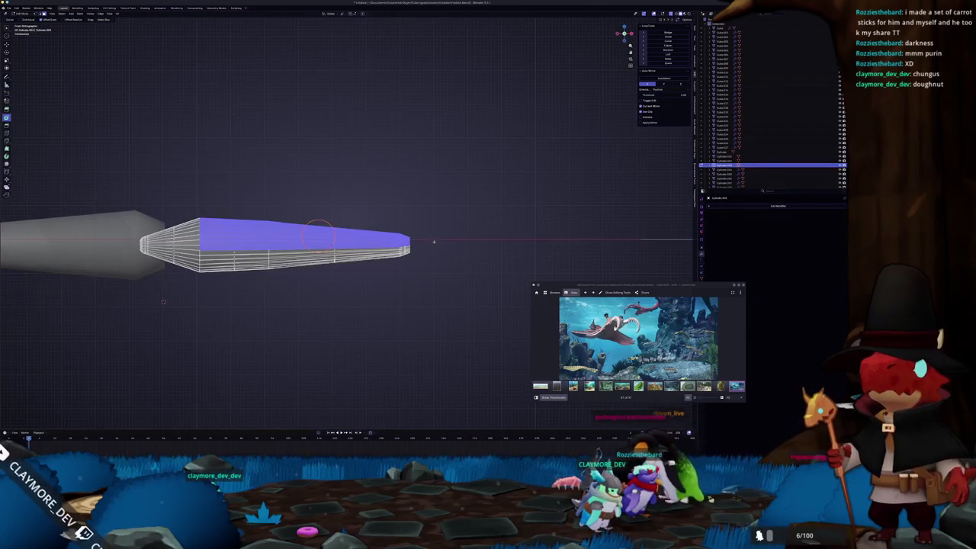
scroll(319, 233, "up", 3)
mouse_move(380, 244)
middle_mouse_down()
mouse_move(269, 230)
mouse_move(278, 206)
middle_mouse_up()
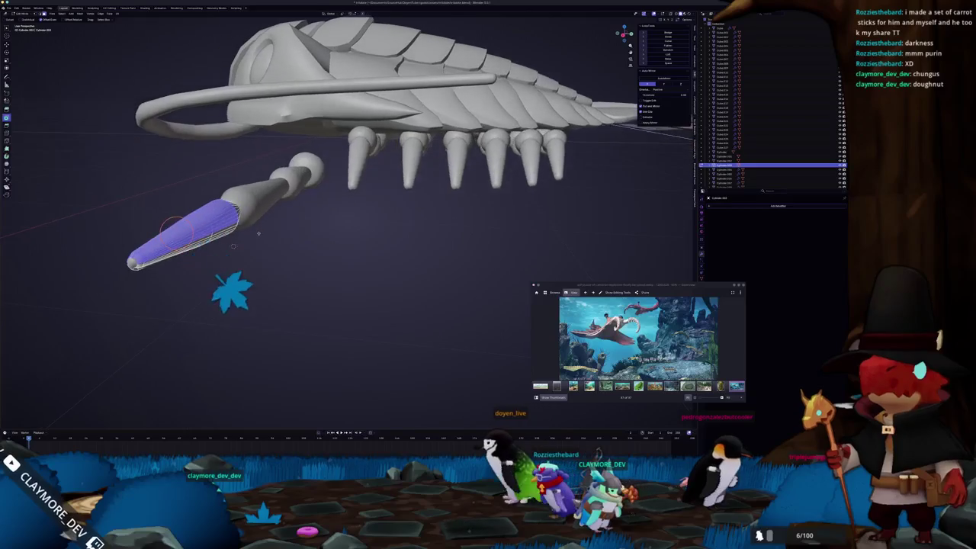
key("Tab")
Duplicate a leg segment and place the copy further along the leg
key("KP_1")
key("KP_Decimal")
key("shift+d")
right_click(407, 197)
scroll(408, 198, "down", 4)
key("g")
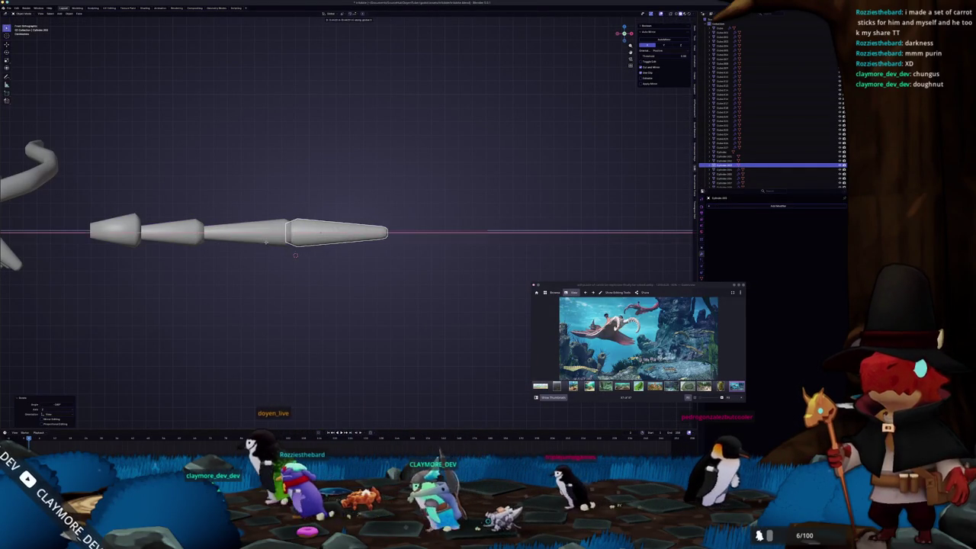
left_click(267, 254)
On the new segment, select its left end cap, right tip face and strip of top faces
key("Tab")
key("g")
left_click(297, 262)
scroll(297, 261, "up", 1)
left_click(272, 270)
key("g")
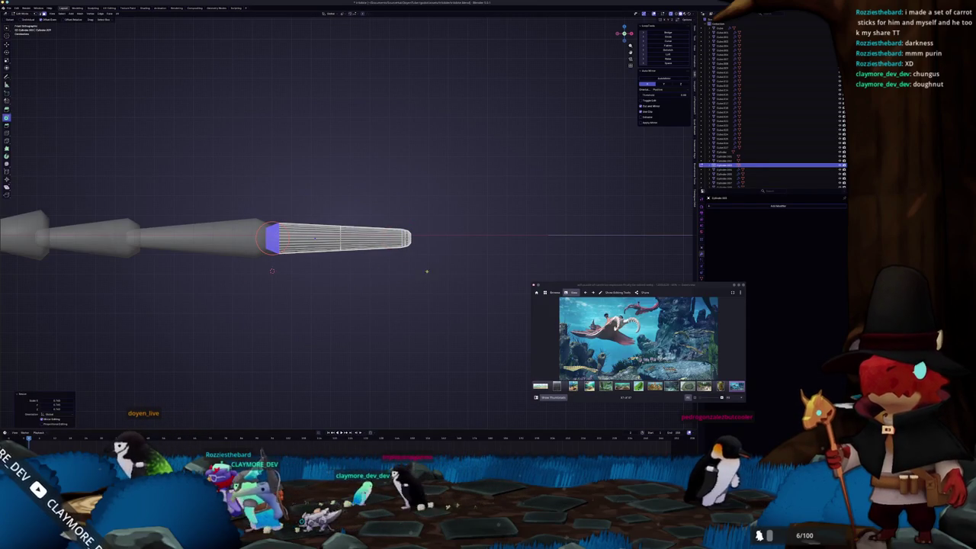
left_click(407, 238)
scroll(272, 270, "up", 3)
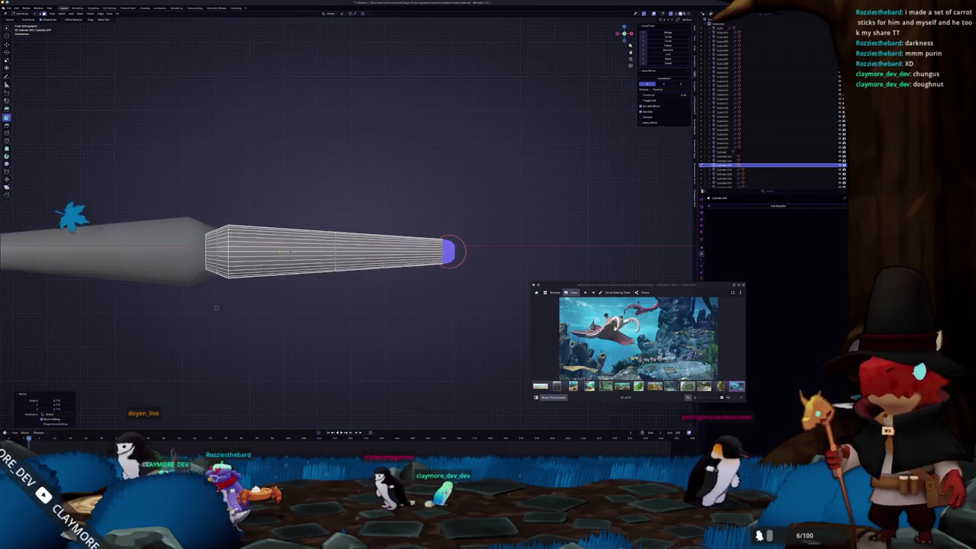
left_click(293, 228, "alt")
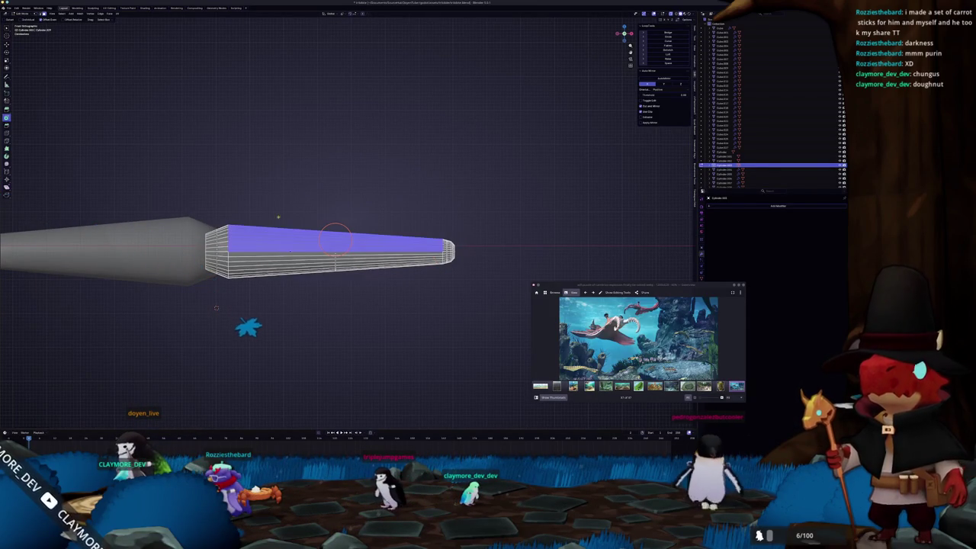
Add the end cap to the selection and separate those faces into their own object
scroll(438, 252, "up", 2)
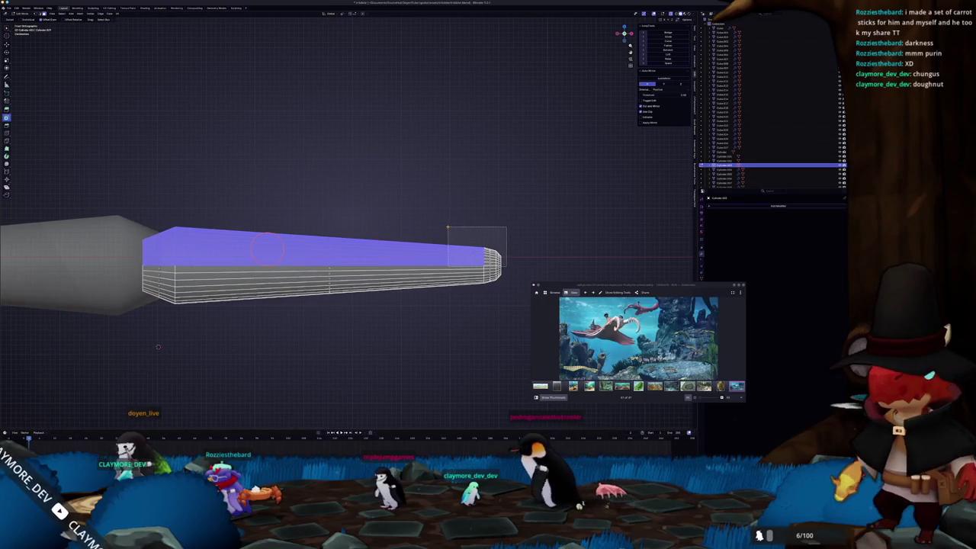
scroll(360, 225, "up", 2)
middle_click_drag(360, 225, 263, 217, "shift")
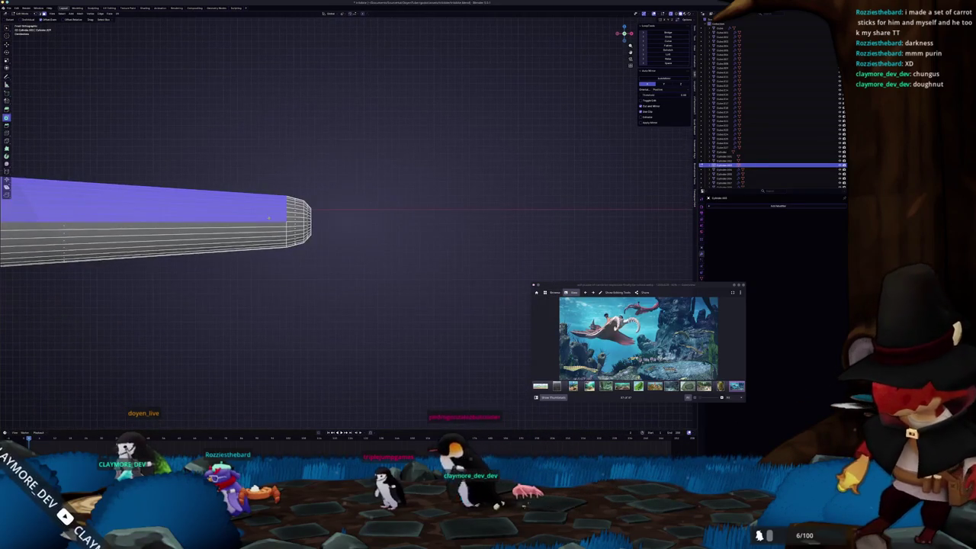
left_click_drag(283, 219, 357, 162)
right_click(355, 157)
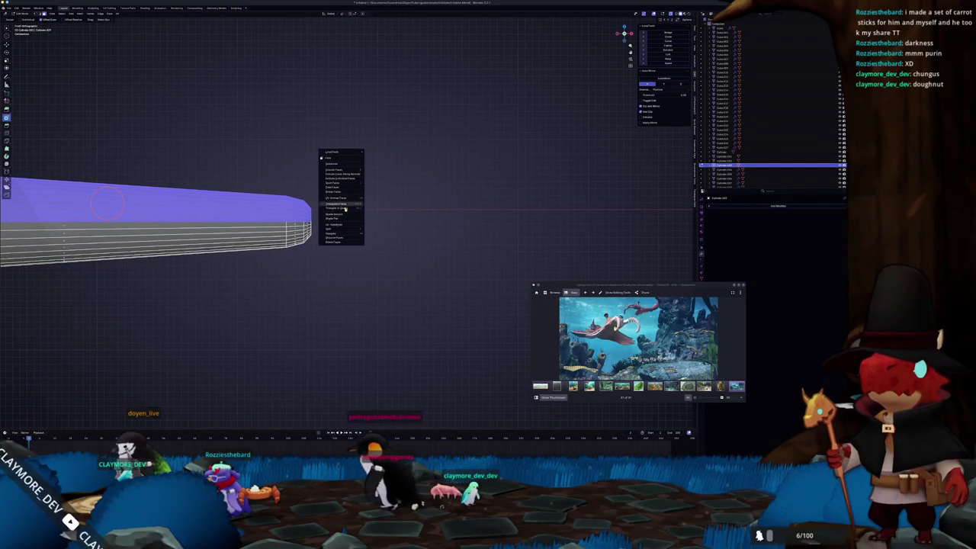
left_click(376, 232)
key("Tab")
Delete the cylinder's end face to leave it open
scroll(266, 242, "down", 3)
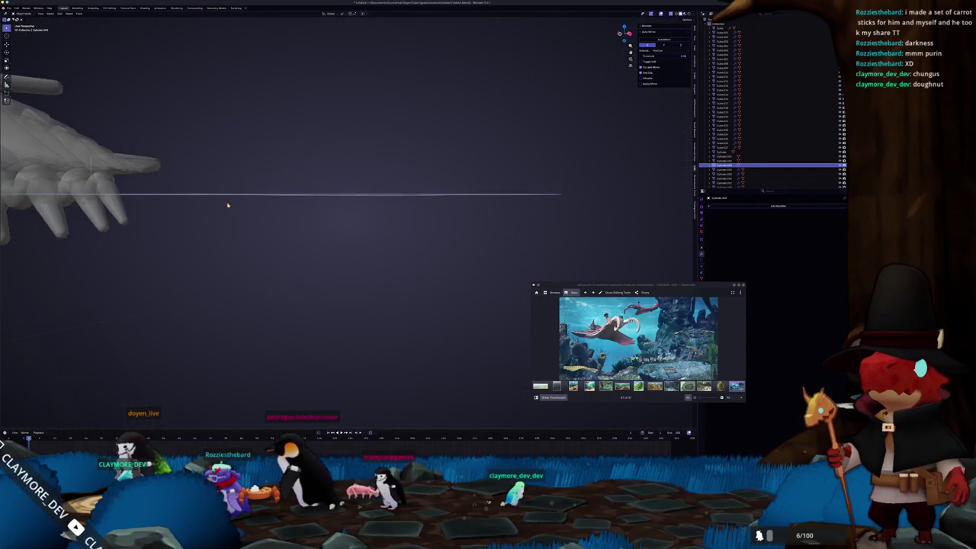
mouse_move(242, 205)
middle_mouse_down()
mouse_move(290, 240)
mouse_move(362, 233)
mouse_move(345, 245)
middle_mouse_up()
key("Tab")
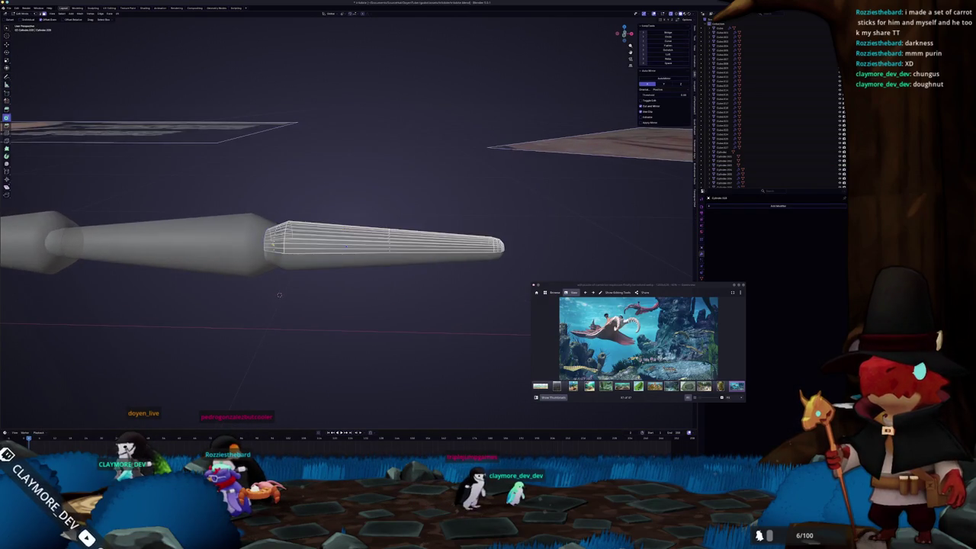
middle_click_drag(279, 294, 292, 305)
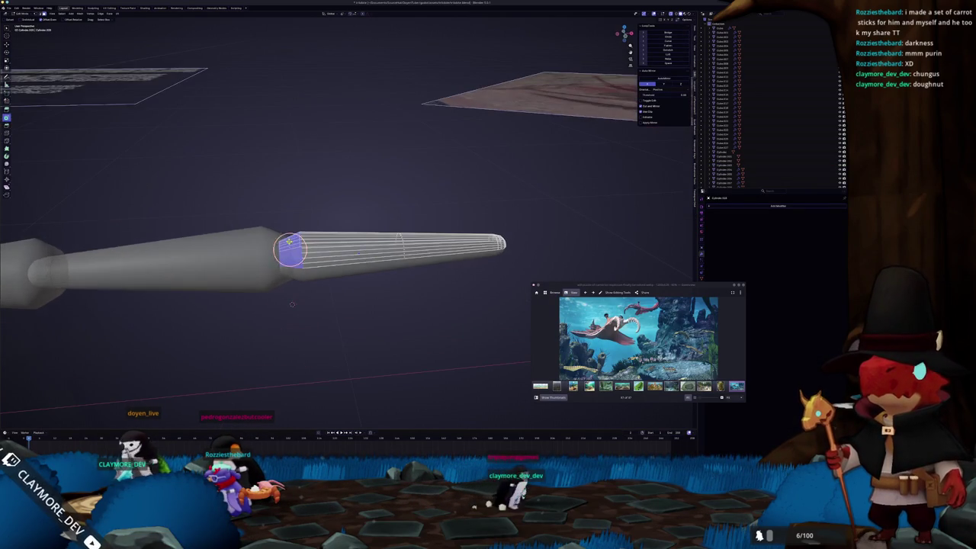
key("x")
left_click(263, 221)
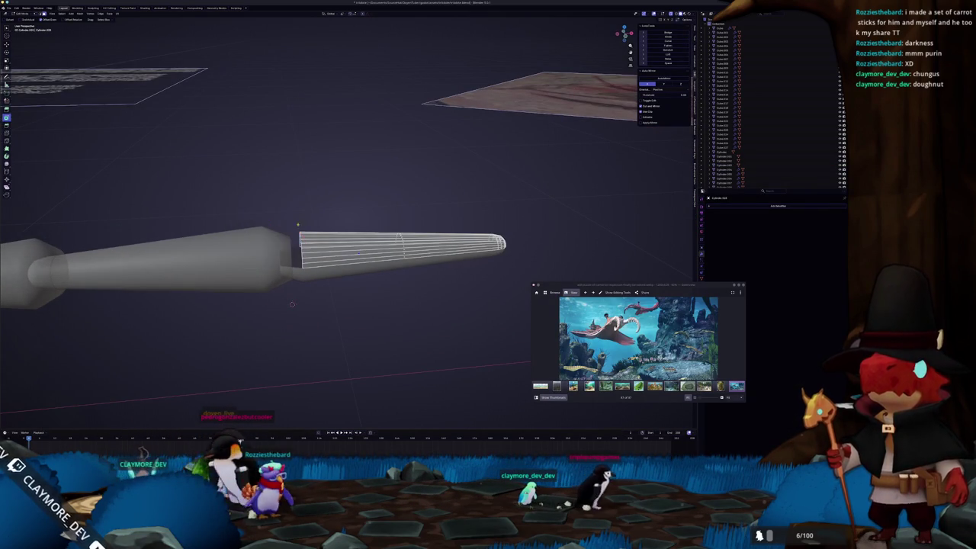
middle_click_drag(263, 221, 277, 292)
middle_click_drag(286, 220, 294, 229)
key("x")
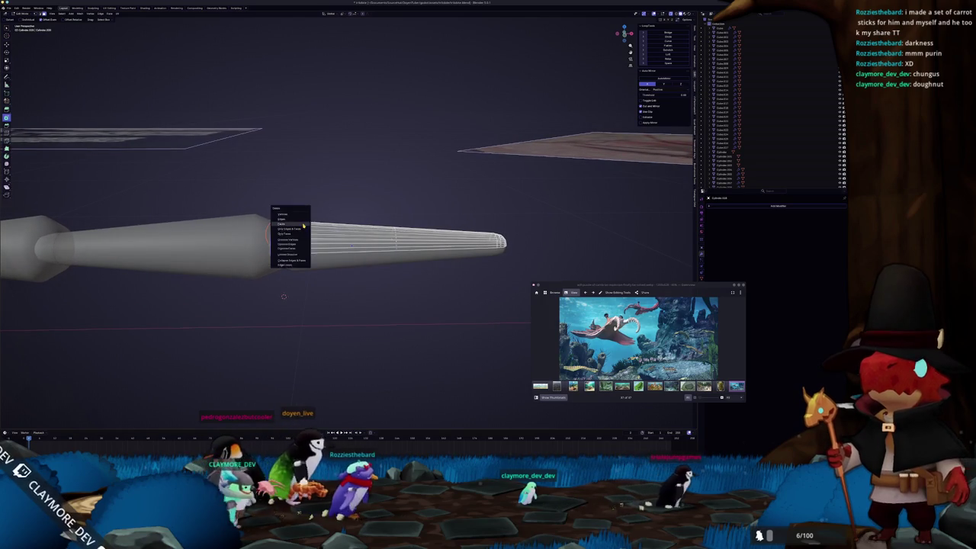
left_click(295, 228)
key("Tab")
Separate the cone tip's faces into their own object
middle_click_drag(303, 267, 343, 255)
key("Tab")
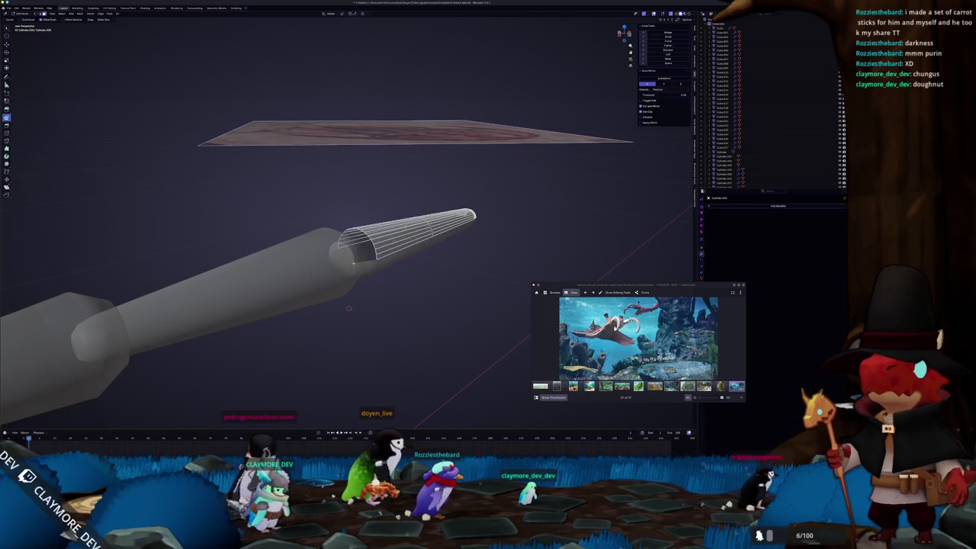
left_click(355, 245)
key("Tab")
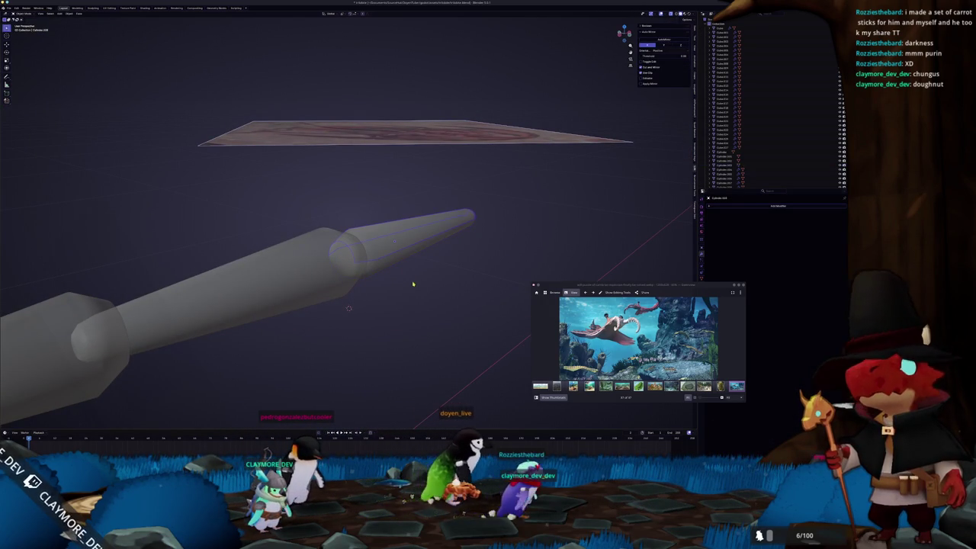
key("Tab")
key("a")
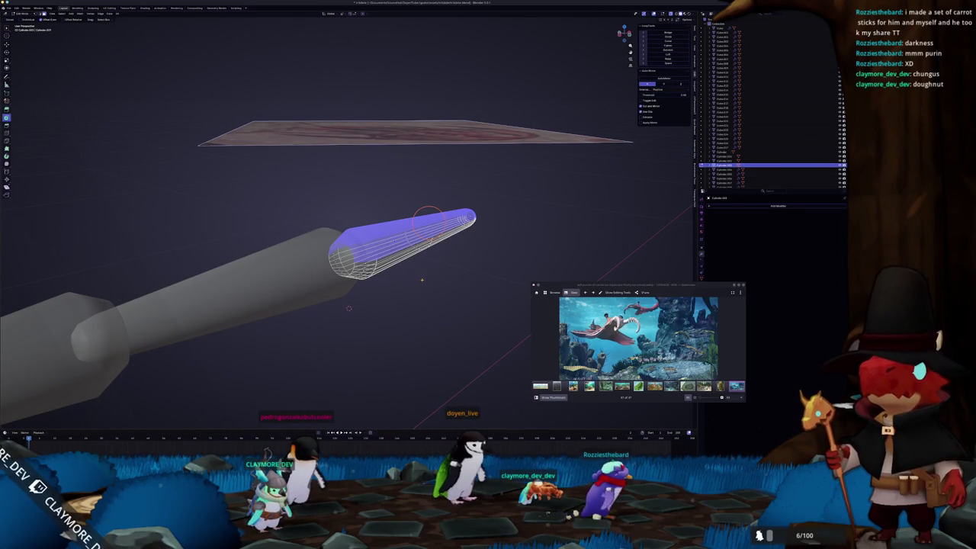
right_click(418, 278)
left_click(442, 275)
key("Tab")
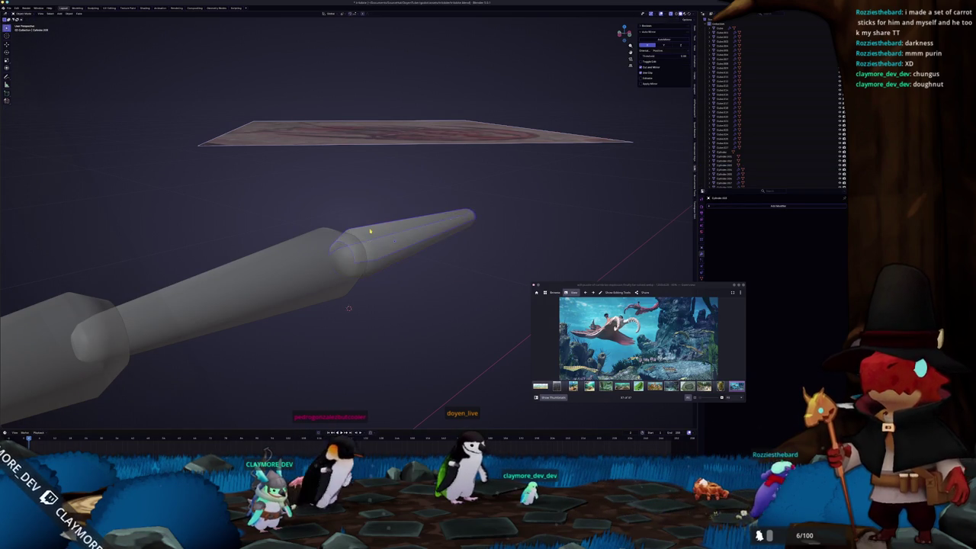
Enlarge the cone tip's base loop, then bring up the Add Modifier list
key("Tab")
key("s")
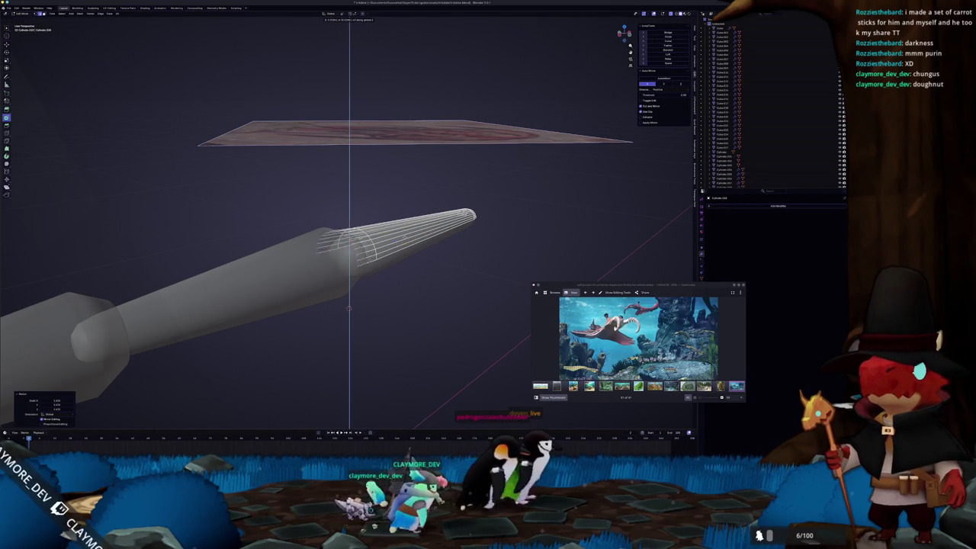
key("Tab")
middle_click_drag(366, 275, 397, 254)
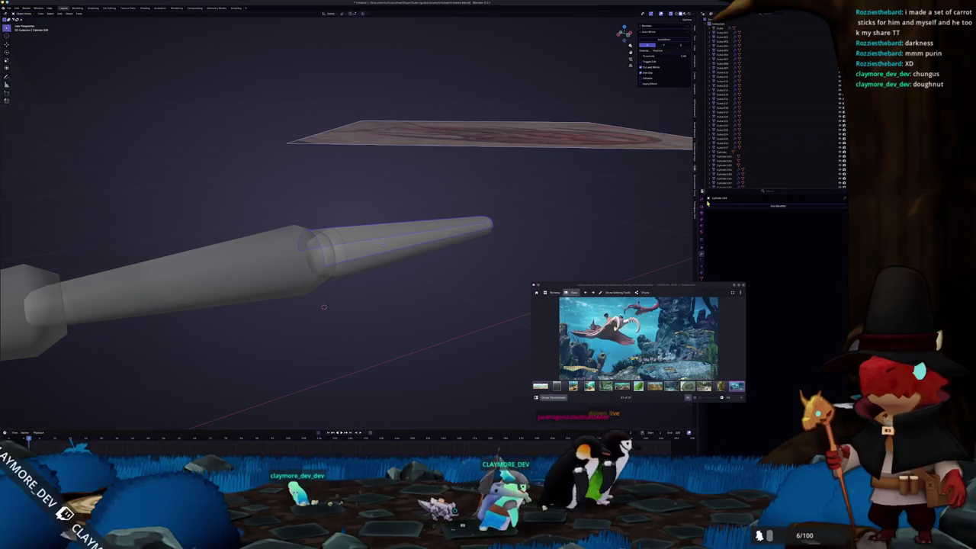
left_click(778, 206)
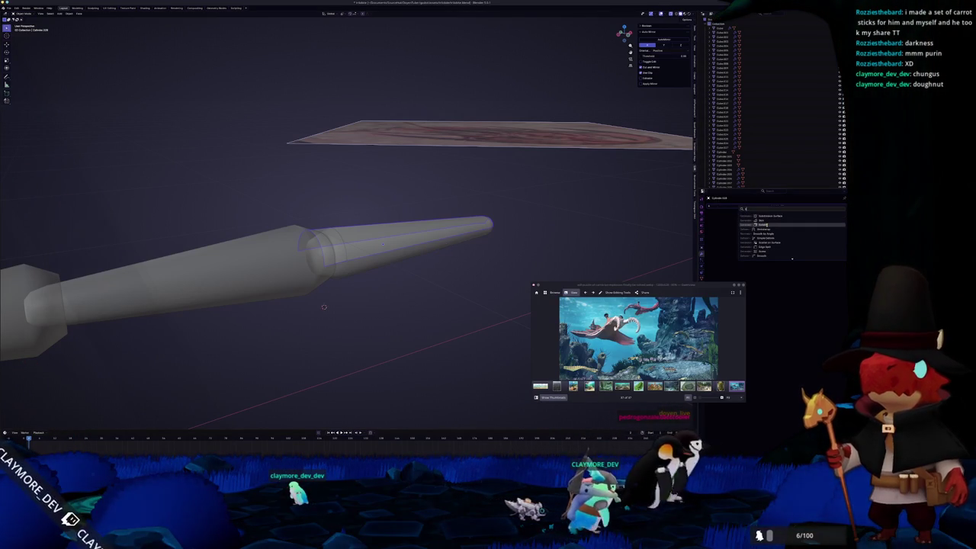
Add a Solidify modifier to the cone and apply its scale
left_click(763, 224)
key("ctrl+a")
left_click(611, 241)
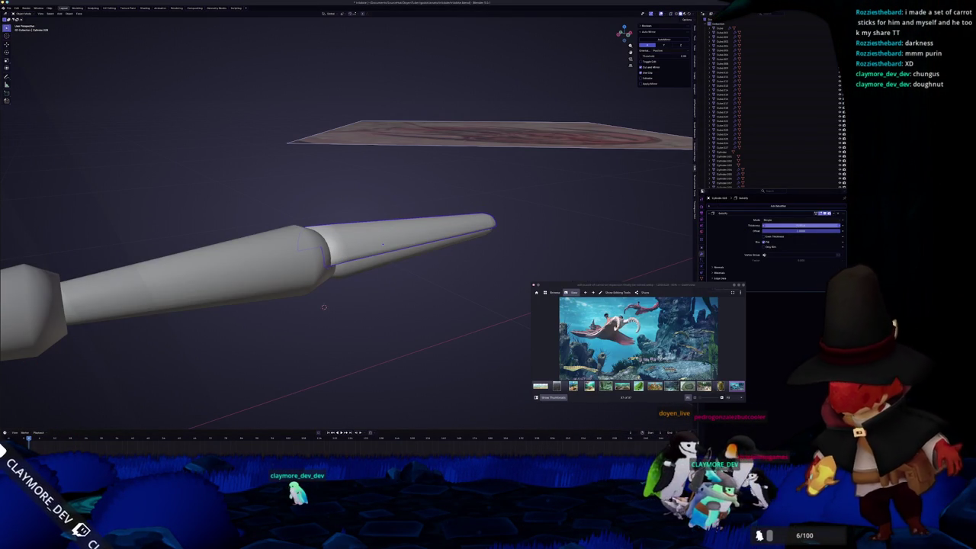
mouse_move(382, 244)
middle_mouse_down()
mouse_move(509, 237)
mouse_move(488, 244)
middle_mouse_up()
In X-ray mode, merge the cone's selected vertices at center
key("Tab")
key("alt+z")
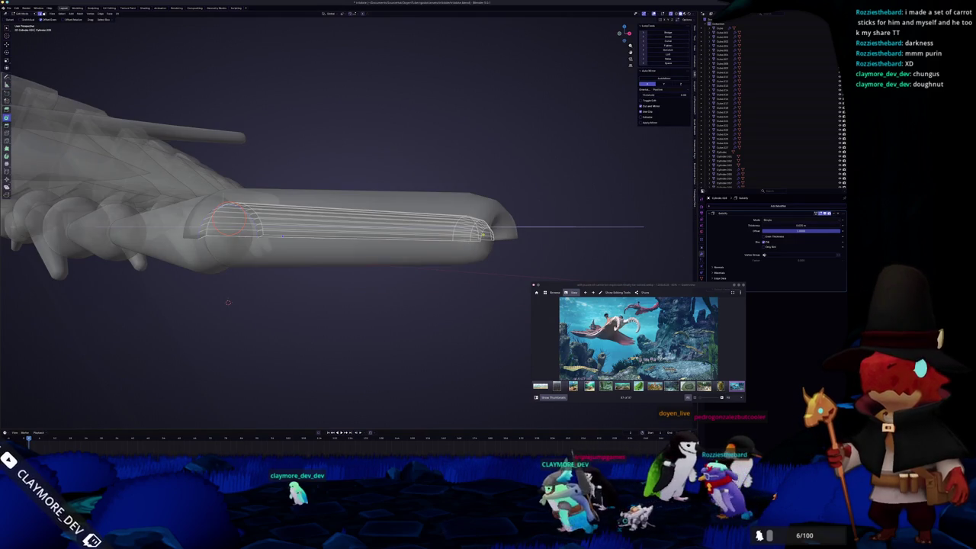
key("m")
left_click(481, 234)
middle_click_drag(487, 233, 457, 252)
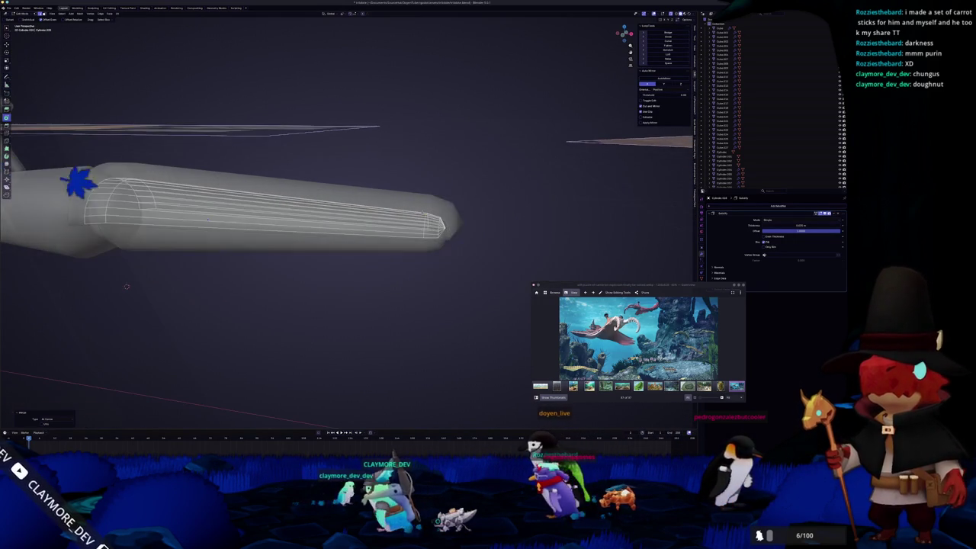
key("KP_3")
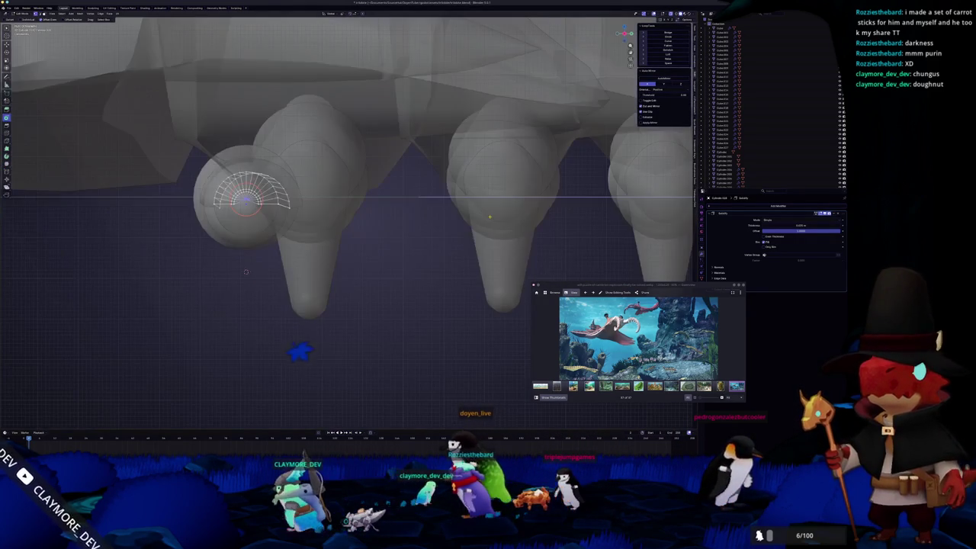
key("KP_1")
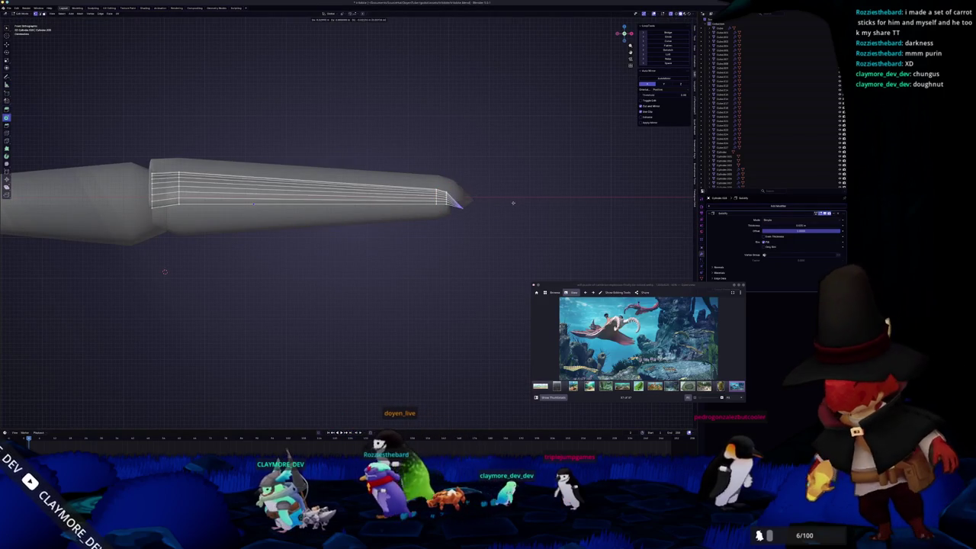
key("Tab")
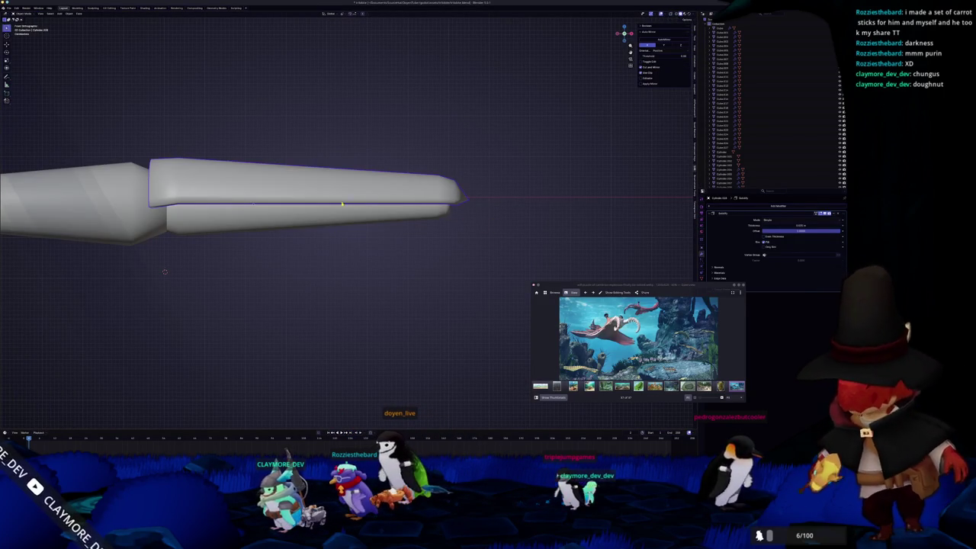
Push the shell's base vertices up-left and edge-slide the base edges into an angled rim
middle_click_drag(165, 272, 284, 302, "shift")
key("Tab")
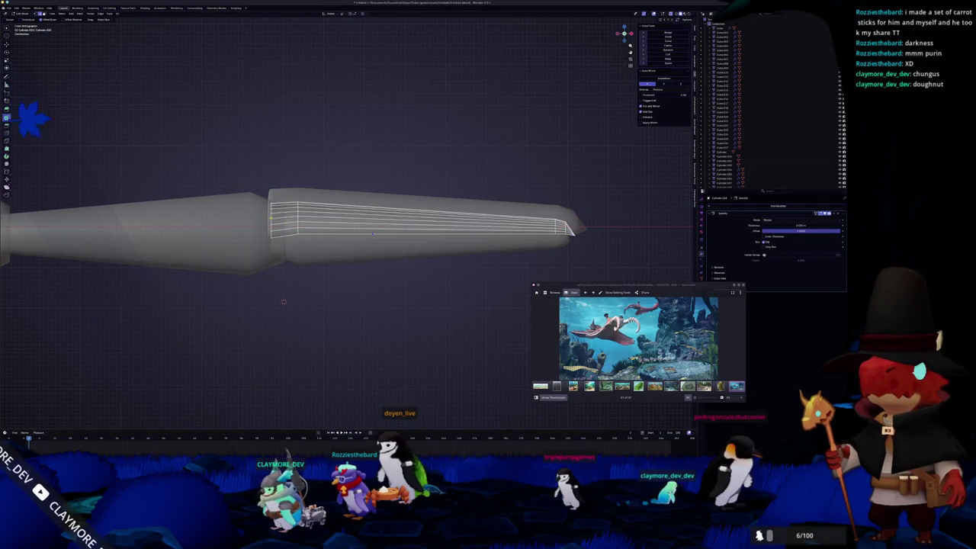
left_click_drag(346, 191, 336, 180)
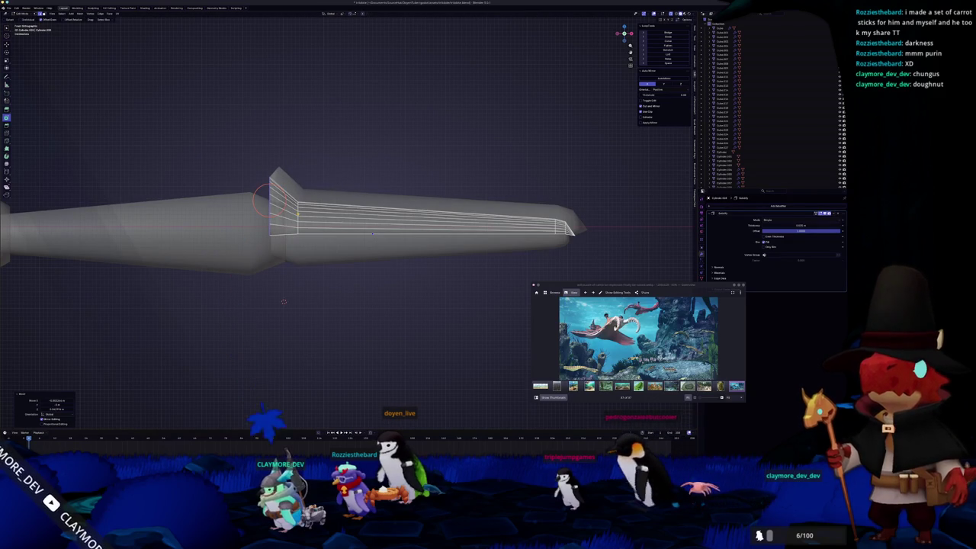
left_click_drag(261, 200, 297, 214, "ctrl")
left_click(284, 301)
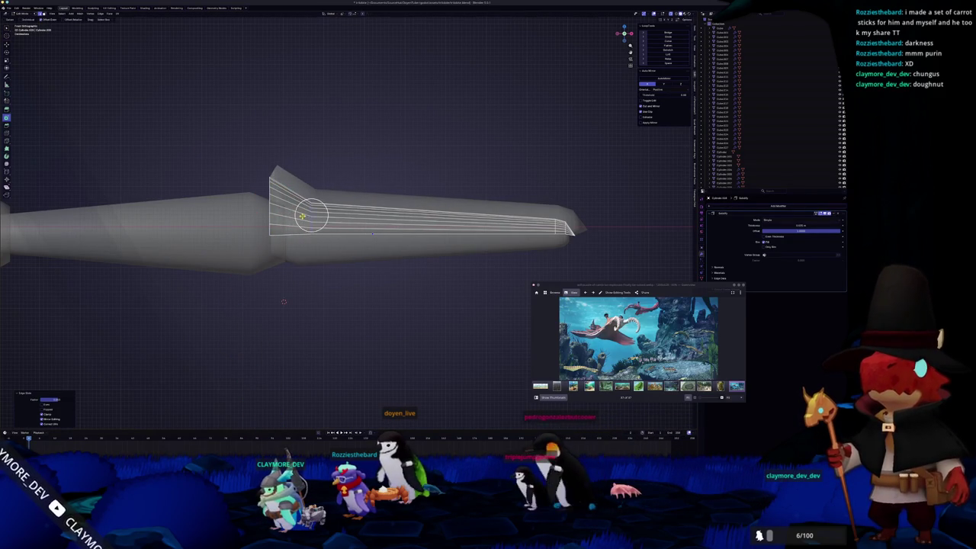
middle_click_drag(317, 218, 362, 220)
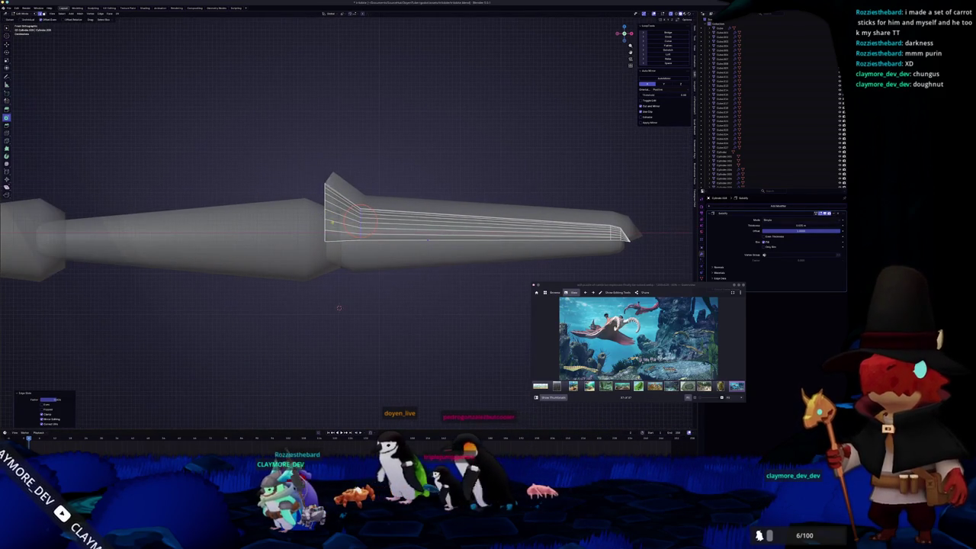
left_click_drag(362, 220, 324, 241)
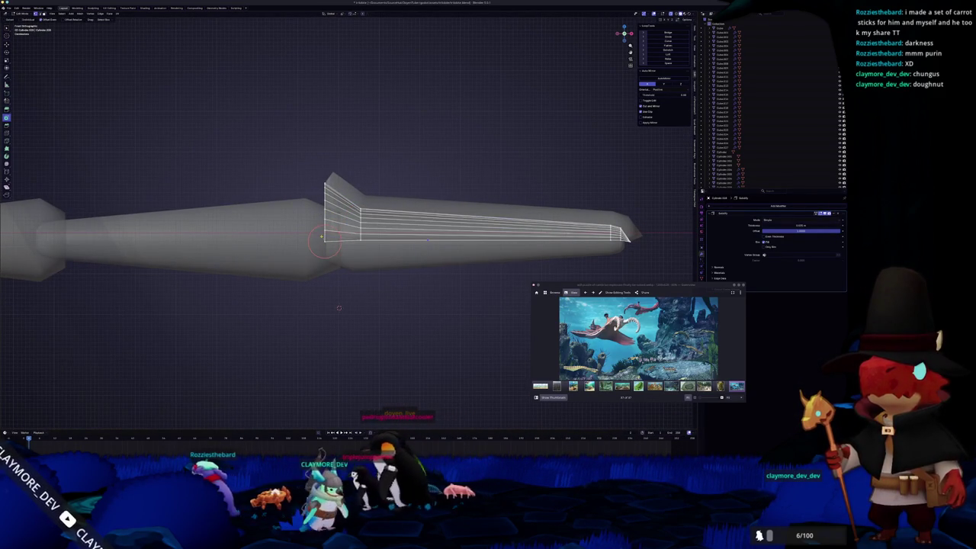
scroll(312, 273, "up", 3)
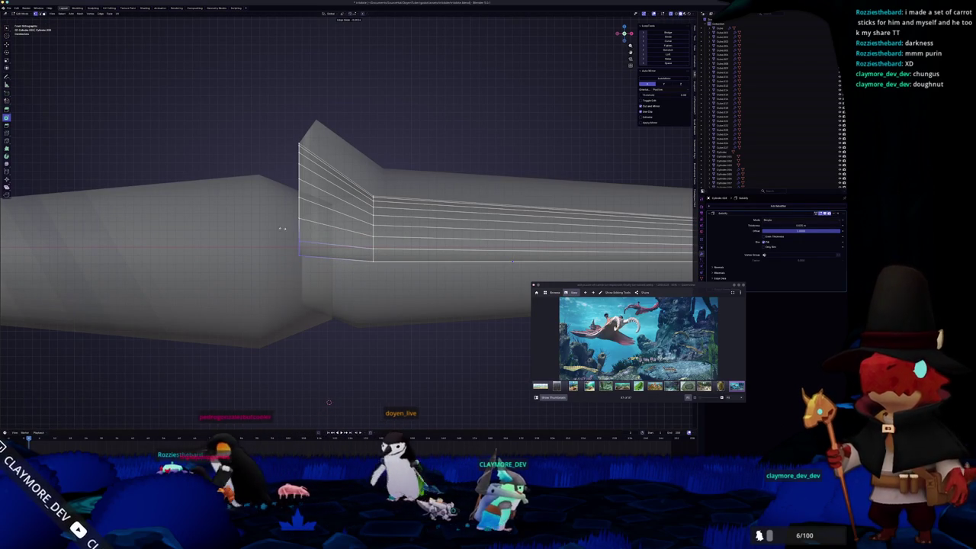
key("Escape")
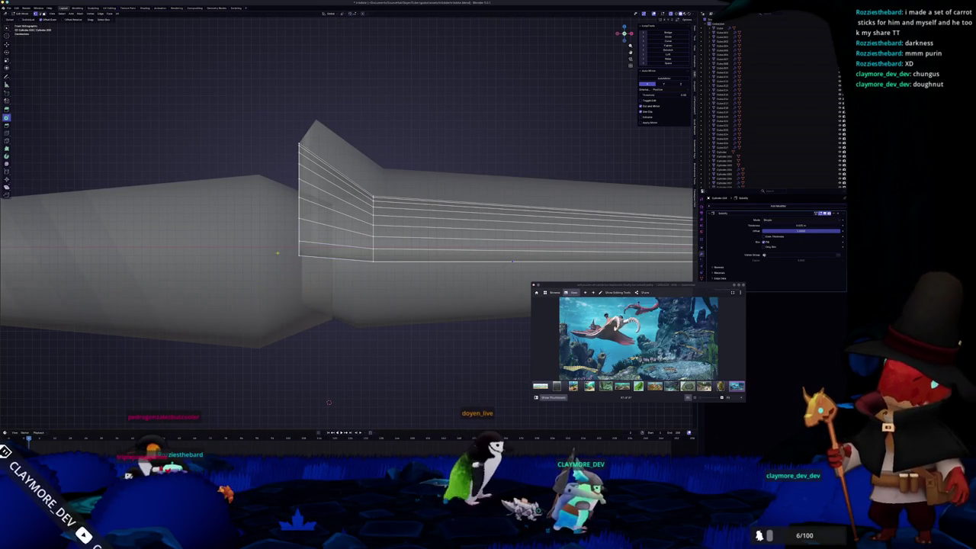
left_click(297, 229)
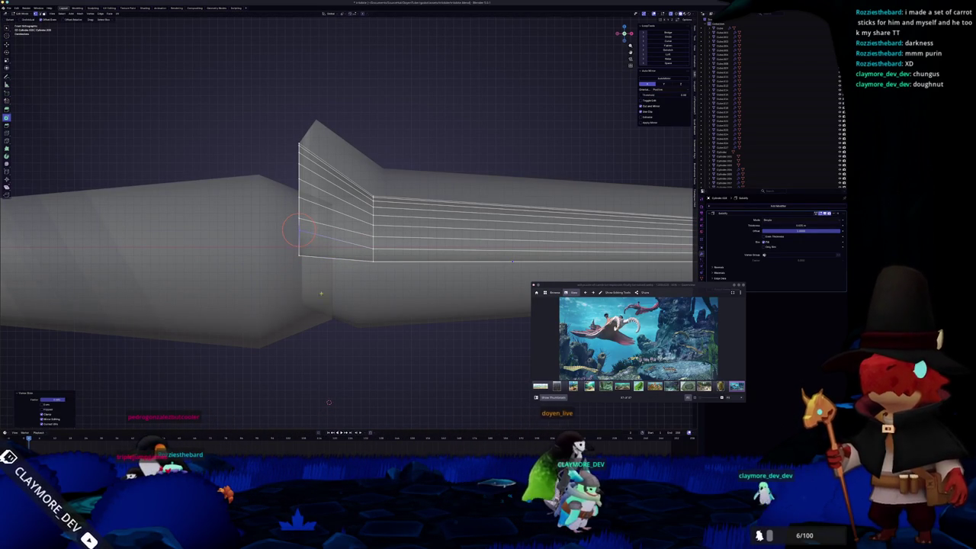
left_click(299, 245)
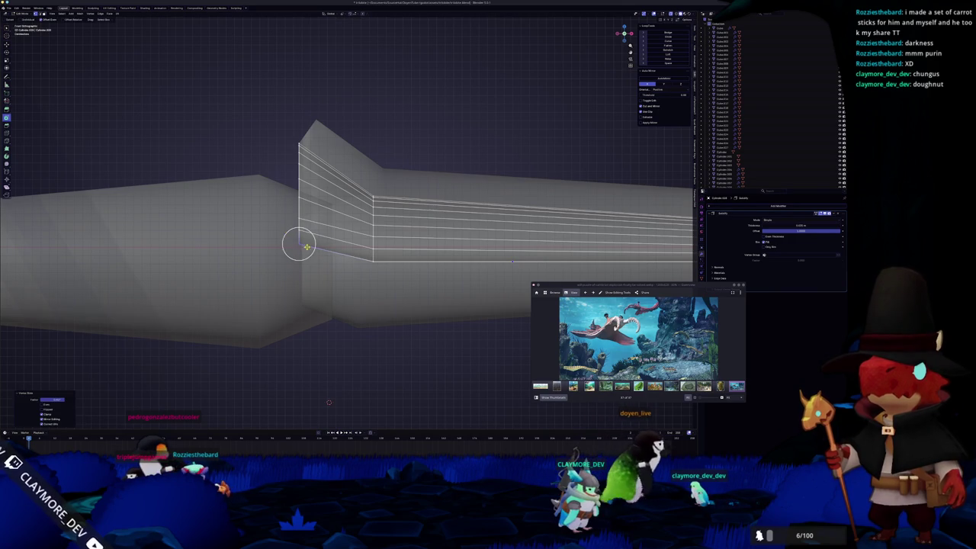
Add an extra edge loop on the slanted rim with Ctrl+R
key("ctrl+r")
left_click(327, 244)
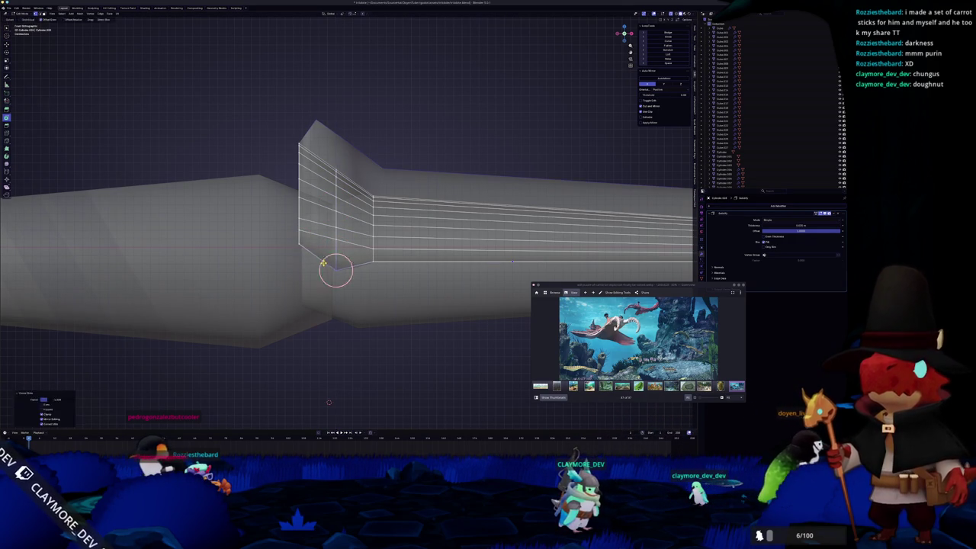
key("Tab")
middle_click_drag(323, 261, 364, 309)
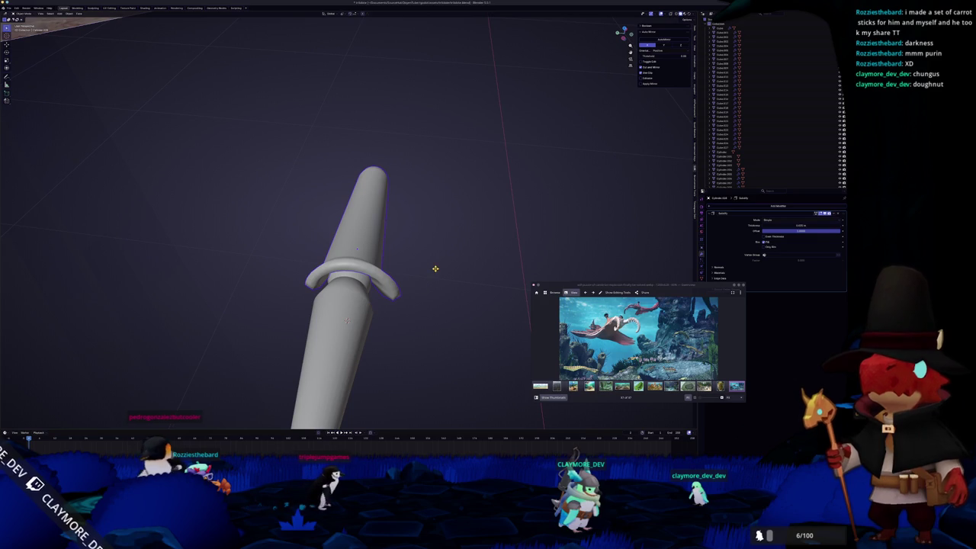
Shrink the flared ring in Edit Mode so it hugs the leg shaft
key("Tab")
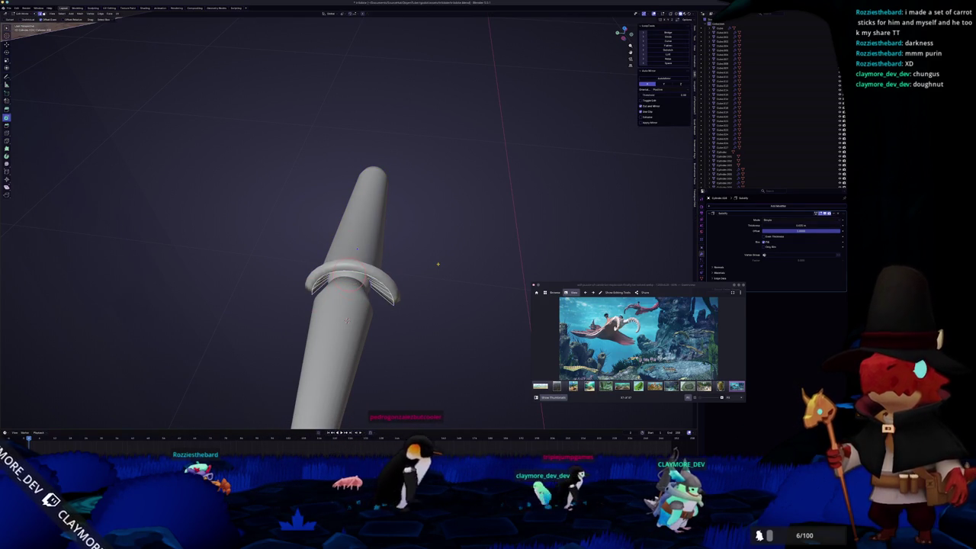
key("s")
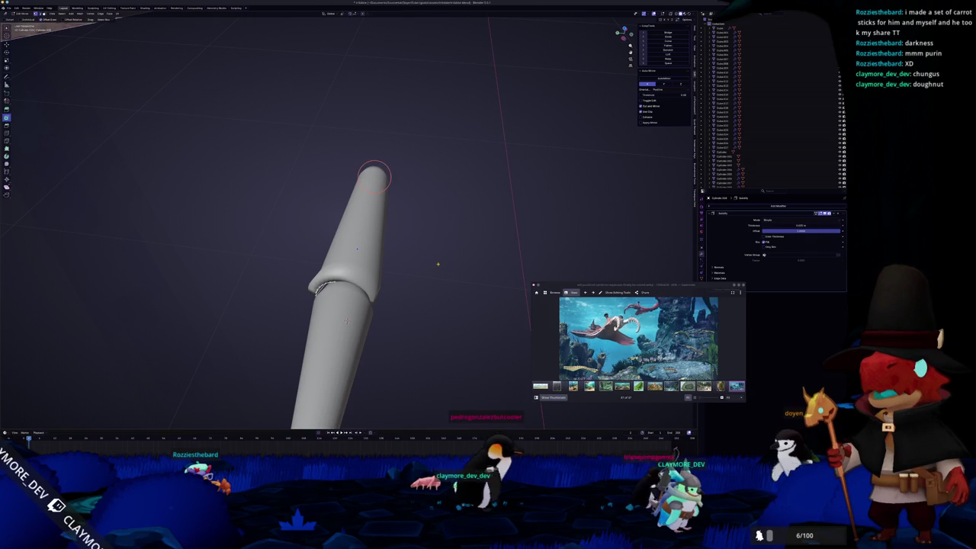
left_click(438, 263)
key("Tab")
From top view, move the shaft's selected section along its length
key("KP_7")
key("Tab")
scroll(254, 215, "up", 4)
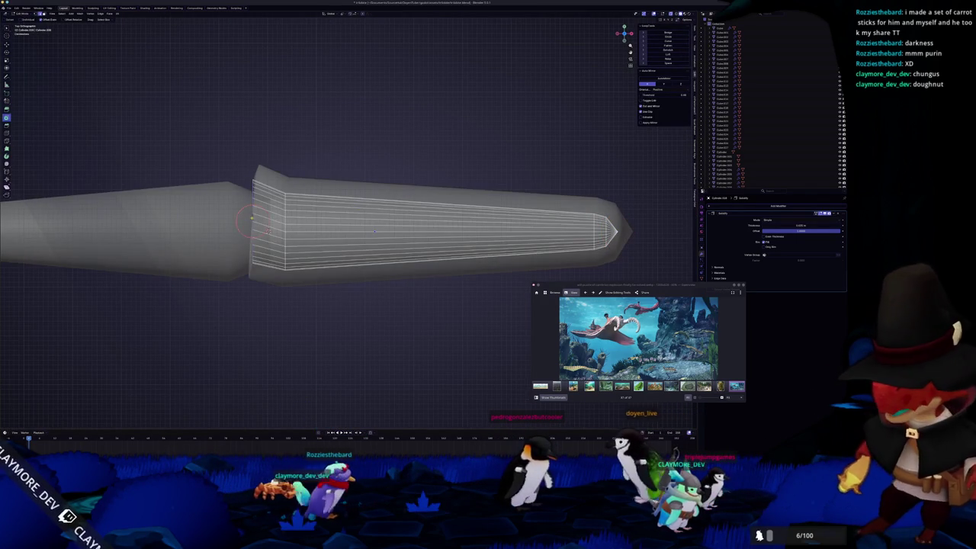
middle_click_drag(373, 231, 425, 205, "shift")
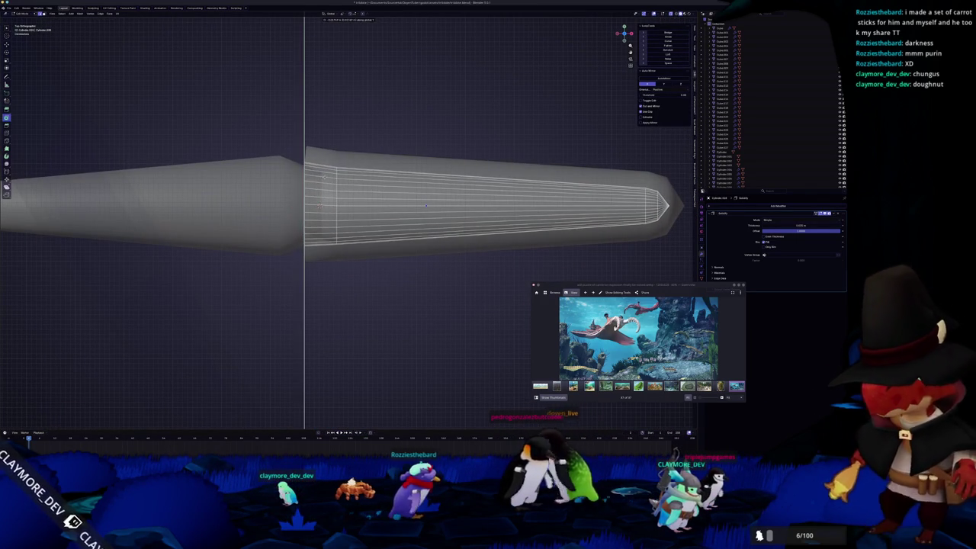
left_click(425, 206)
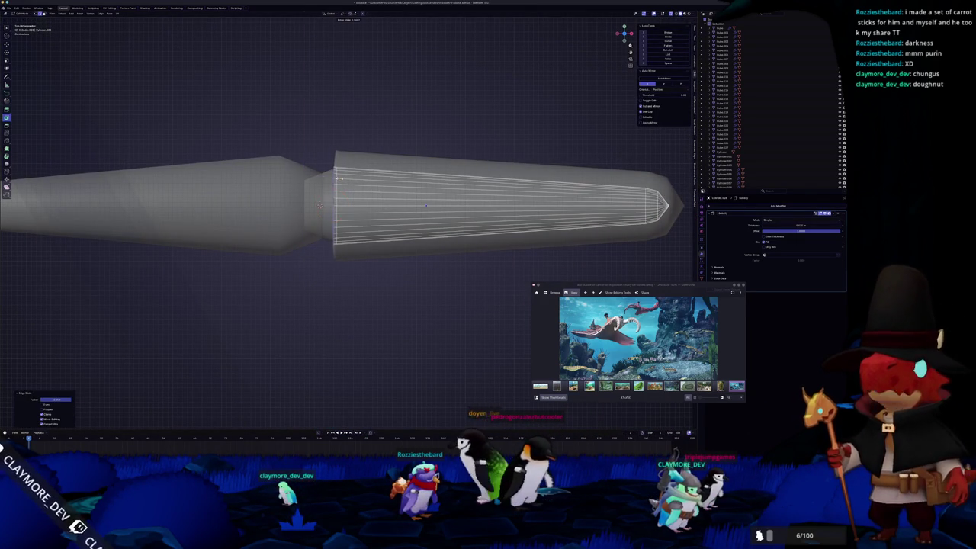
key("s")
key("Escape")
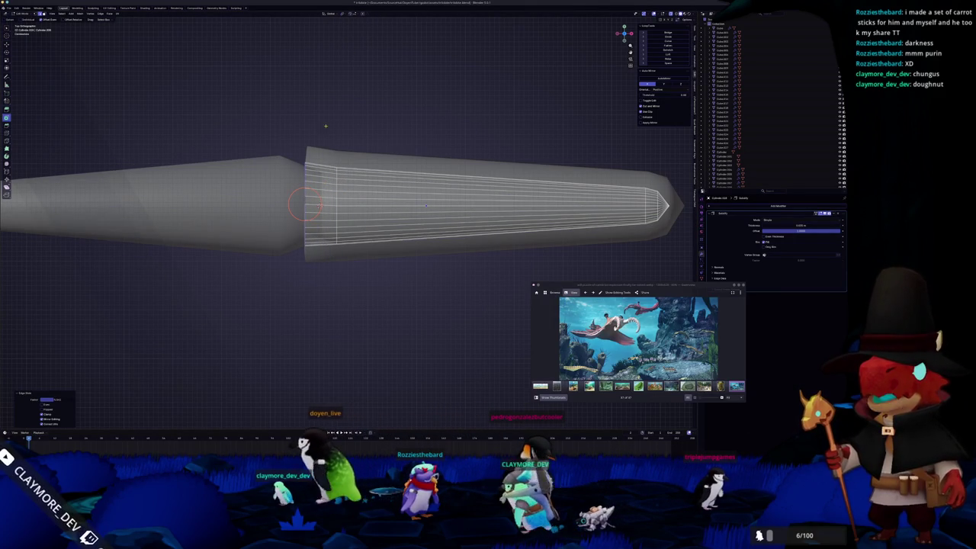
In front view, scale the shaft's end ring along Z to adjust the joint
key("KP_3")
key("KP_1")
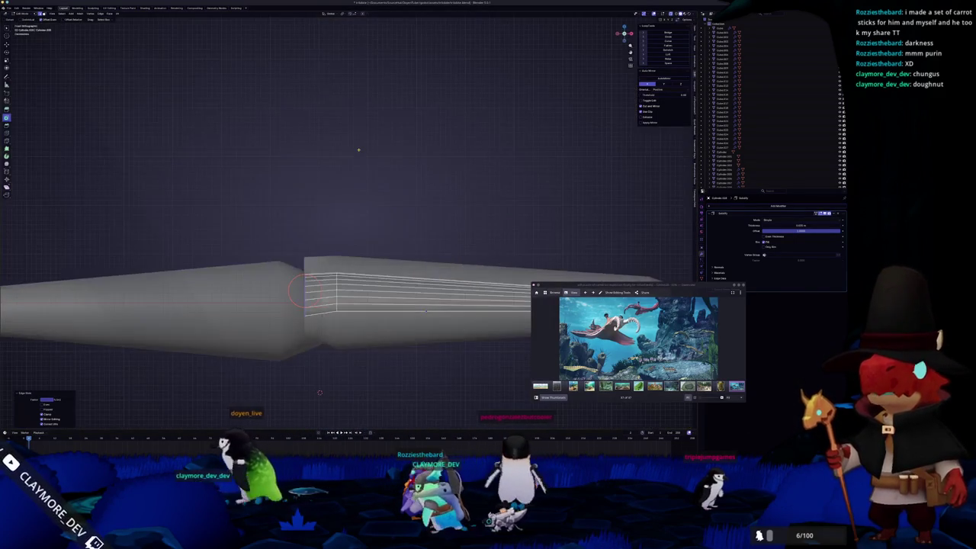
key("s")
key("z")
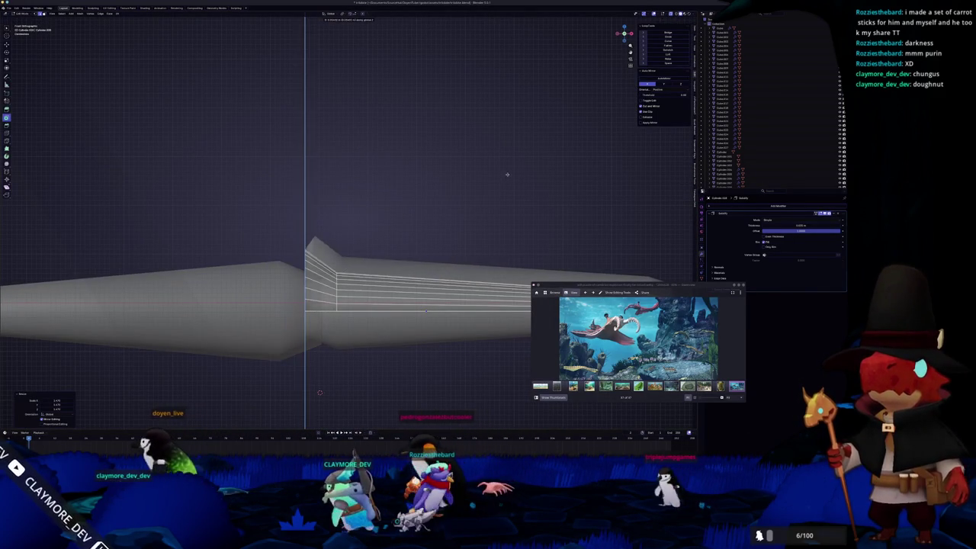
scroll(313, 355, "up", 2)
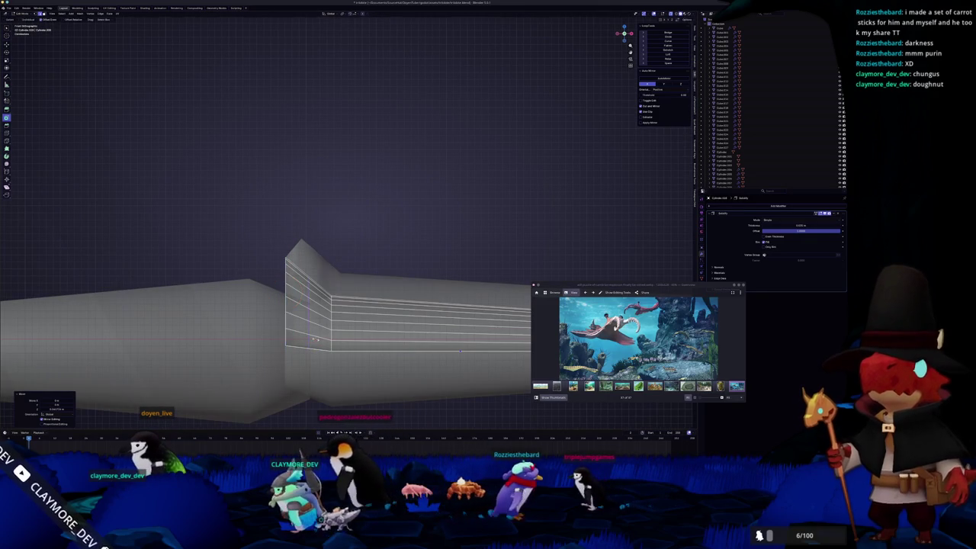
middle_click_drag(319, 339, 351, 307, "shift")
left_click(351, 307)
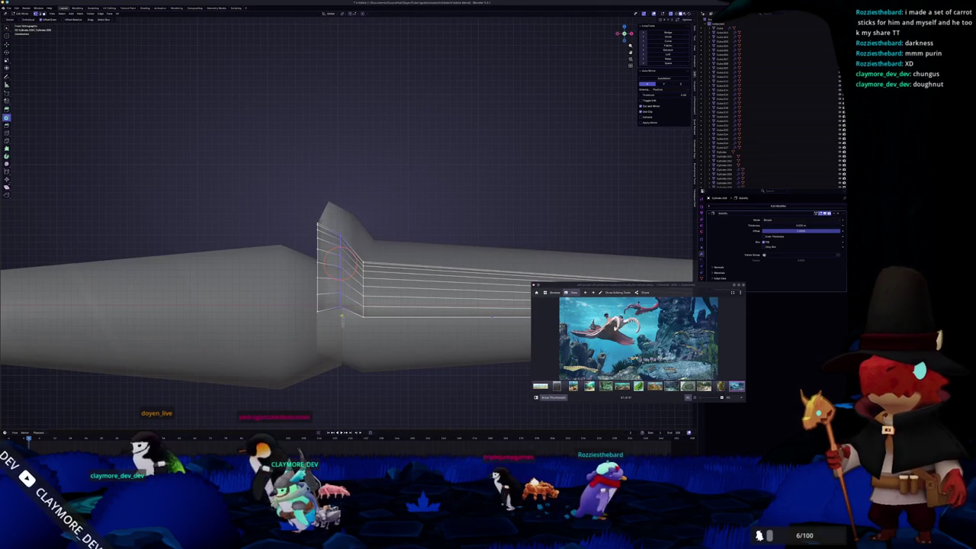
left_click(349, 340)
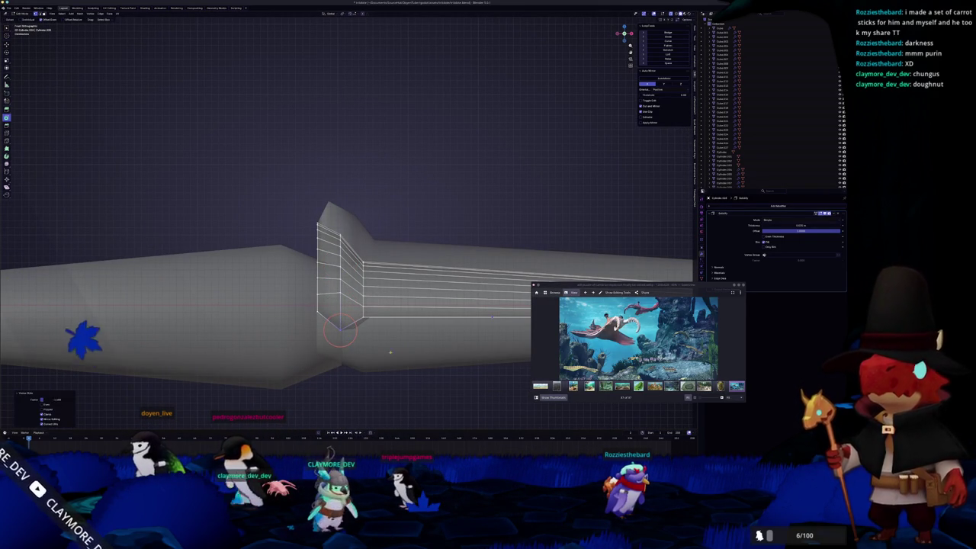
Place the 3D cursor on the leg joint and return to Object Mode
right_click(341, 267, "shift")
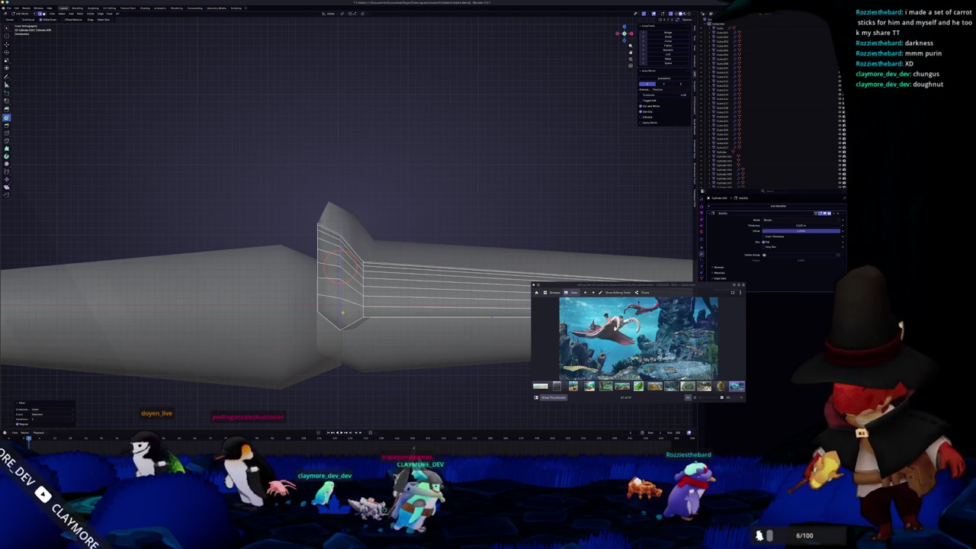
right_click(316, 259, "shift")
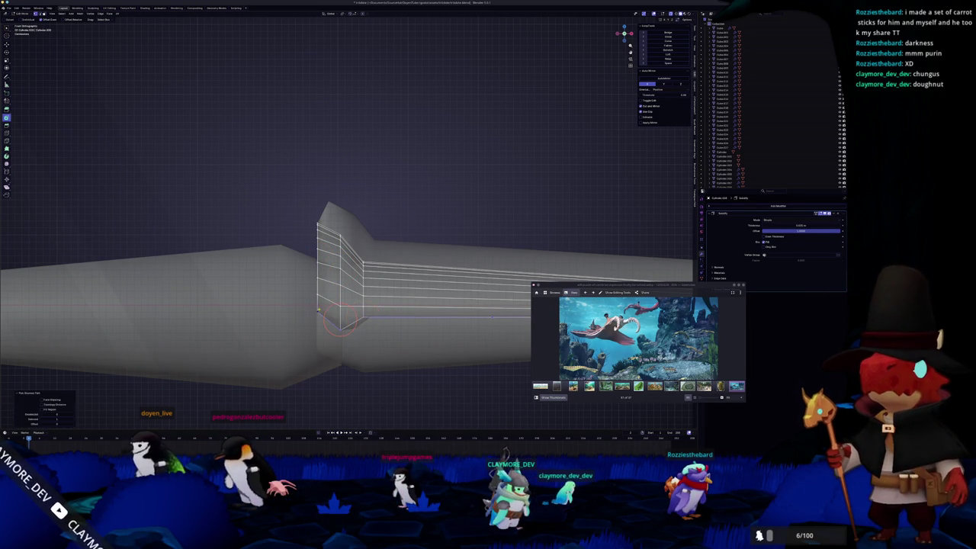
middle_click_drag(363, 319, 362, 328)
right_click(339, 347, "shift")
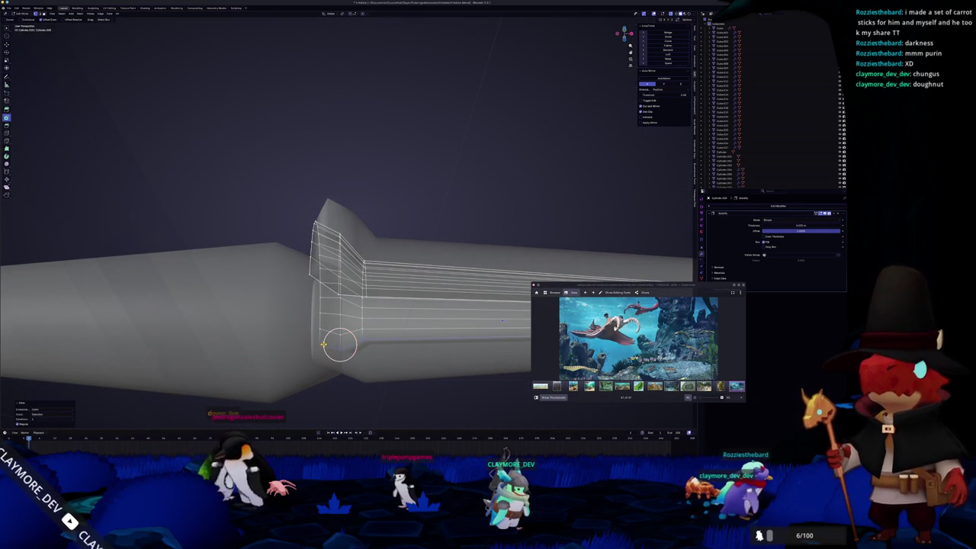
key("Tab")
middle_click_drag(336, 355, 347, 379)
scroll(359, 354, "down", 5)
middle_click_drag(371, 331, 366, 284)
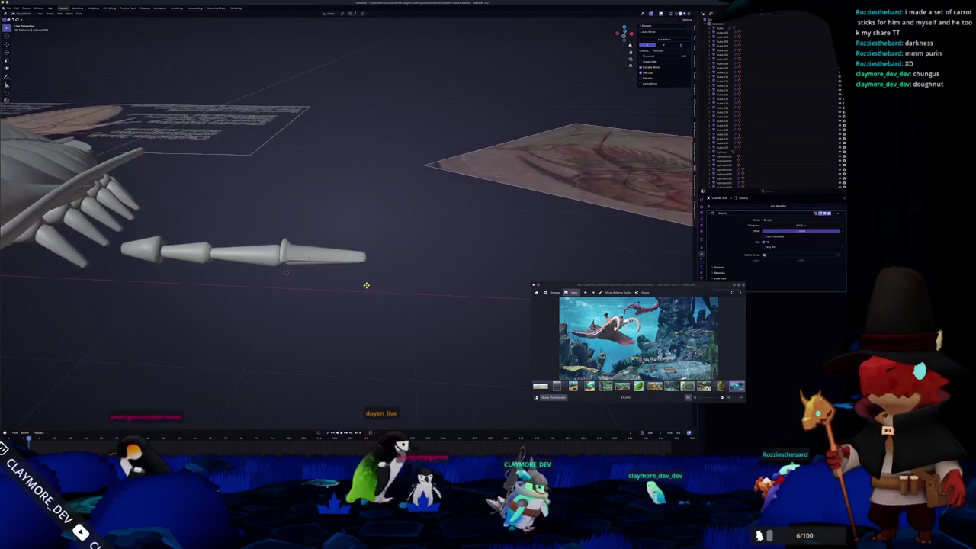
scroll(366, 283, "up", 3)
scroll(367, 288, "up", 2)
Select the claw cylinder at the end of the leg and enter Edit Mode on it
left_click(367, 291)
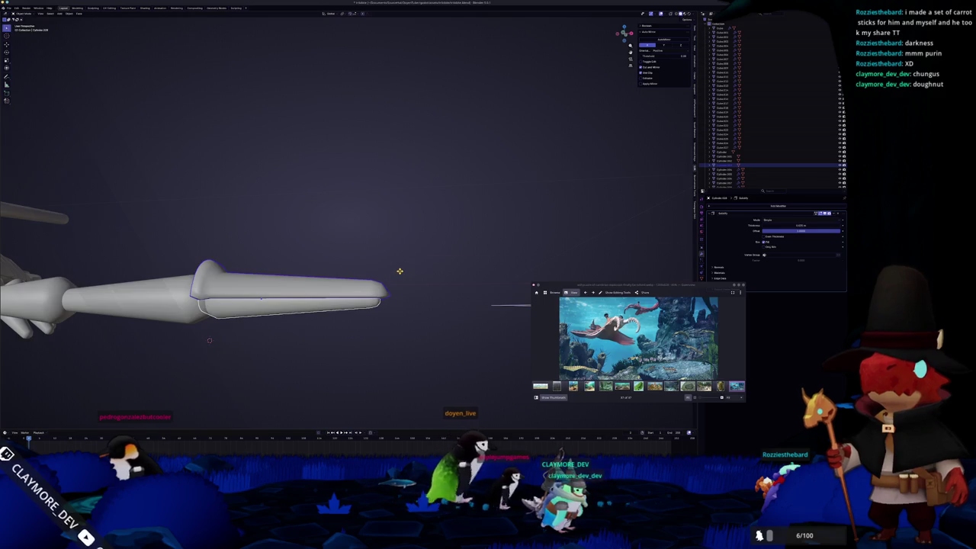
key("KP_1")
key("Tab")
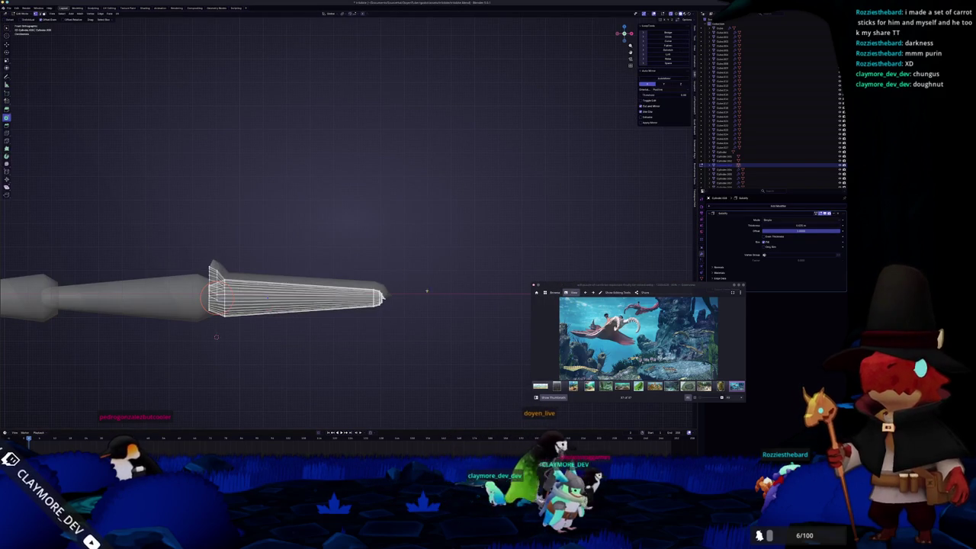
key("Tab")
key("Tab")
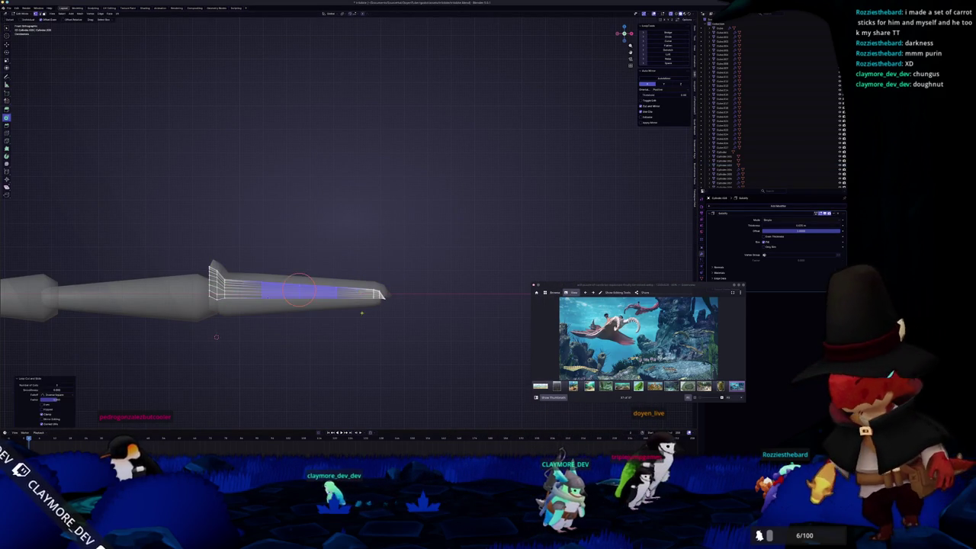
key("Tab")
left_click(348, 305)
key("Tab")
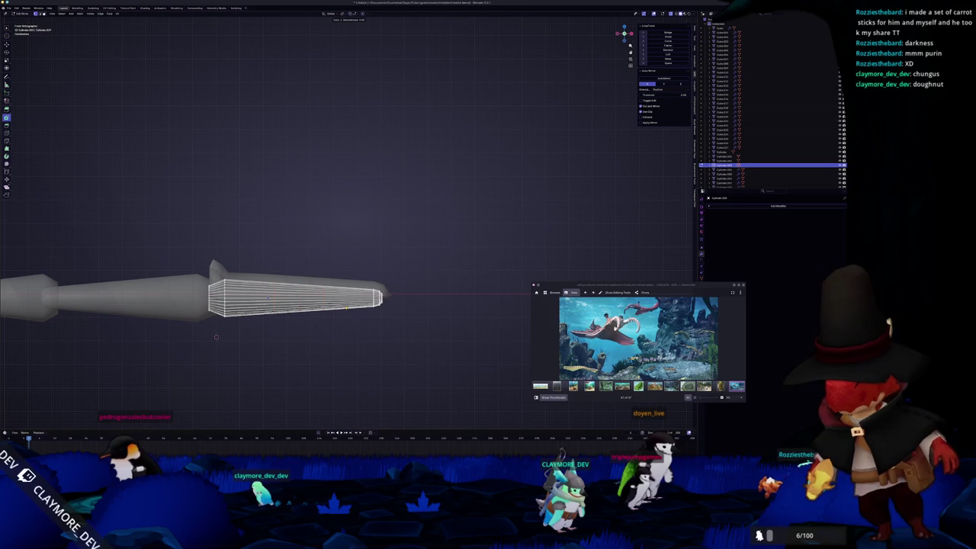
key("Tab")
key("Tab")
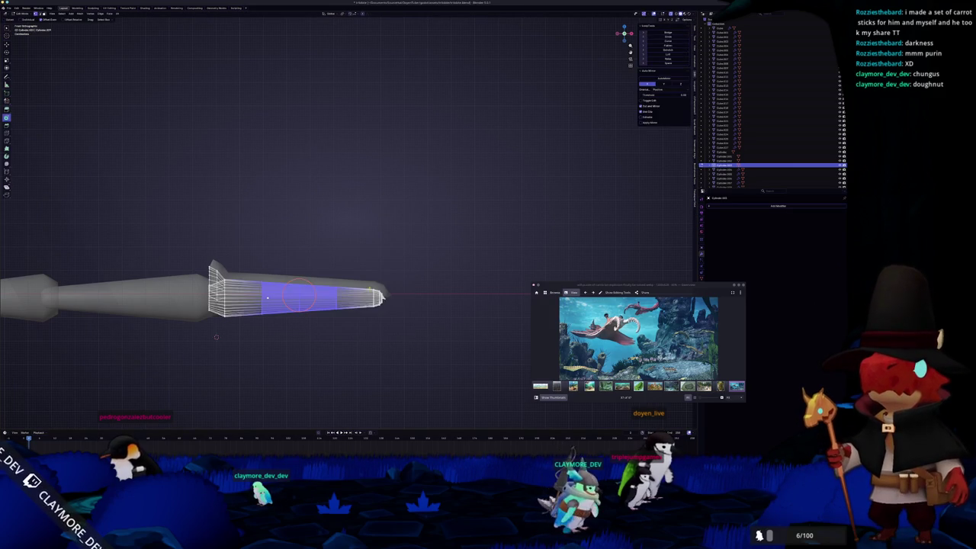
key("ctrl+z")
Box-select the claw tip vertices, then scale and rotate them to bend the tip downward
left_click_drag(414, 330, 369, 273)
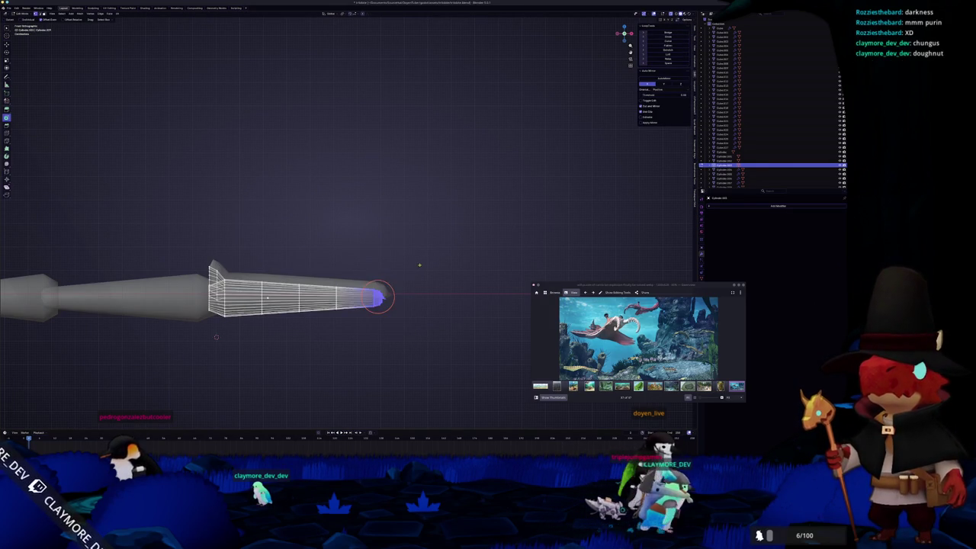
key("s")
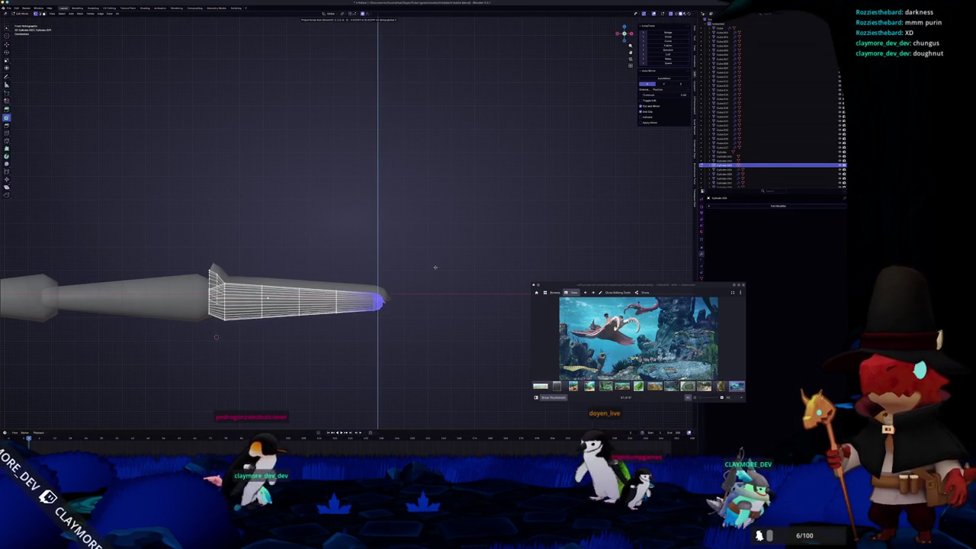
key("r")
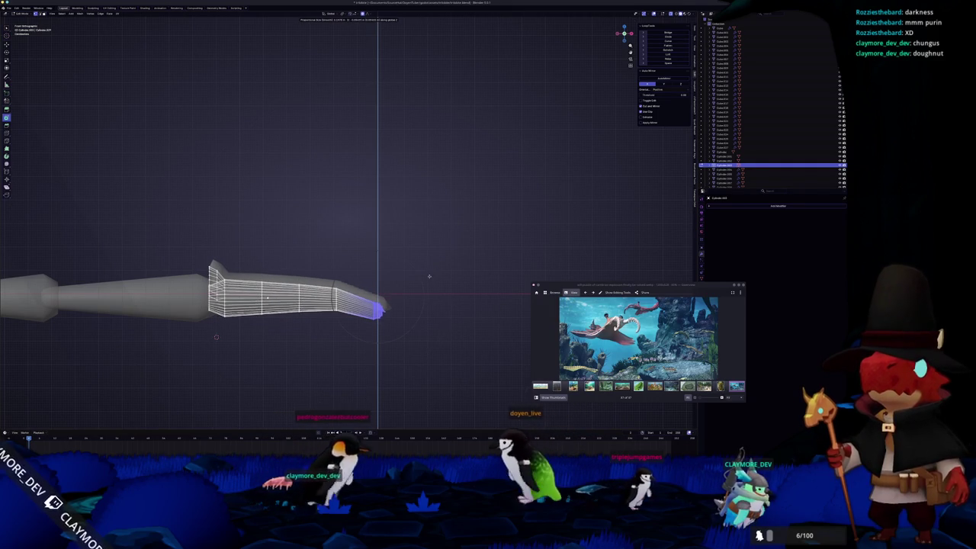
left_click(429, 279)
key("r")
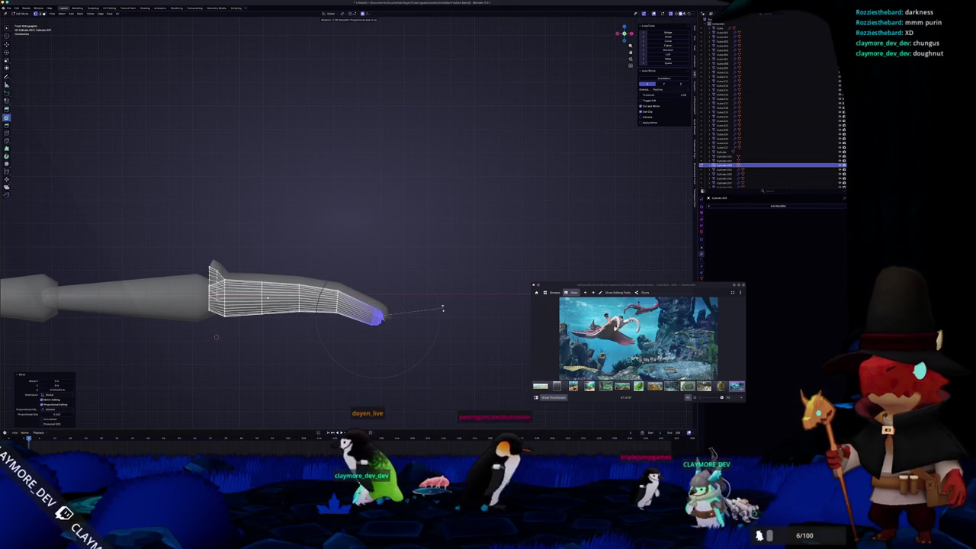
left_click(442, 311)
Move the claw's middle edge loop vertically, then leave Edit Mode
left_click(281, 272, "alt")
key("g")
key("z")
left_click(282, 272)
key("Tab")
scroll(298, 269, "down", 3)
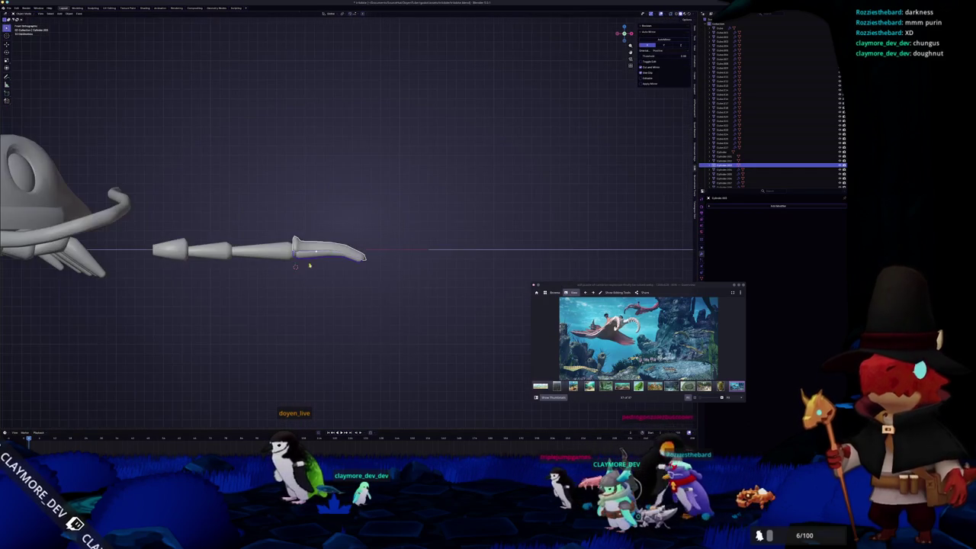
In top view, box-select the claw piece's tip vertices and begin scaling them narrower
middle_click_drag(344, 228, 366, 275)
scroll(366, 274, "down", 3)
left_click(335, 303)
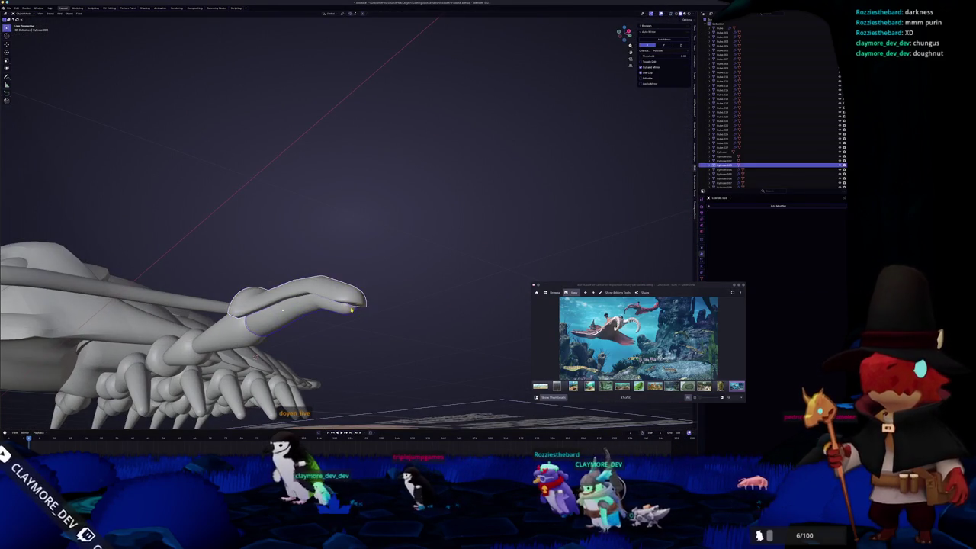
key("Tab")
key("KP_7")
left_click_drag(445, 291, 367, 203)
key("s")
scroll(466, 218, "down", 2)
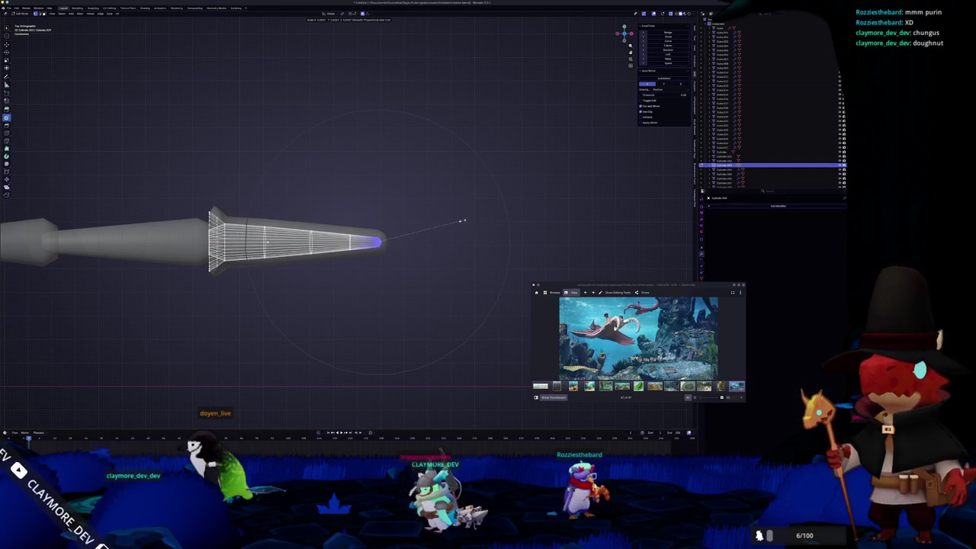
Confirm the narrower claw tip and return to Object Mode
left_click(466, 222)
key("Tab")
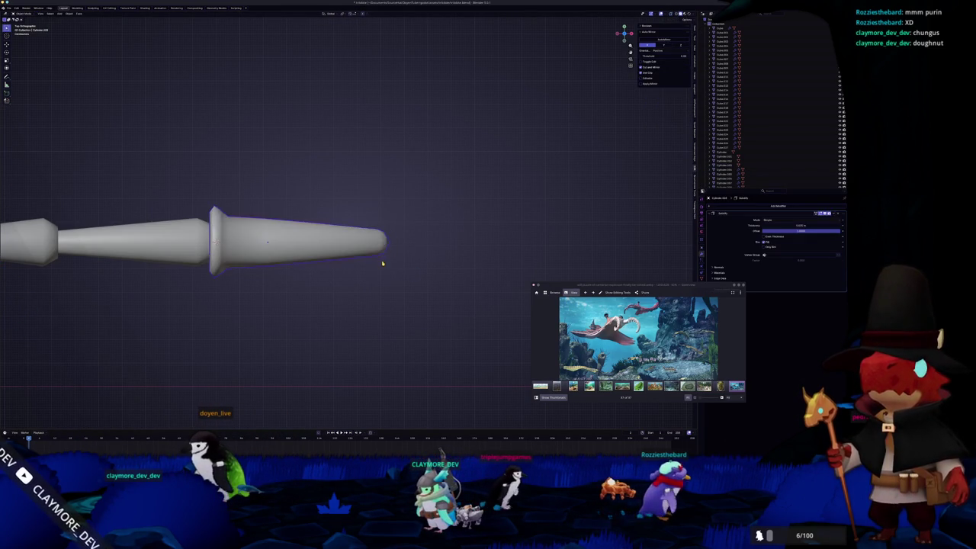
middle_click_drag(382, 262, 362, 212)
scroll(375, 272, "up", 5)
Back in Edit Mode, circle-select the claw tip vertices and view the claw from the side
key("Tab")
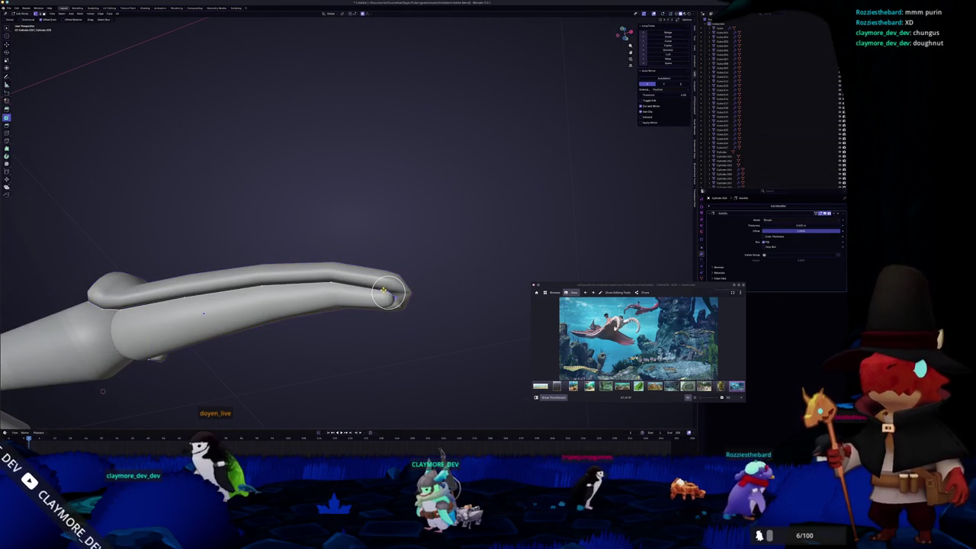
key("c")
left_click(389, 294)
key("KP_1")
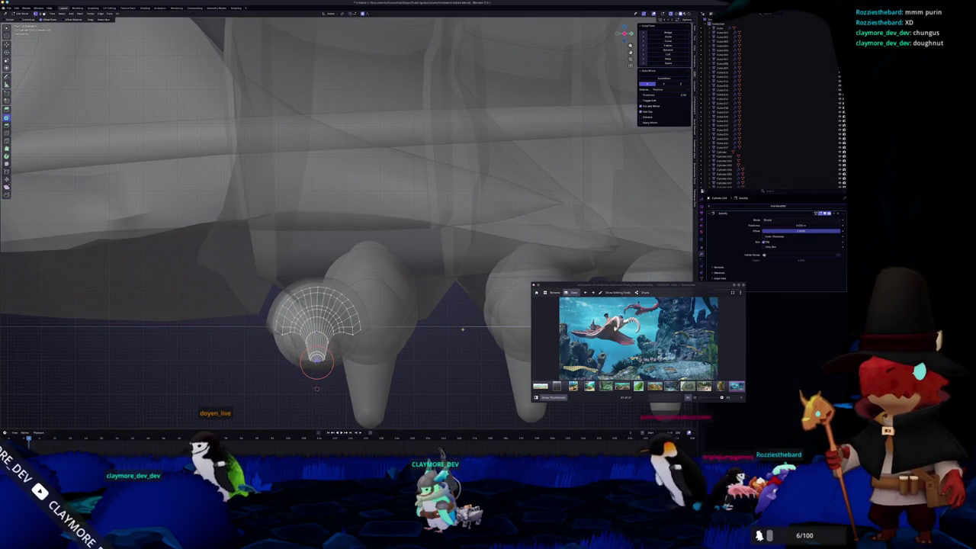
key("KP_3")
scroll(381, 328, "up", 2)
scroll(355, 366, "up", 2)
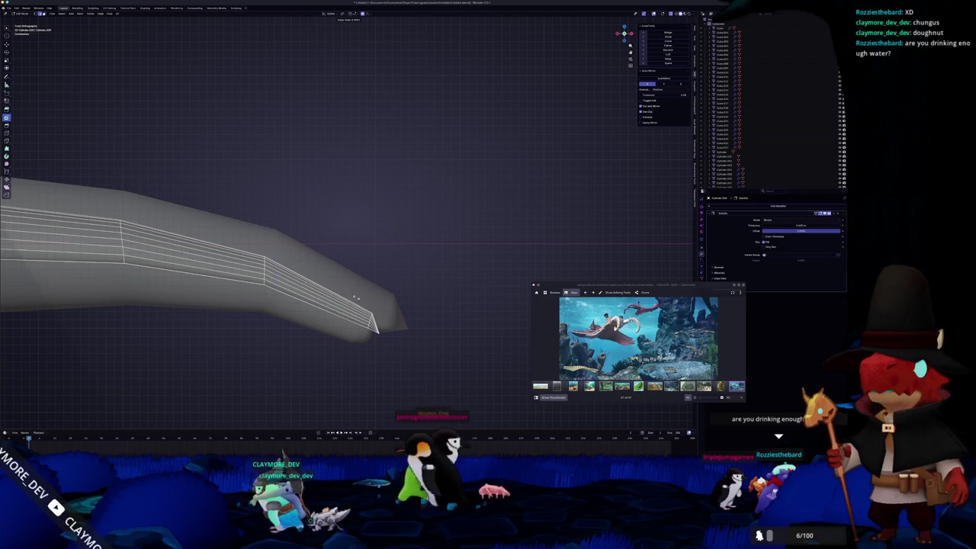
Drag the claw's tip vertex downward with proportional falloff so it hooks, then exit Edit Mode
left_click(353, 318)
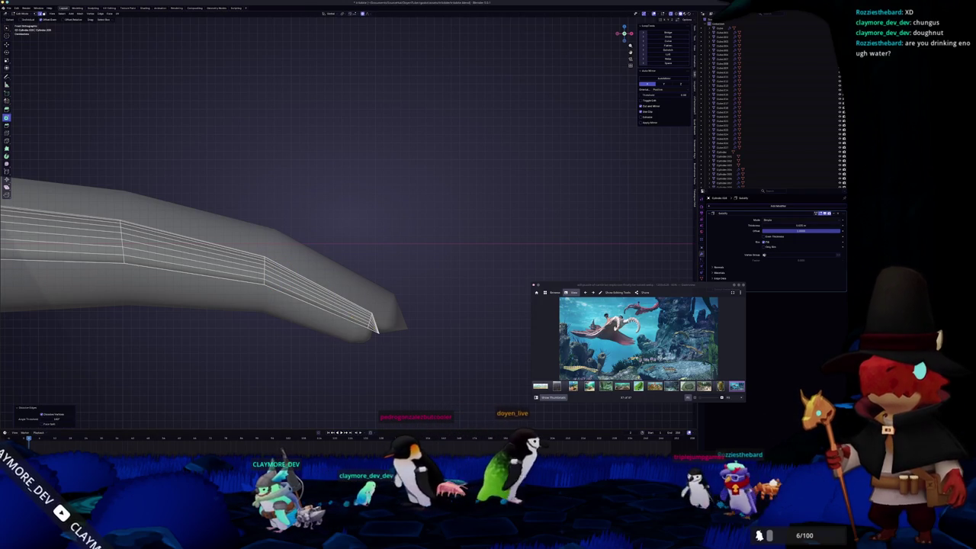
key("g")
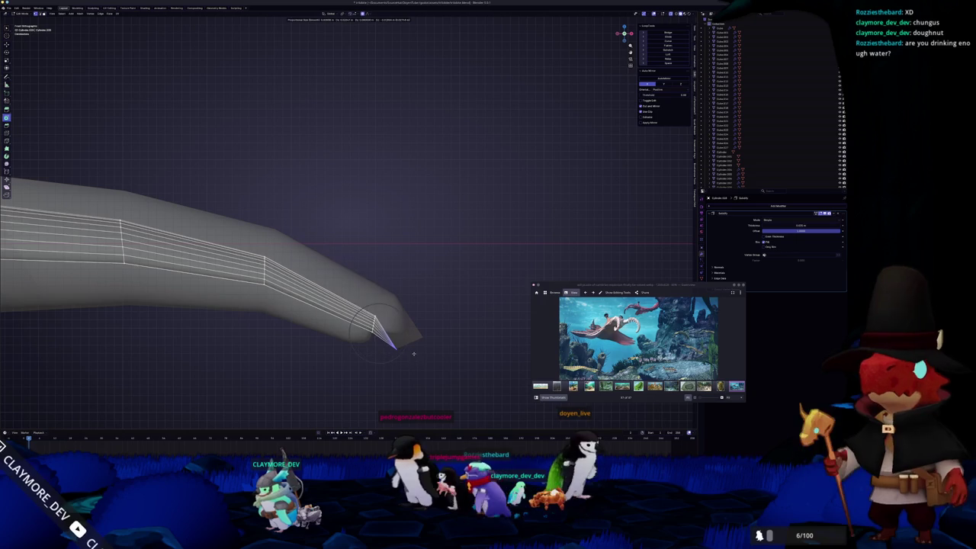
left_click(413, 352)
key("Tab")
mouse_move(404, 349)
middle_mouse_down()
mouse_move(330, 311)
mouse_move(345, 299)
middle_mouse_up()
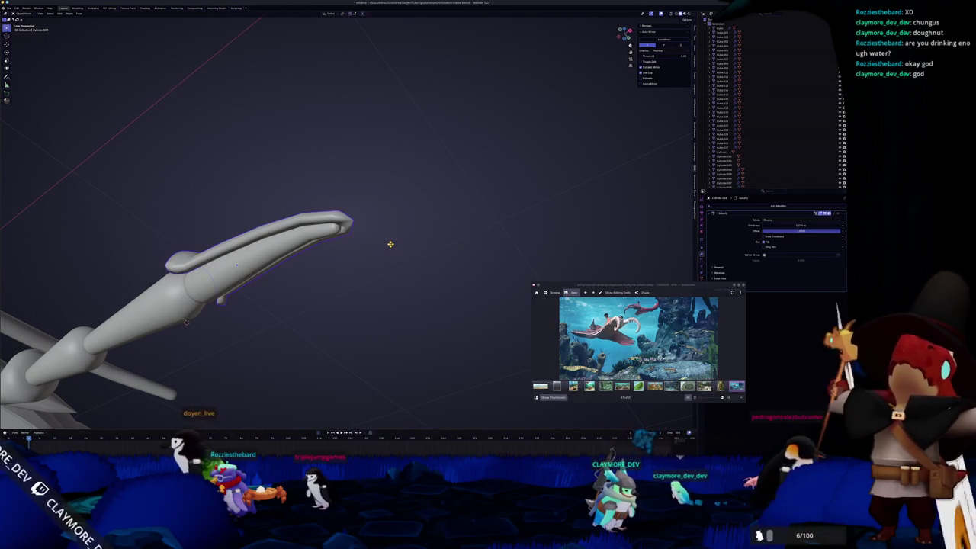
With X-ray on, move the inner claw tip further downward, then turn X-ray off
mouse_move(391, 244)
middle_mouse_down()
mouse_move(410, 253)
mouse_move(359, 228)
middle_mouse_up()
key("Tab")
scroll(351, 252, "up", 2)
scroll(374, 267, "up", 2)
key("alt+z")
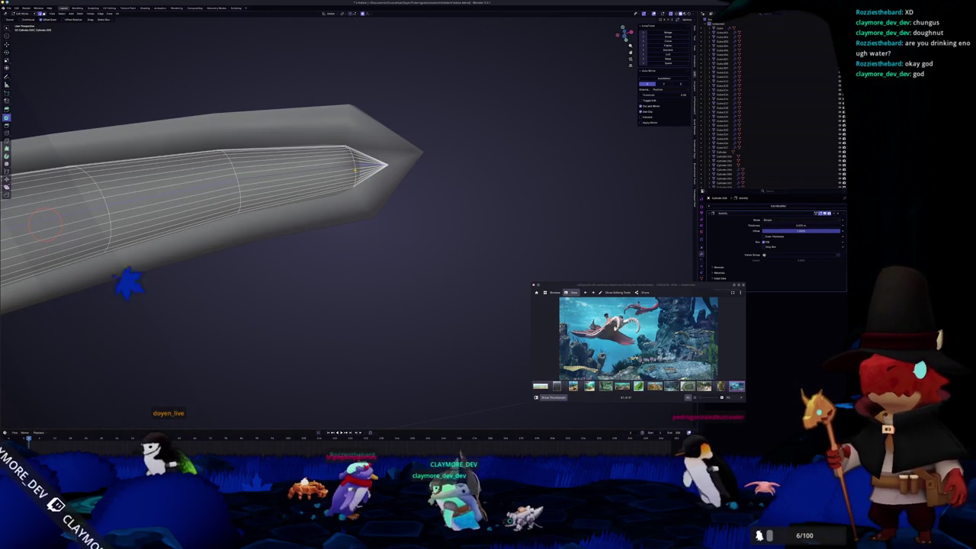
key("g")
left_click(349, 183)
key("Tab")
key("alt+z")
scroll(322, 182, "down", 3)
scroll(322, 181, "down", 5)
Orbit to the creature's front and examine the head and neck piece in Edit Mode
mouse_move(322, 182)
middle_mouse_down()
mouse_move(290, 208)
mouse_move(299, 209)
mouse_move(297, 220)
mouse_move(395, 178)
mouse_move(352, 254)
mouse_move(328, 229)
mouse_move(290, 252)
middle_mouse_up()
key("Tab")
scroll(289, 209, "up", 4)
key("Tab")
scroll(297, 227, "up", 3)
key("Tab")
scroll(396, 178, "down", 3)
scroll(351, 255, "up", 3)
scroll(352, 255, "up", 2)
scroll(328, 228, "down", 4)
key("Tab")
scroll(289, 252, "up", 3)
key("Tab")
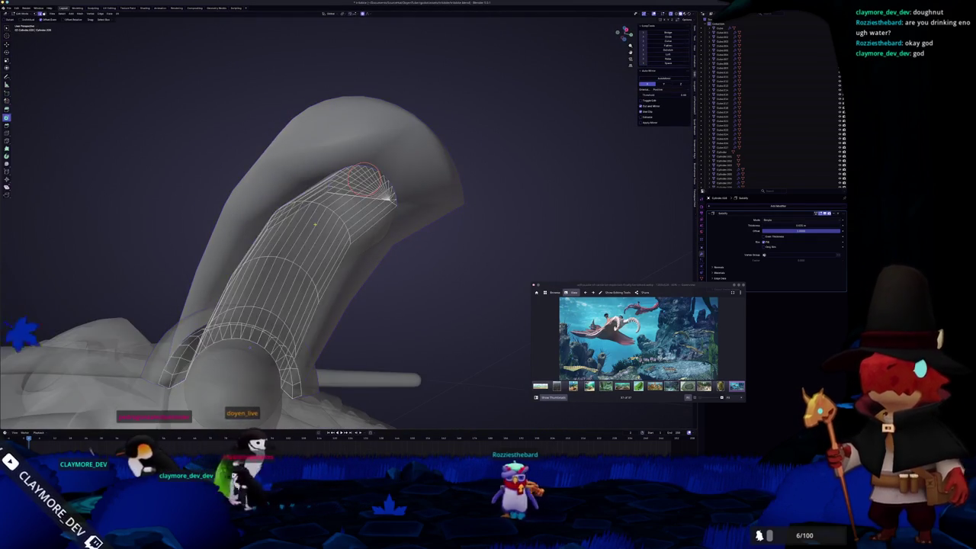
key("Tab")
Enter Edit Mode on the neck tube and box-select the faces at its tip
mouse_move(327, 218)
middle_mouse_down()
mouse_move(348, 181)
mouse_move(326, 287)
middle_mouse_up()
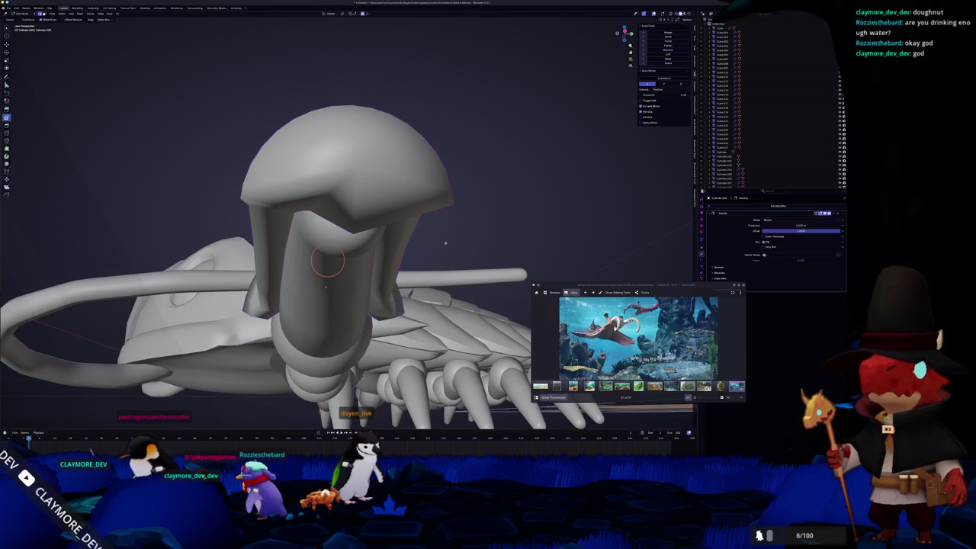
key("Tab")
mouse_move(321, 413)
middle_mouse_down()
mouse_move(397, 276)
mouse_move(436, 294)
mouse_move(457, 332)
middle_mouse_up()
left_click_drag(458, 333, 415, 229)
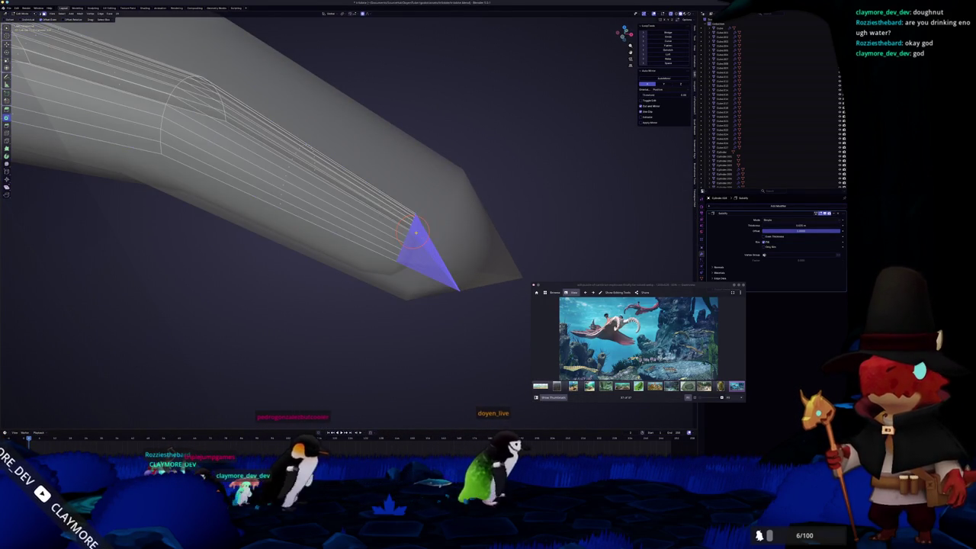
Delete the selected neck-tip faces to open the tube's end
key("x")
left_click(418, 214)
middle_click_drag(418, 213, 595, 244)
key("Tab")
key("Tab")
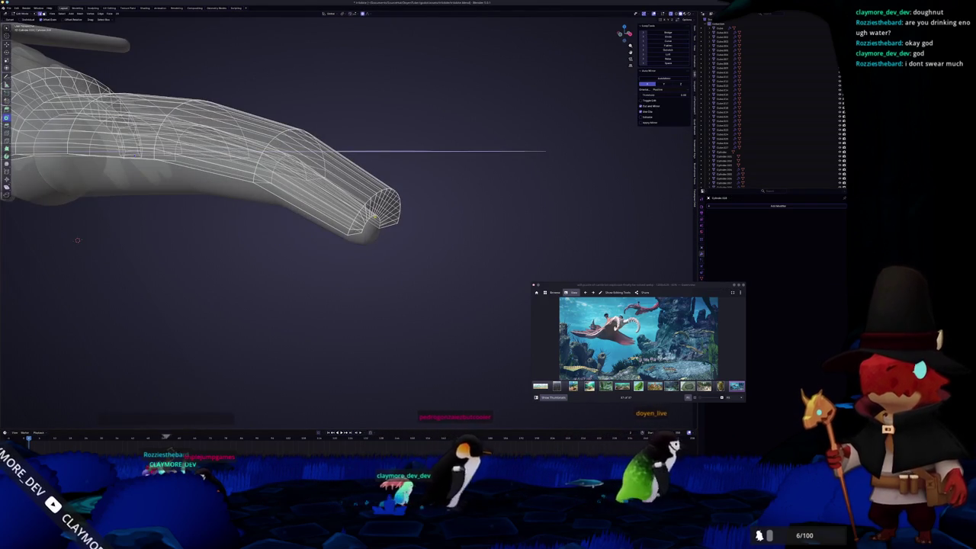
Extrude the tube's end face into a new segment
scroll(126, 101, "up", 2)
mouse_move(391, 259)
middle_mouse_down()
mouse_move(385, 237)
mouse_move(517, 232)
mouse_move(451, 257)
mouse_move(398, 153)
middle_mouse_up()
scroll(386, 236, "up", 2)
key("e")
left_click(460, 267)
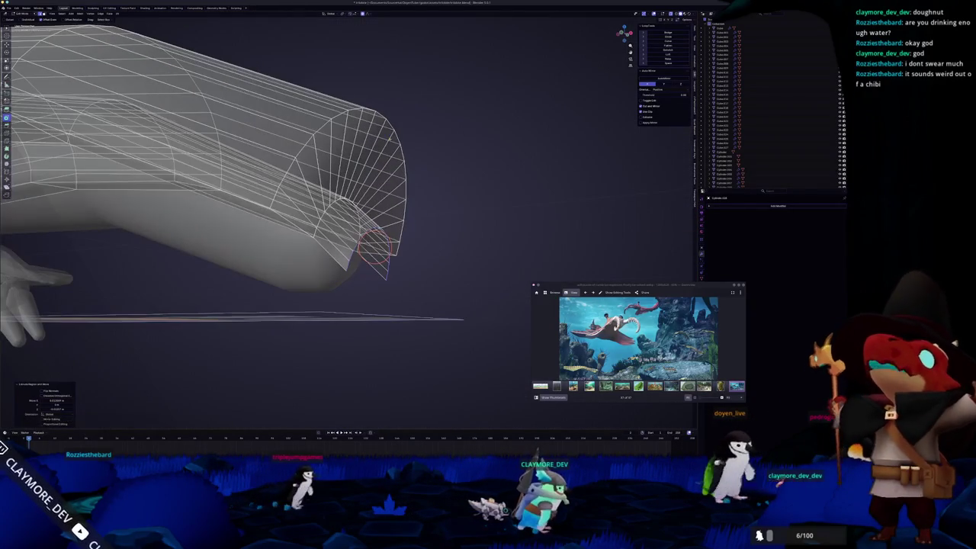
left_click(380, 106)
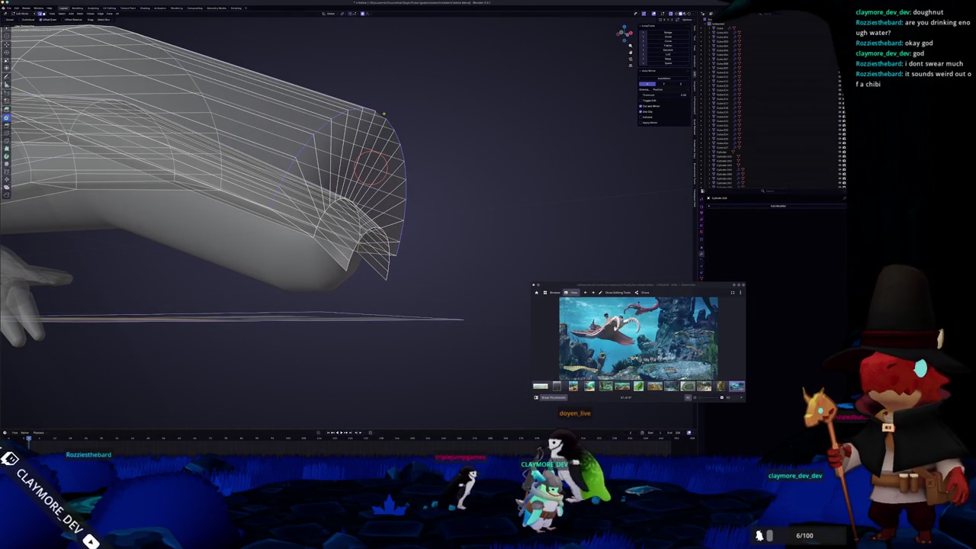
Box-select the open end's vertices and merge them into a single point
key("KP_1")
middle_click_drag(384, 113, 424, 159)
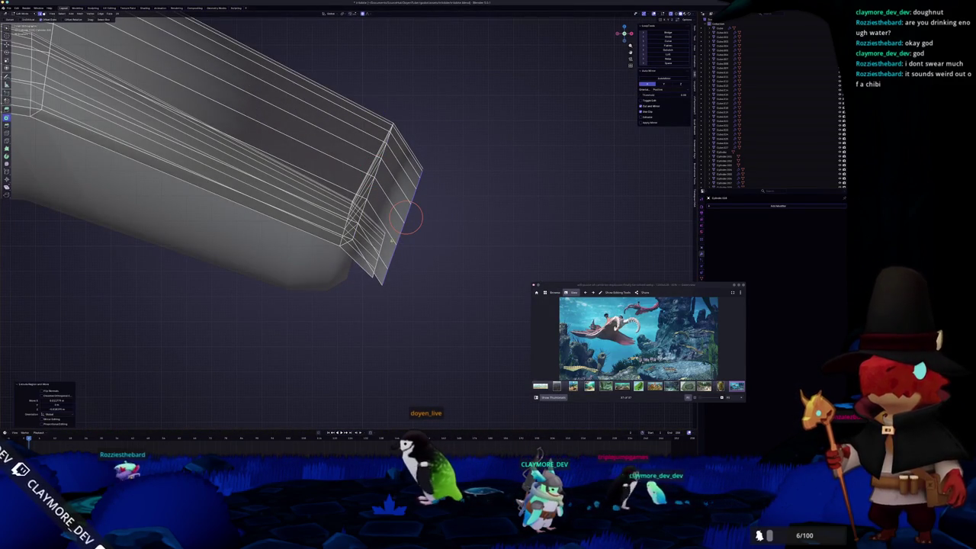
key("a")
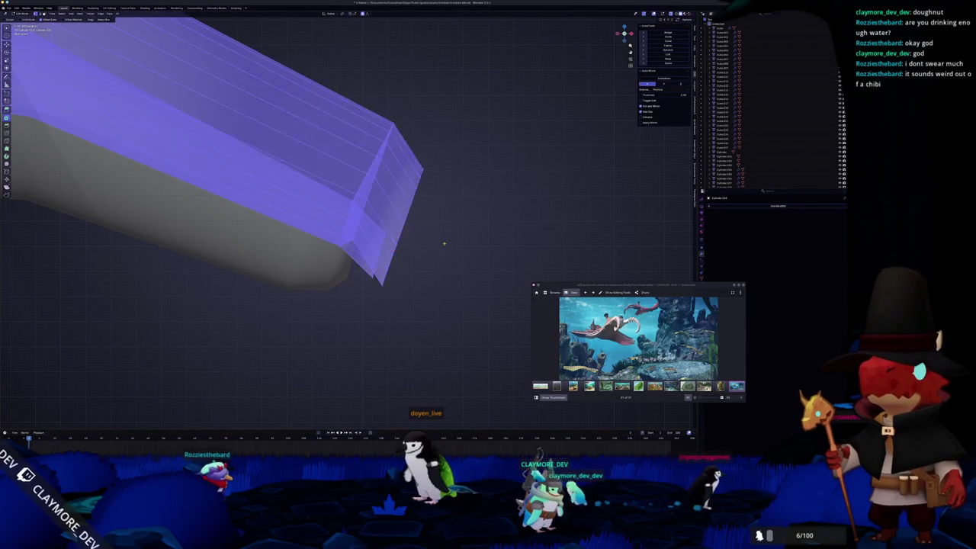
key("alt+a")
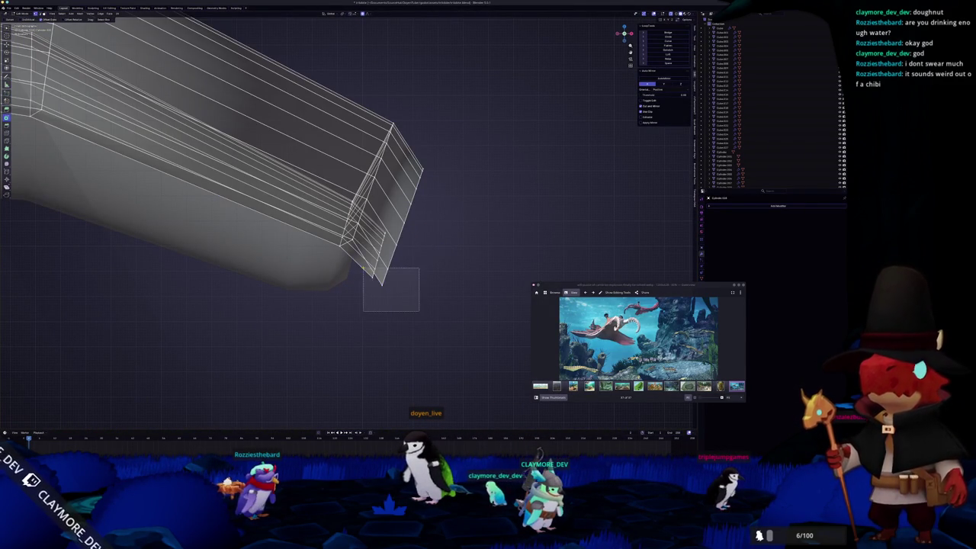
left_click_drag(431, 253, 399, 152)
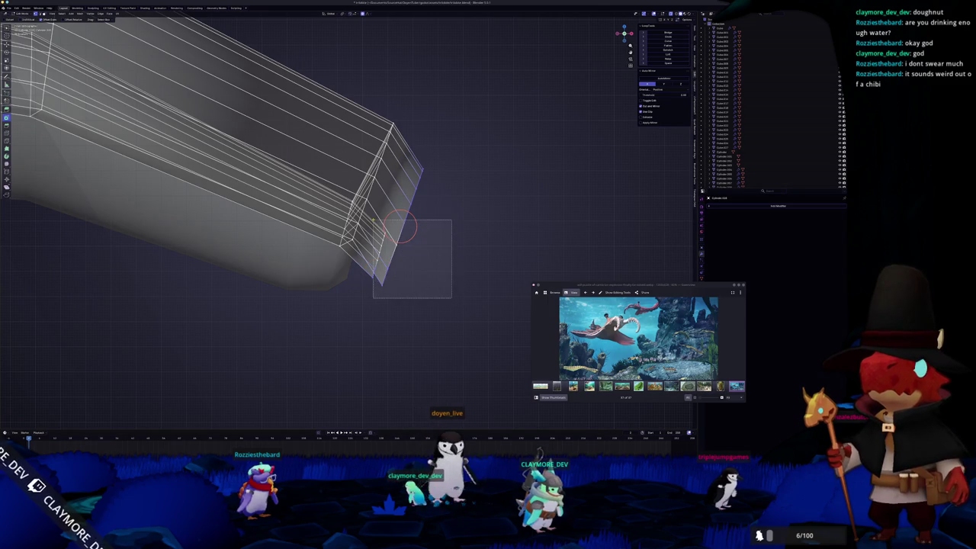
right_click(448, 290)
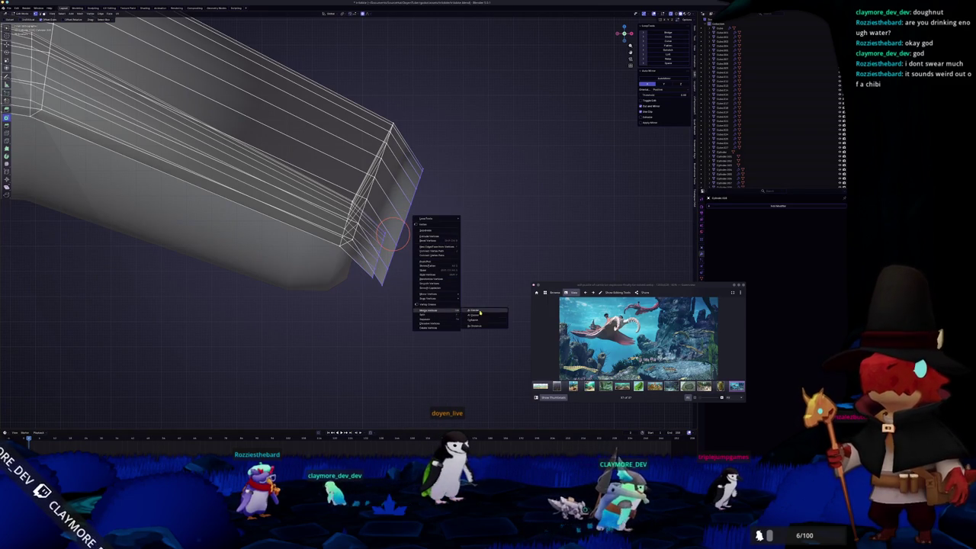
left_click(479, 314)
middle_click_drag(422, 286, 458, 298)
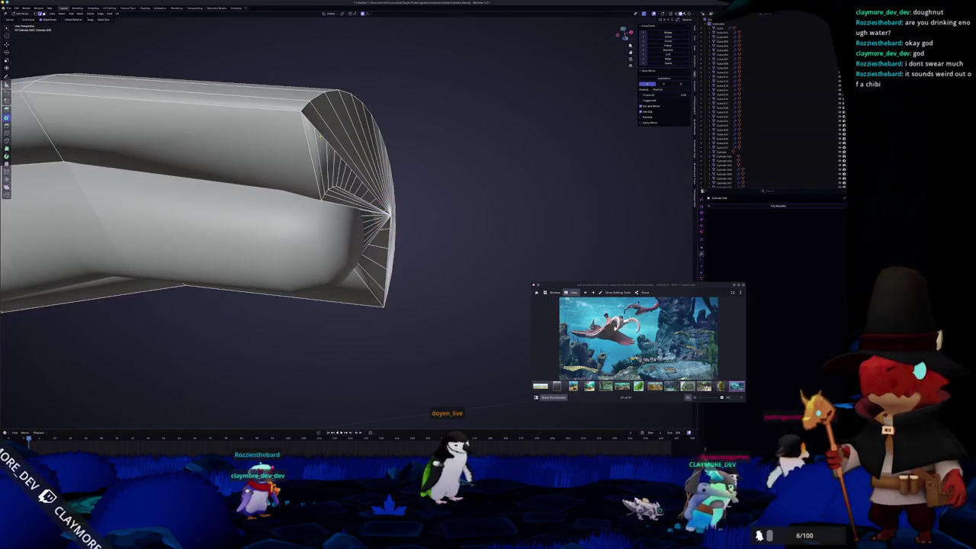
Select the fan's centre and pull it outward into a cone tip, cancelling the overlong result
left_click(333, 201)
mouse_move(333, 201)
middle_mouse_down()
mouse_move(299, 200)
mouse_move(279, 216)
mouse_move(285, 248)
middle_mouse_up()
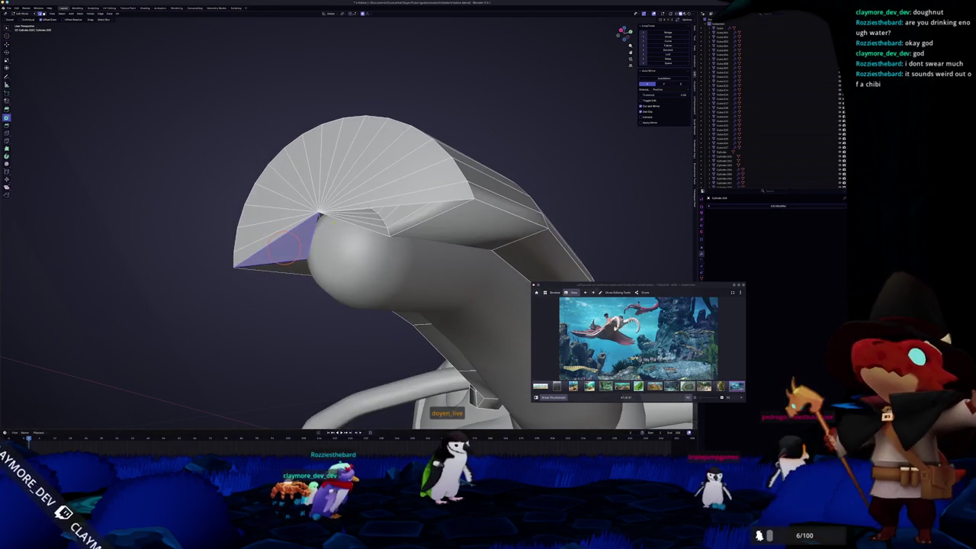
left_click(393, 215)
middle_click_drag(392, 216, 392, 229)
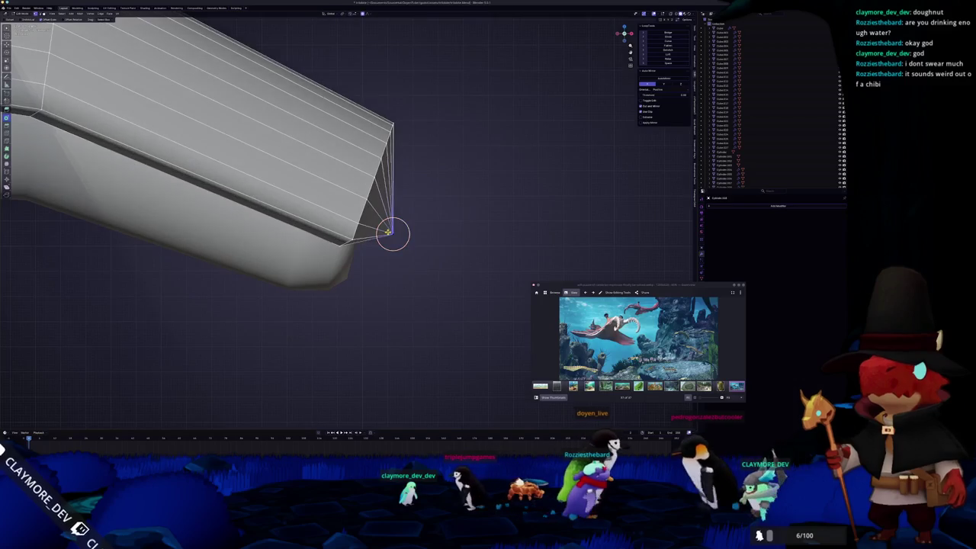
left_click_drag(392, 229, 431, 300)
key("Escape")
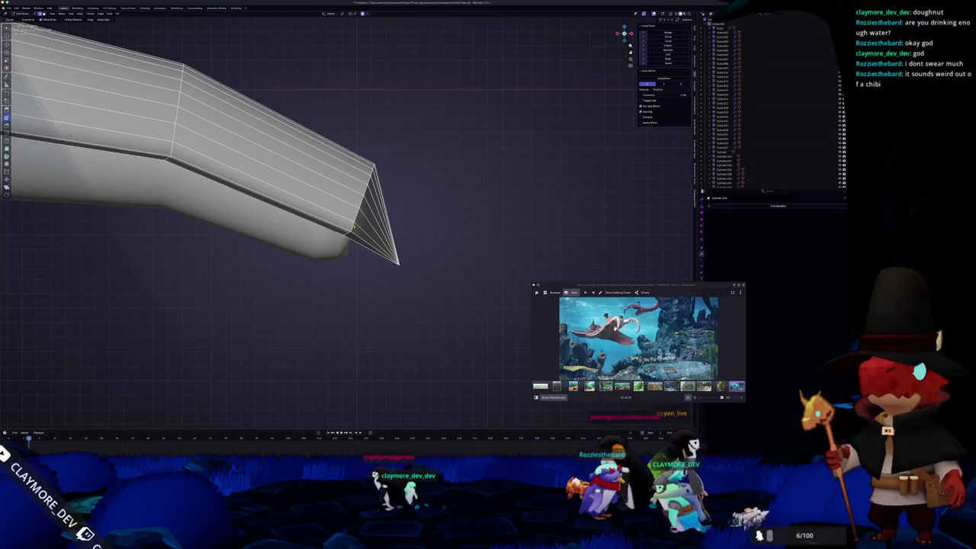
Move and scale the tip vertices to shape a sharp pointed cone, viewed from the front
key("g")
key("g")
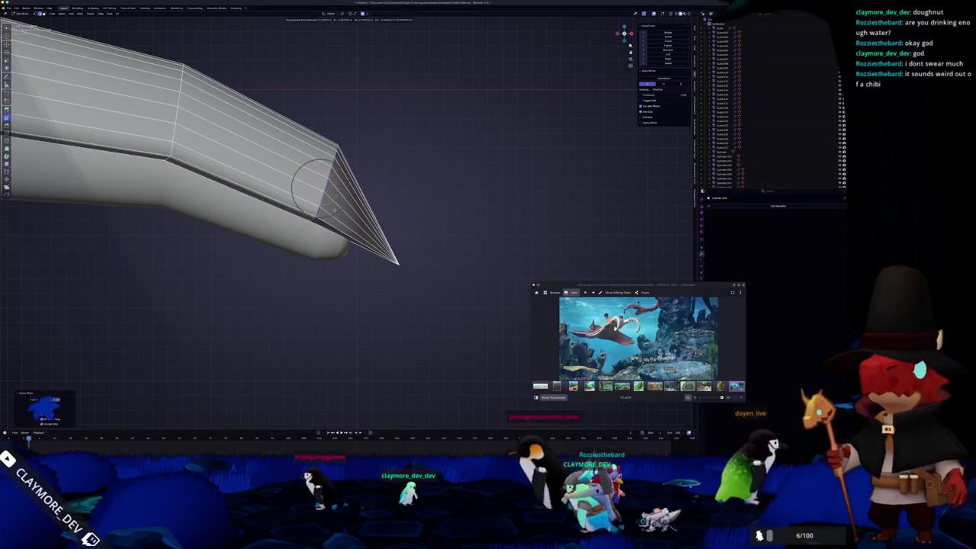
left_click(355, 218)
key("s")
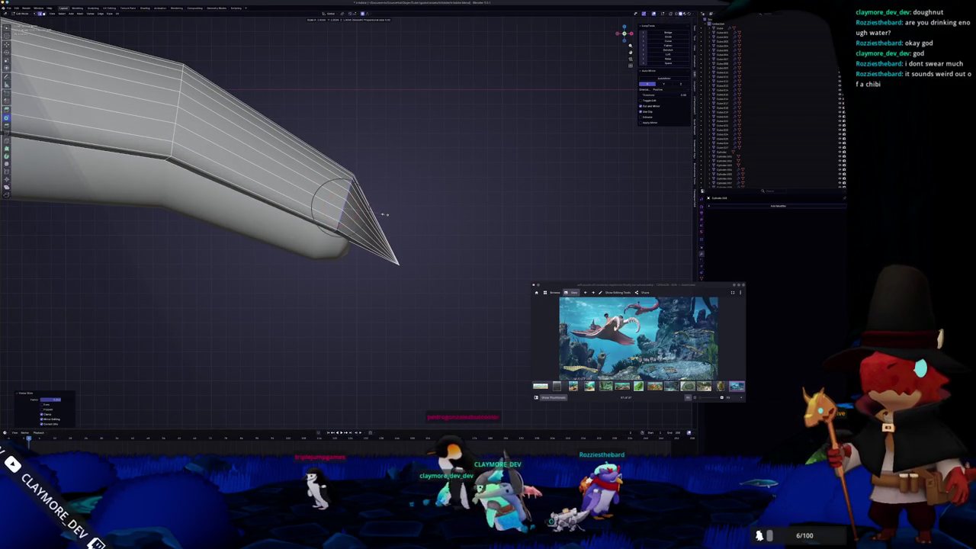
left_click_drag(388, 237, 410, 283)
key("Return")
key("KP_1")
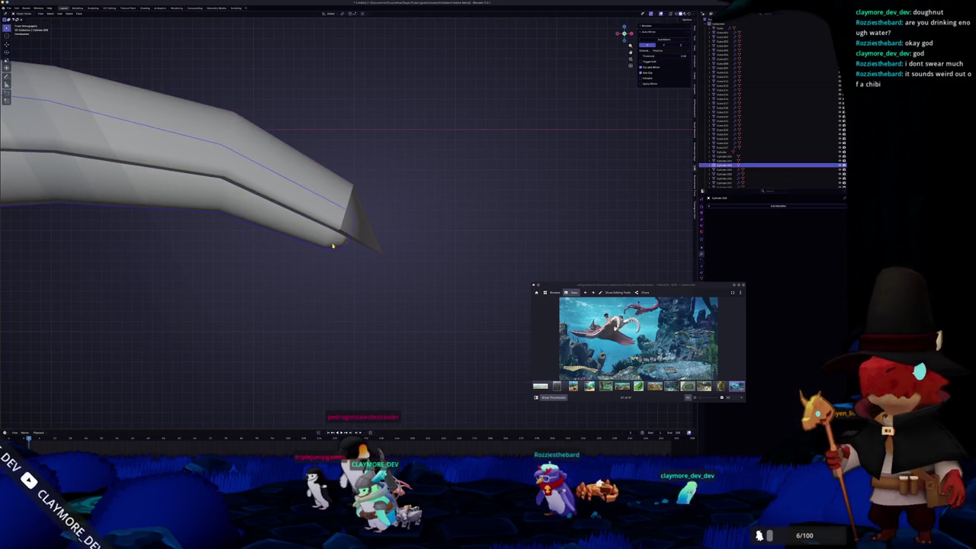
Select the claw tip vertices and scale them down to narrow the tip
middle_click_drag(343, 214, 335, 228)
left_click_drag(287, 177, 386, 308)
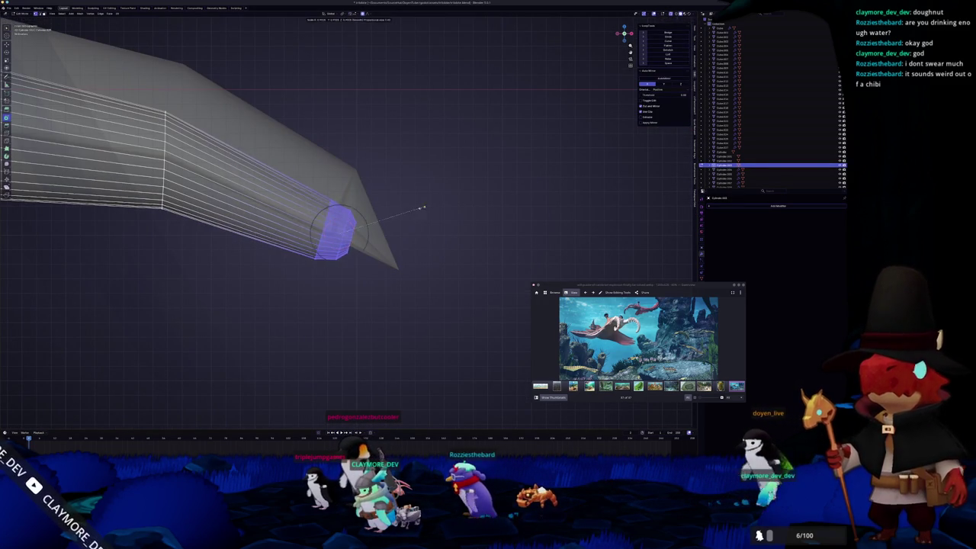
key("s")
left_click(400, 221)
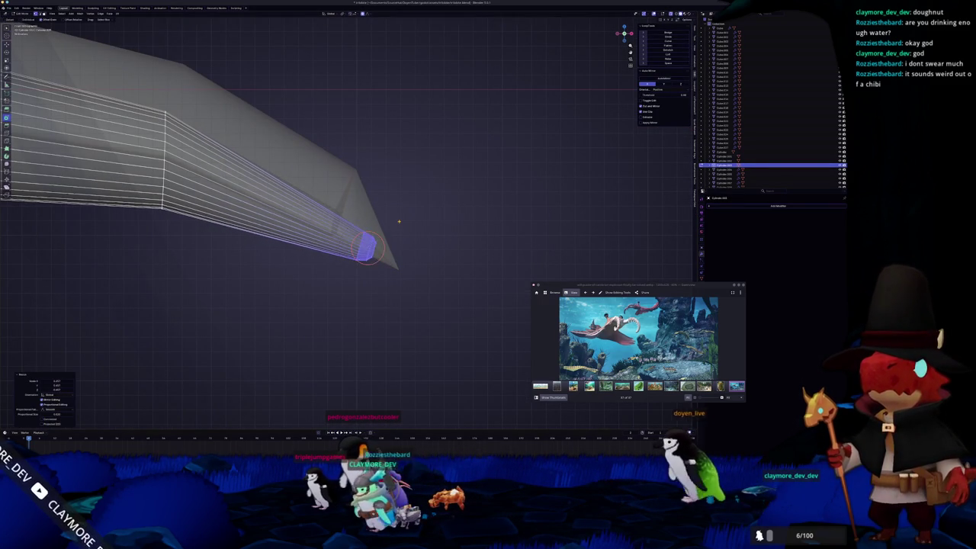
left_click(411, 227)
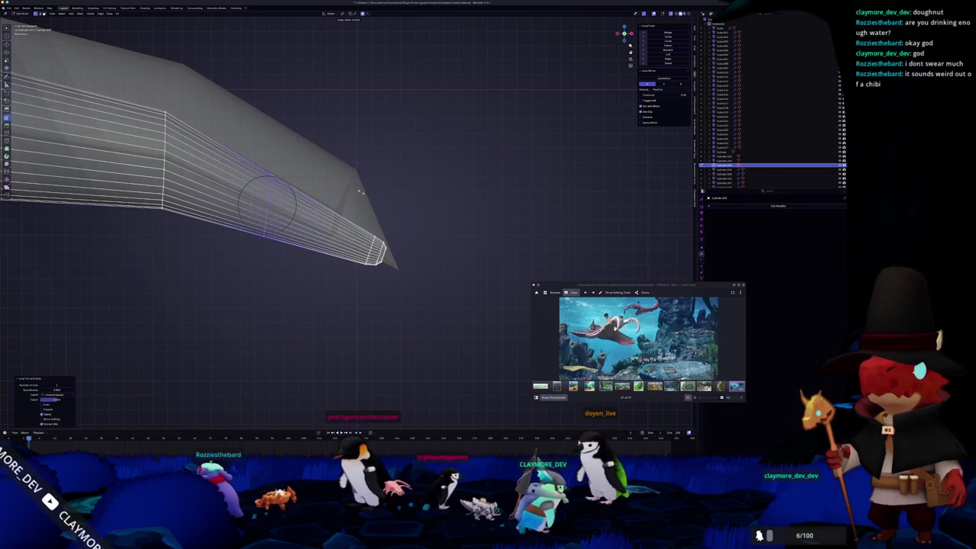
Lower the tip section along Z to start bending the claw downward
key("g")
key("g")
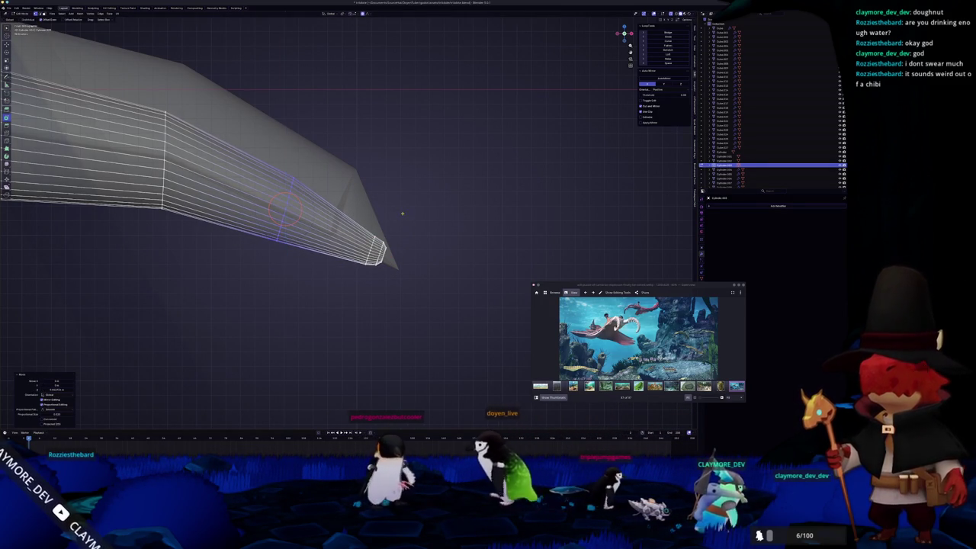
key("alt+a")
scroll(347, 225, "up", 1)
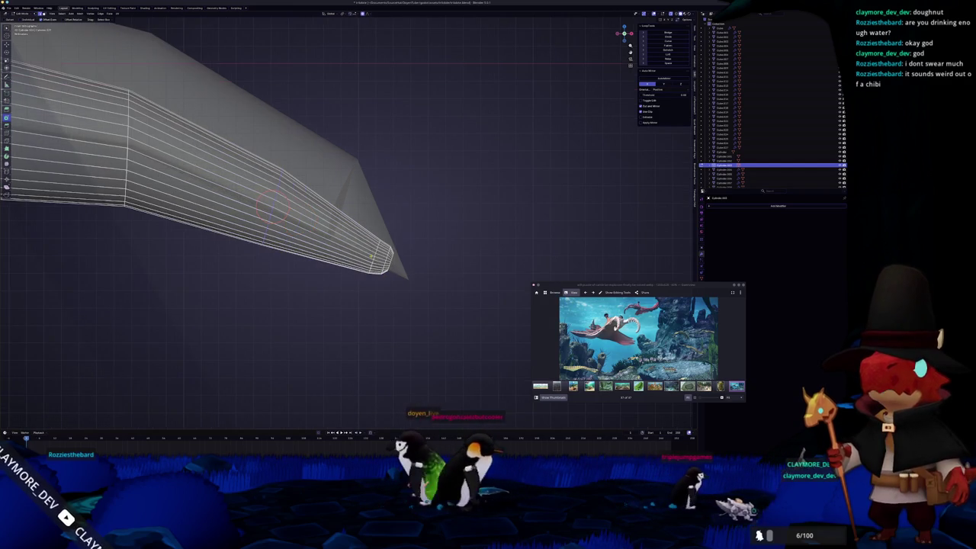
scroll(347, 225, "up", 1)
key("g")
key("z")
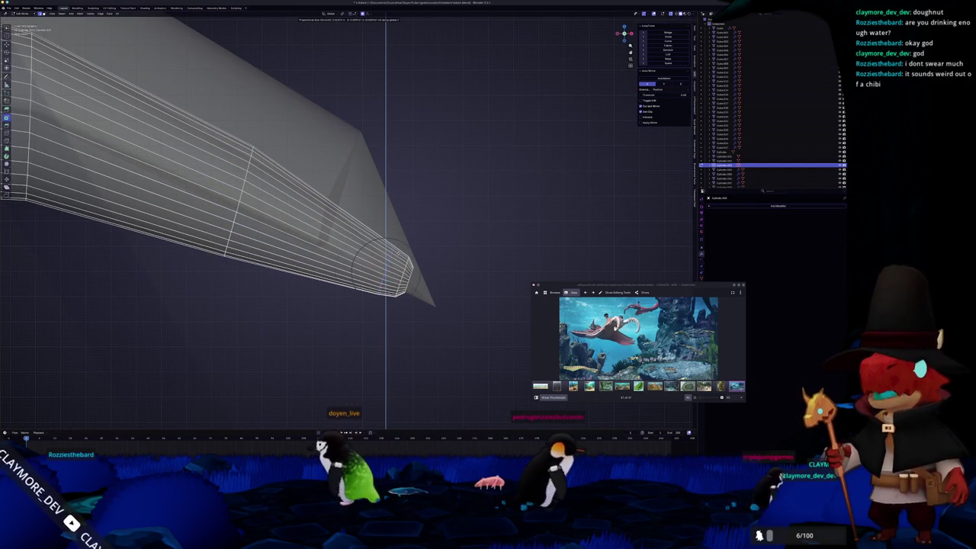
left_click(385, 263)
From the front view, move the tip section further down along Z
key("Tab")
key("KP_1")
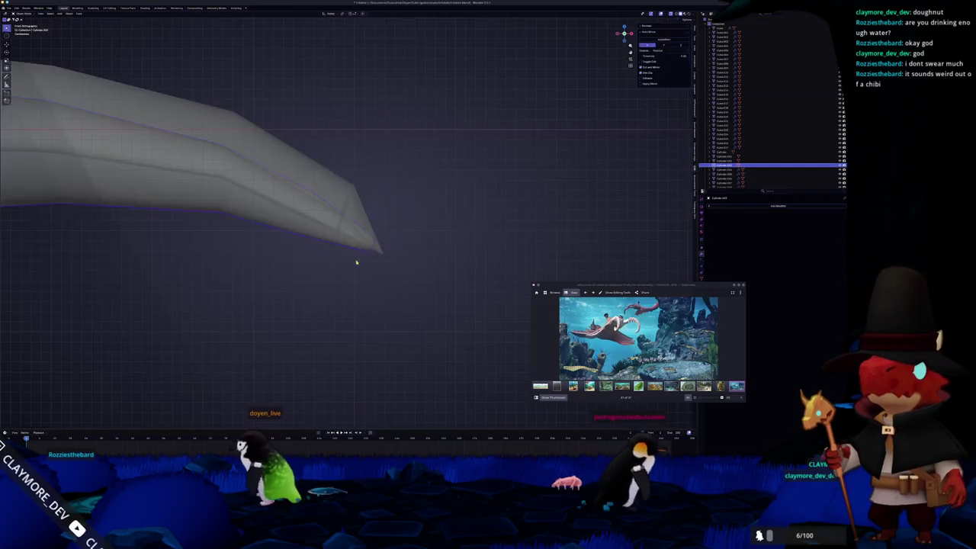
middle_click_drag(301, 265, 338, 263, "shift")
key("Tab")
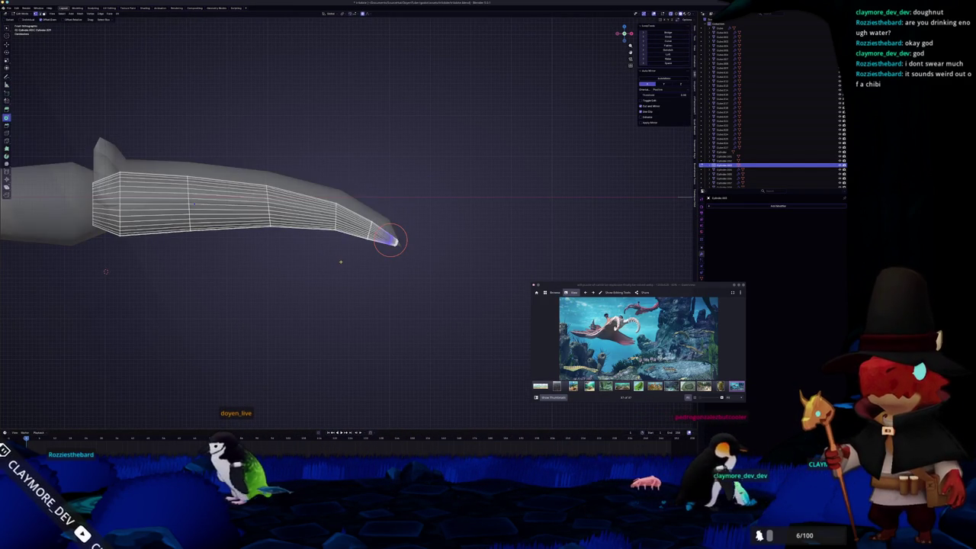
scroll(325, 217, "up", 1)
key("g")
key("z")
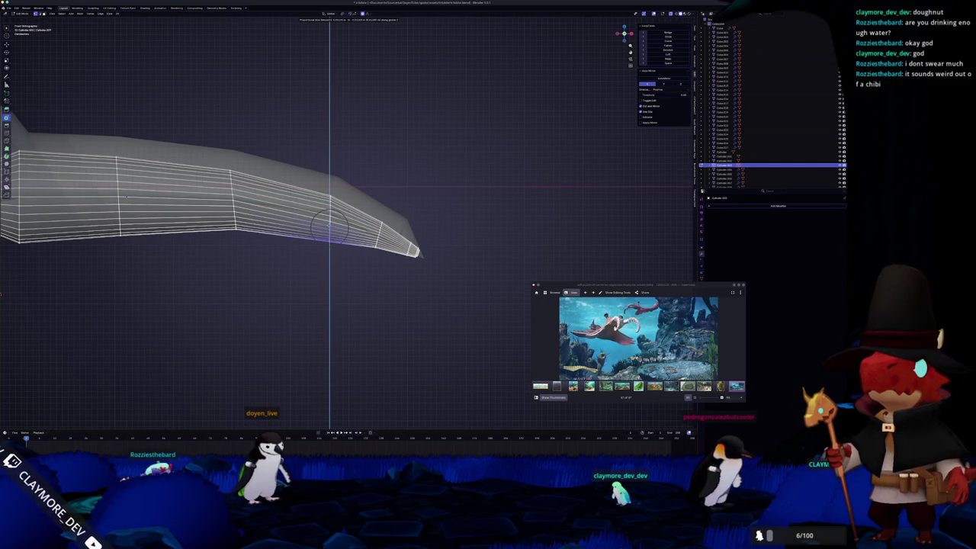
left_click(329, 225)
Drop the tip and an edge loop further back along Z into a smooth downward curve
key("Tab")
scroll(303, 267, "down", 5)
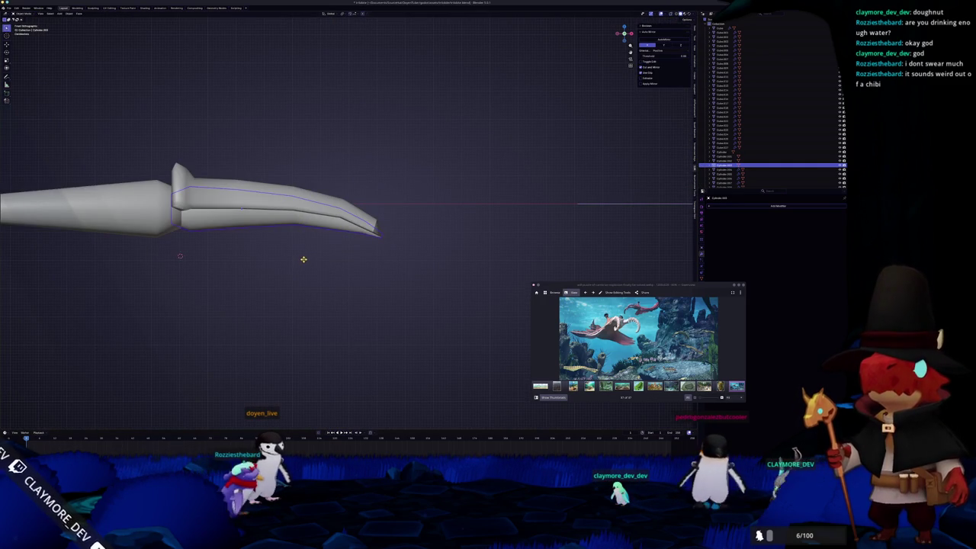
key("Tab")
key("g")
scroll(321, 256, "up", 2)
key("z")
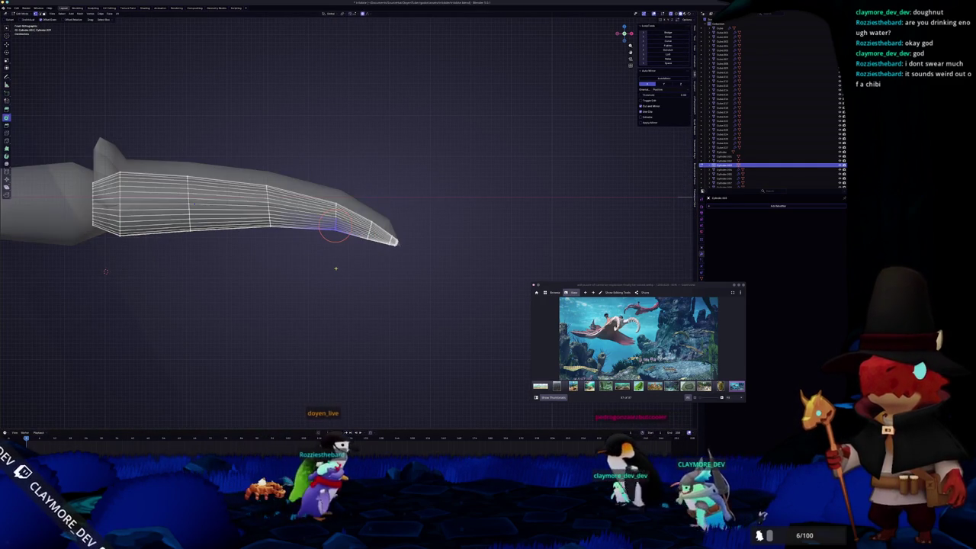
left_click(333, 270)
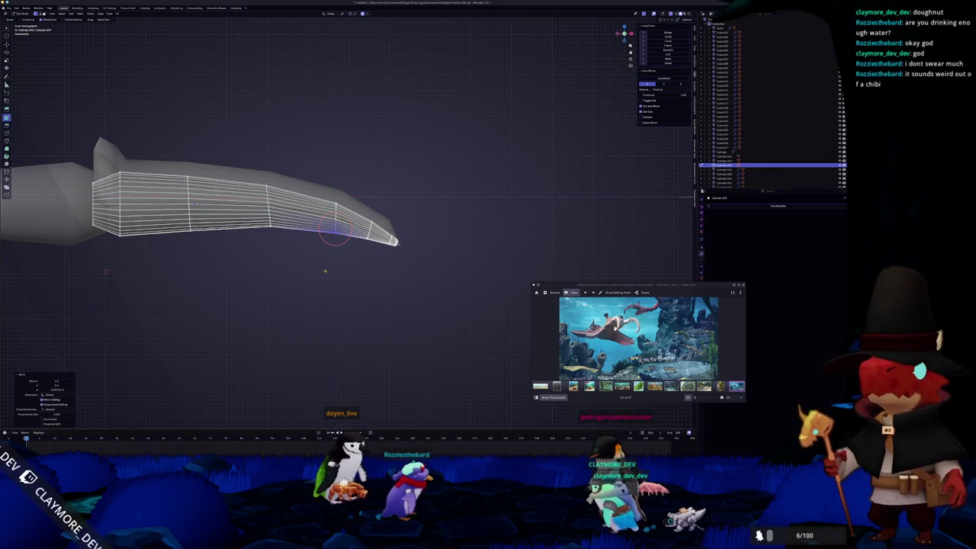
left_click(269, 218, "alt")
key("g")
key("z")
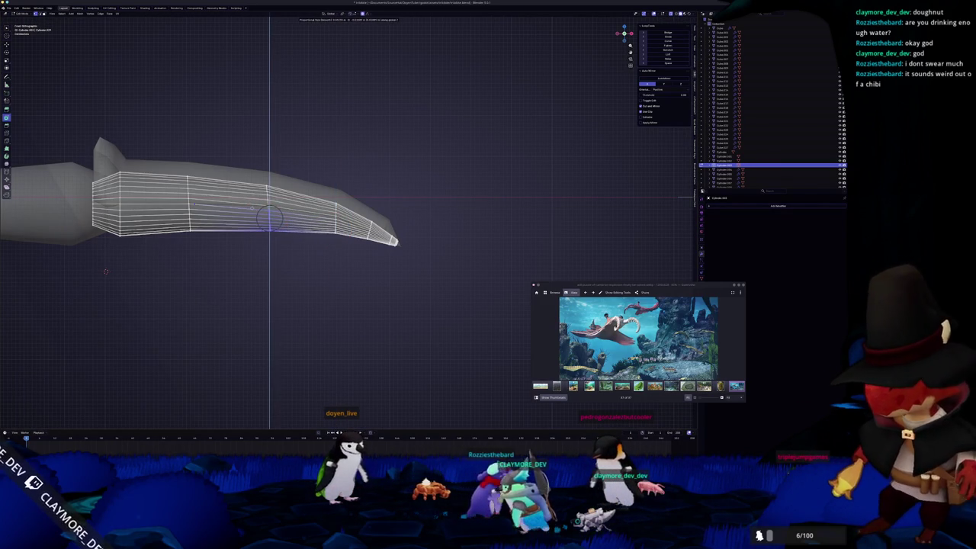
left_click(252, 245)
Look around the curved claw, reselect it and return to its Edit Mode
key("Tab")
scroll(252, 245, "down", 3)
mouse_move(252, 244)
middle_mouse_down()
mouse_move(255, 255)
mouse_move(308, 255)
mouse_move(282, 272)
mouse_move(357, 271)
mouse_move(374, 253)
mouse_move(401, 267)
mouse_move(365, 250)
mouse_move(343, 271)
middle_mouse_up()
right_click(374, 254)
left_click(401, 267)
key("Tab")
key("Tab")
key("Tab")
key("Tab")
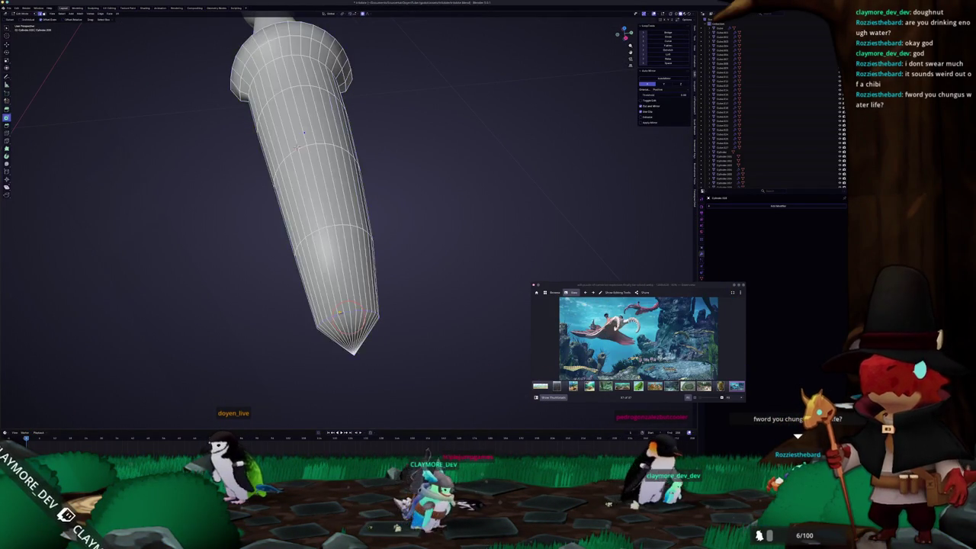
scroll(297, 148, "down", 3)
mouse_move(297, 147)
middle_mouse_down()
mouse_move(368, 296)
mouse_move(358, 275)
middle_mouse_up()
scroll(359, 275, "up", 2)
mouse_move(424, 254)
middle_mouse_down()
mouse_move(395, 302)
mouse_move(180, 109)
mouse_move(295, 330)
middle_mouse_up()
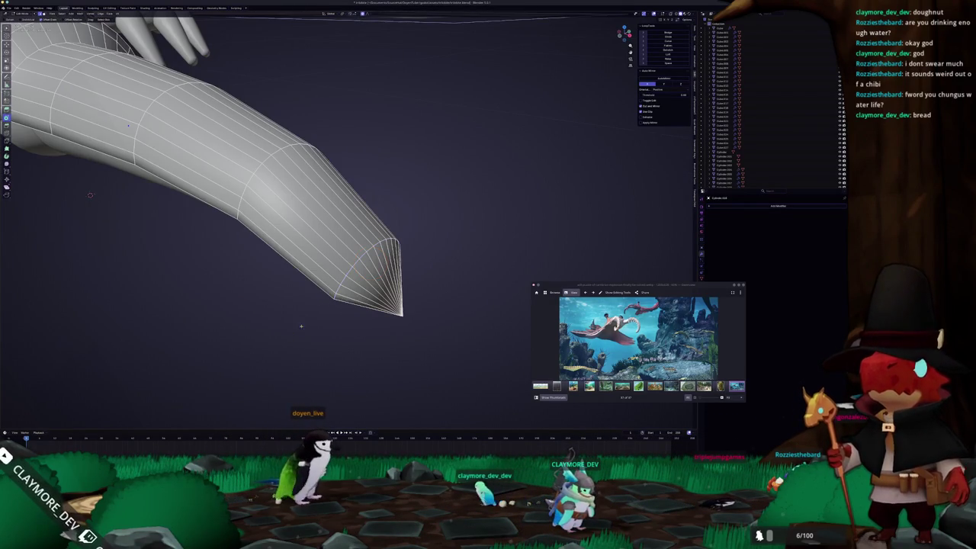
Select the whole claw mesh and merge its vertices by distance
key("a")
right_click(362, 255)
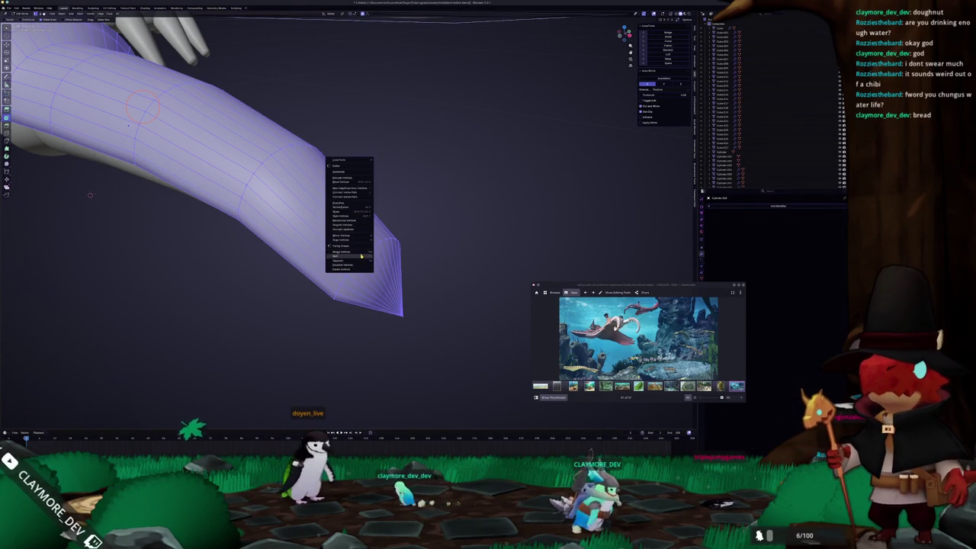
left_click(390, 267)
key("alt+a")
middle_click_drag(143, 106, 409, 269)
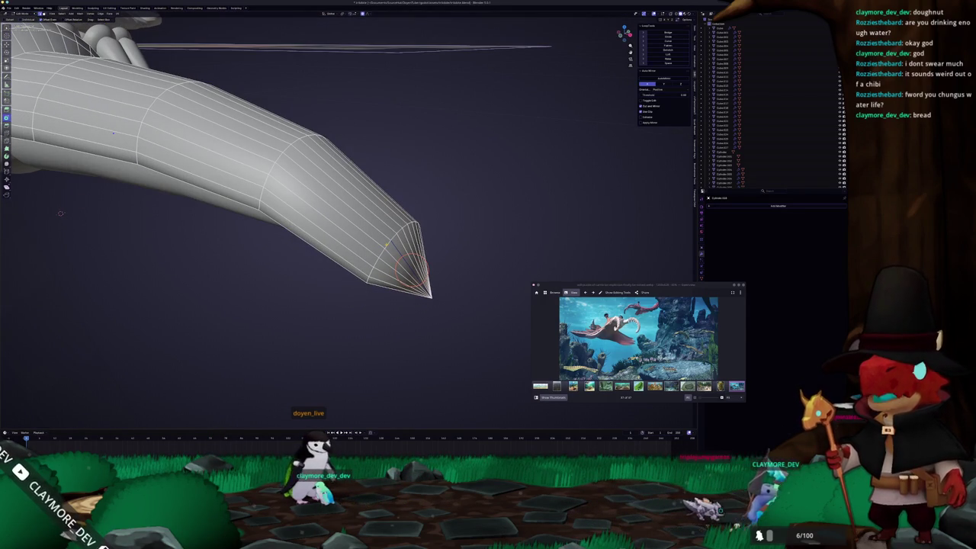
mouse_move(388, 247)
middle_mouse_down()
mouse_move(448, 211)
mouse_move(274, 276)
mouse_move(354, 282)
mouse_move(348, 218)
middle_mouse_up()
key("Tab")
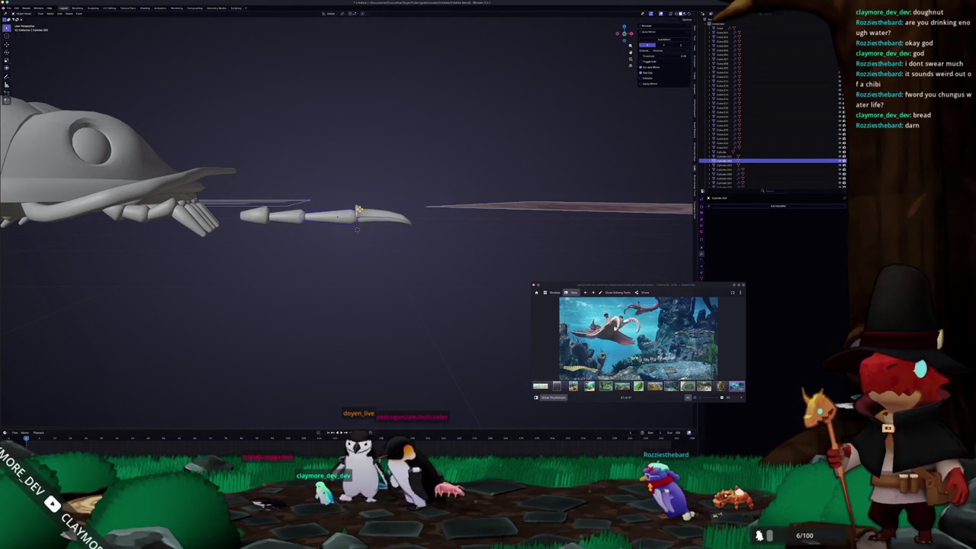
In front view, slide an edge loop along the arm segment to reshape its taper
key("KP_3")
key("KP_1")
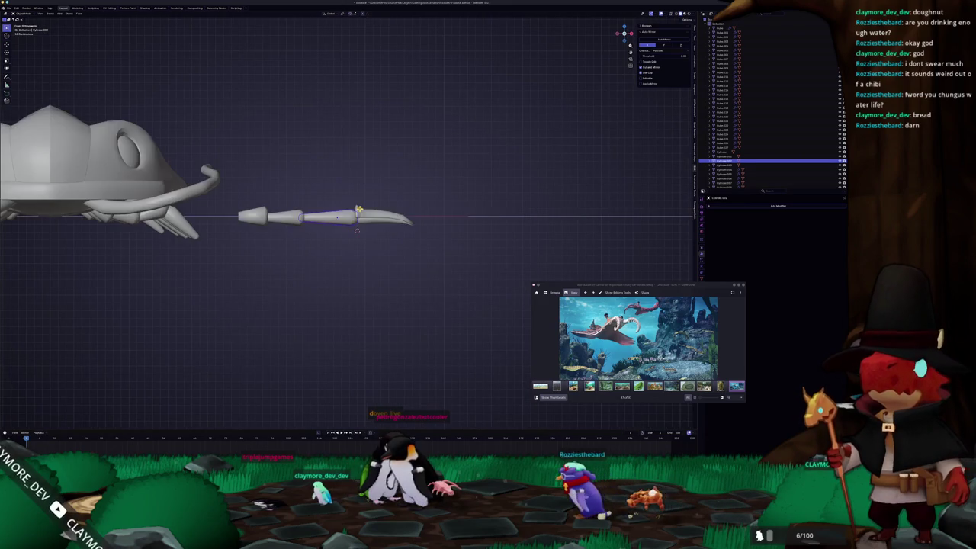
key("Tab")
key("KP_Decimal")
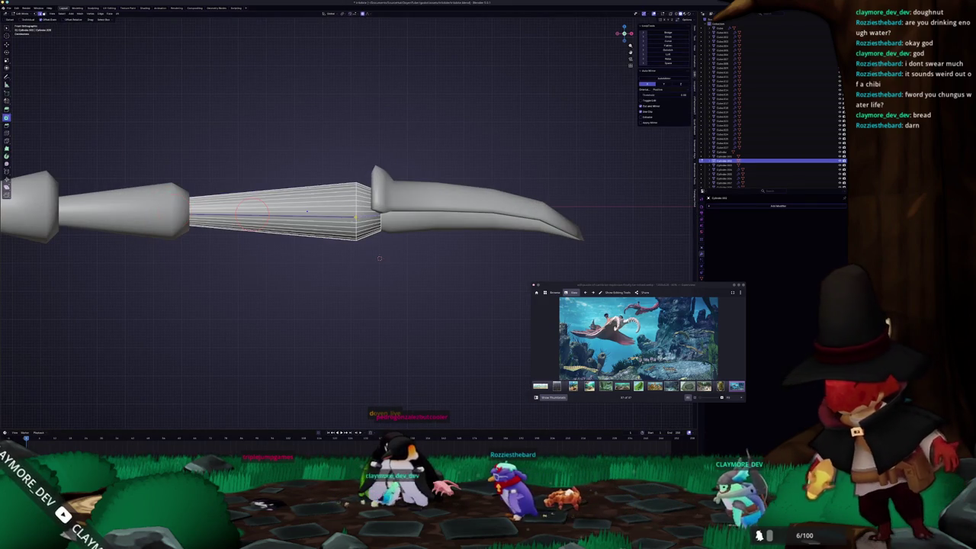
key("g")
key("g")
left_click(333, 206)
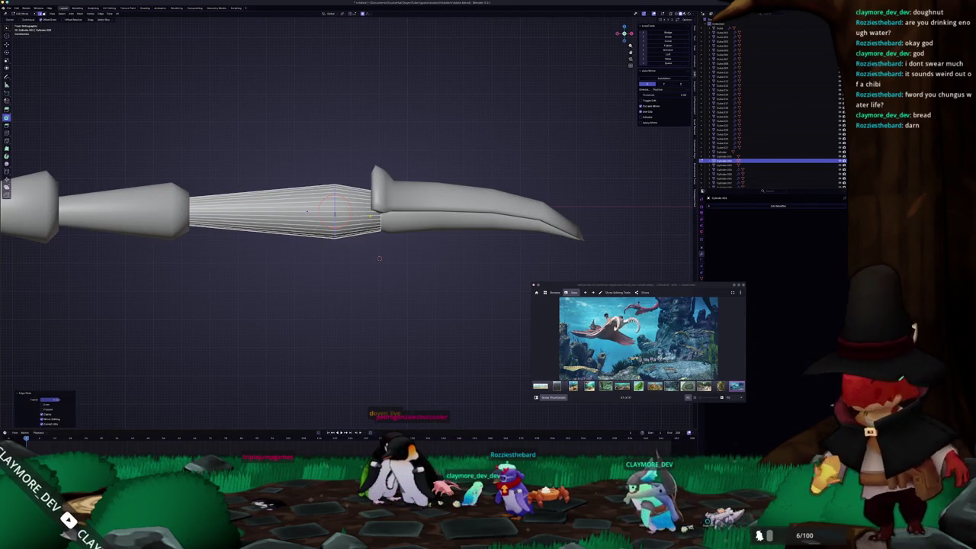
Give the segment smooth shading with a Ctrl+1 Subdivision Surface modifier
key("Tab")
key("ctrl+1")
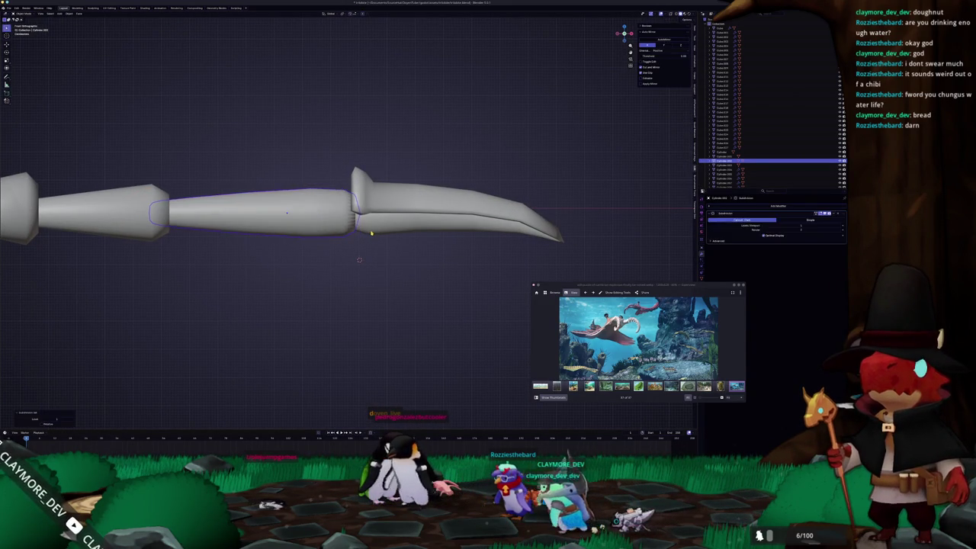
middle_click_drag(364, 233, 368, 222)
key("Tab")
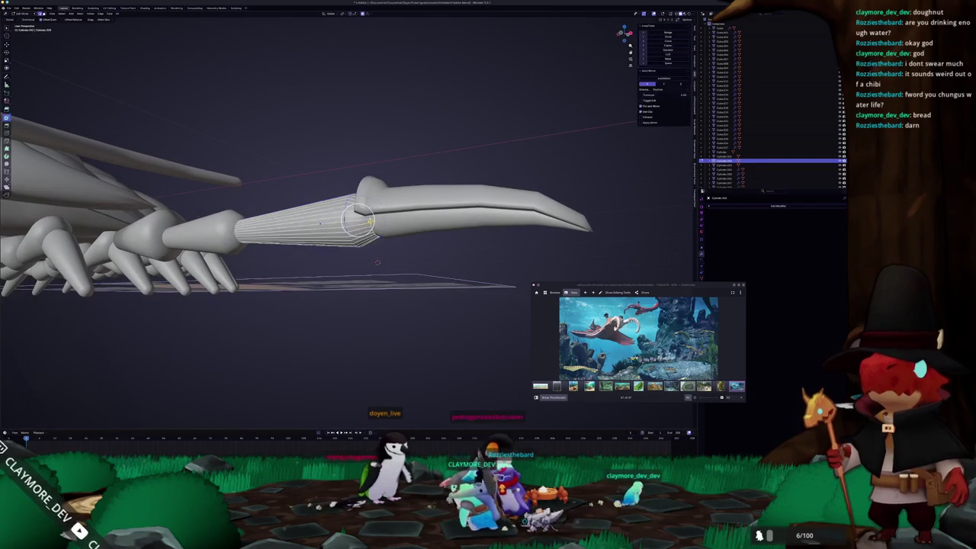
scroll(366, 229, "up", 2)
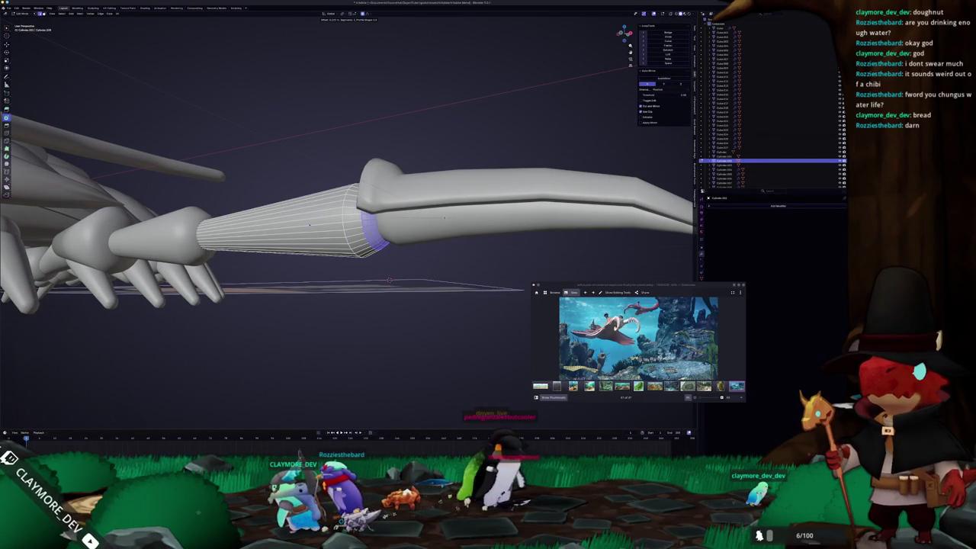
key("Tab")
middle_click_drag(308, 225, 316, 218)
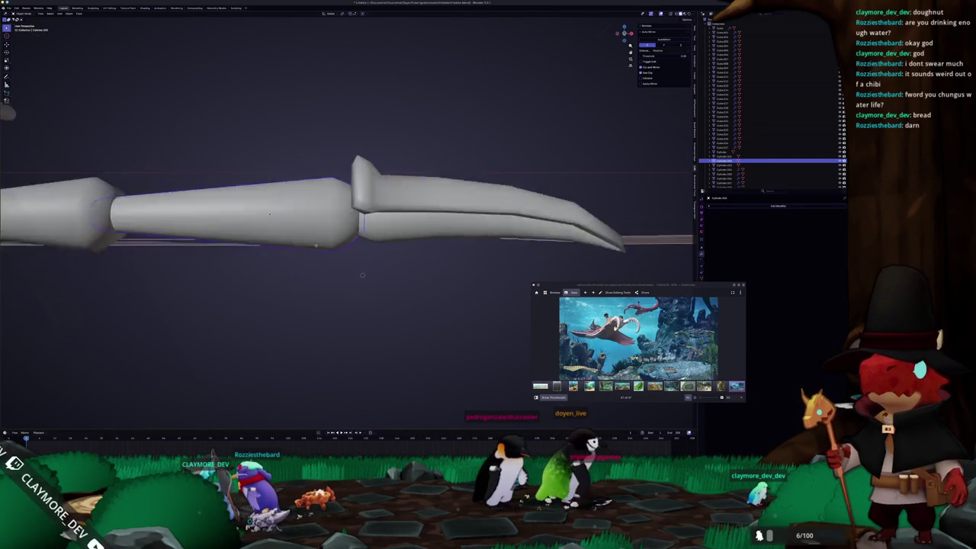
Select the next arm cylinder for editing, then bring OBS Studio forward
left_click(316, 218)
key("Tab")
mouse_move(463, 244)
middle_mouse_down()
mouse_move(541, 262)
mouse_move(544, 250)
middle_mouse_up()
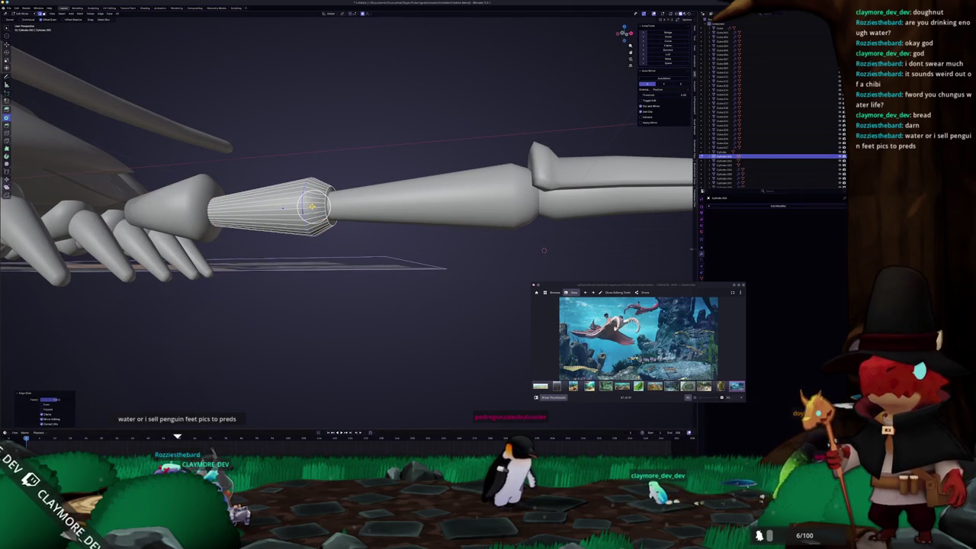
middle_click_drag(544, 250, 656, 267)
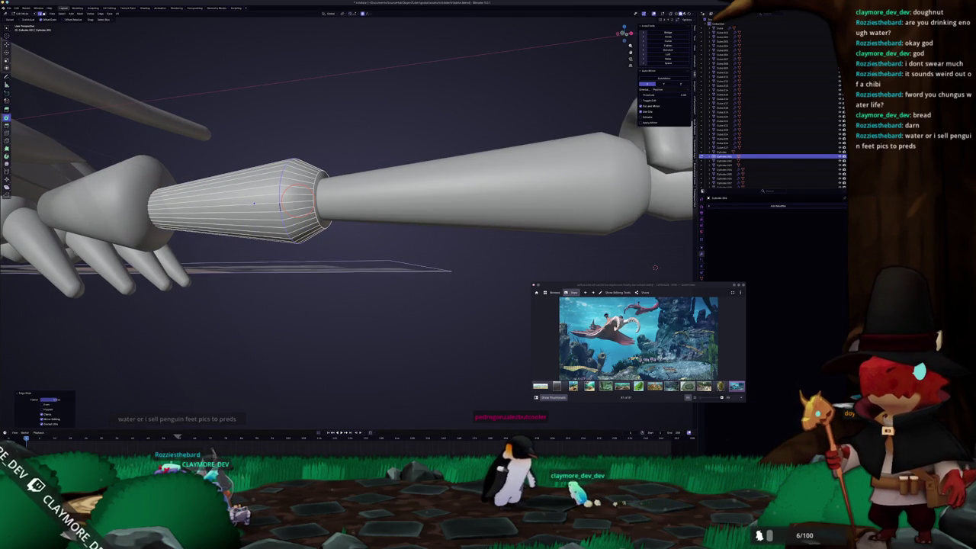
key("alt+Tab")
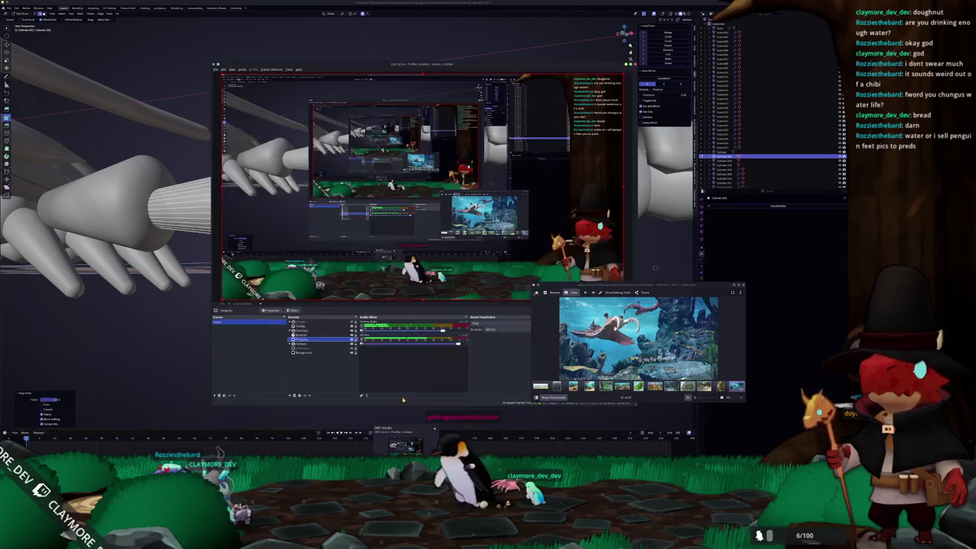
Add an Image source and browse into the Pictures/Screenshots folder
left_click(306, 323)
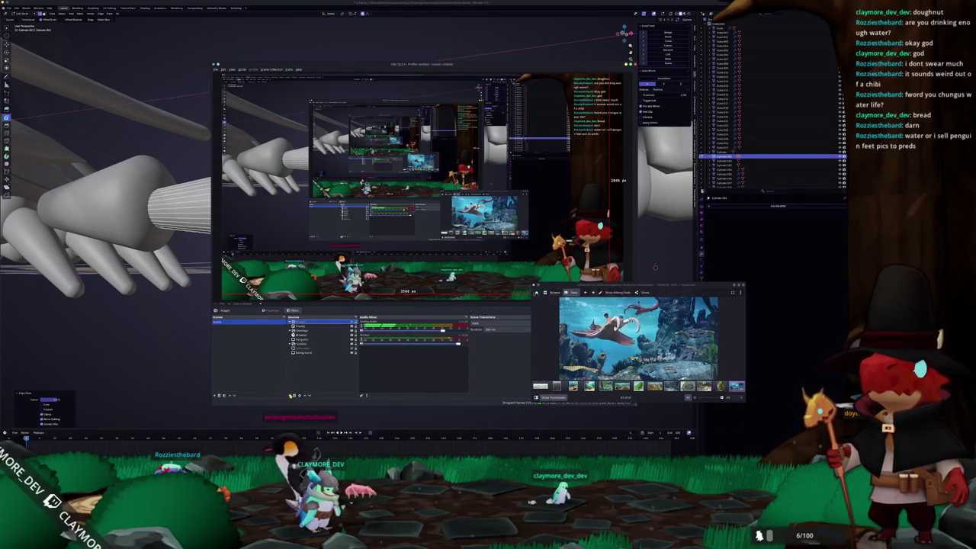
left_click(291, 395)
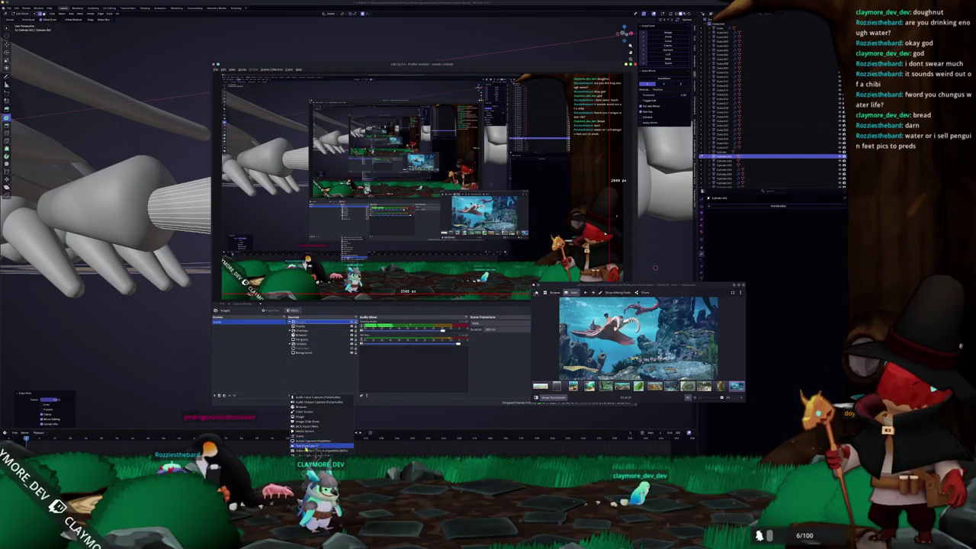
left_click(307, 418)
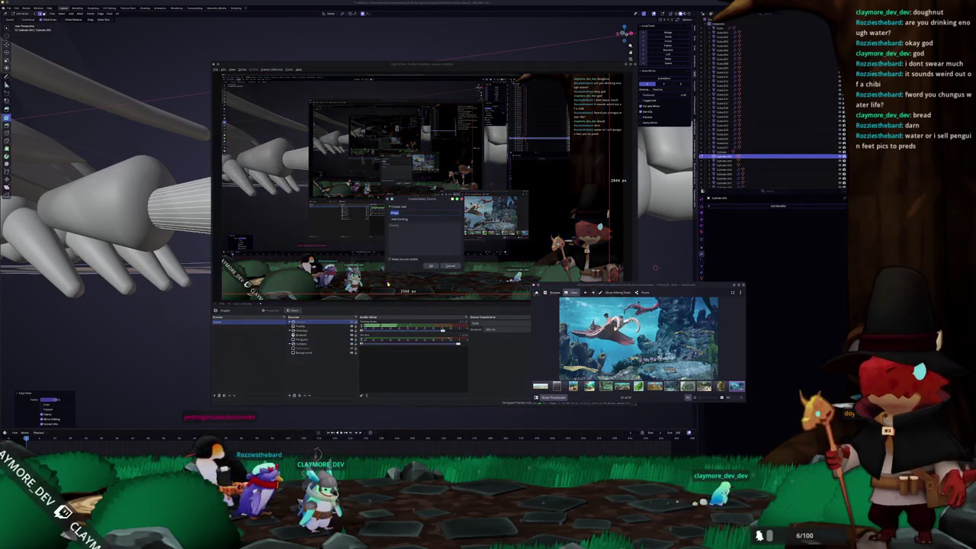
left_click(431, 267)
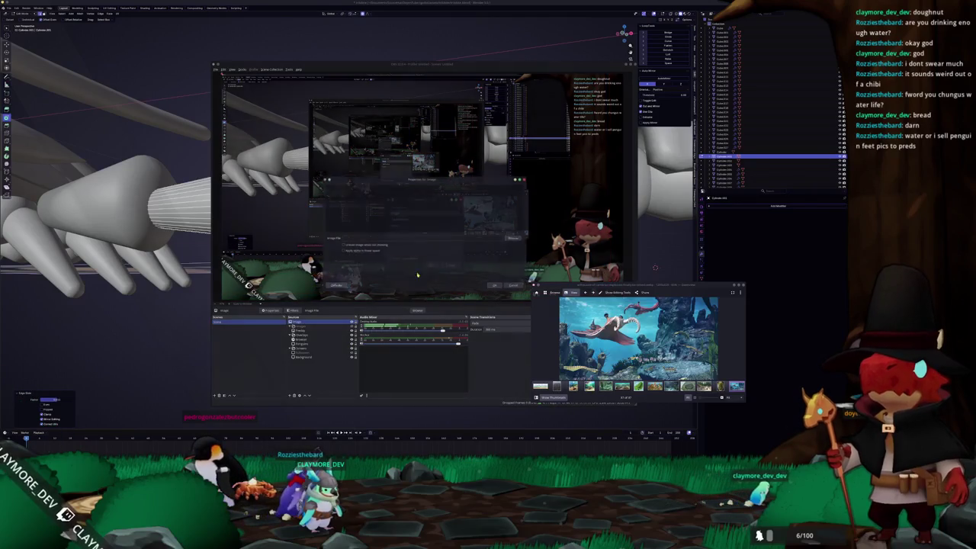
left_click(517, 239)
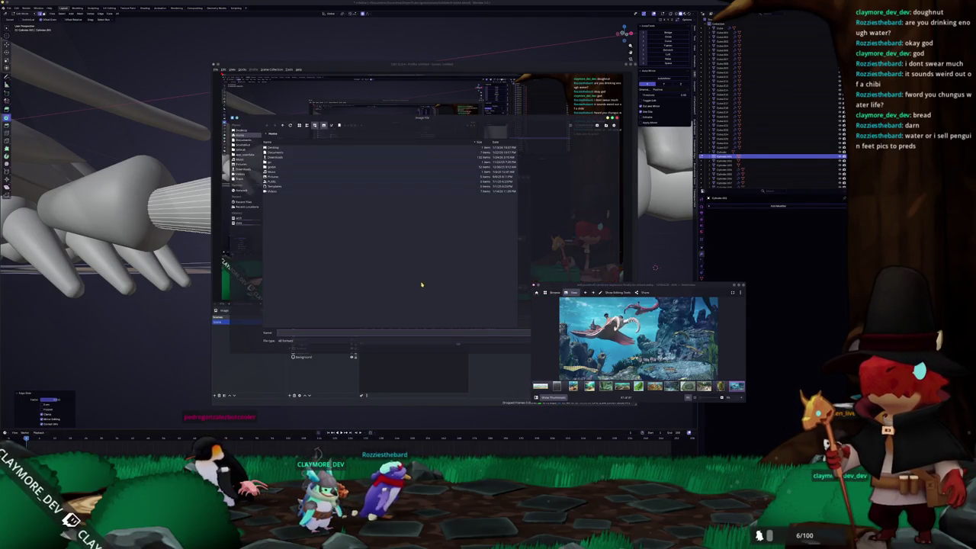
left_click(241, 164)
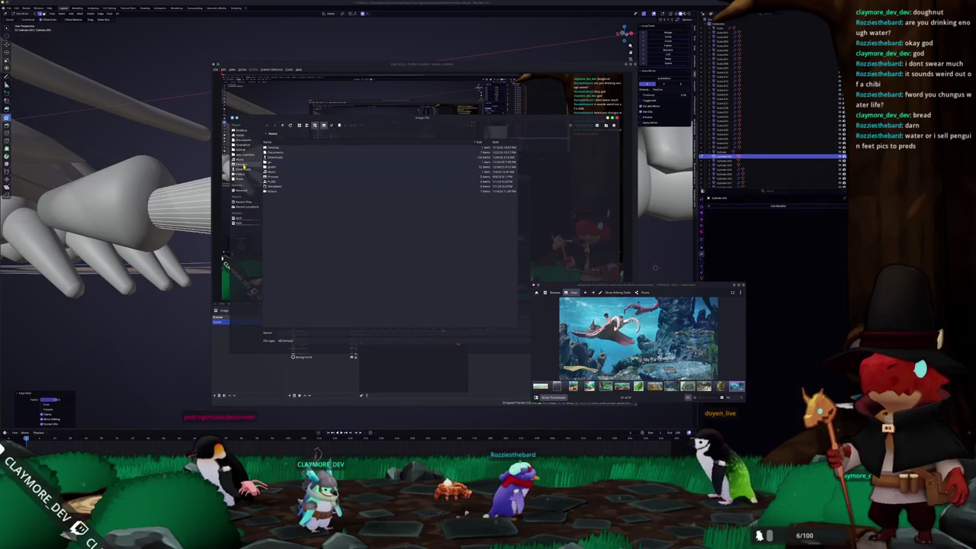
double_click(275, 162)
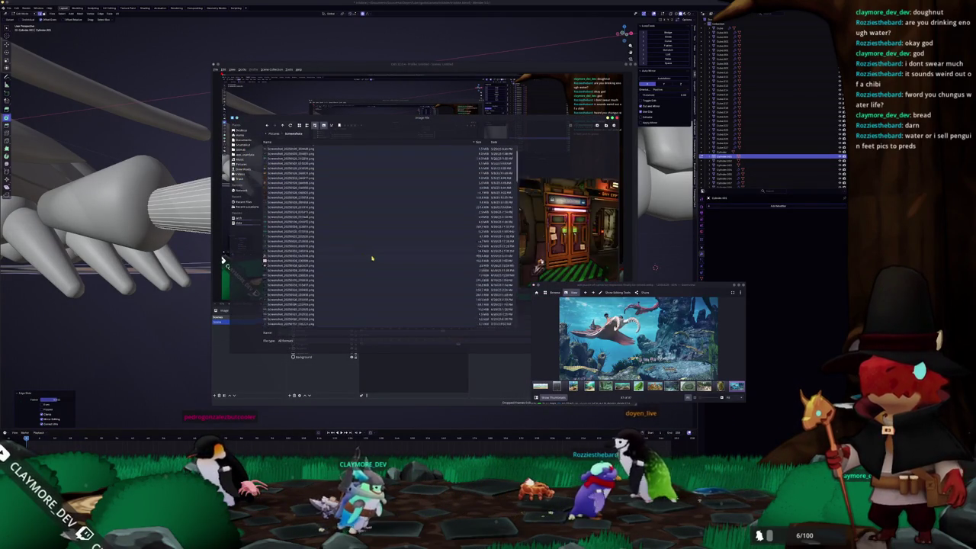
Pick the fish screenshot as the image and drag it to the scene's bottom-left
scroll(374, 268, "up", 5)
scroll(374, 268, "up", 3)
scroll(374, 268, "up", 3)
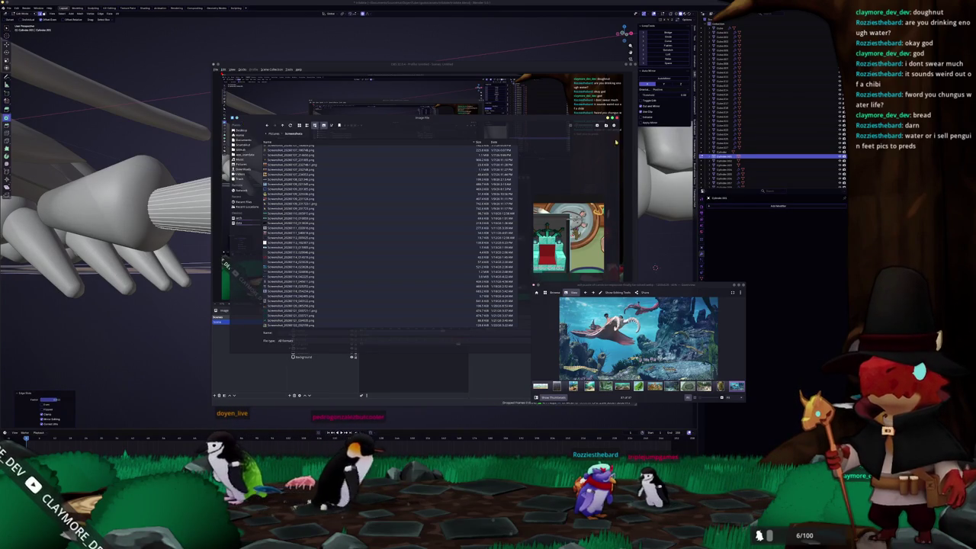
scroll(381, 237, "down", 10)
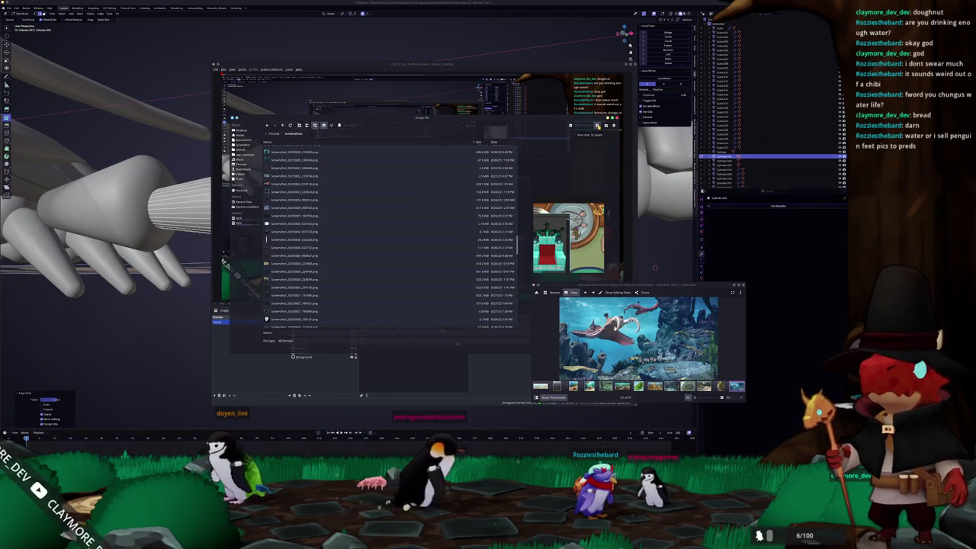
scroll(522, 171, "down", 3)
scroll(521, 179, "down", 3)
scroll(520, 189, "down", 3)
scroll(518, 198, "down", 3)
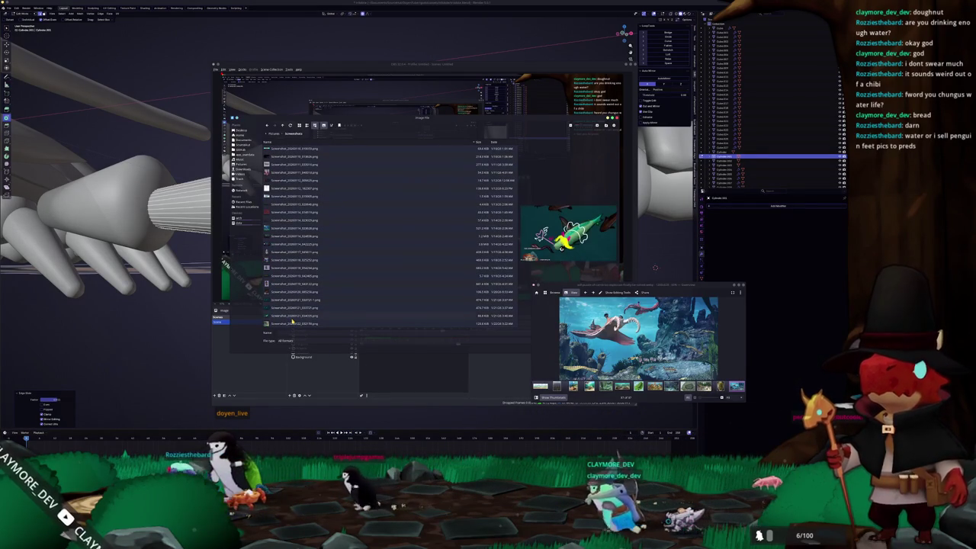
double_click(292, 316)
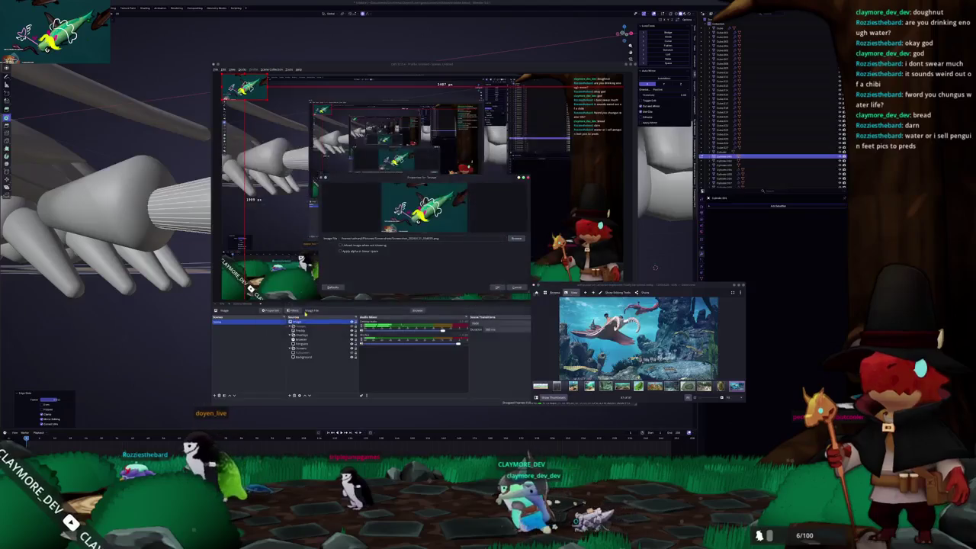
key("Return")
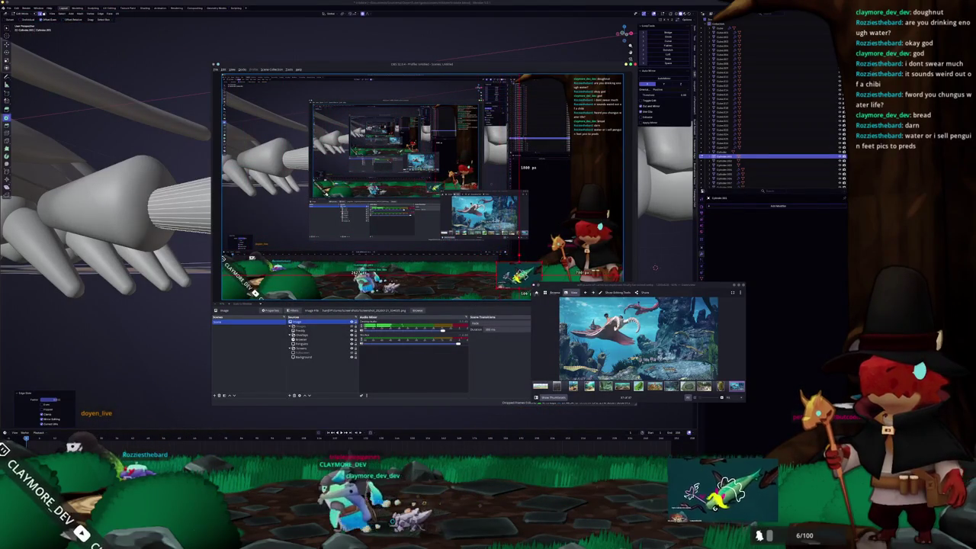
left_click_drag(519, 275, 248, 283)
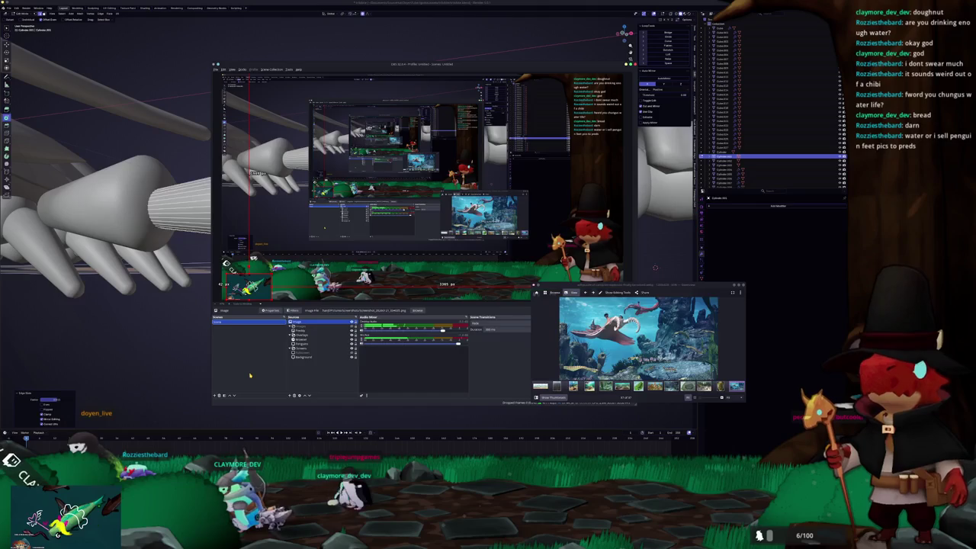
mouse_move(177, 382)
middle_mouse_down()
mouse_move(289, 241)
mouse_move(263, 249)
middle_mouse_up()
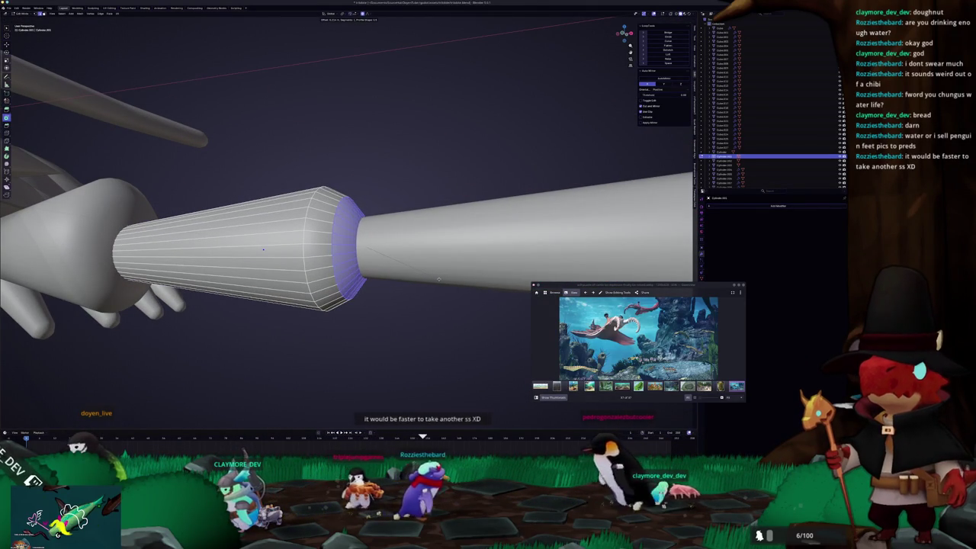
Select the leg's cone-shaped joint and pick the loop at its wide end
key("Tab")
scroll(438, 277, "down", 3)
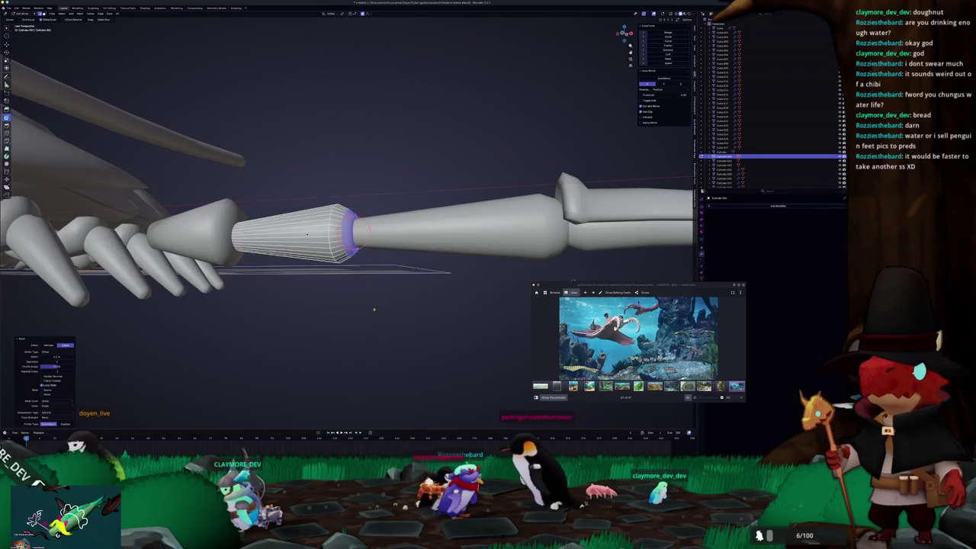
middle_click_drag(437, 278, 311, 308)
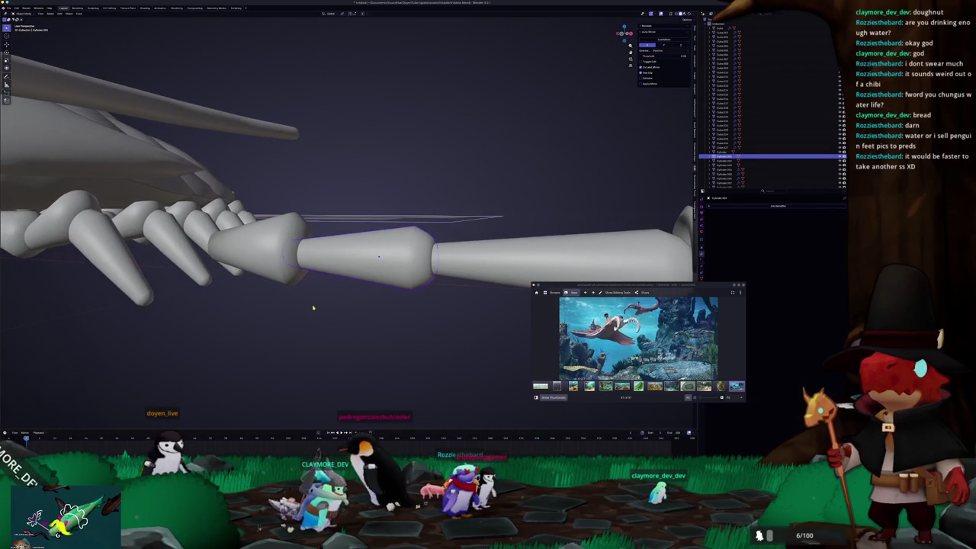
left_click(303, 261)
key("Tab")
mouse_move(303, 261)
middle_mouse_down()
mouse_move(311, 282)
mouse_move(271, 281)
mouse_move(255, 292)
middle_mouse_up()
left_click(255, 292, "alt")
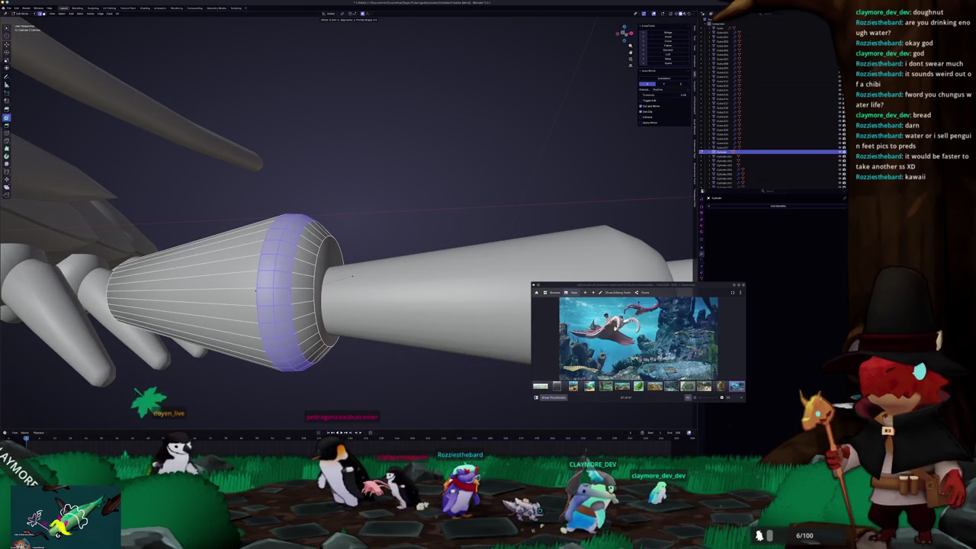
Bevel the cone's rim loop, then scale the cone piece down in Object Mode
left_click(256, 290)
middle_click_drag(256, 290, 284, 268)
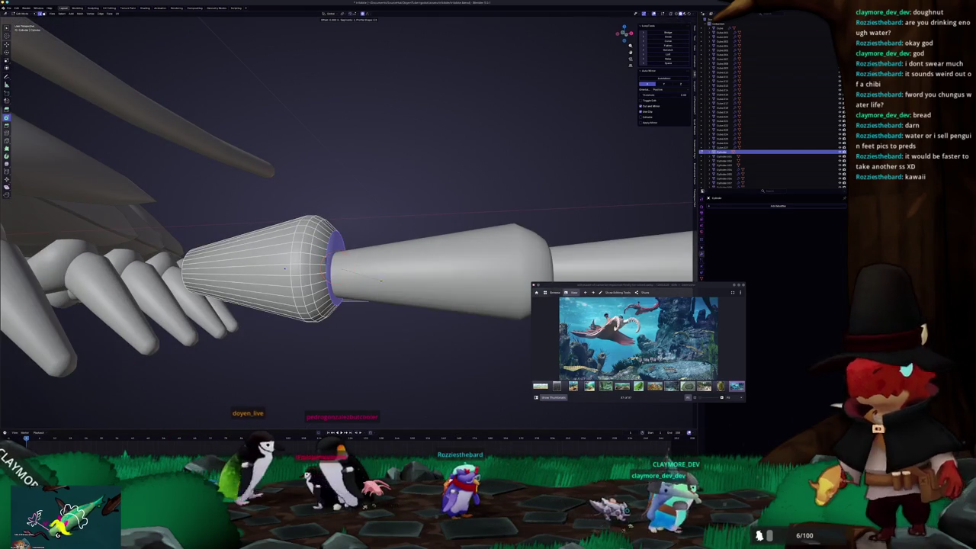
key("ctrl+b")
left_click(285, 268)
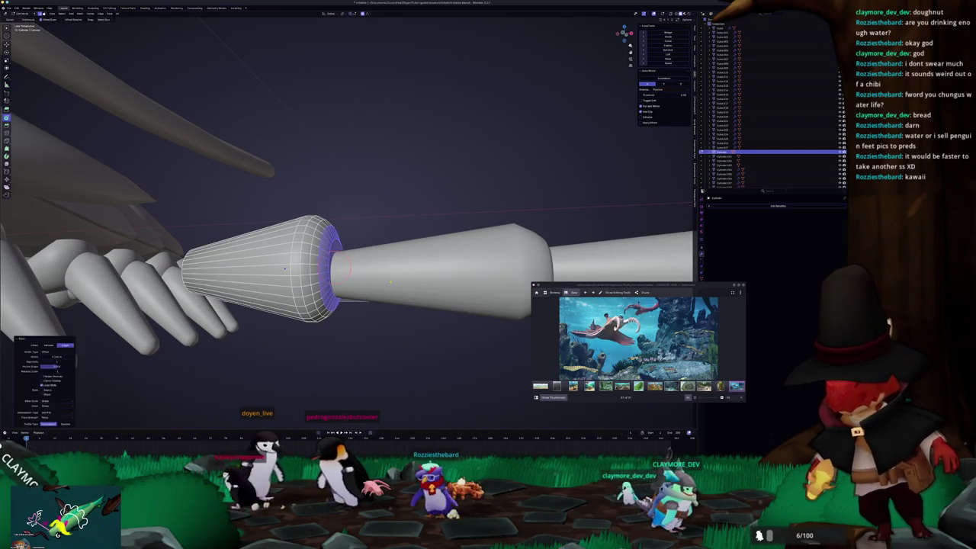
key("Tab")
scroll(344, 294, "down", 5)
scroll(344, 305, "down", 3)
scroll(359, 289, "up", 3)
left_click(396, 276)
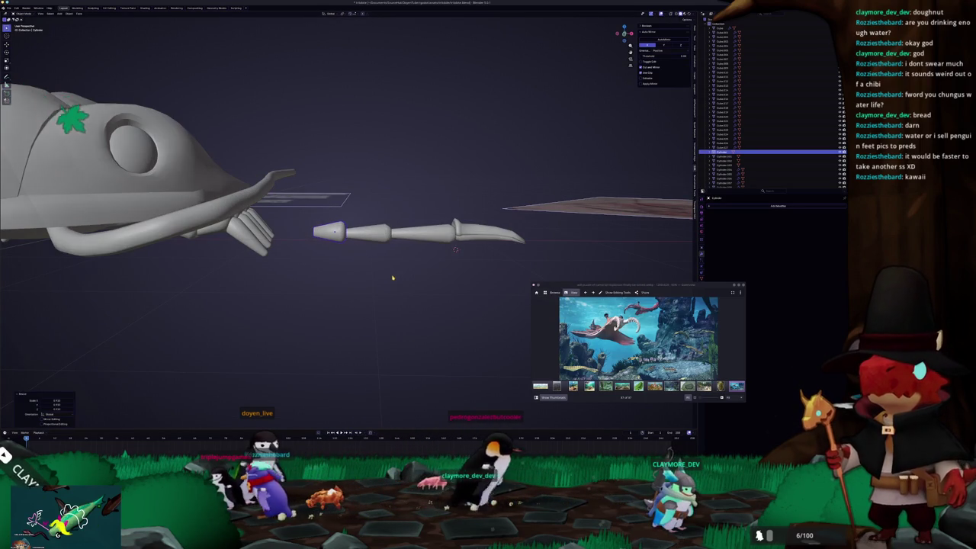
Select the entire claw mesh and merge its vertices by distance
middle_click_drag(396, 280, 337, 330)
scroll(362, 275, "up", 4)
mouse_move(363, 275)
middle_mouse_down()
mouse_move(392, 262)
mouse_move(366, 274)
middle_mouse_up()
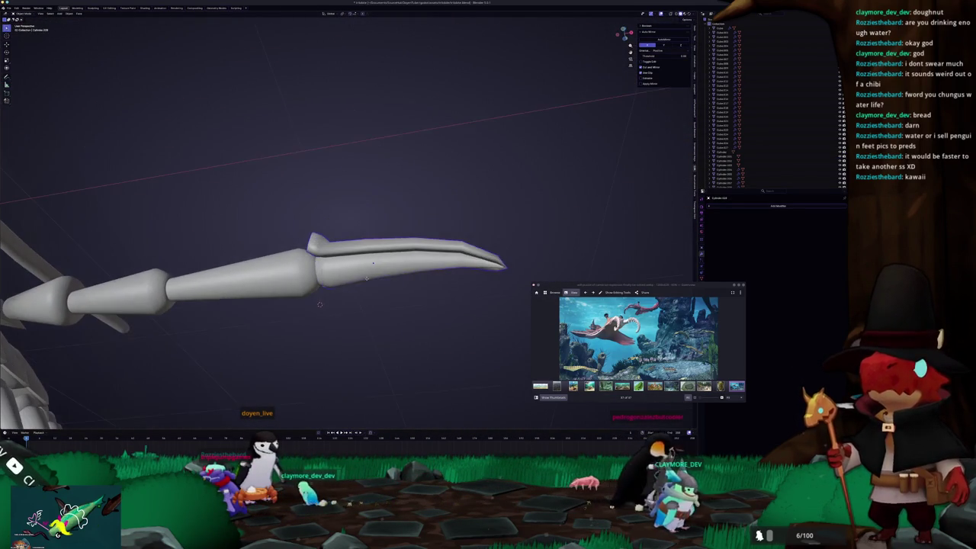
key("Tab")
scroll(284, 412, "up", 3)
key("Tab")
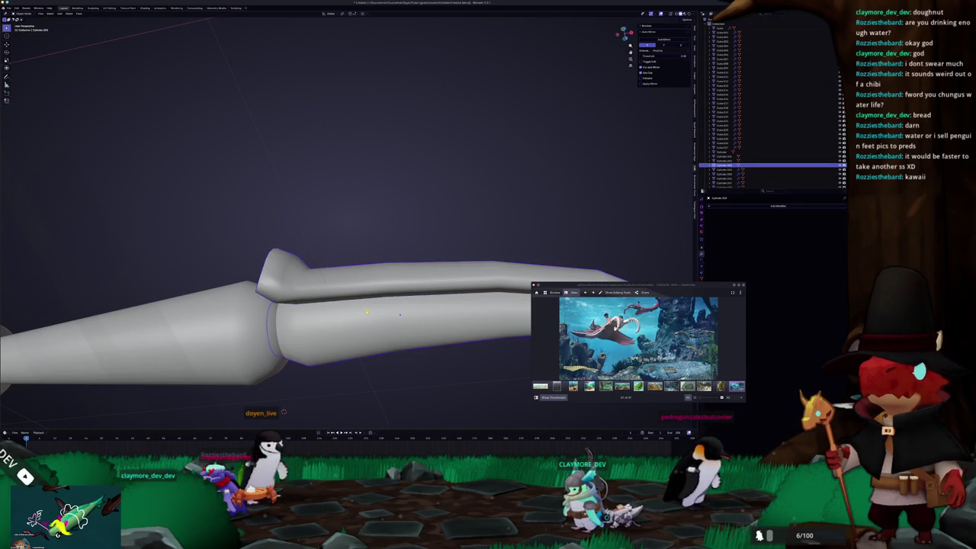
right_click(367, 313)
key("Tab")
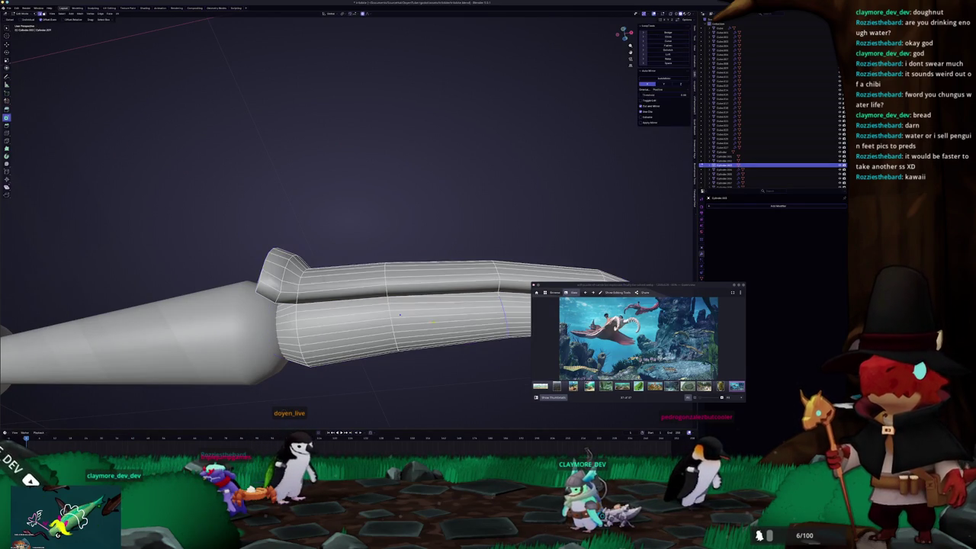
key("a")
right_click(425, 321)
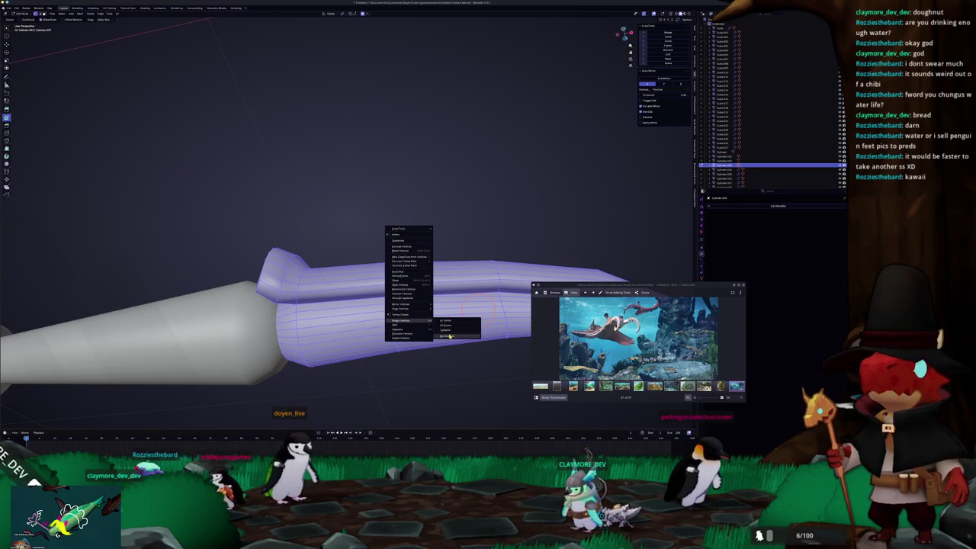
left_click(449, 336)
key("Tab")
key("Tab")
Inspect the claw and arm with X-ray toggled, ending in the front view
left_click(339, 252, "alt")
middle_click_drag(340, 252, 370, 253)
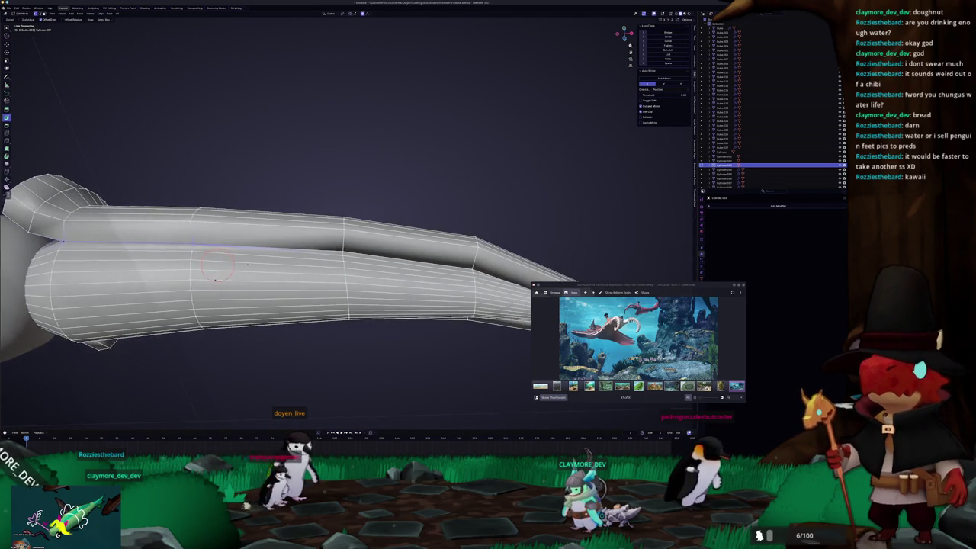
middle_click_drag(209, 279, 194, 347, "shift")
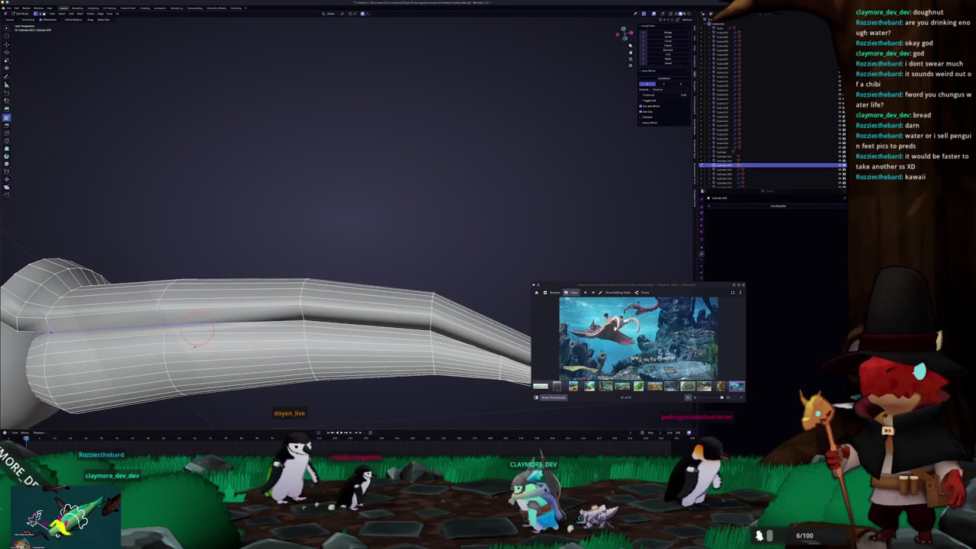
key("alt+z")
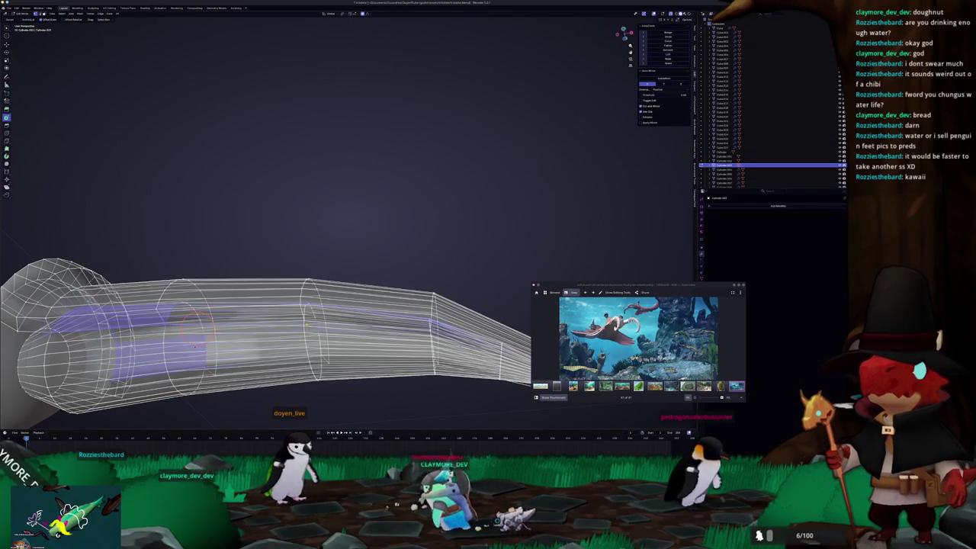
middle_click_drag(194, 334, 253, 306)
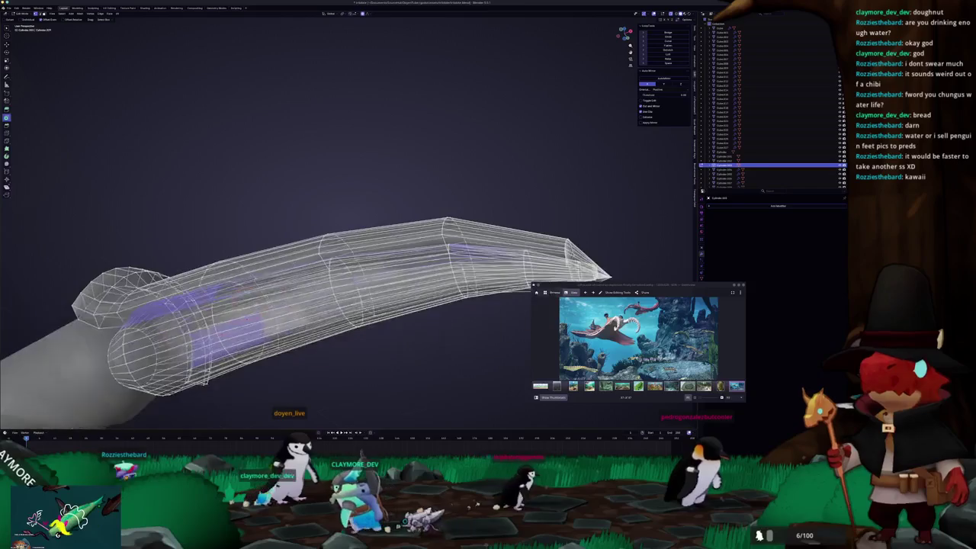
key("alt+z")
key("a")
key("alt+a")
key("alt+z")
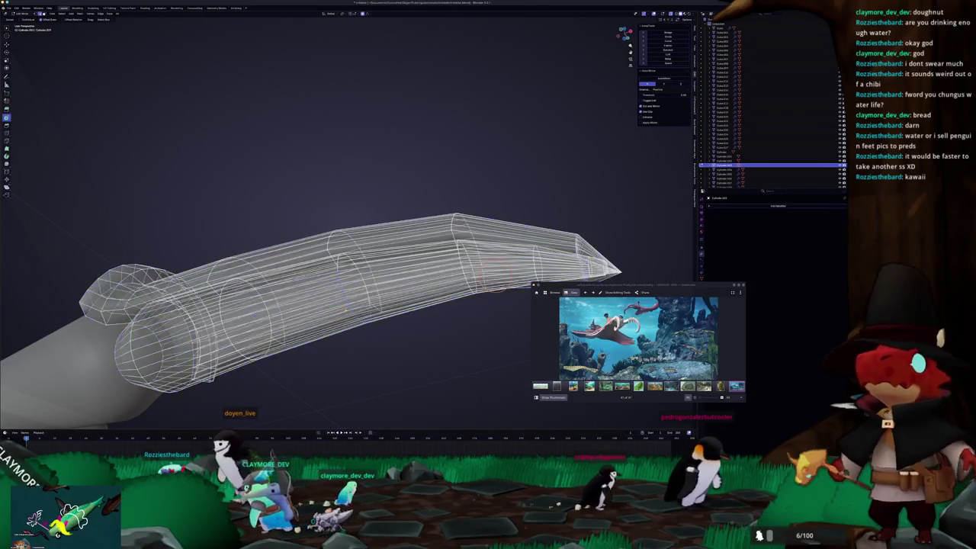
key("alt+z")
key("alt+z")
scroll(349, 308, "down", 3)
middle_click_drag(348, 308, 324, 331)
key("alt+z")
key("KP_1")
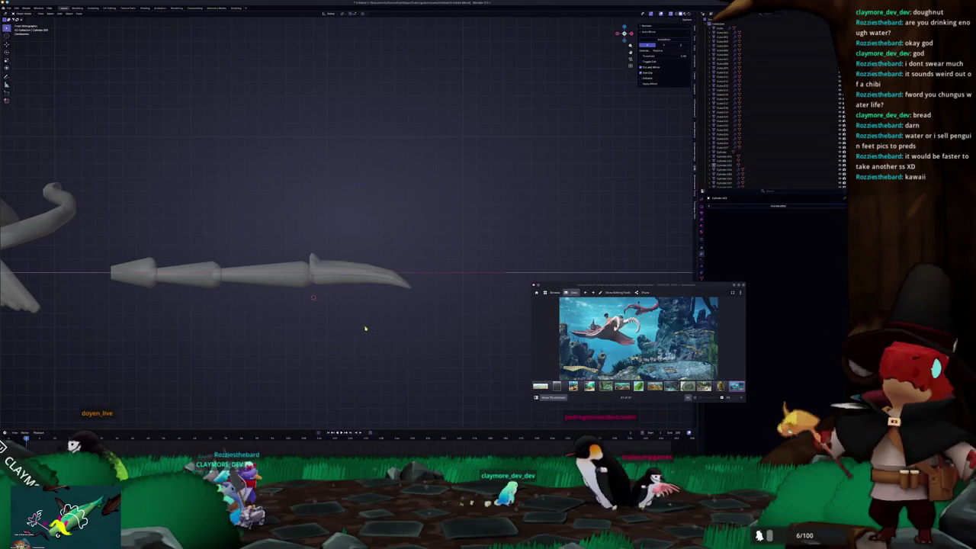
Toggle see-through shading to inspect the claw blade's hidden edges
scroll(360, 273, "down", 4)
scroll(347, 245, "up", 5)
key("alt+z")
key("alt+z")
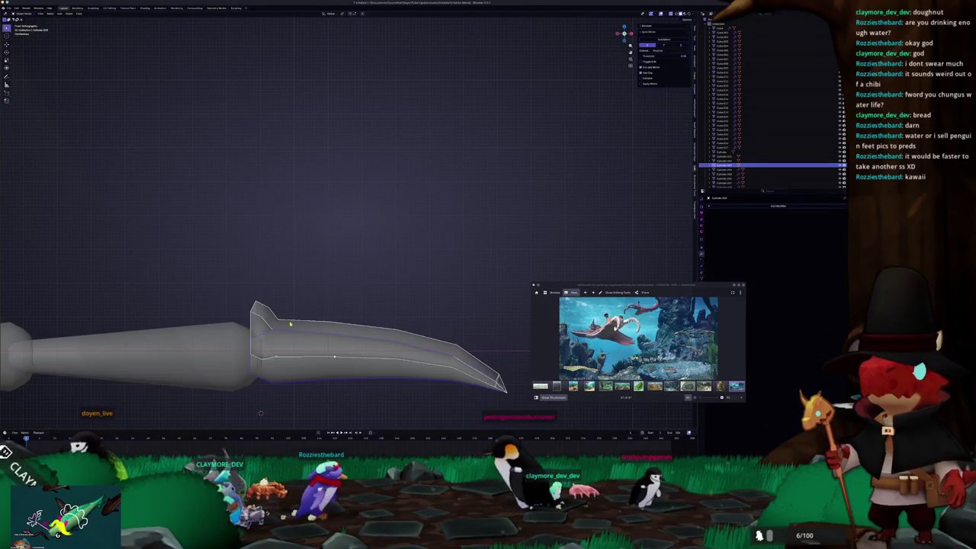
key("alt+z")
key("alt+z")
key("alt+z")
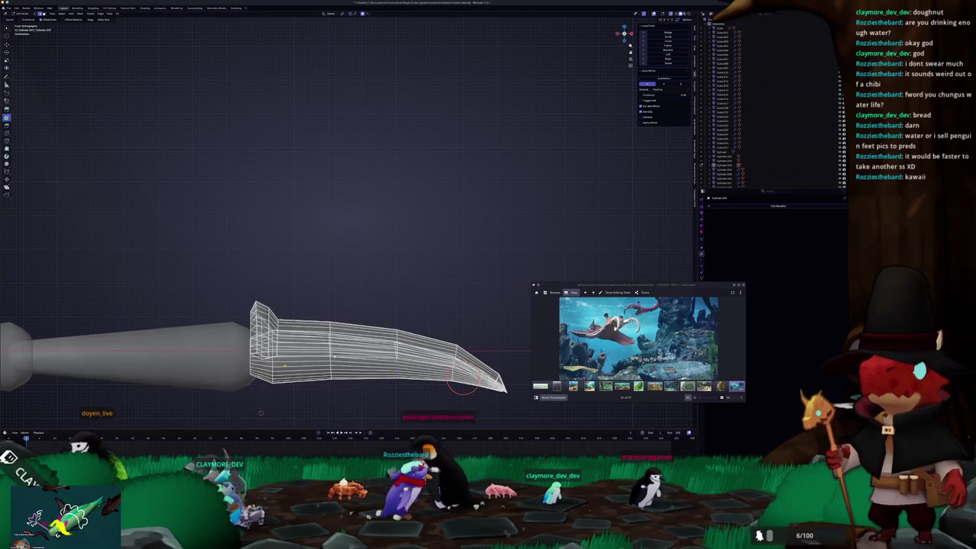
key("alt+z")
In Edit Mode, move the blade's base vertices with proportional editing so the base flares wider
key("Tab")
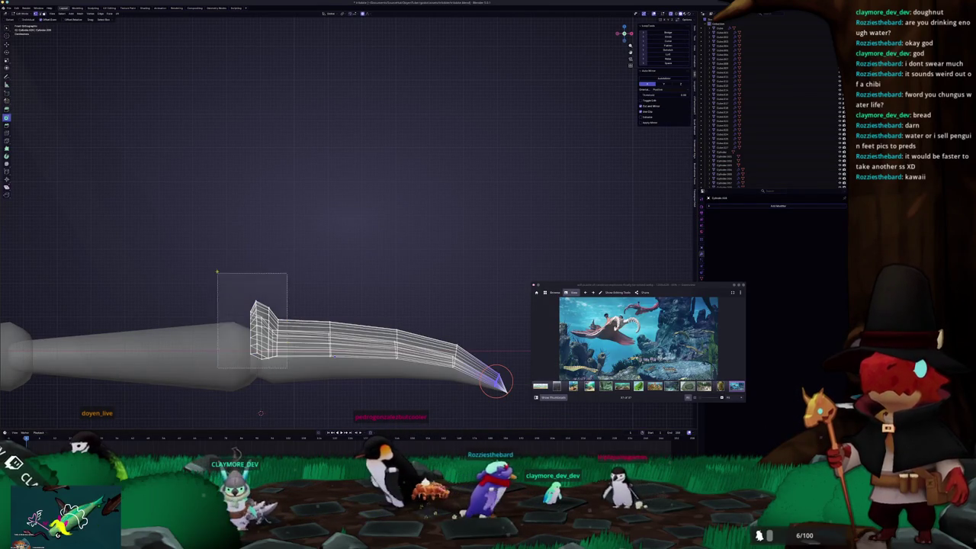
left_click_drag(287, 368, 220, 282)
key("g")
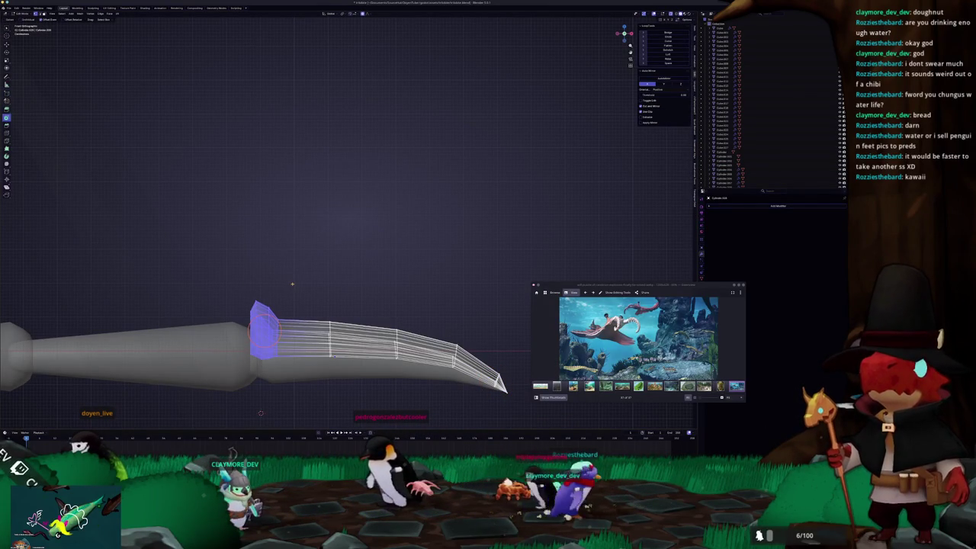
left_click(300, 282)
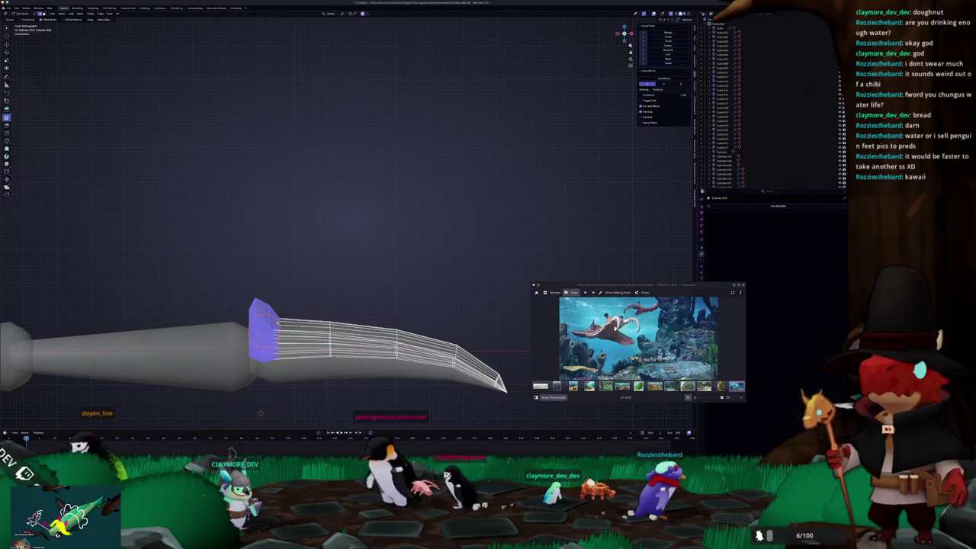
Slide an edge loop along the blade base and exit Edit Mode
middle_click_drag(260, 413, 344, 292)
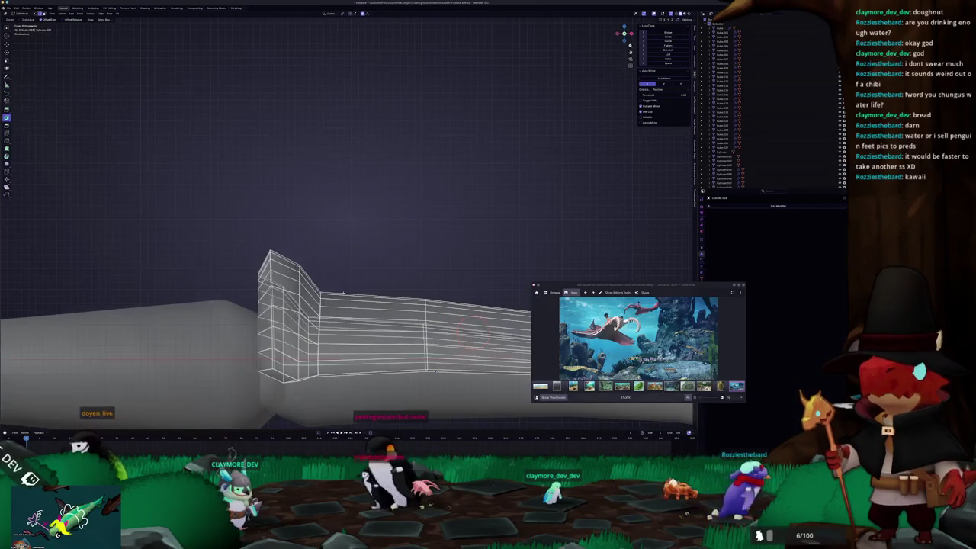
left_click(314, 329)
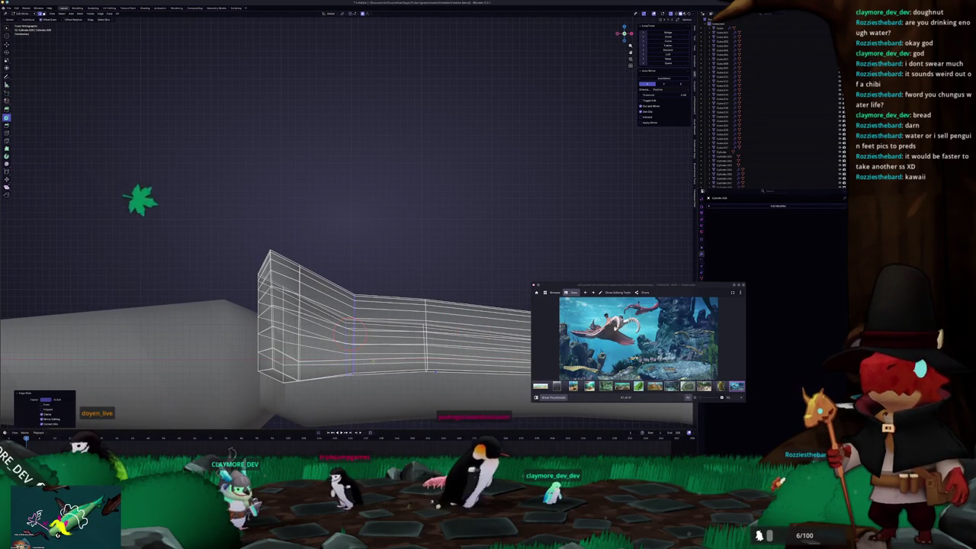
key("Tab")
Zoom out and box-select the three arm segment pieces
scroll(358, 335, "down", 2)
scroll(359, 336, "down", 2)
scroll(358, 335, "down", 2)
scroll(364, 342, "down", 2)
left_click_drag(388, 305, 224, 209)
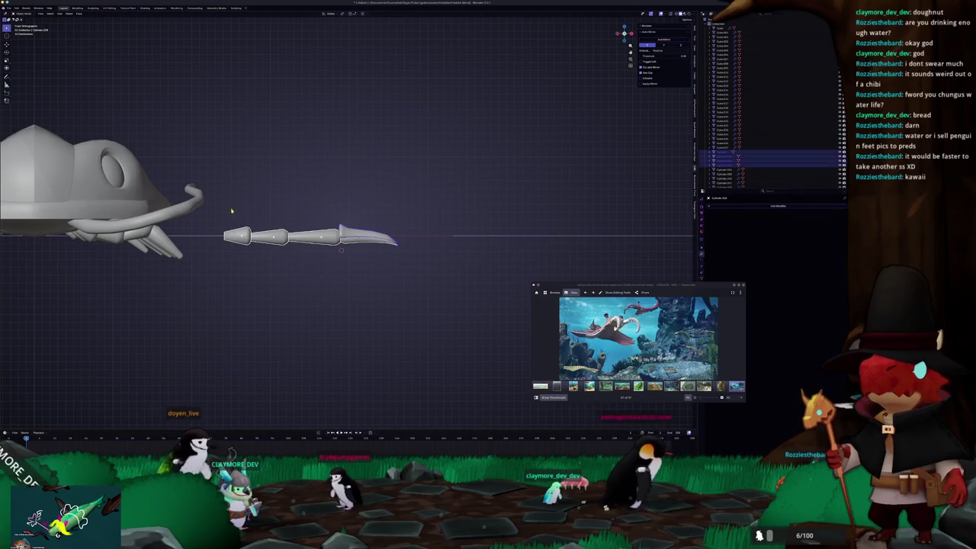
From the top view, box-select all the arm pieces and scale them up
key("KP_3")
key("KP_7")
scroll(366, 274, "down", 2)
scroll(366, 275, "down", 1)
left_click_drag(380, 290, 318, 191)
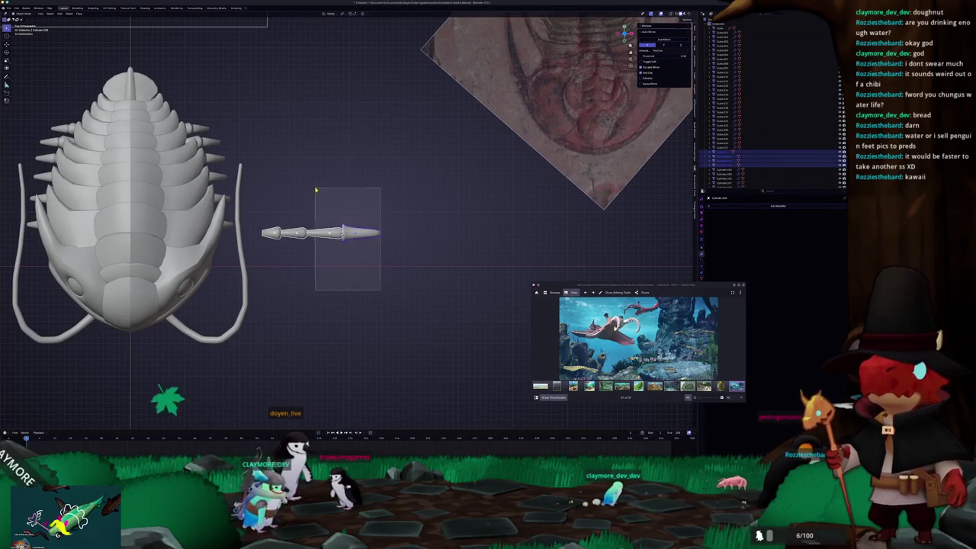
left_click_drag(407, 291, 263, 197)
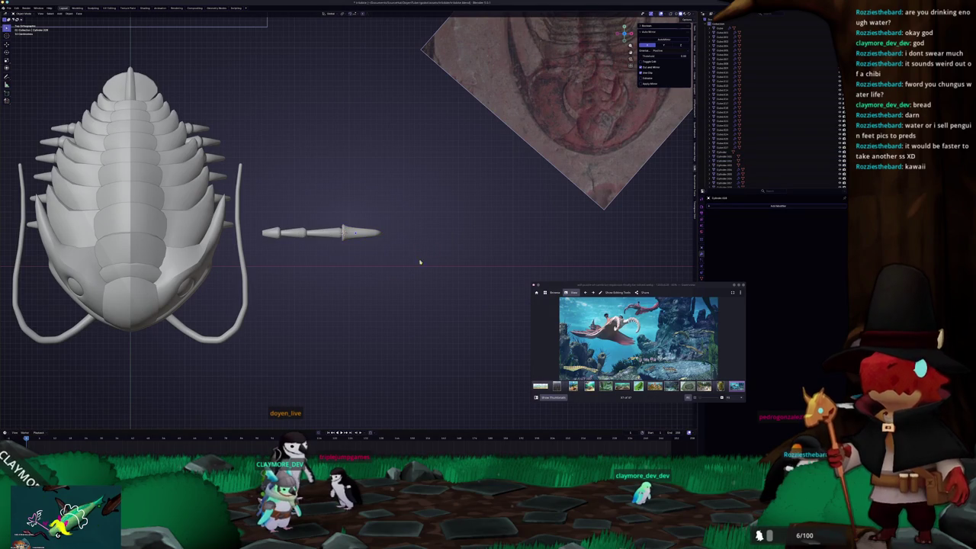
left_click_drag(418, 262, 272, 204)
key("s")
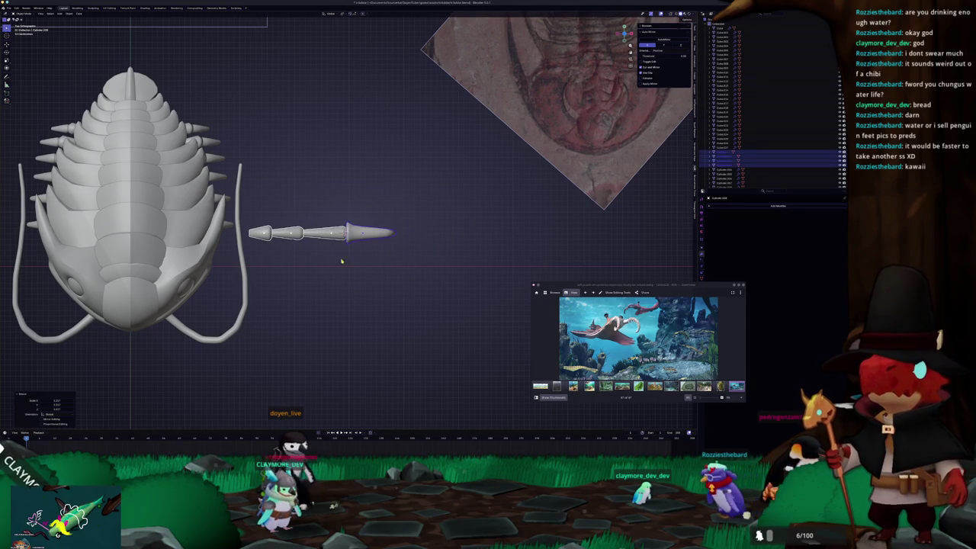
scroll(344, 262, "up", 3)
scroll(366, 263, "up", 2)
Add a loop cut to the leg segment and scale two loops inward to pinch a waist
key("Tab")
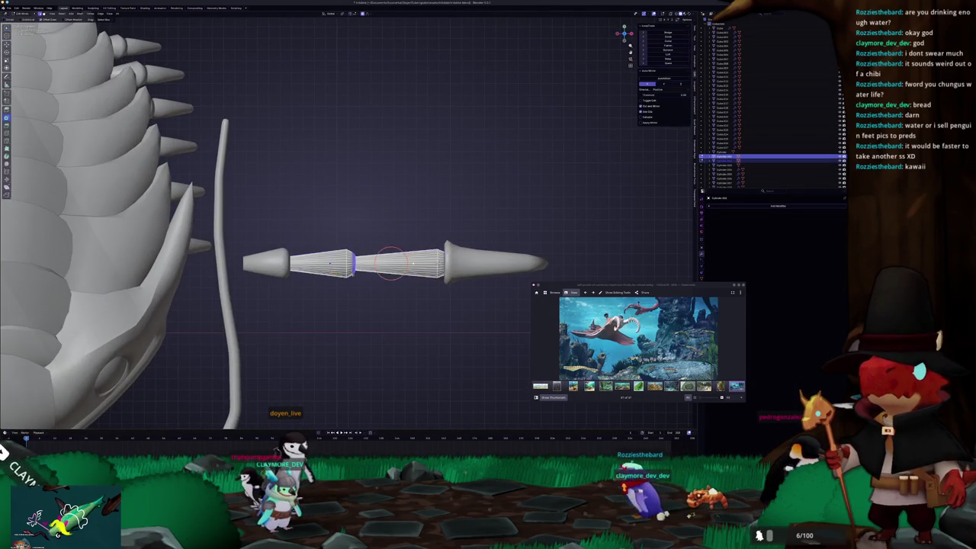
scroll(390, 263, "up", 3)
key("ctrl+r")
left_click(391, 295)
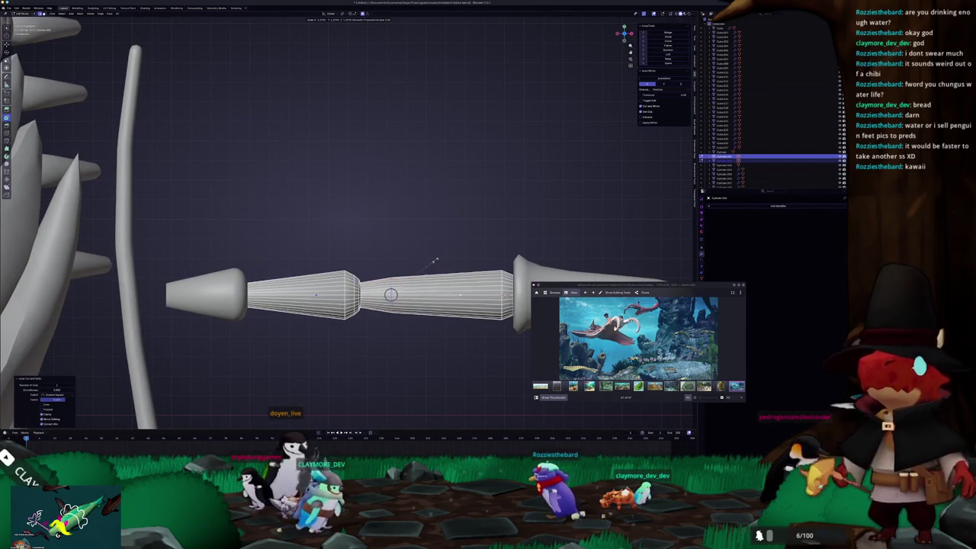
key("s")
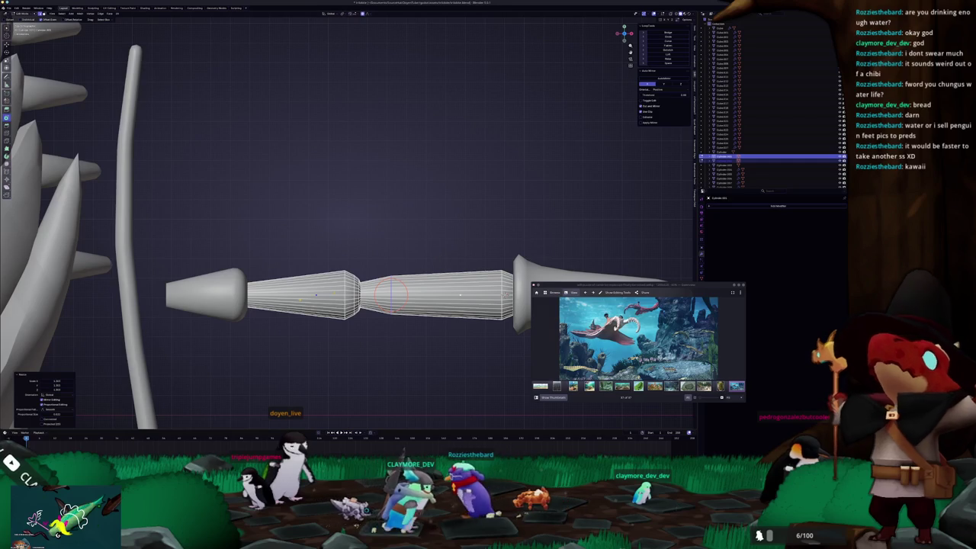
left_click(439, 257)
key("s")
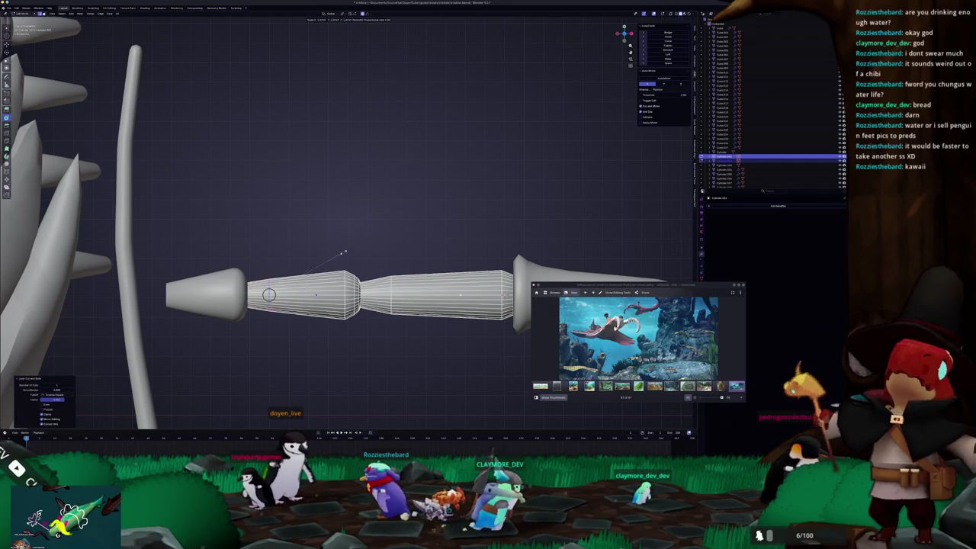
left_click(358, 247)
Exit Edit Mode and box-select the whole arm
key("Tab")
scroll(357, 247, "down", 3)
scroll(408, 293, "down", 1)
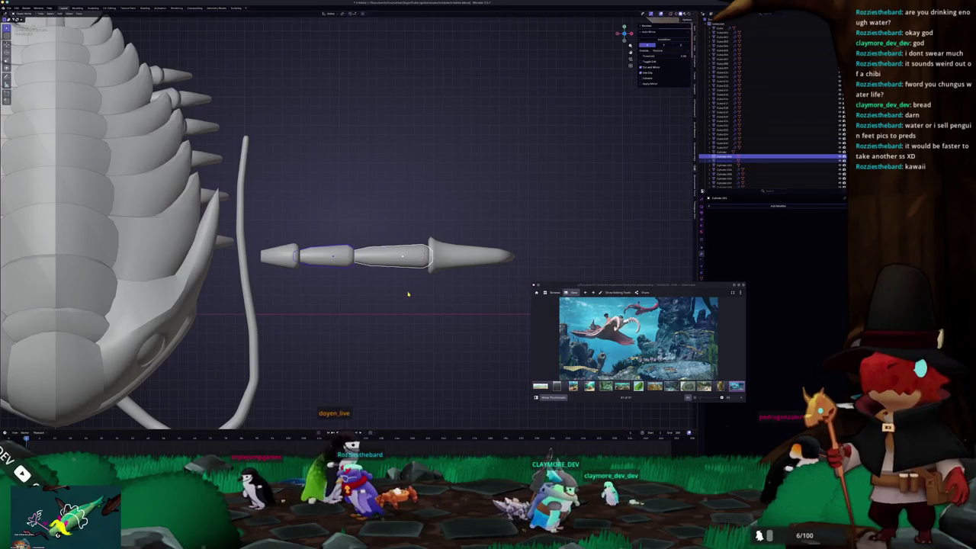
left_click_drag(463, 300, 273, 220)
Rotate the arm chain diagonally in top view and scale its mesh up slightly
key("KP_7")
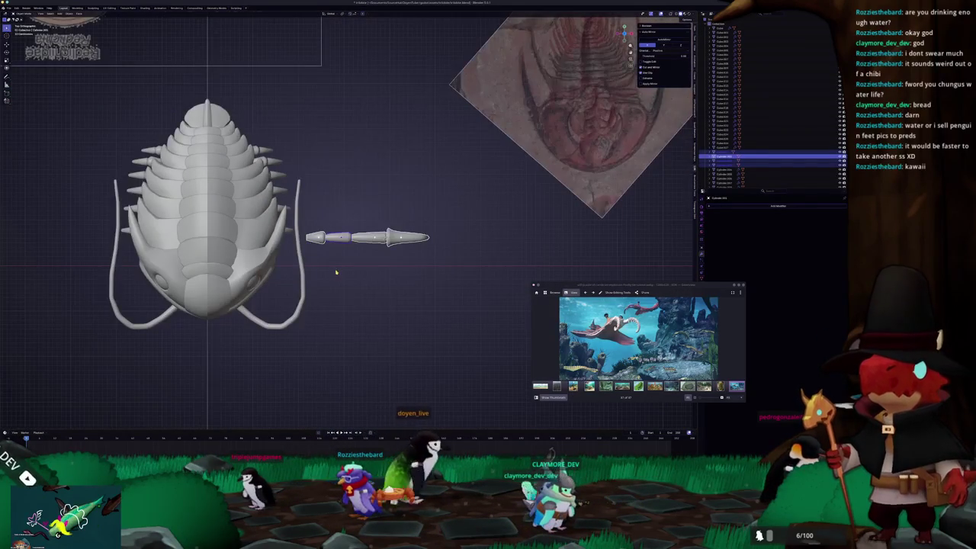
middle_click_drag(365, 254, 485, 243)
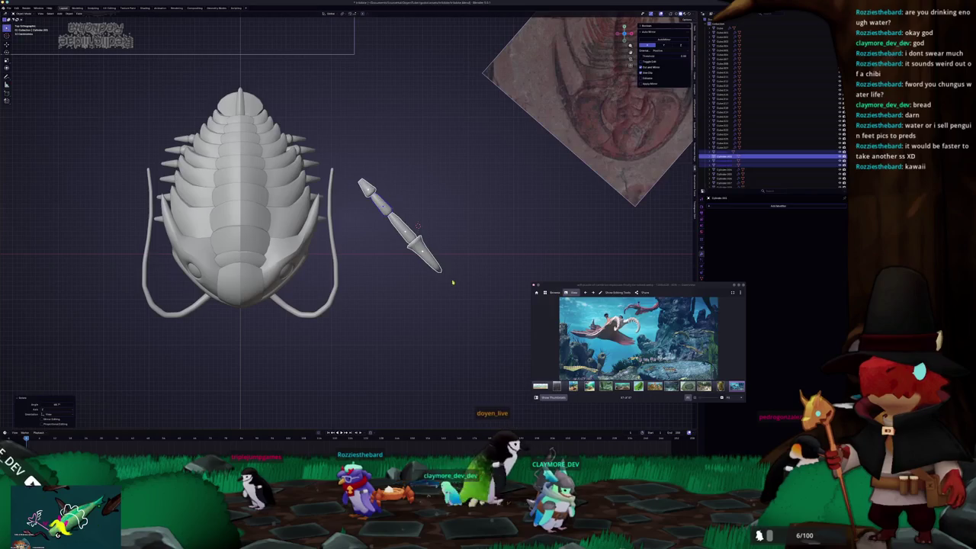
key("Tab")
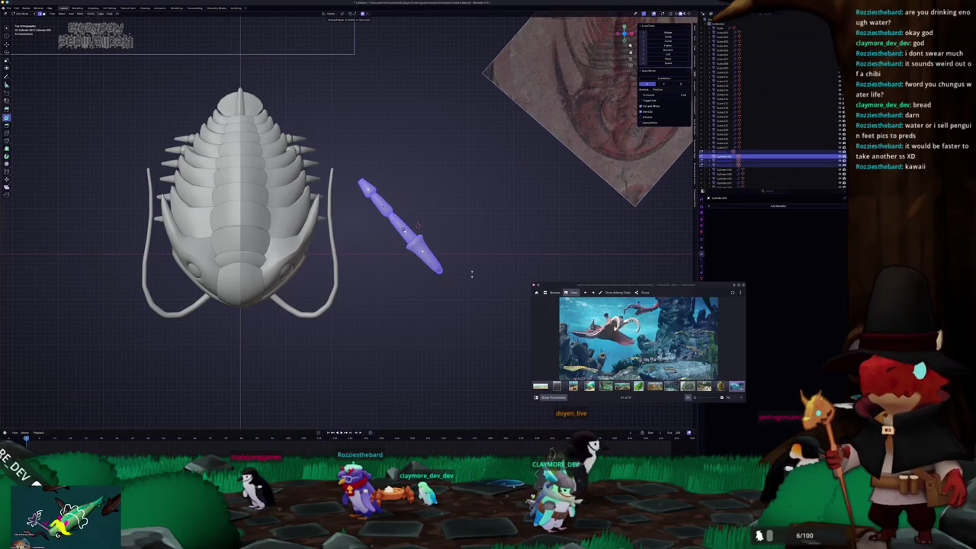
right_click(473, 274)
key("Escape")
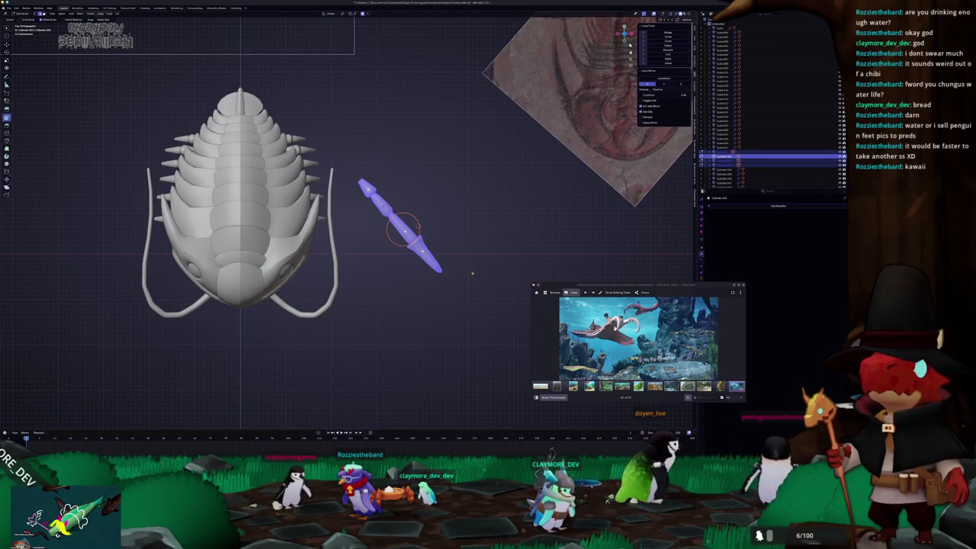
key("s")
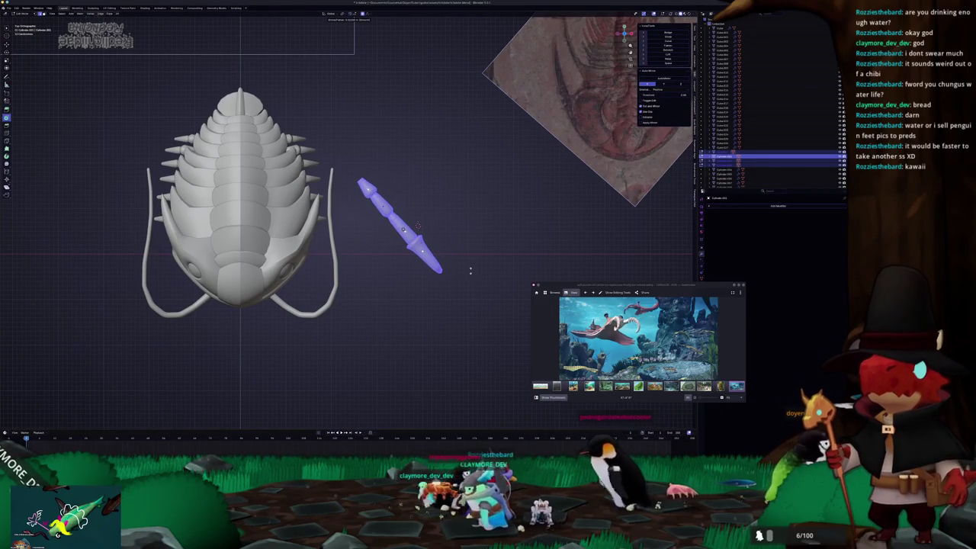
Reselect the claw arm and switch to front view to place it beside the creature
left_click(450, 310)
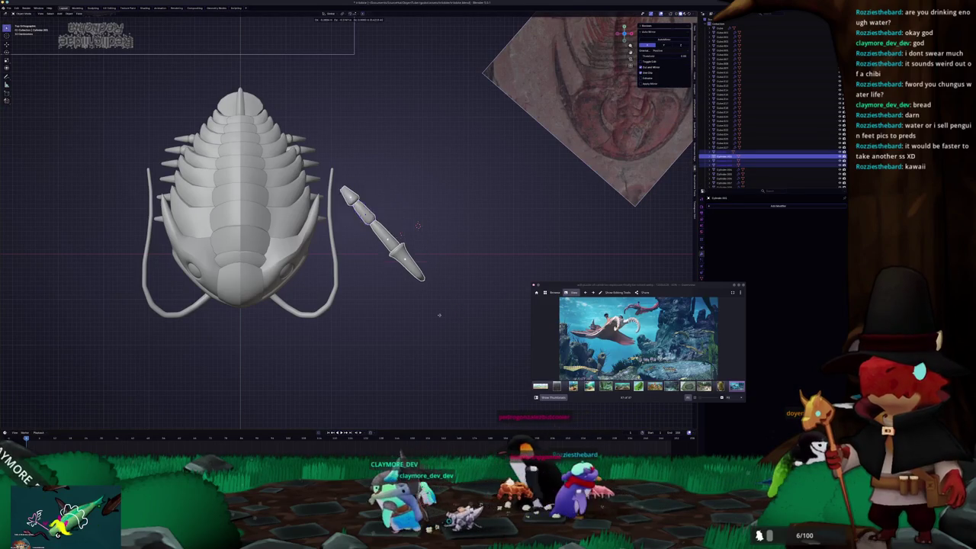
left_click(381, 366)
key("KP_1")
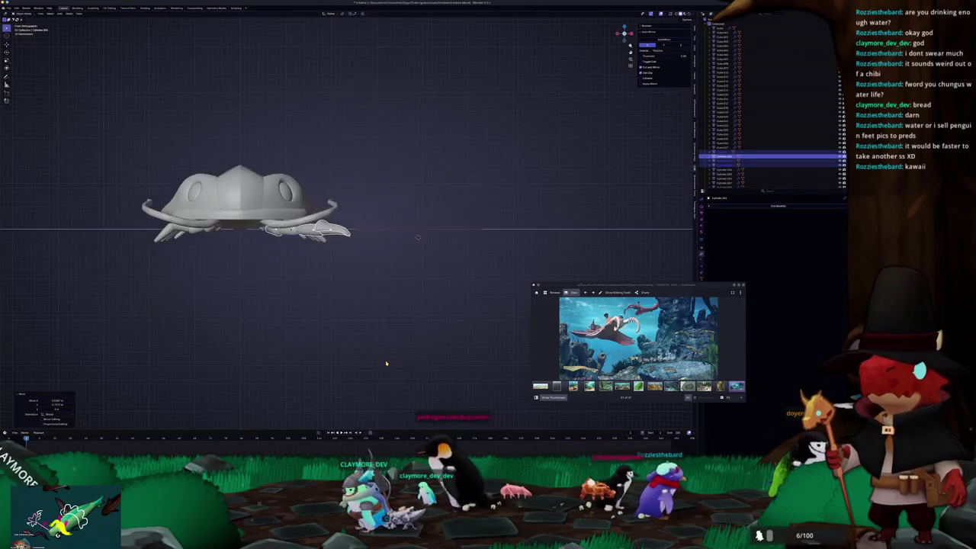
key("ctrl+KP_7")
scroll(389, 282, "up", 5)
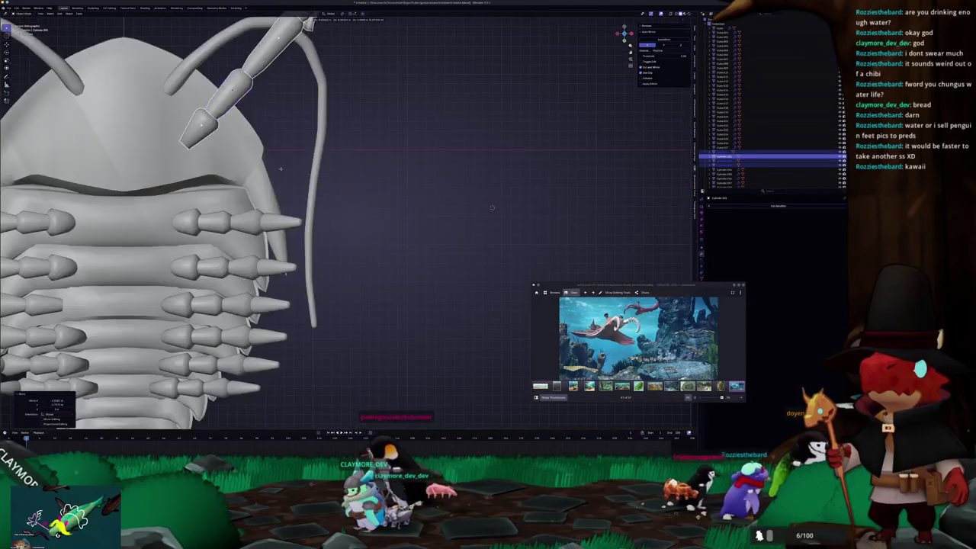
key("KP_3")
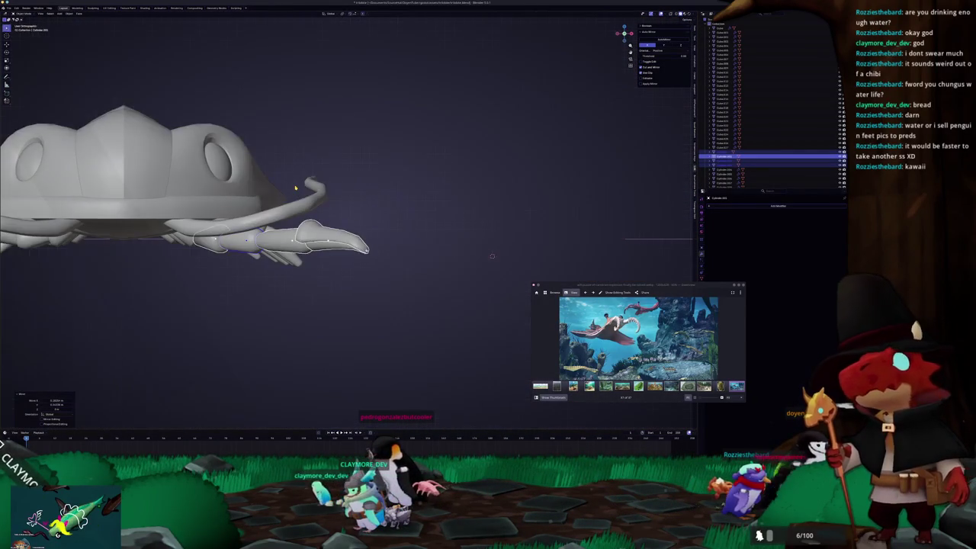
scroll(295, 187, "up", 3)
scroll(356, 243, "up", 2)
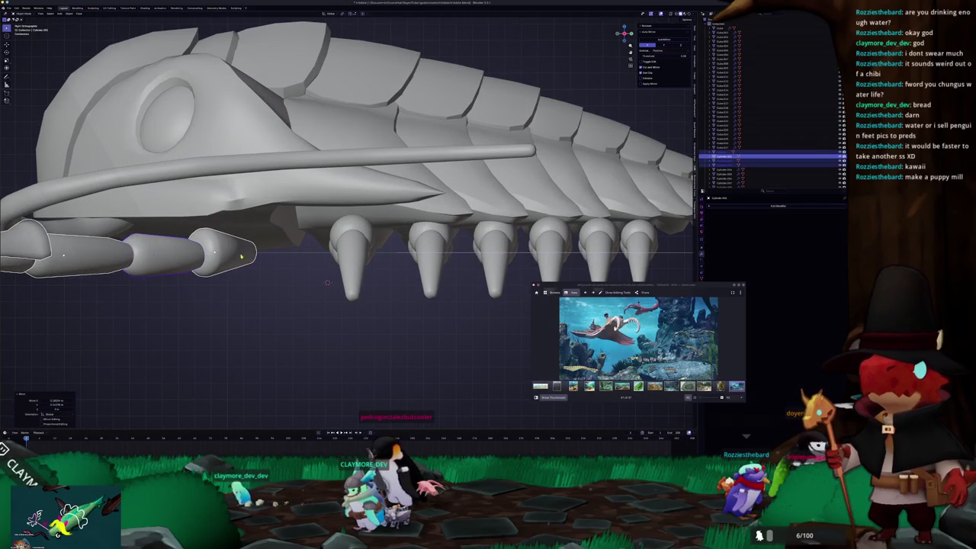
left_click(241, 257)
key("ctrl+KP_3")
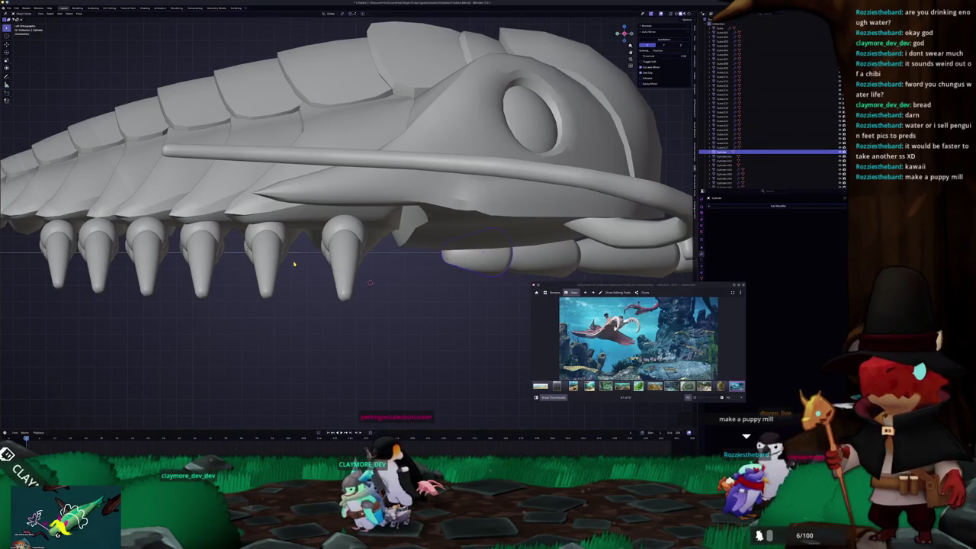
key("KP_Decimal")
key("KP_7")
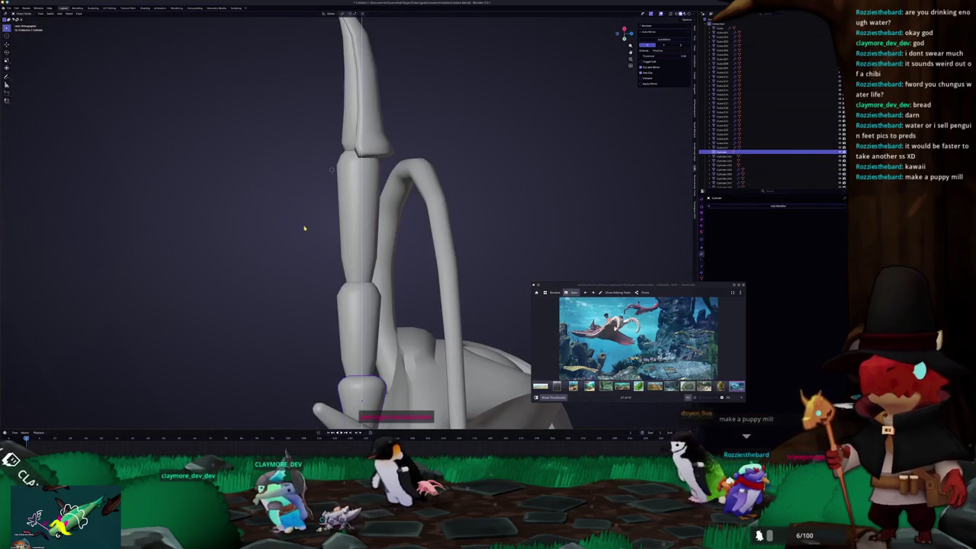
key("KP_1")
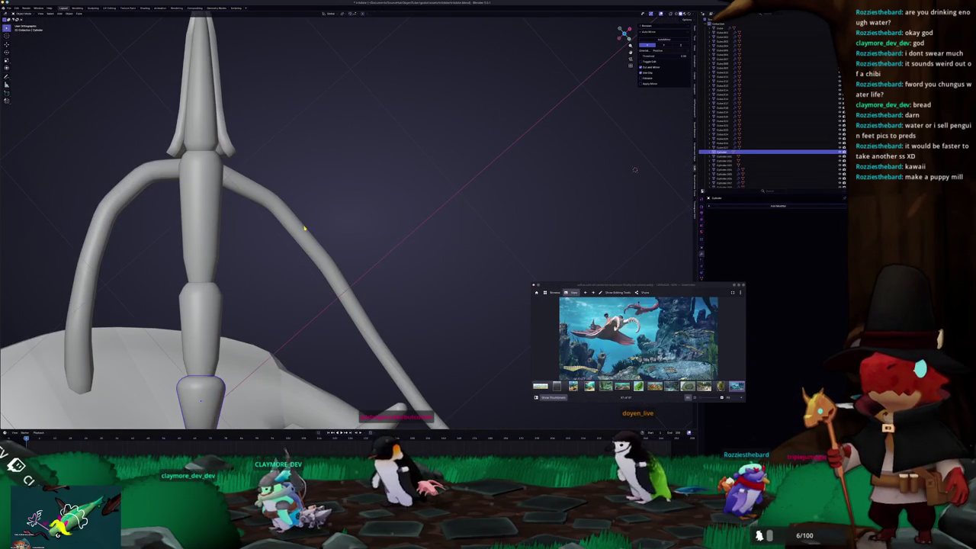
middle_click_drag(305, 228, 358, 195)
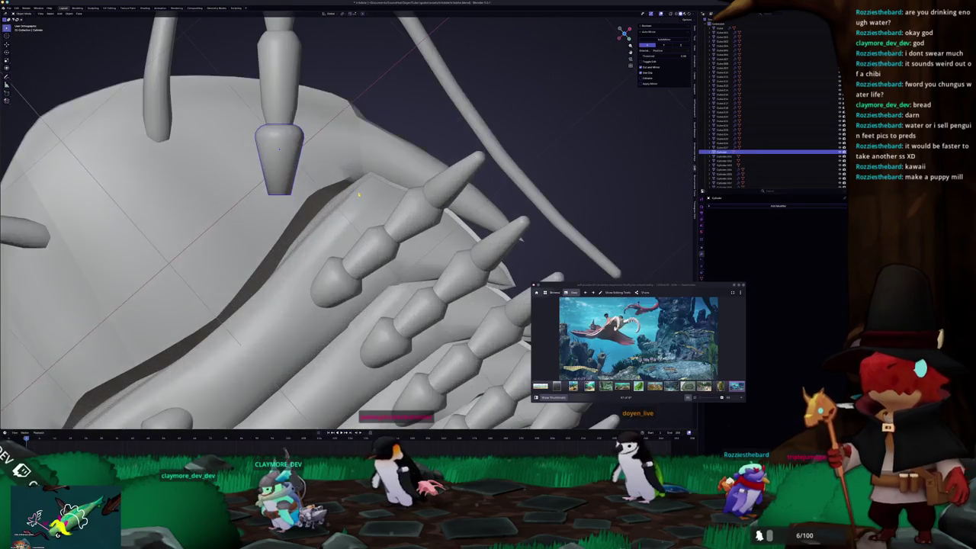
key("Tab")
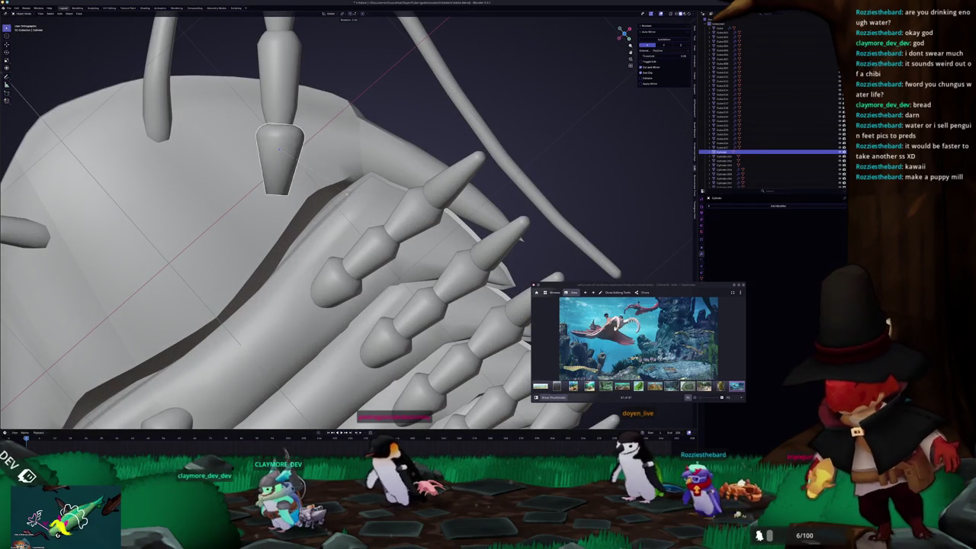
middle_click_drag(351, 196, 400, 178)
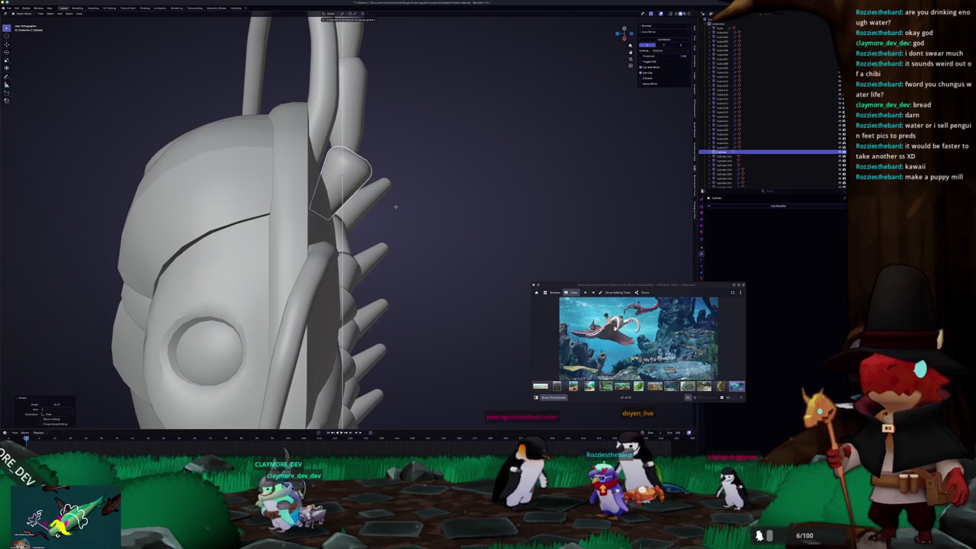
Select a claw leg piece, rotate it upright from the underside view and move it toward the head
middle_click_drag(396, 208, 360, 234)
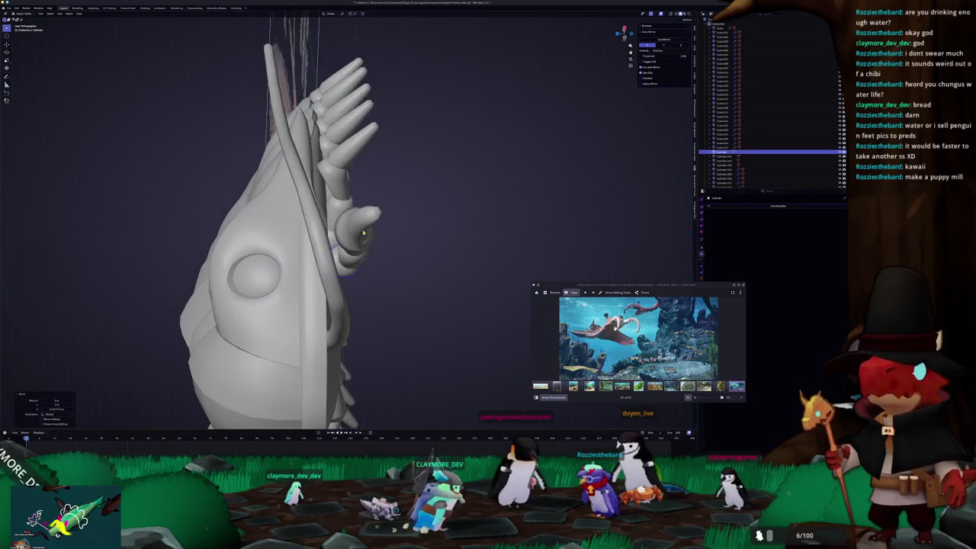
key("KP_1")
mouse_move(367, 233)
middle_mouse_down()
mouse_move(290, 260)
mouse_move(295, 274)
middle_mouse_up()
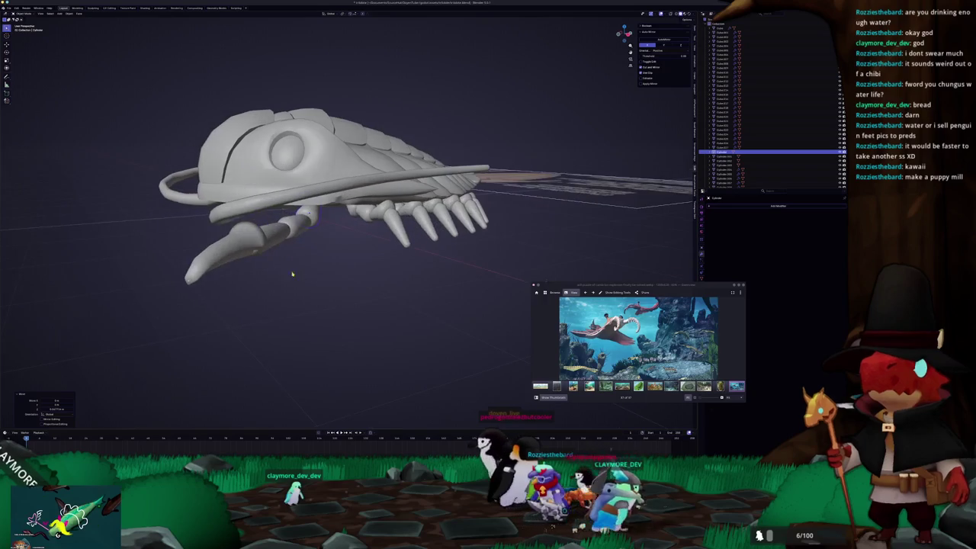
left_click(288, 235)
left_click(238, 262)
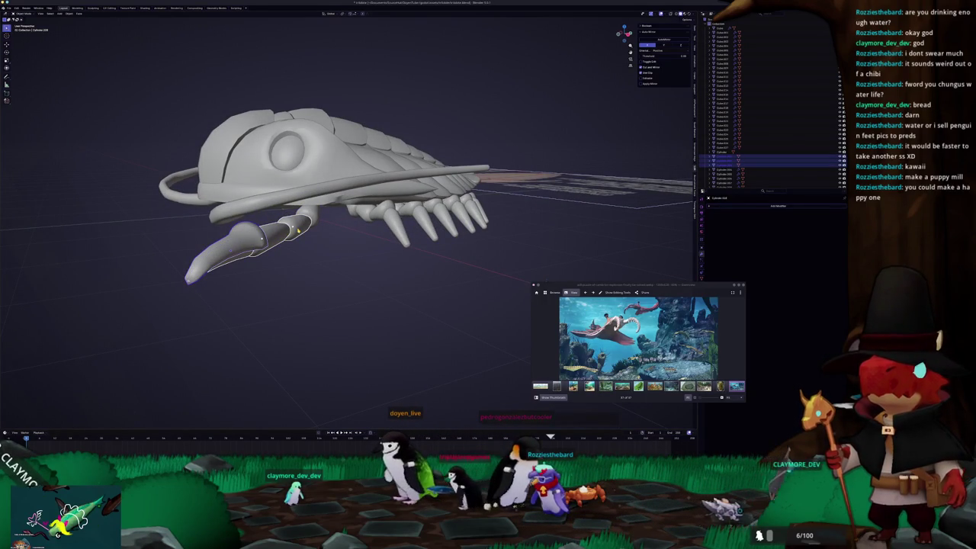
key("ctrl+KP_7")
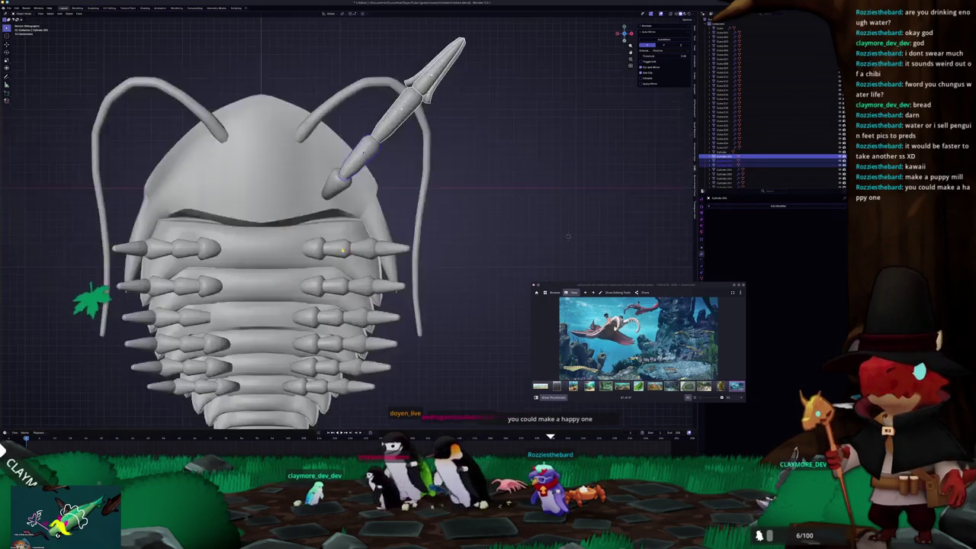
middle_click_drag(568, 237, 564, 316, "shift")
key("r")
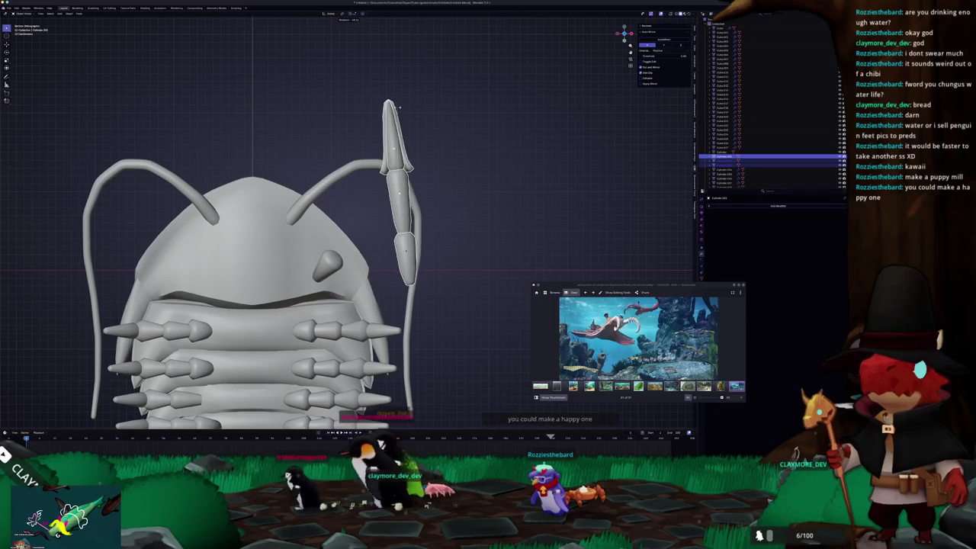
left_click(408, 108)
key("g")
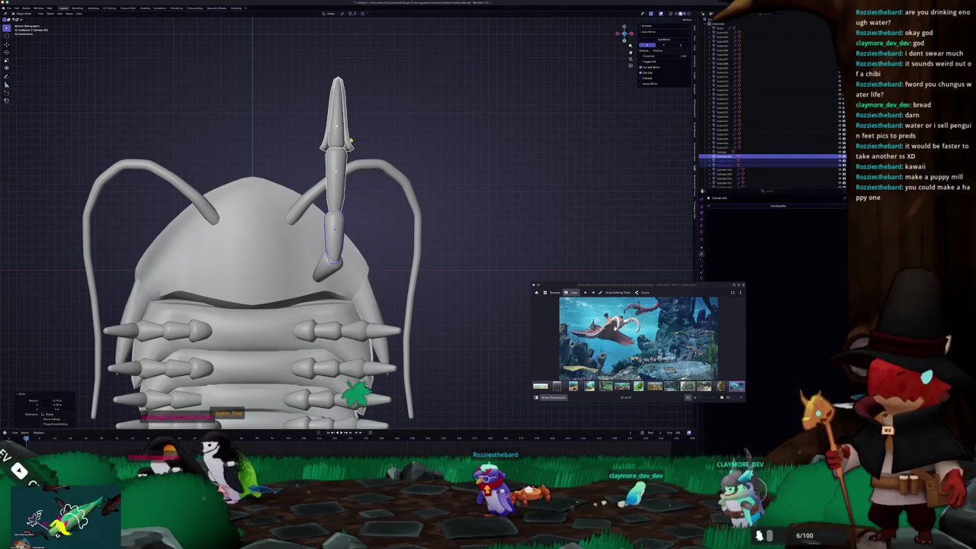
Inspect the head from several angles, then undo back to the claw arm's Cylinder piece
key("KP_3")
scroll(519, 240, "up", 3)
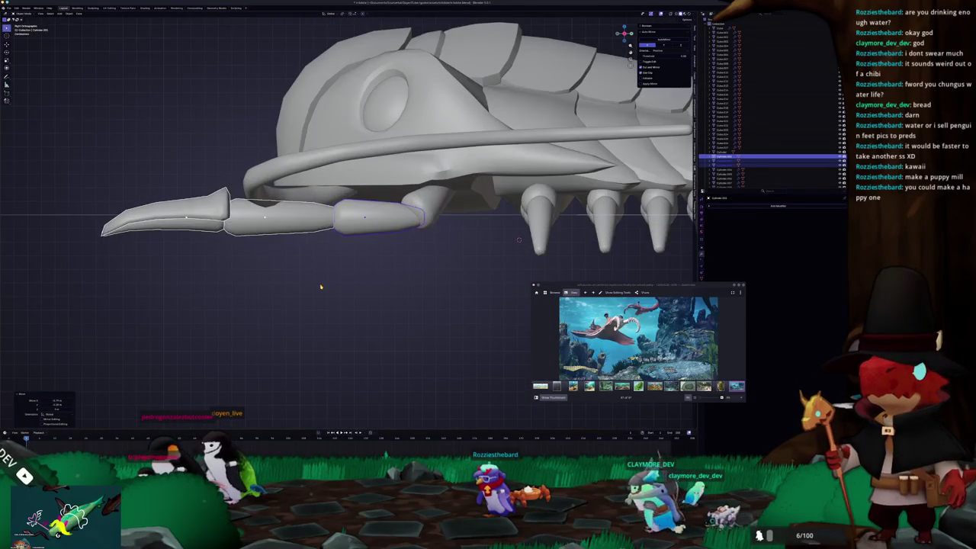
middle_click_drag(321, 287, 320, 265)
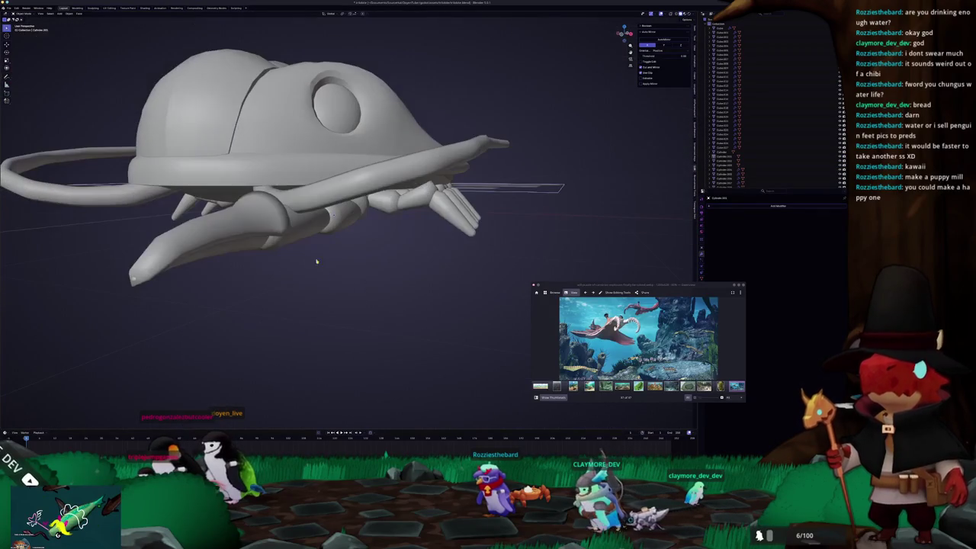
left_click(332, 222)
middle_click_drag(332, 223, 326, 221)
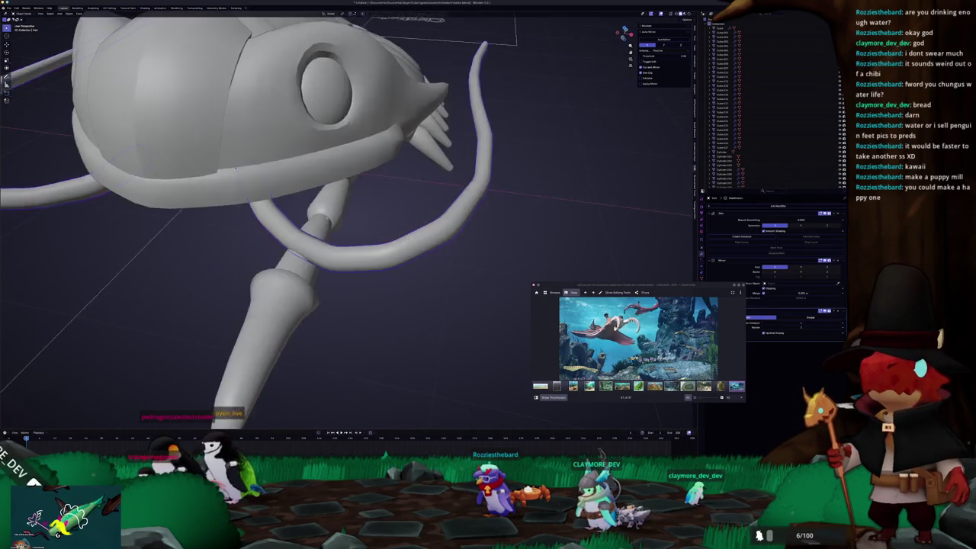
key("KP_1")
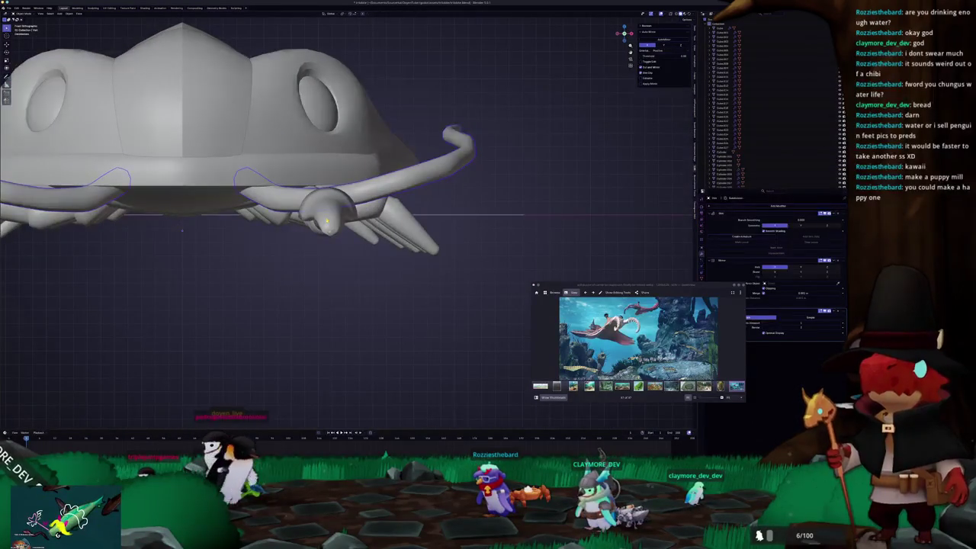
mouse_move(301, 247)
middle_mouse_down()
mouse_move(266, 296)
mouse_move(567, 238)
middle_mouse_up()
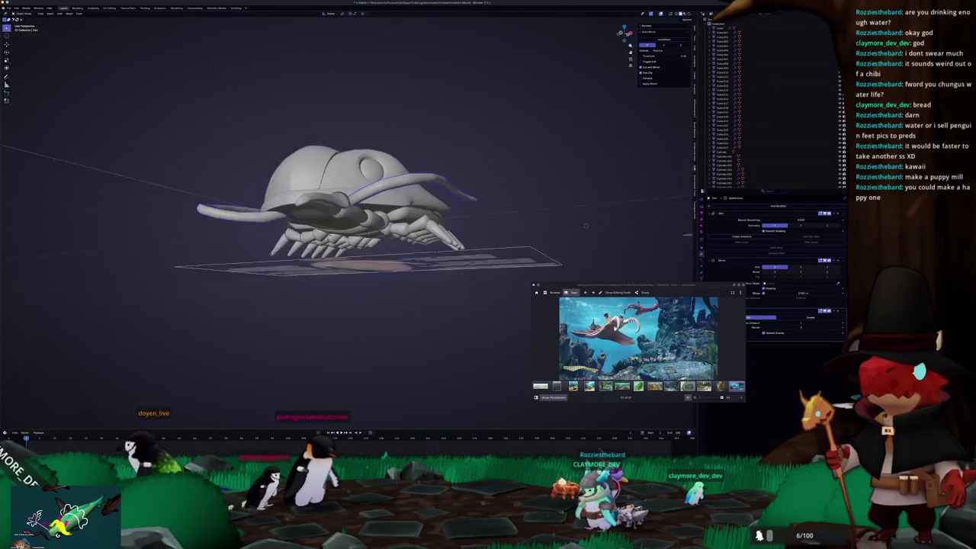
key("ctrl+z")
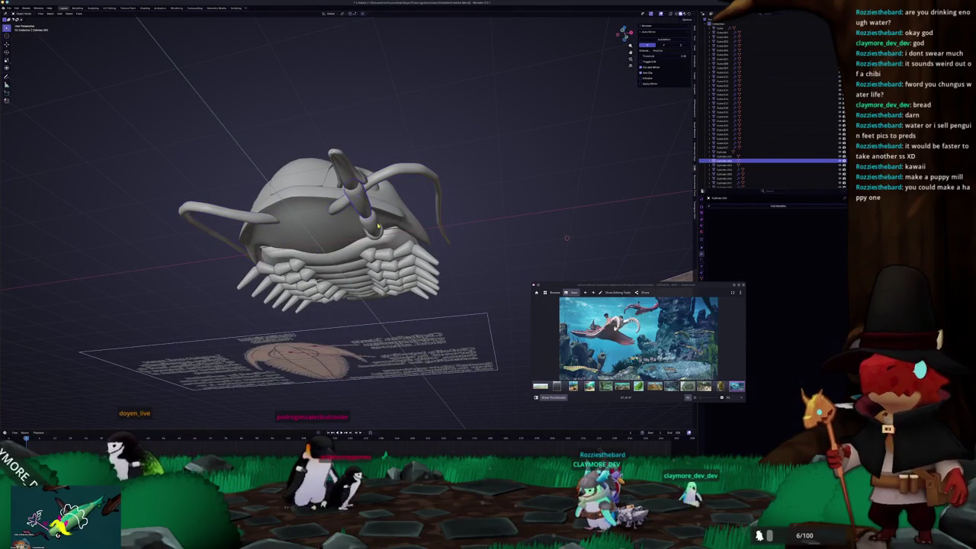
In side view, angle the claw arm downward along Z and move it forward under the head
key("KP_3")
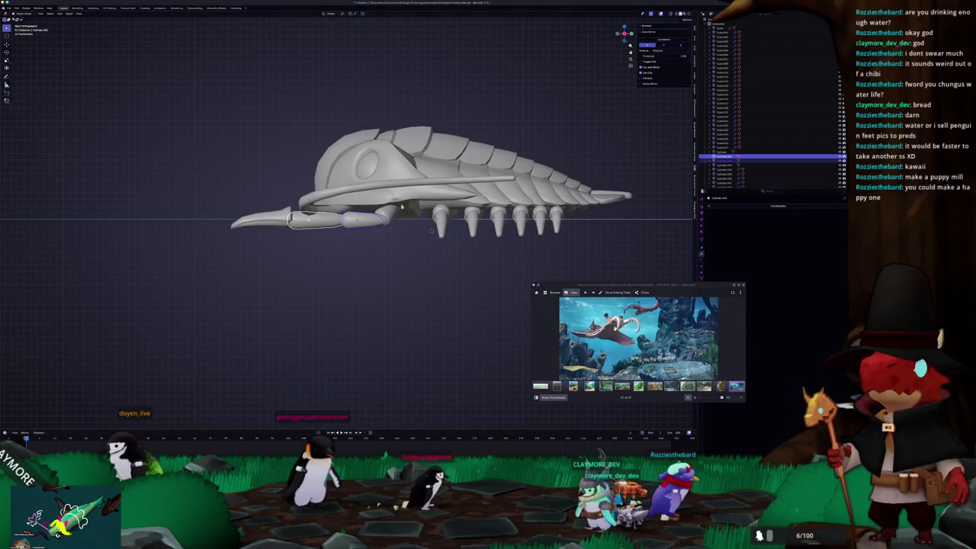
scroll(396, 213, "up", 2)
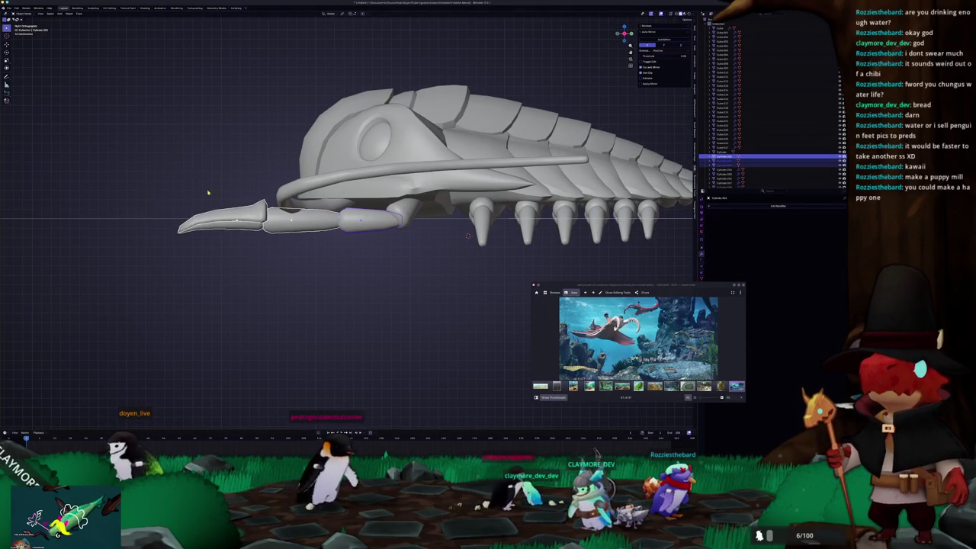
left_click(404, 255)
key("g")
key("z")
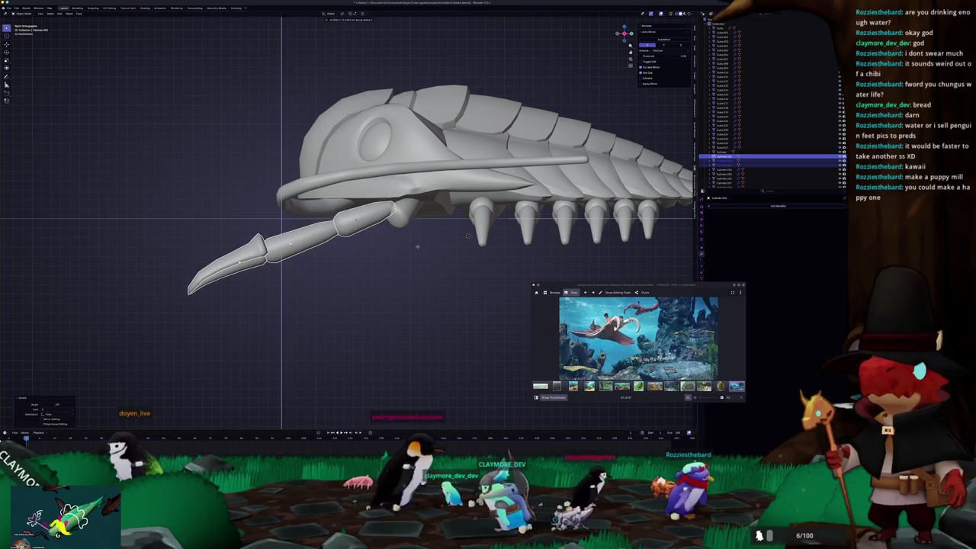
key("g")
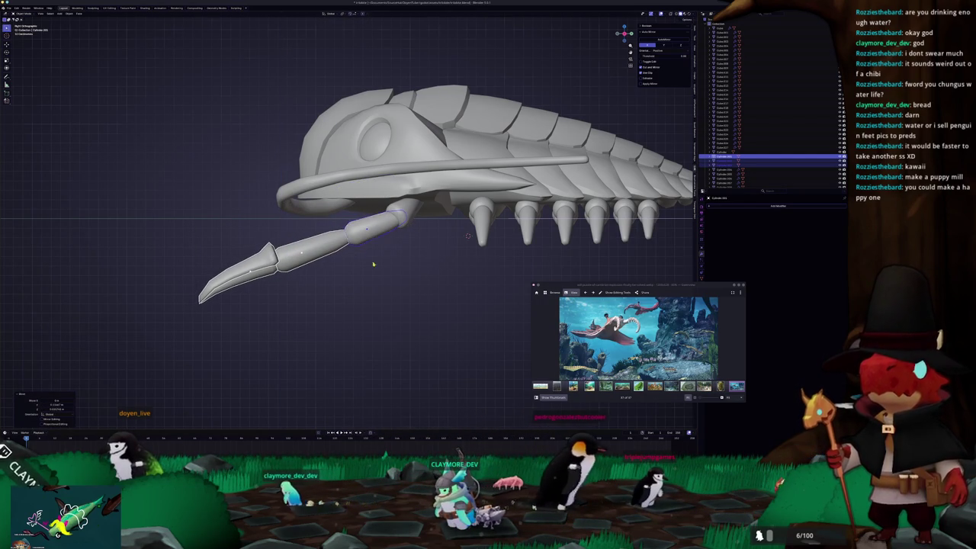
middle_click_drag(374, 263, 413, 221)
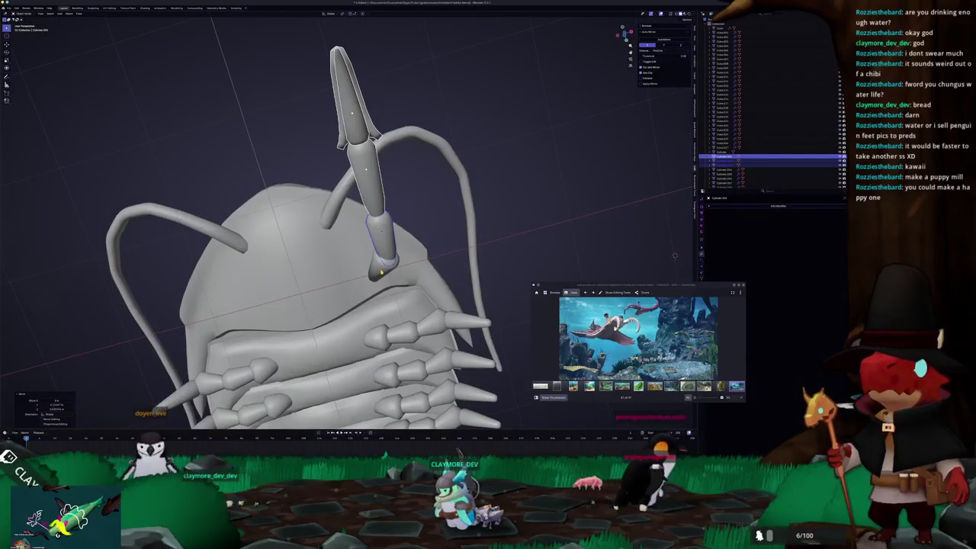
In front view, move the lower claw segment Cylinder to a new position
key("KP_1")
left_click(349, 279)
key("g")
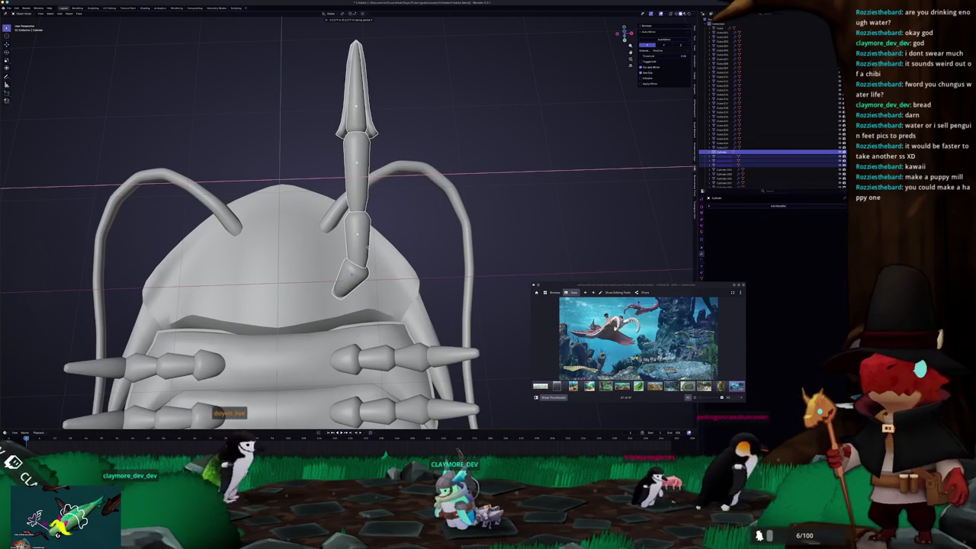
left_click(367, 247)
Orbit to a low side view, select the head shield and enter its Edit Mode
mouse_move(367, 248)
middle_mouse_down()
mouse_move(526, 328)
mouse_move(386, 307)
middle_mouse_up()
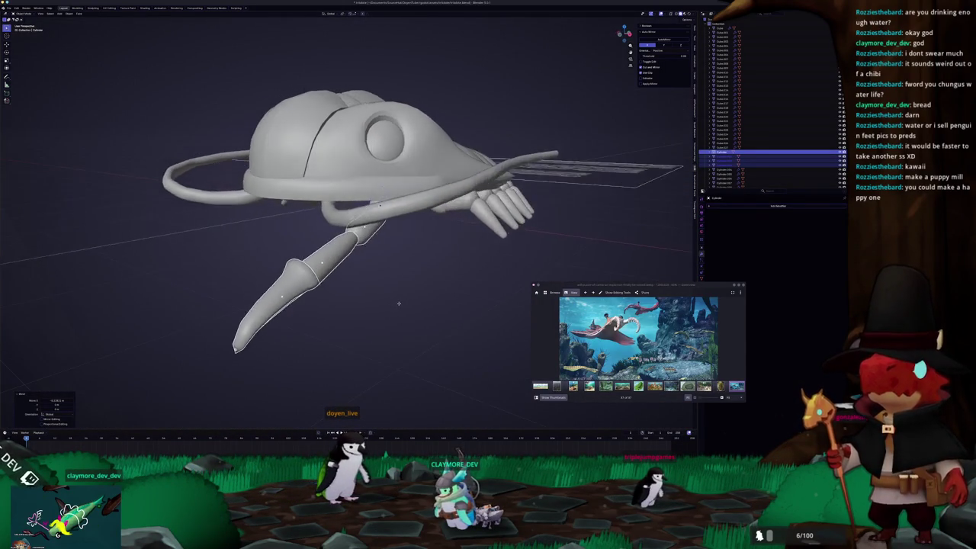
mouse_move(386, 307)
middle_mouse_down()
mouse_move(342, 315)
mouse_move(292, 303)
mouse_move(309, 291)
middle_mouse_up()
scroll(353, 309, "up", 3)
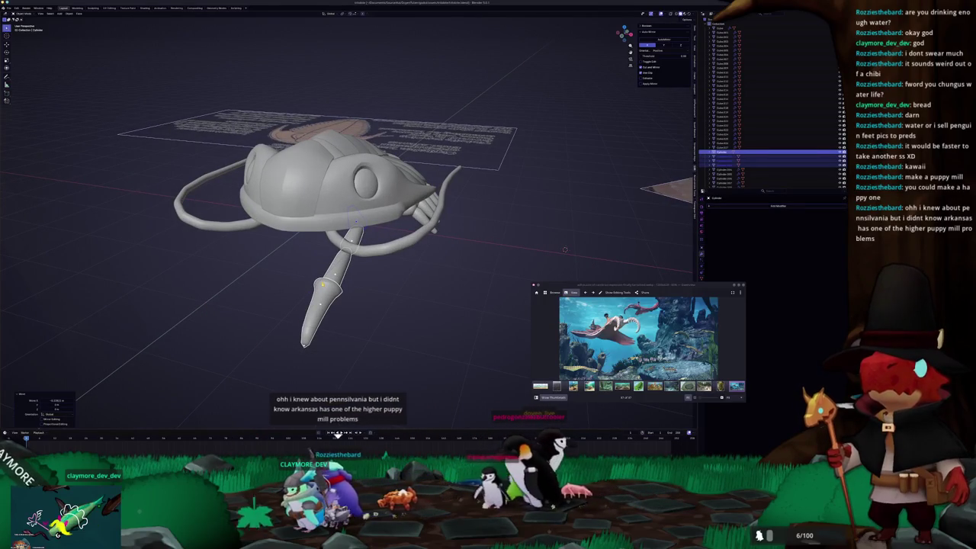
mouse_move(323, 264)
middle_mouse_down()
mouse_move(229, 253)
mouse_move(235, 245)
middle_mouse_up()
left_click(399, 242)
key("Tab")
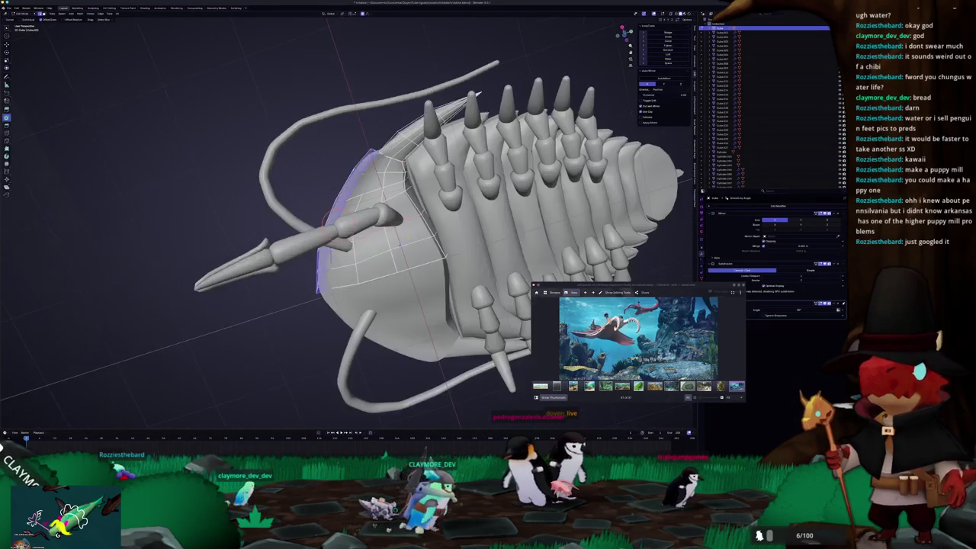
Zoom in on the head shield mesh, zoom back out, exit Edit Mode and select an arm segment
middle_click_drag(399, 243, 389, 257)
scroll(362, 269, "up", 3)
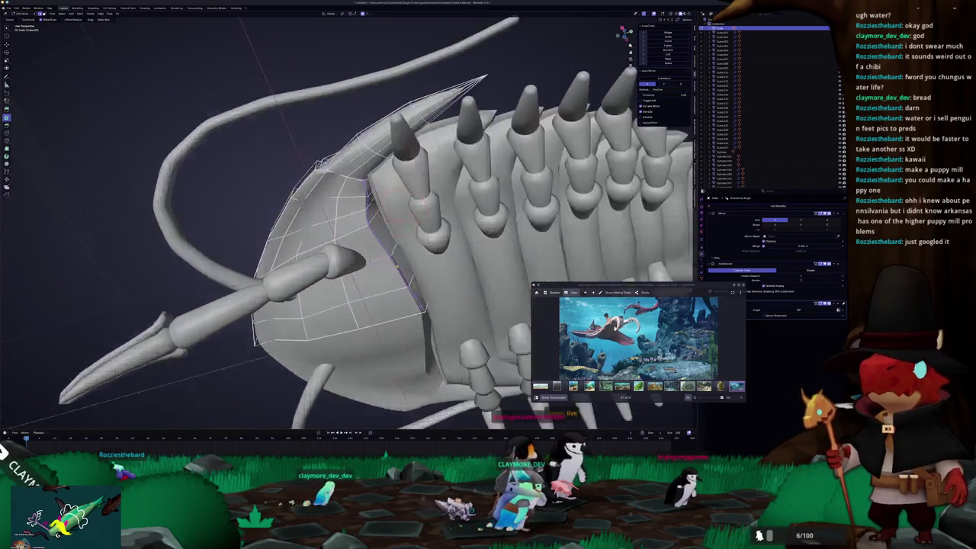
scroll(366, 260, "up", 2)
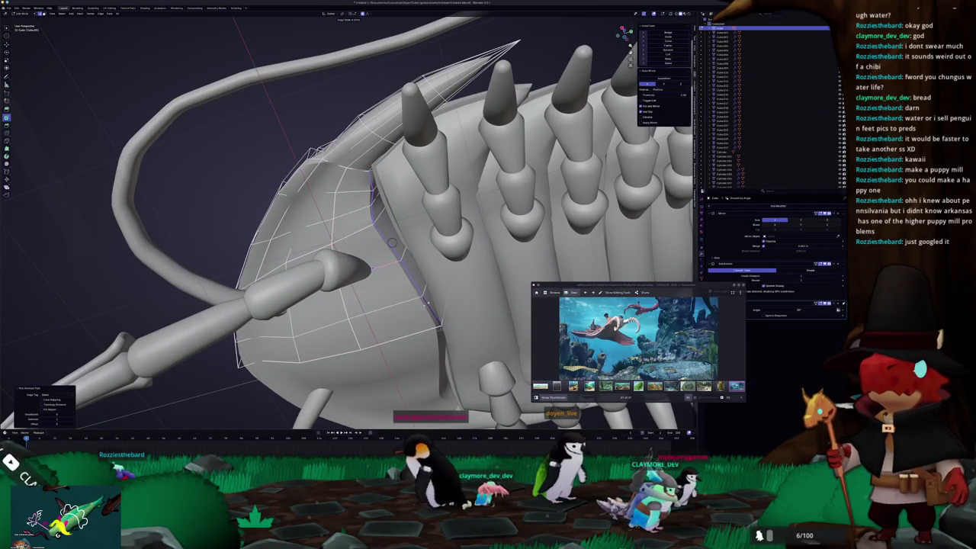
scroll(391, 242, "down", 4)
mouse_move(391, 243)
middle_mouse_down()
mouse_move(623, 240)
mouse_move(591, 262)
mouse_move(297, 326)
mouse_move(214, 297)
middle_mouse_up()
scroll(623, 240, "down", 3)
key("Tab")
left_click(209, 293)
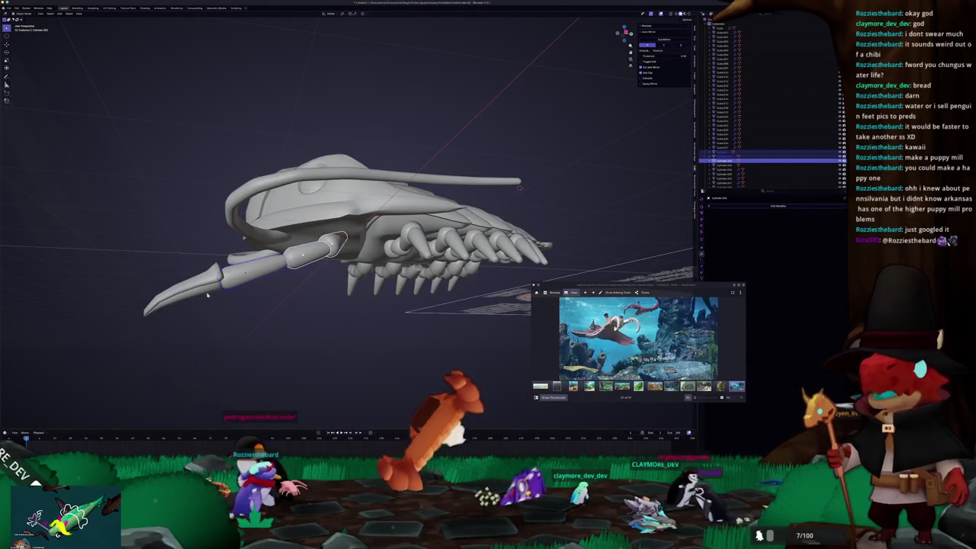
Select all front leg segments, twist them slightly around local Z, and check the angle from several views
mouse_move(264, 323)
middle_mouse_down()
mouse_move(251, 332)
mouse_move(290, 325)
middle_mouse_up()
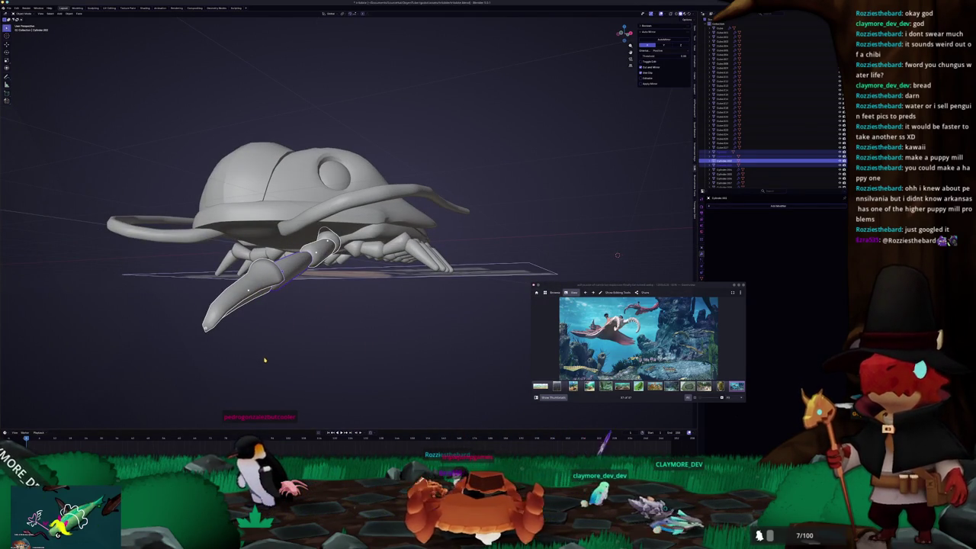
left_click_drag(204, 303, 204, 304)
middle_click_drag(205, 304, 317, 287)
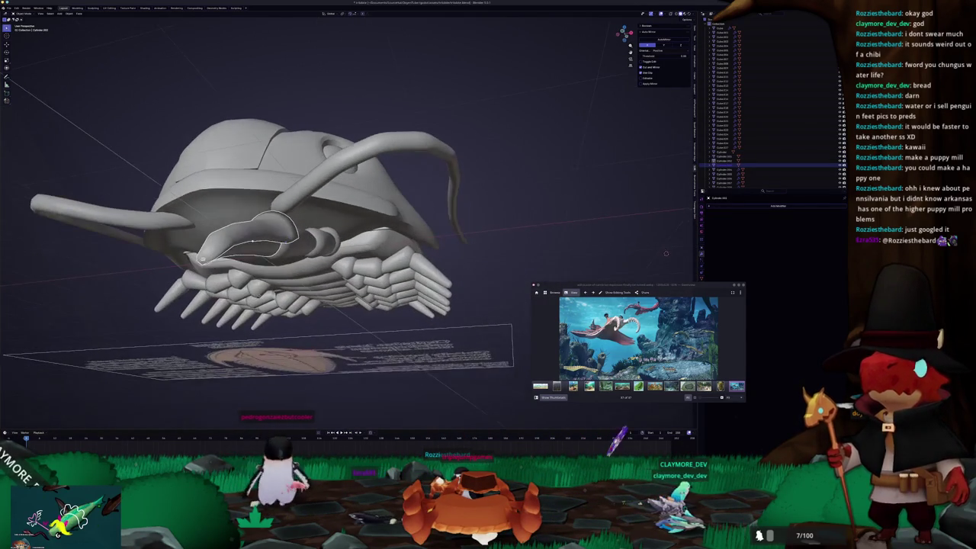
key("z")
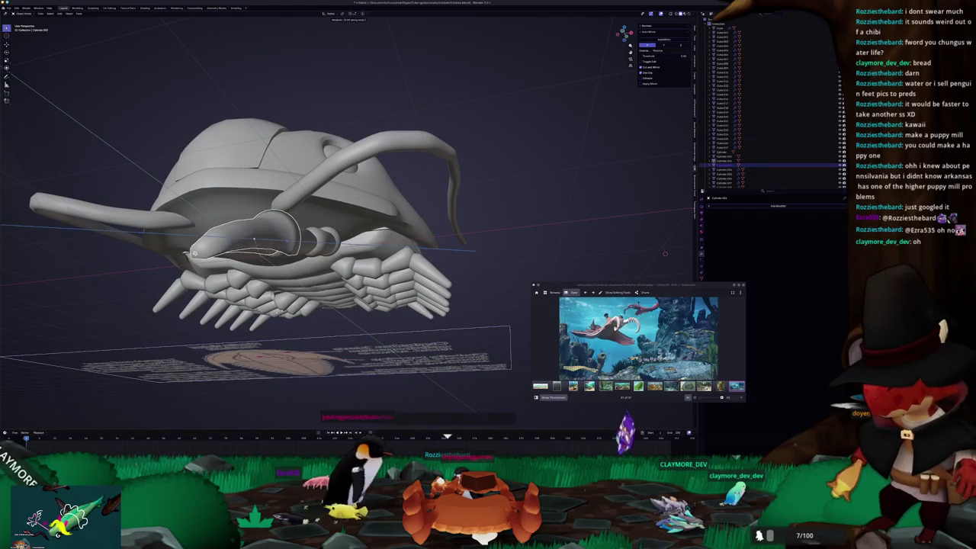
mouse_move(665, 254)
middle_mouse_down()
mouse_move(588, 263)
mouse_move(631, 253)
mouse_move(640, 264)
middle_mouse_up()
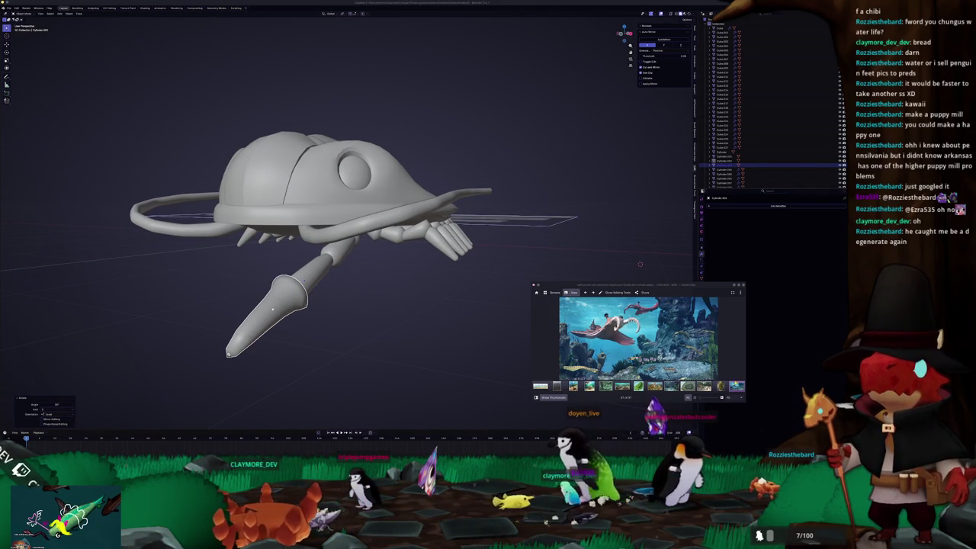
mouse_move(640, 265)
middle_mouse_down()
mouse_move(418, 331)
mouse_move(430, 333)
middle_mouse_up()
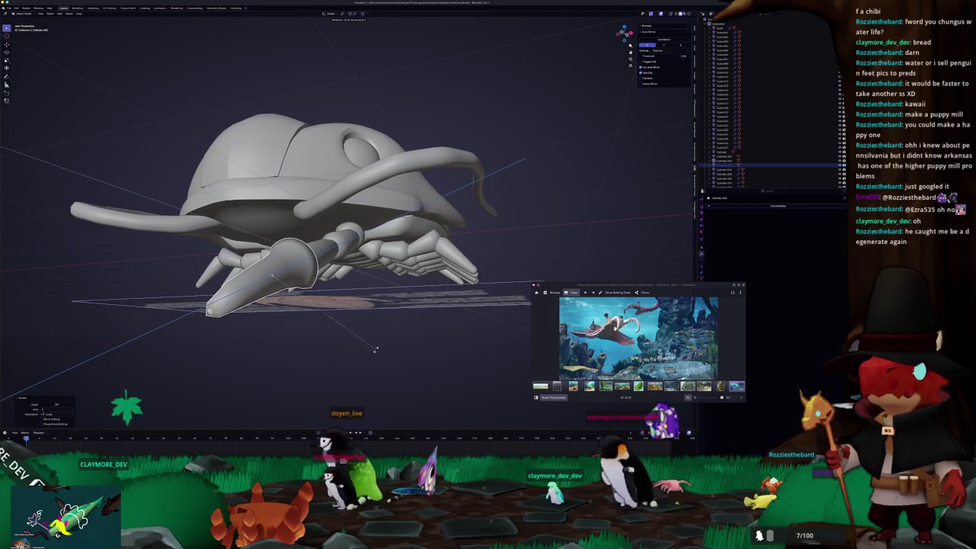
mouse_move(369, 357)
middle_mouse_down()
mouse_move(342, 369)
mouse_move(387, 360)
middle_mouse_up()
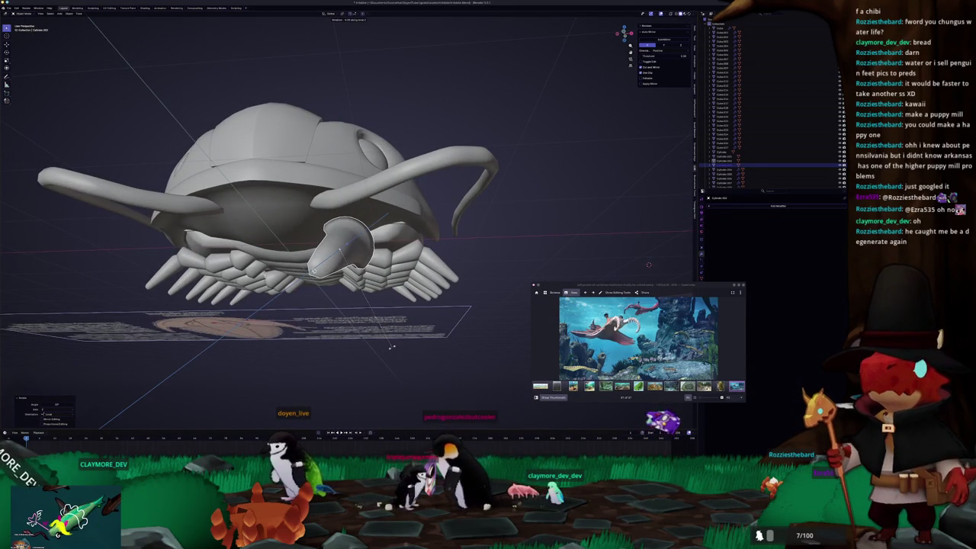
middle_click_drag(391, 348, 404, 349)
mouse_move(524, 256)
middle_mouse_down()
mouse_move(488, 213)
mouse_move(496, 218)
middle_mouse_up()
left_click(778, 206)
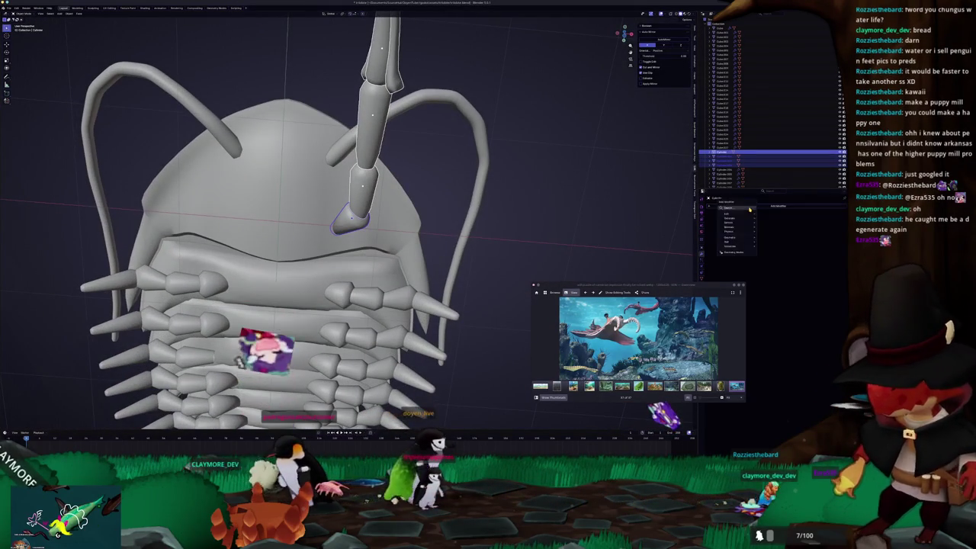
Add a Mirror modifier to the front claw leg, then a level 1 Subdivision Surface
left_click(761, 221)
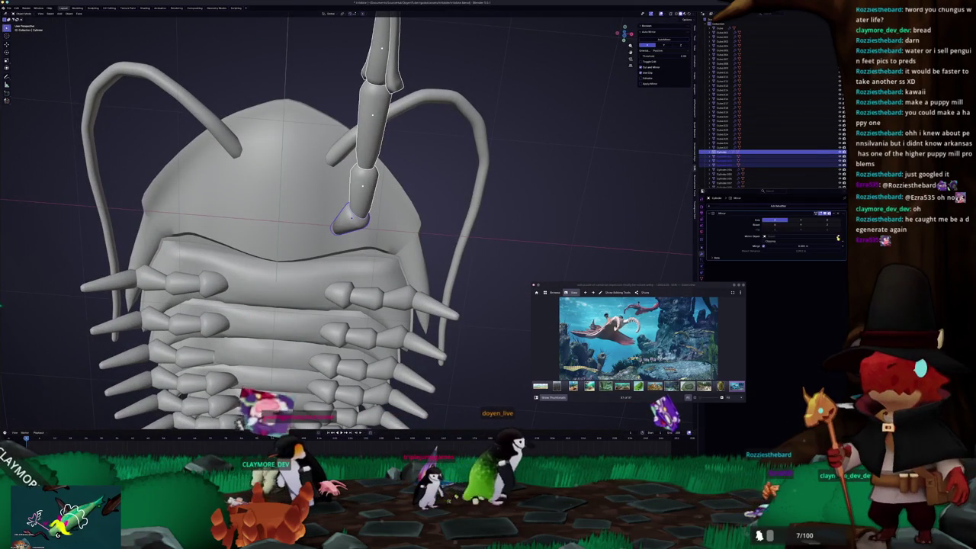
left_click(835, 214)
left_click(821, 228)
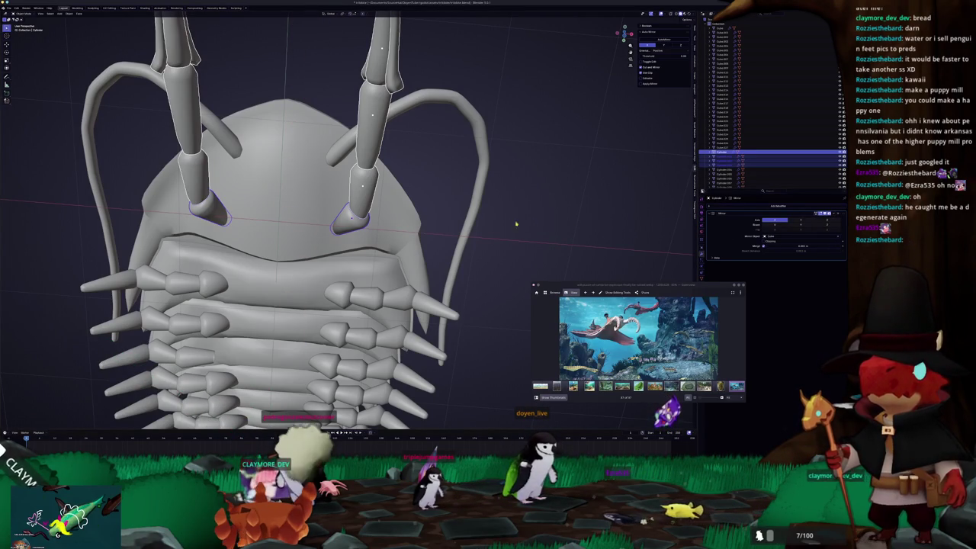
scroll(511, 220, "down", 5)
middle_click_drag(511, 220, 367, 242)
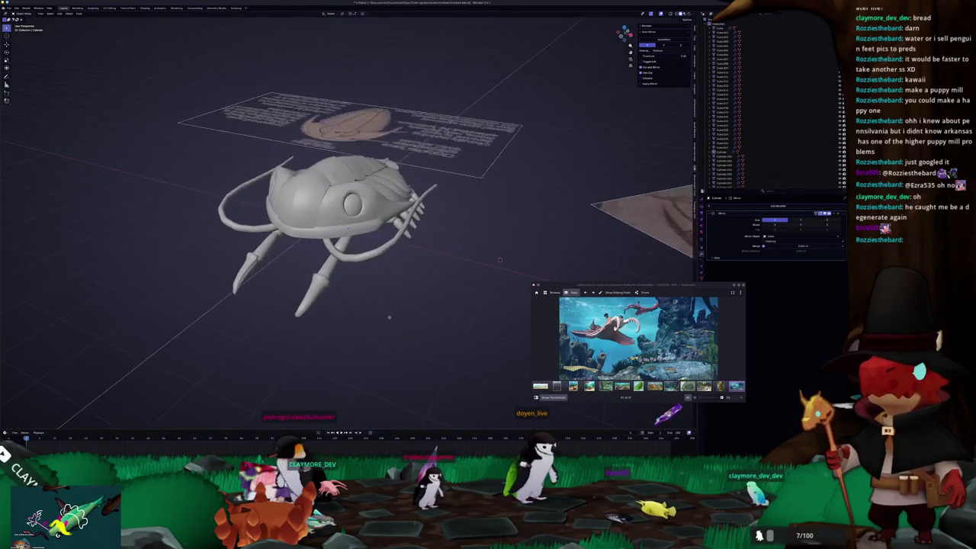
key("ctrl+1")
scroll(428, 229, "up", 5)
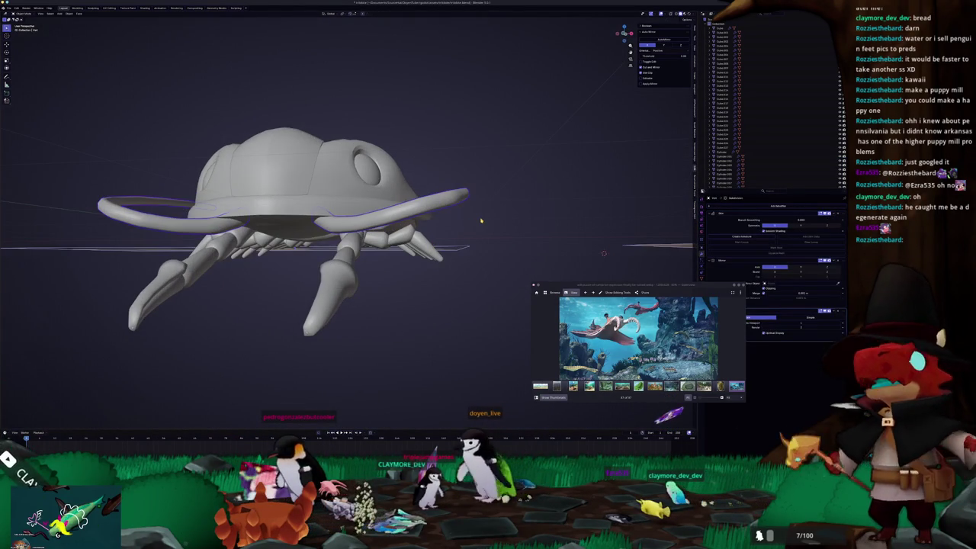
In front view with X-ray on, move selected head shell vertices using proportional editing
key("KP_1")
key("Tab")
key("alt+z")
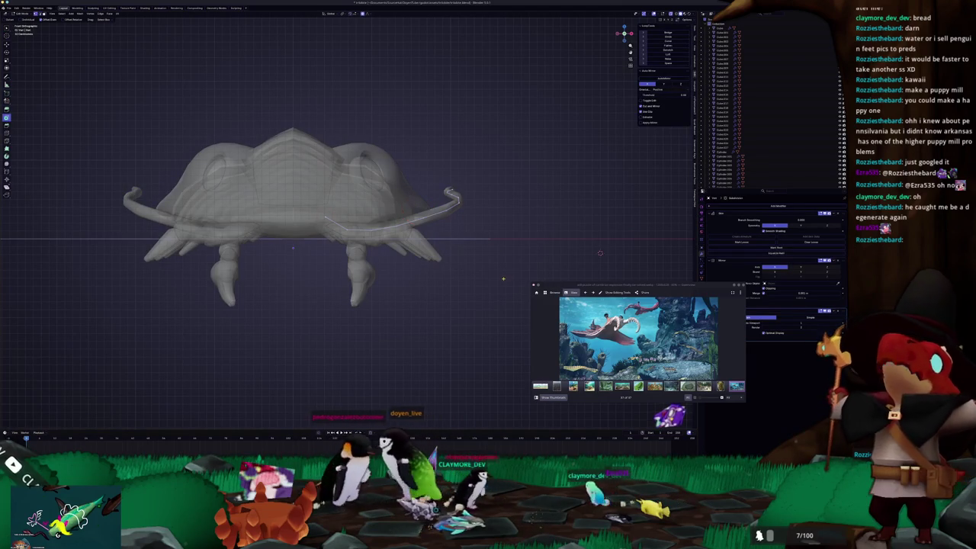
left_click_drag(497, 273, 412, 205)
scroll(412, 205, "up", 3)
key("g")
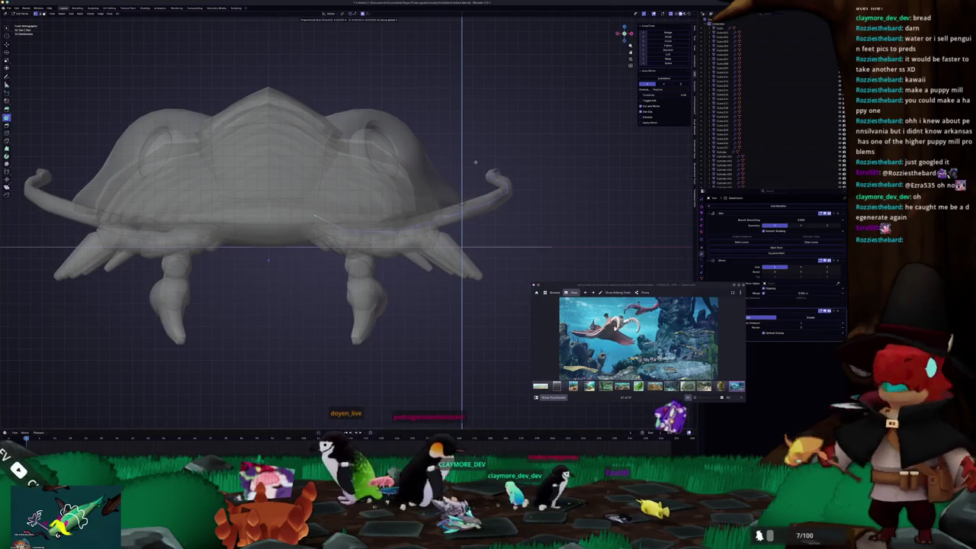
left_click(462, 198)
key("alt+z")
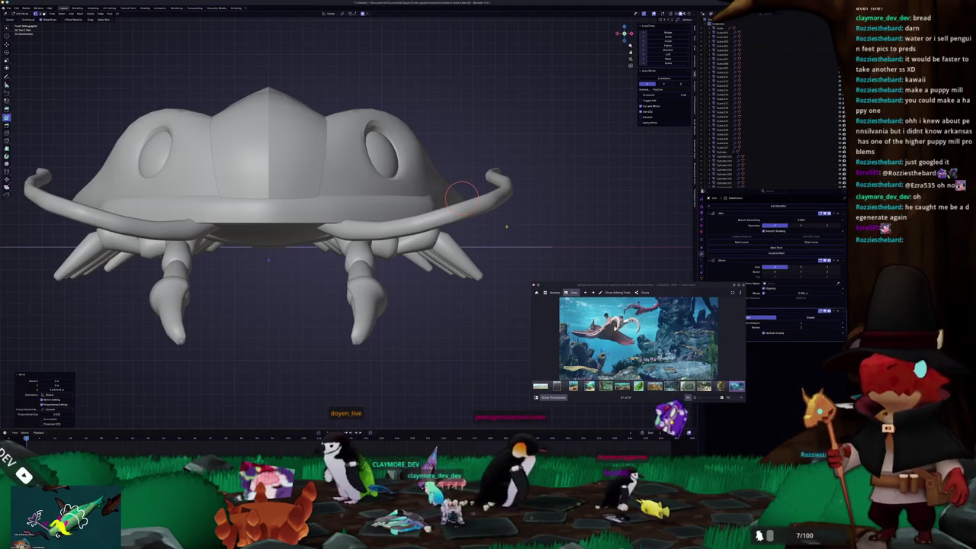
Move the head shell vertices vertically with proportional falloff to reshape the shell's front
key("g")
key("z")
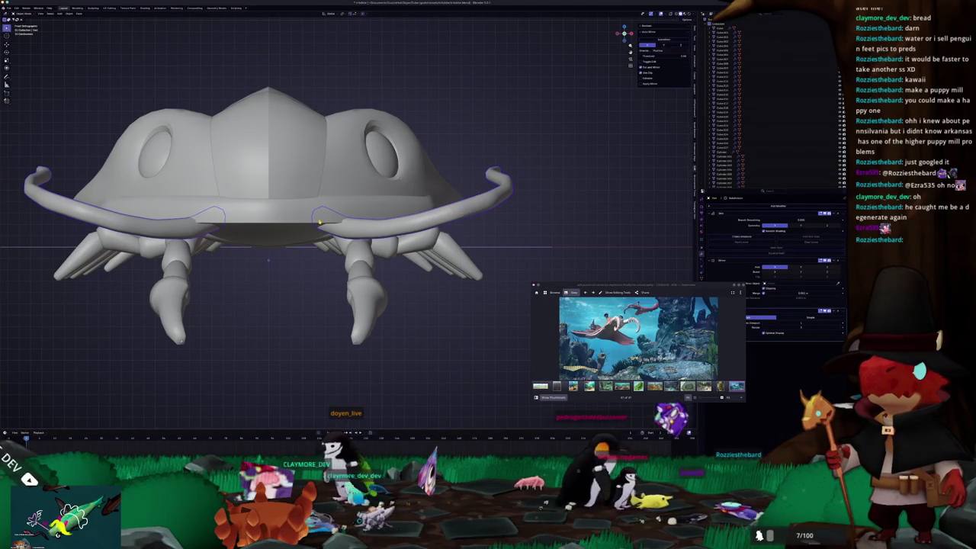
key("Tab")
scroll(504, 222, "up", 2)
scroll(342, 219, "up", 2)
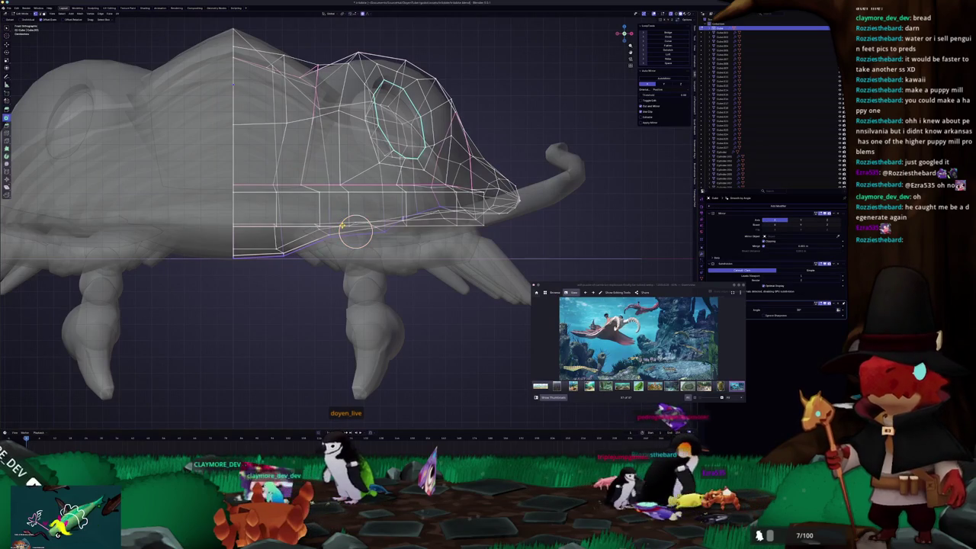
mouse_move(341, 226)
middle_mouse_down()
mouse_move(312, 262)
mouse_move(354, 254)
mouse_move(372, 206)
mouse_move(355, 145)
mouse_move(229, 149)
mouse_move(259, 198)
middle_mouse_up()
key("alt+z")
key("g")
middle_click_drag(356, 150, 357, 161)
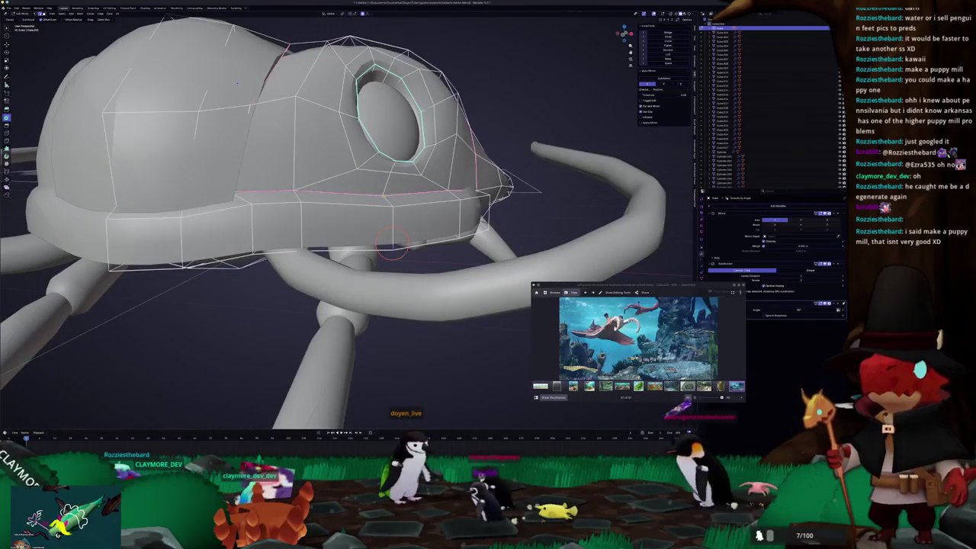
middle_click_drag(391, 221, 426, 213)
left_click(425, 213)
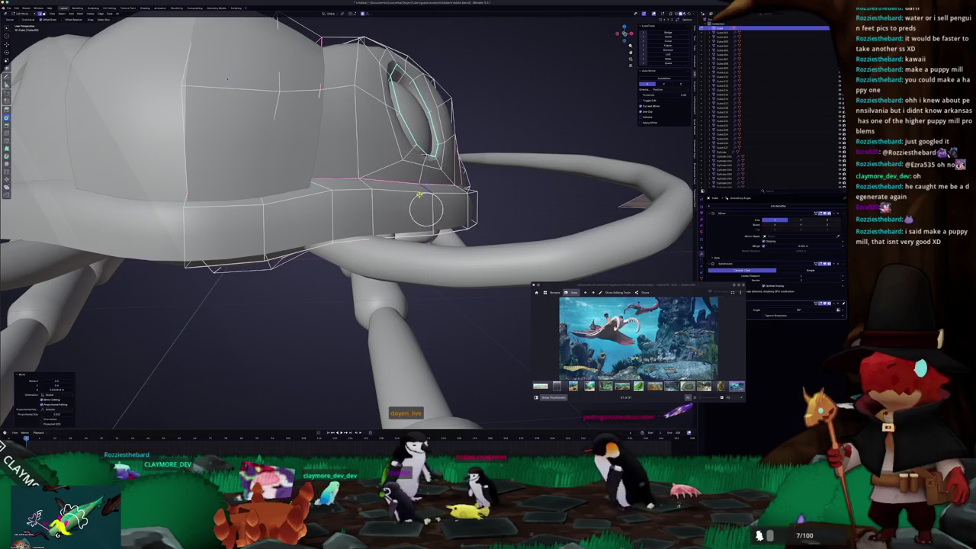
Exit Edit Mode and orbit out to view the whole creature
scroll(292, 294, "down", 3)
key("Tab")
mouse_move(292, 229)
middle_mouse_down()
mouse_move(289, 305)
mouse_move(289, 292)
middle_mouse_up()
scroll(293, 293, "down", 3)
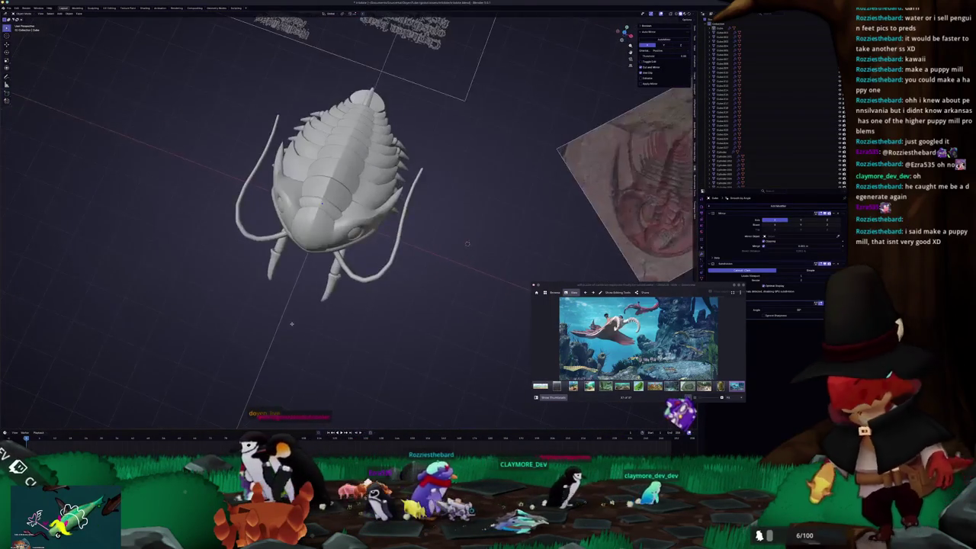
middle_click_drag(312, 329, 309, 328)
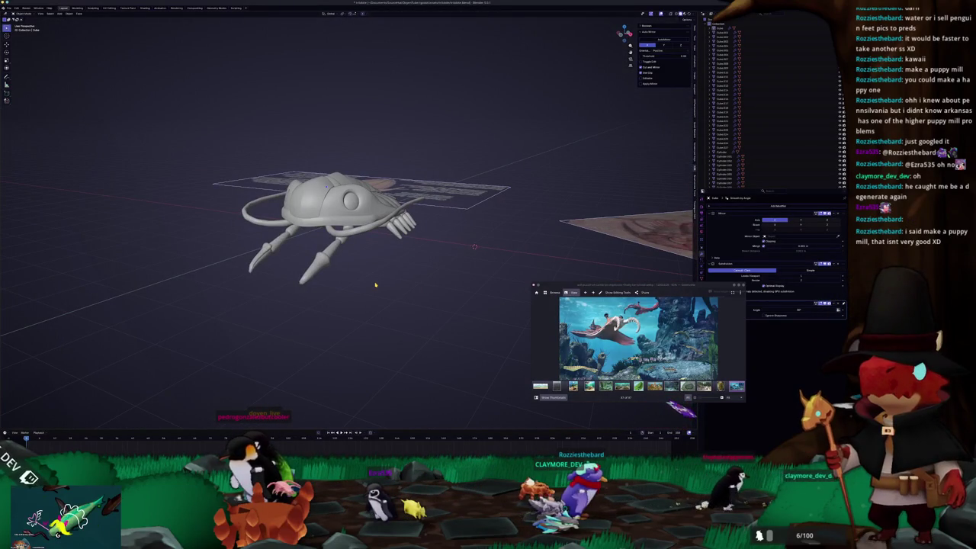
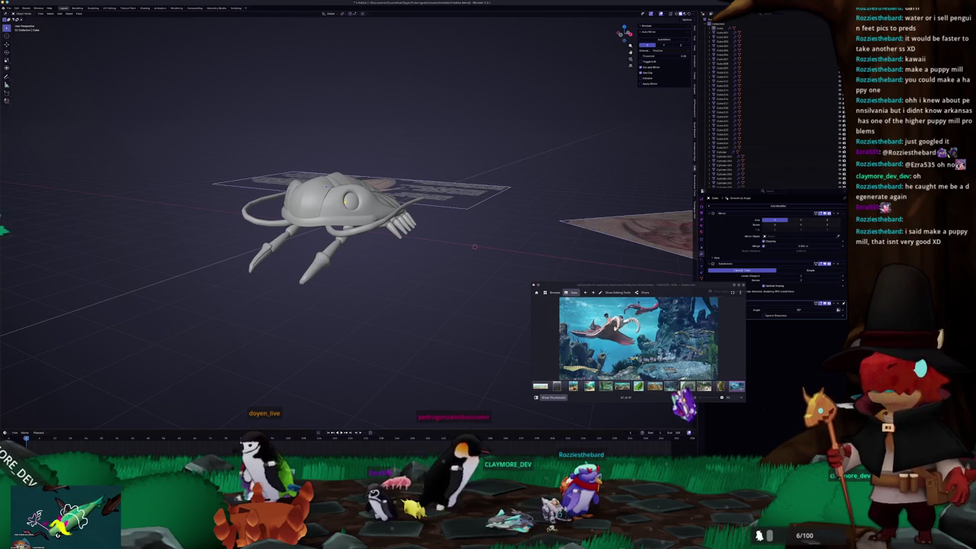
In the underside view, rotate the selected bottom spikes to a new angle
middle_click_drag(79, 251, 152, 355)
scroll(219, 366, "up", 3)
mouse_move(219, 366)
middle_mouse_down()
mouse_move(119, 289)
mouse_move(408, 270)
mouse_move(381, 228)
middle_mouse_up()
key("KP_7")
key("KP_7")
key("ctrl+KP_7")
scroll(336, 321, "up", 4)
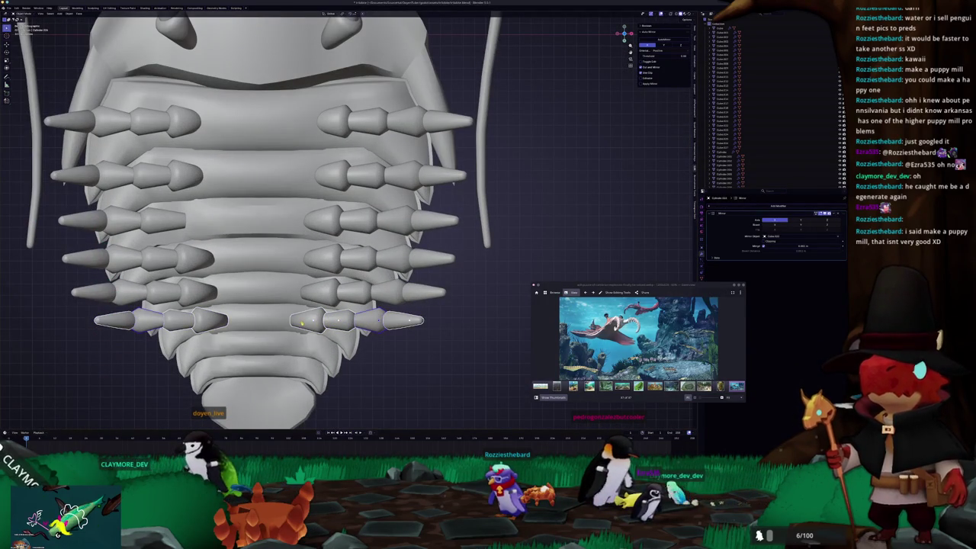
key("r")
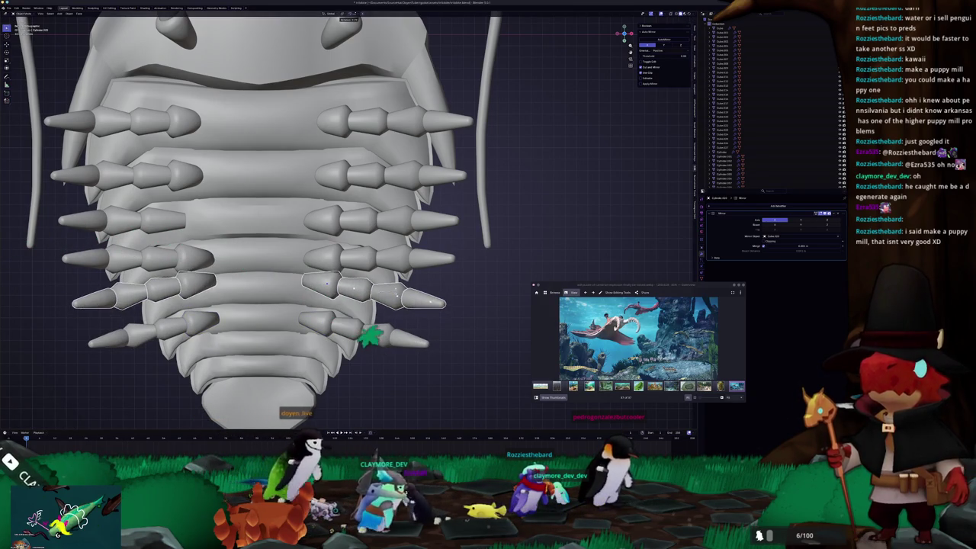
left_click(397, 374)
Select the spike rows above and move them vertically along Z, then clear the selection
left_click(402, 263)
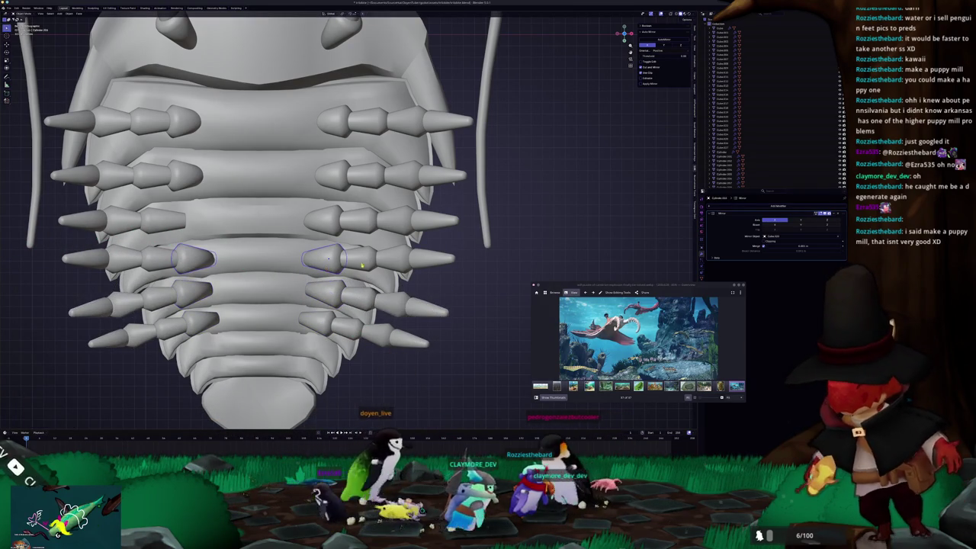
left_click(434, 263, "shift")
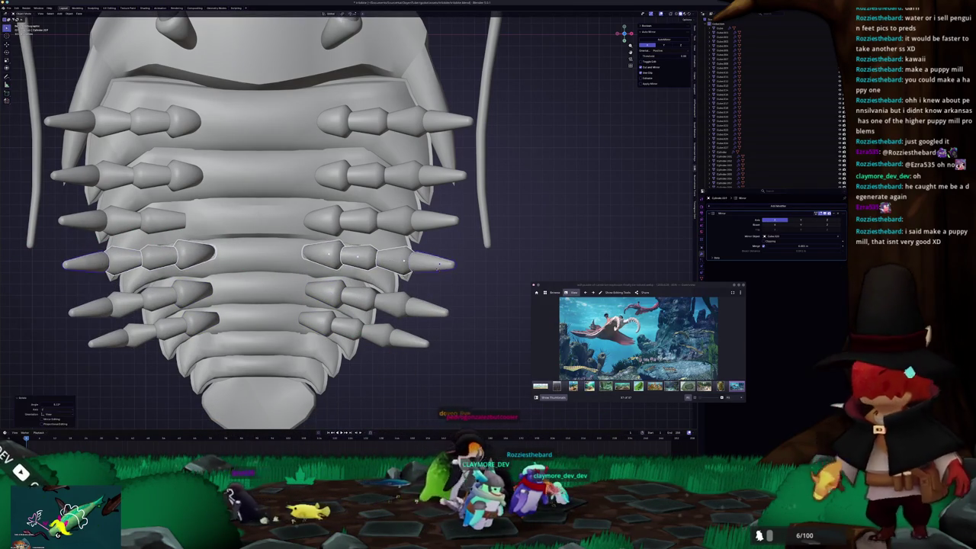
left_click(434, 221)
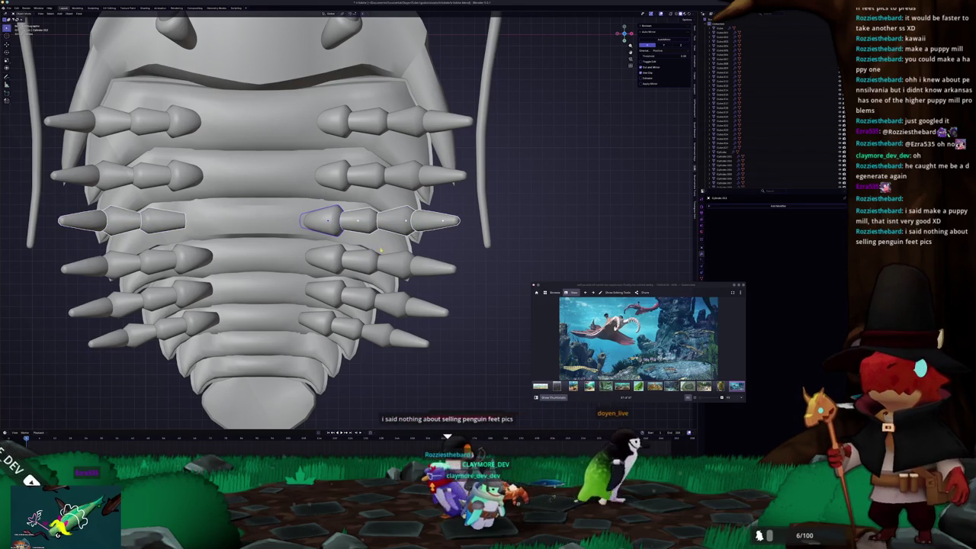
scroll(381, 248, "up", 1)
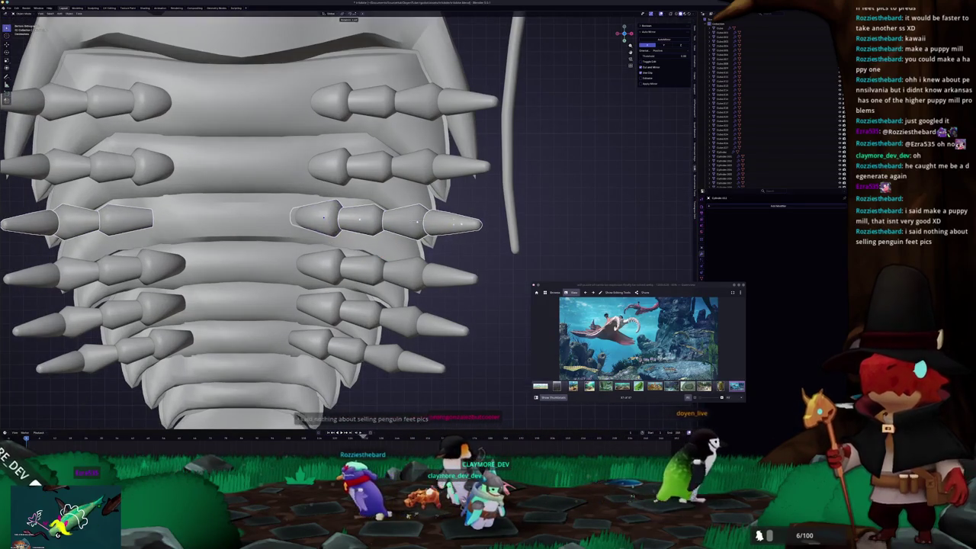
key("g")
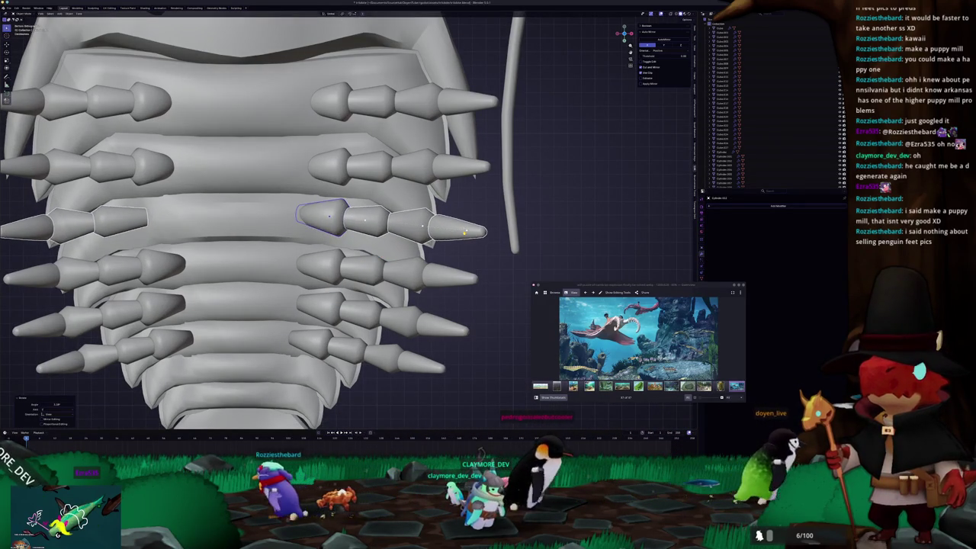
scroll(358, 229, "down", 1)
scroll(336, 236, "up", 1)
key("ctrl+z")
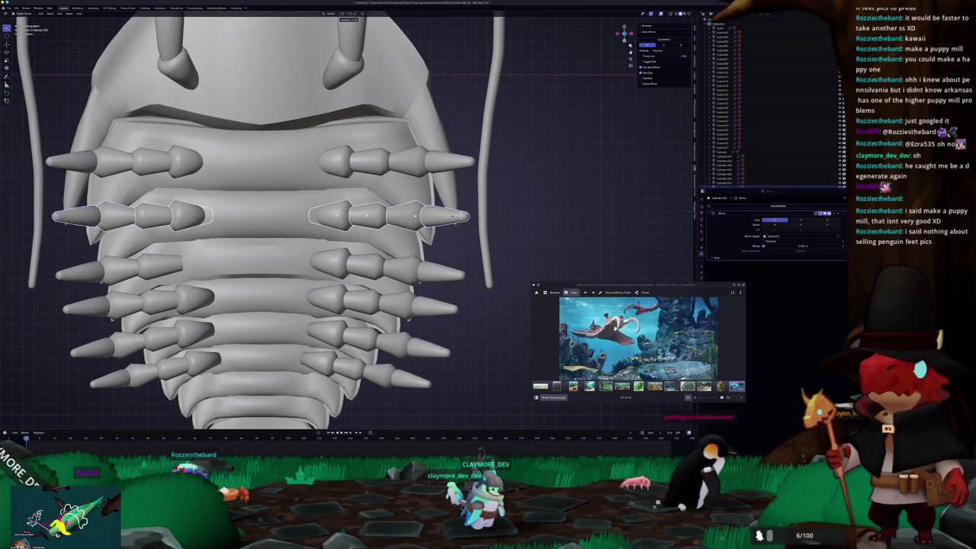
key("g")
key("z")
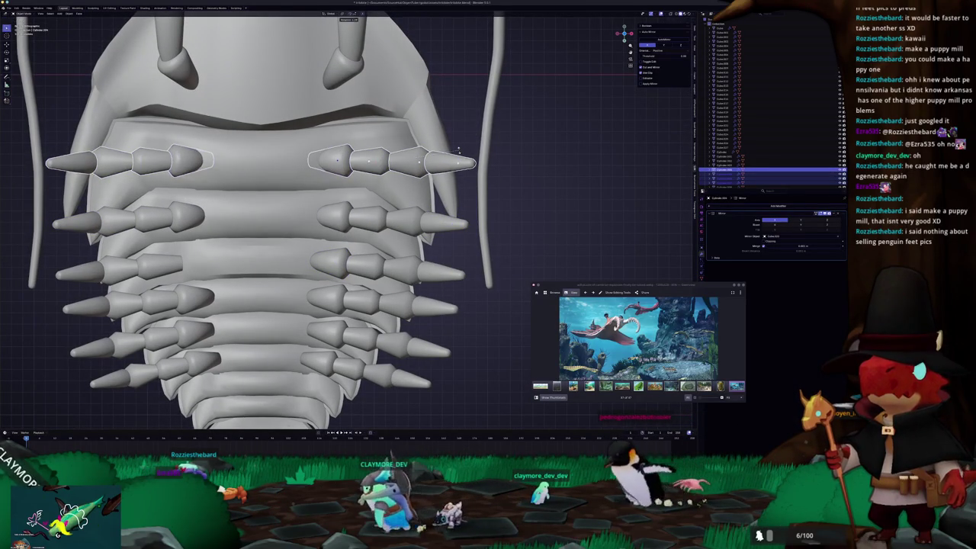
left_click(458, 151)
left_click(563, 160)
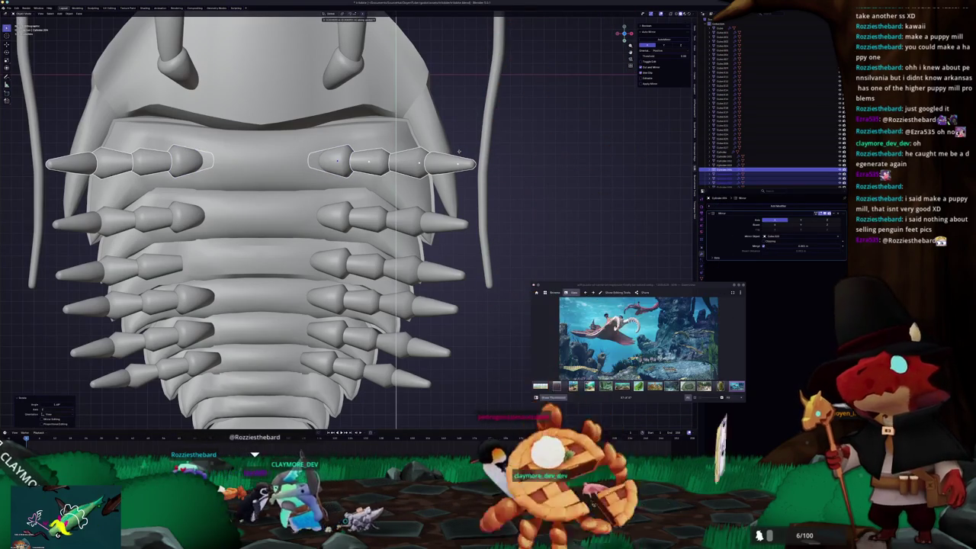
scroll(562, 159, "down", 6)
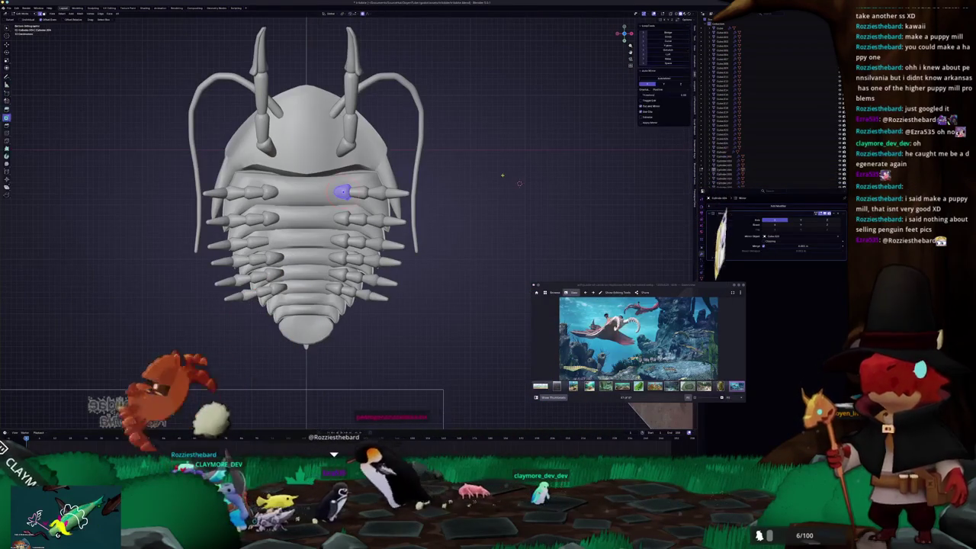
In see-through underside view, select the front spike segments and their mirrored counterparts
key("KP_1")
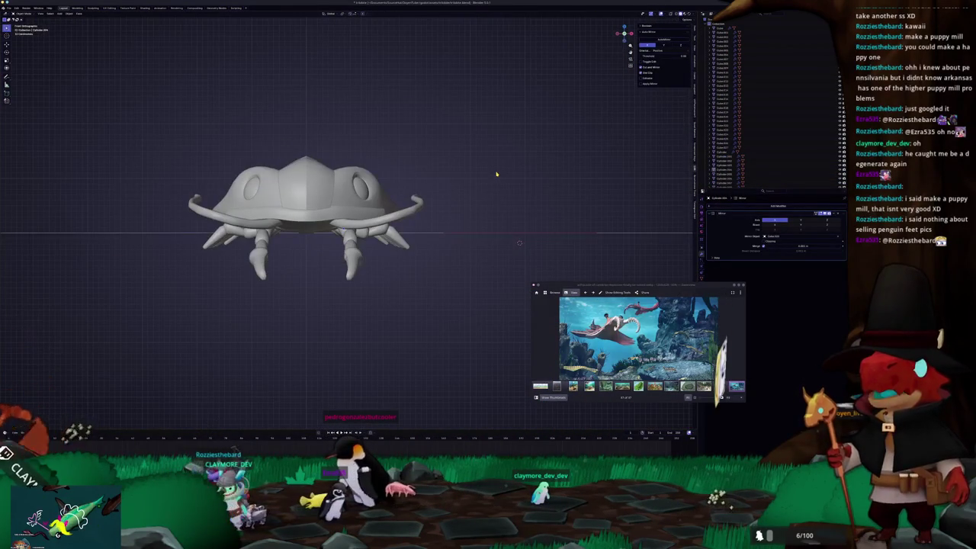
key("alt+z")
middle_click_drag(436, 189, 397, 240)
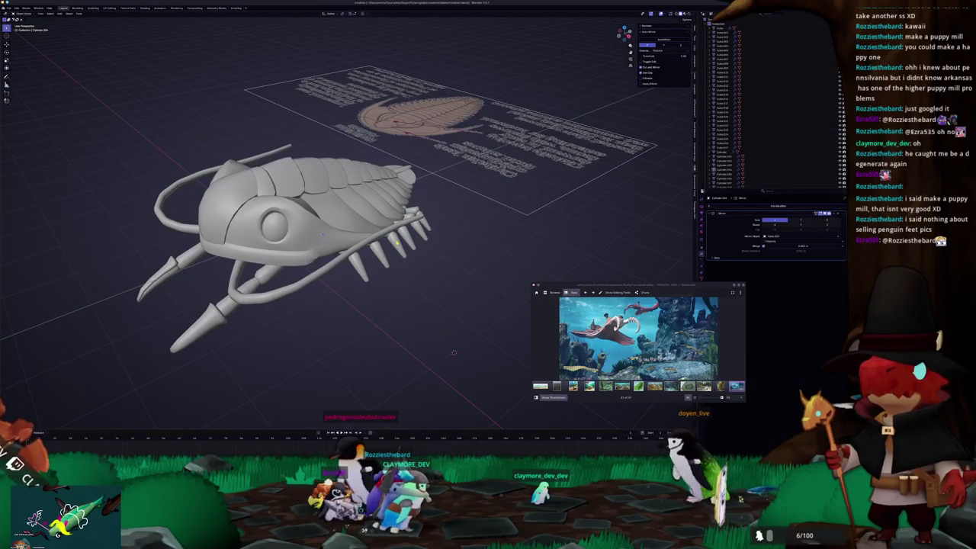
key("ctrl+KP_7")
scroll(436, 231, "up", 4)
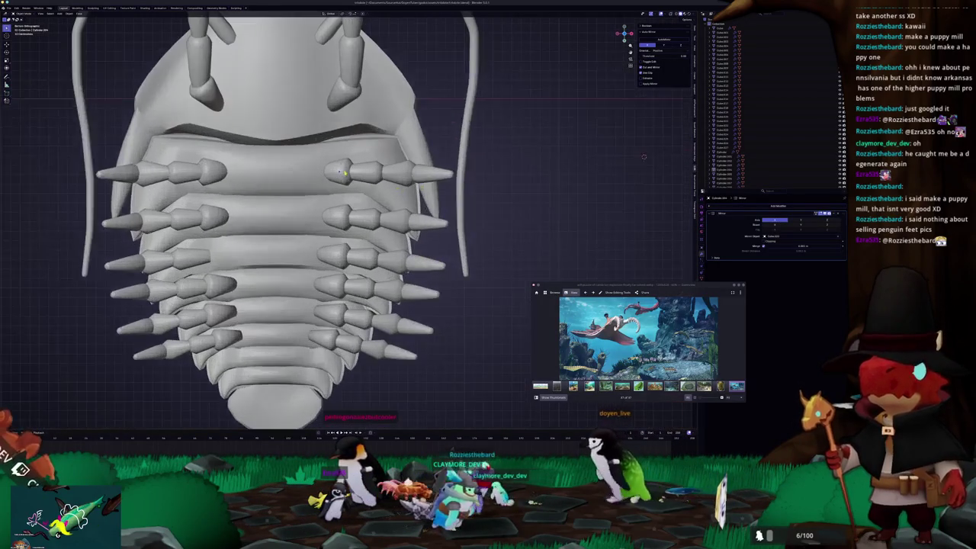
left_click(368, 173, "shift")
left_click(398, 172, "shift")
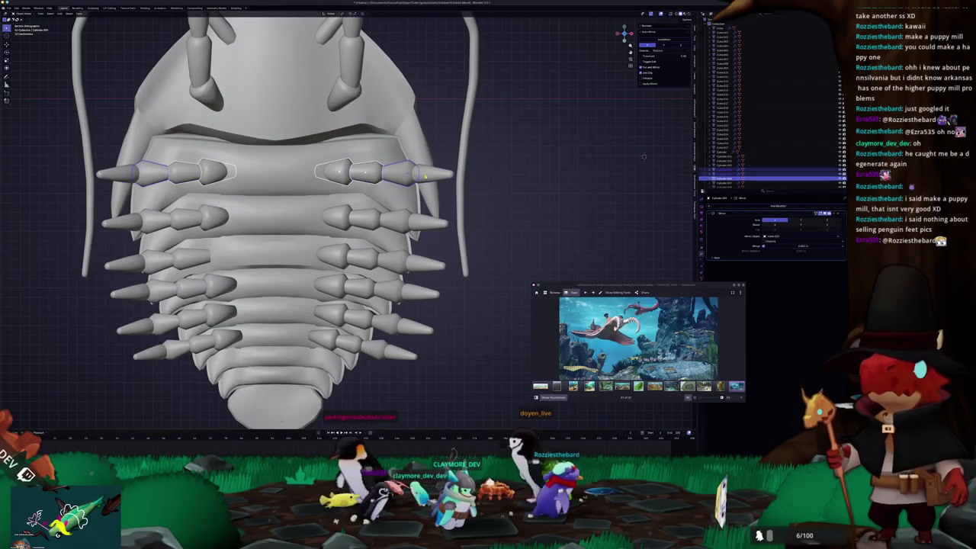
left_click(431, 172, "shift")
scroll(487, 230, "up", 1)
scroll(487, 231, "up", 2)
Lower the front spike rows along Z, widen them slightly, and raise them back into line
key("s")
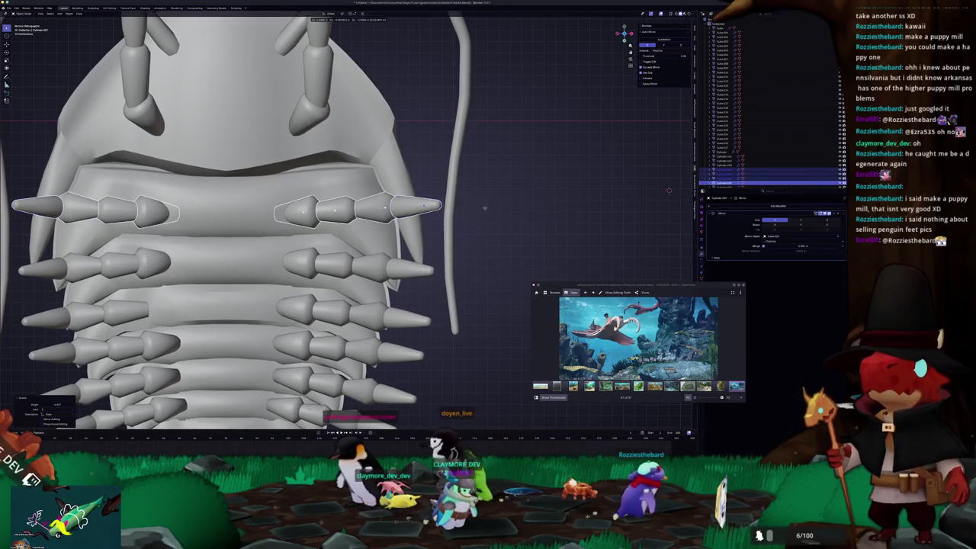
key("z")
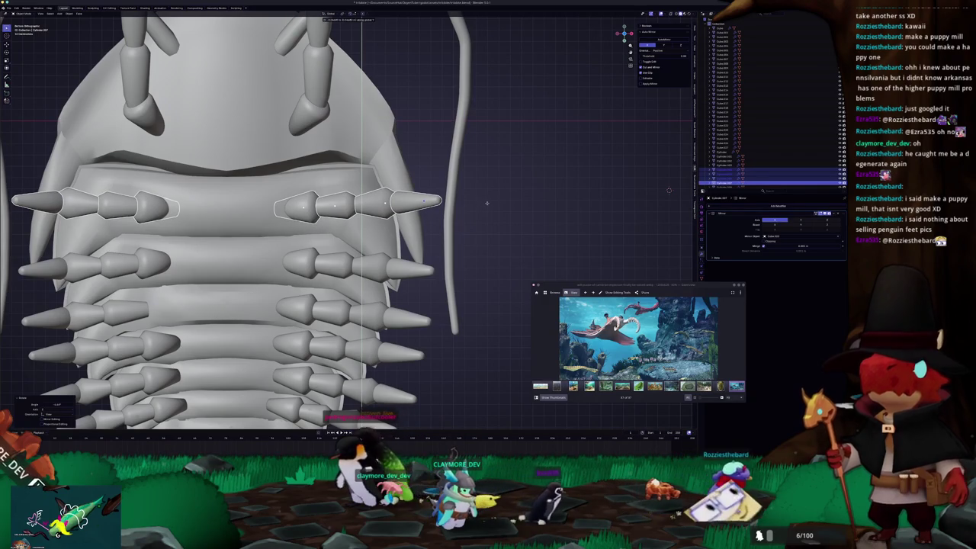
left_click(489, 217)
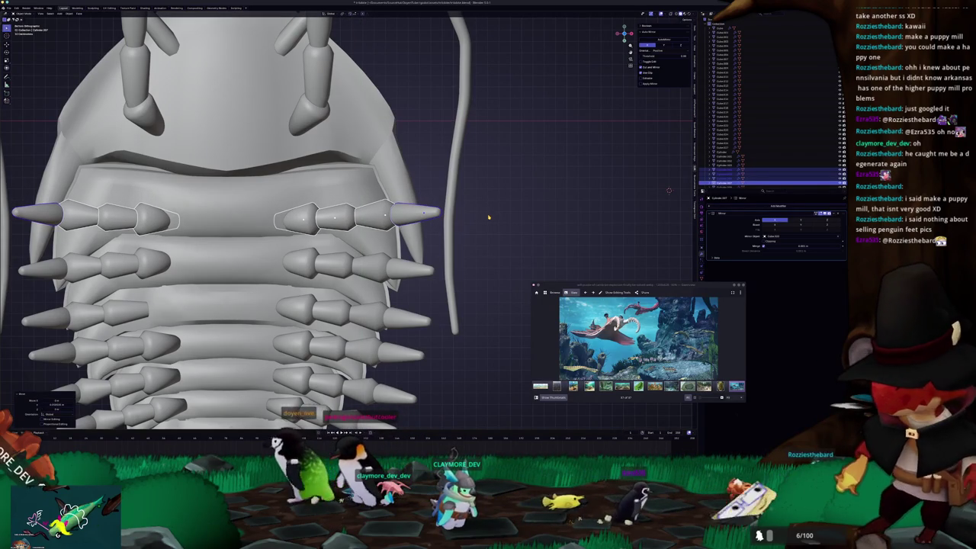
key("s")
left_click(497, 218)
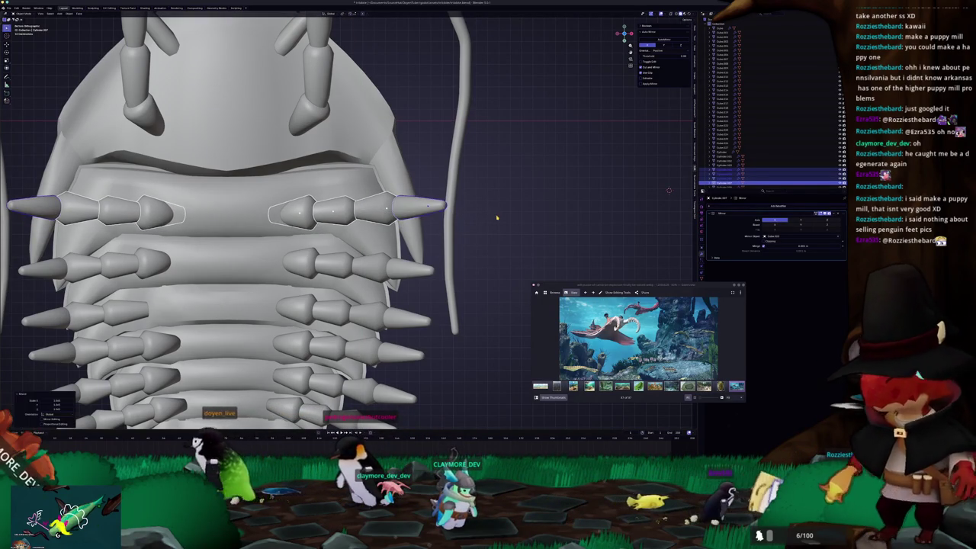
key("g")
left_click(498, 212)
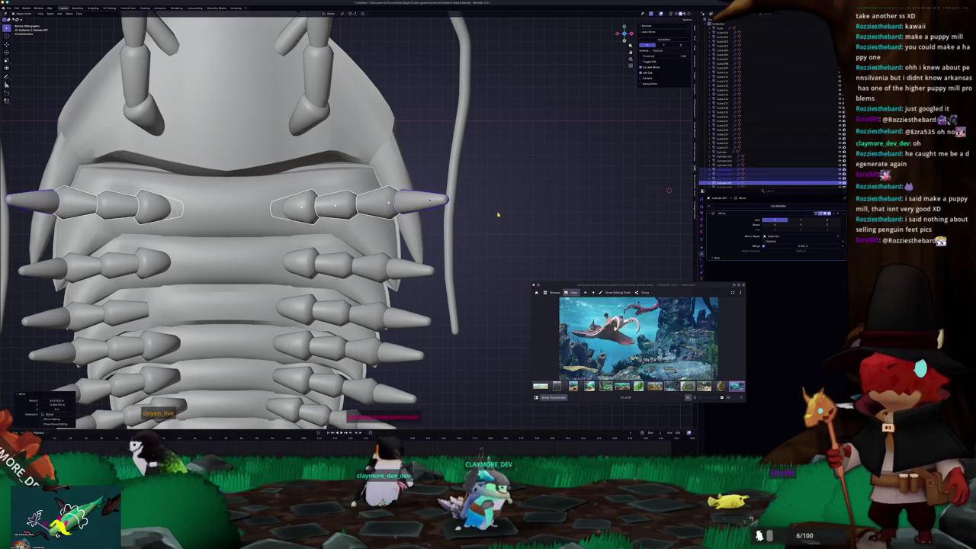
key("KP_1")
key("KP_3")
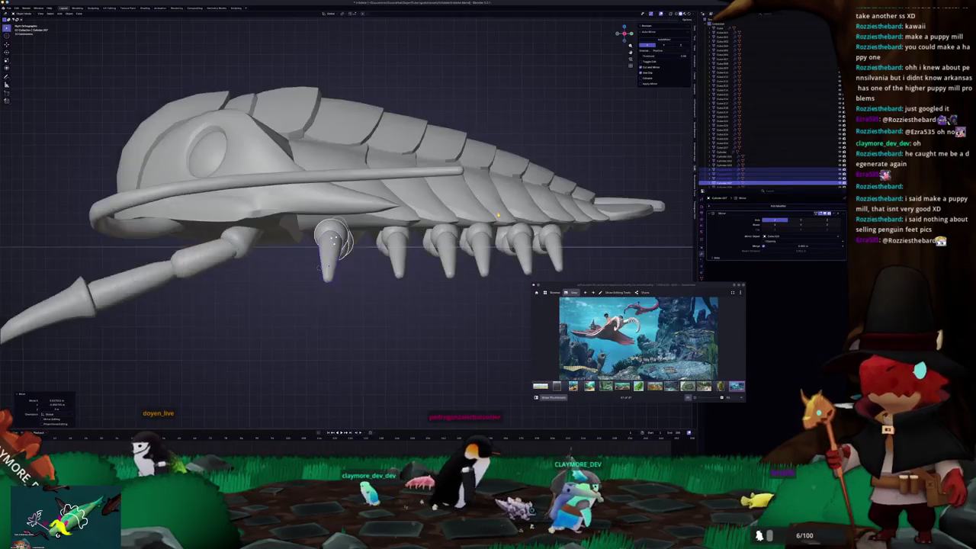
Inspect the selected limb spikes from the front and orbit around the spiky underside
key("KP_1")
key("s")
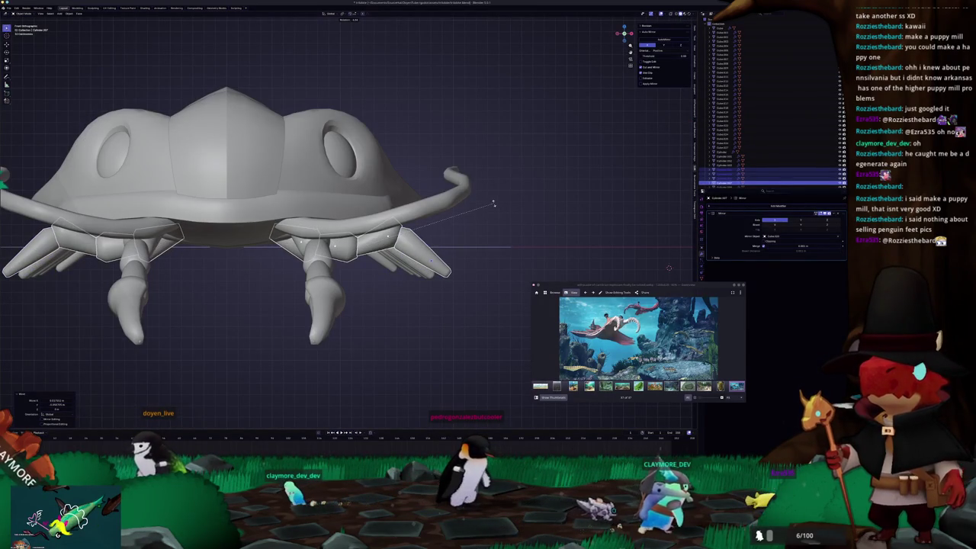
mouse_move(495, 206)
middle_mouse_down()
mouse_move(424, 287)
mouse_move(361, 302)
middle_mouse_up()
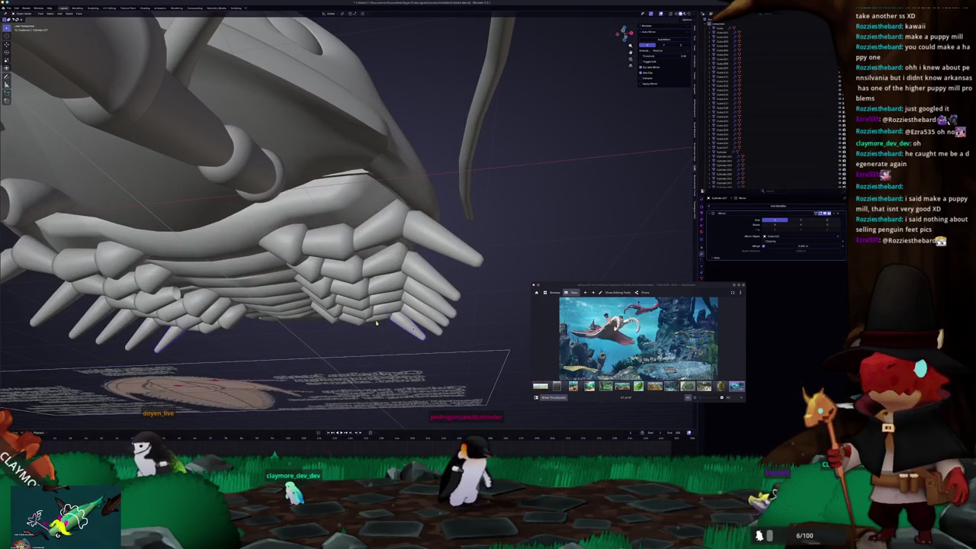
key("KP_1")
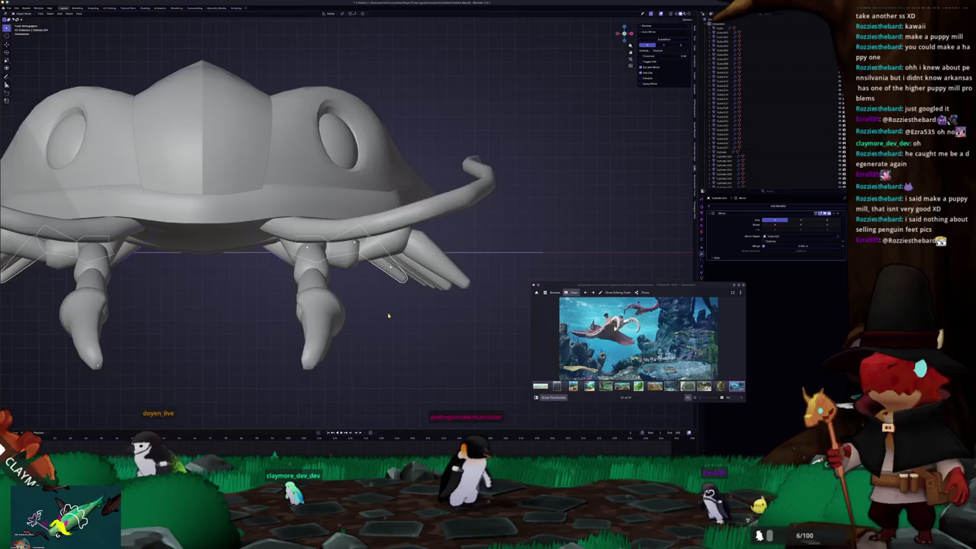
middle_click_drag(388, 315, 495, 255)
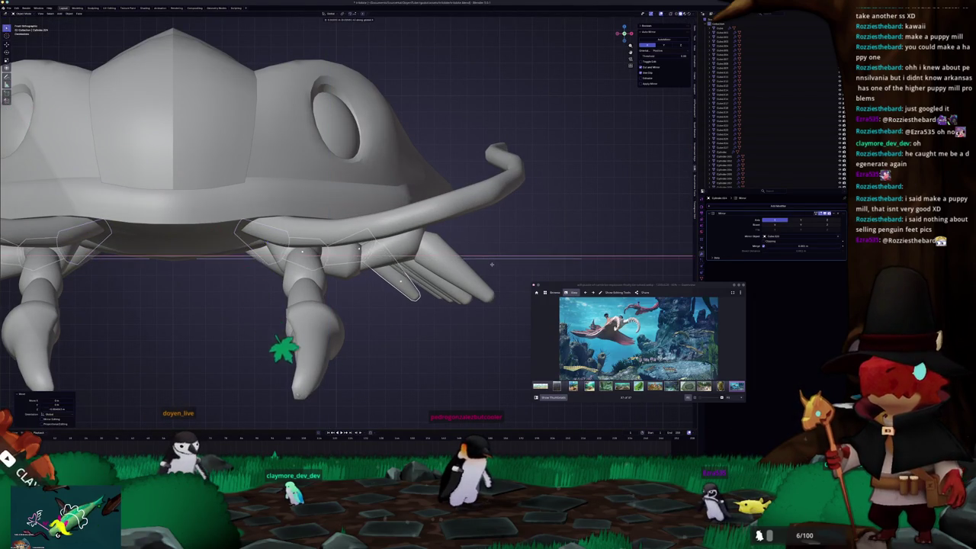
mouse_move(495, 266)
middle_mouse_down()
mouse_move(385, 266)
mouse_move(411, 284)
mouse_move(396, 290)
middle_mouse_up()
key("KP_1")
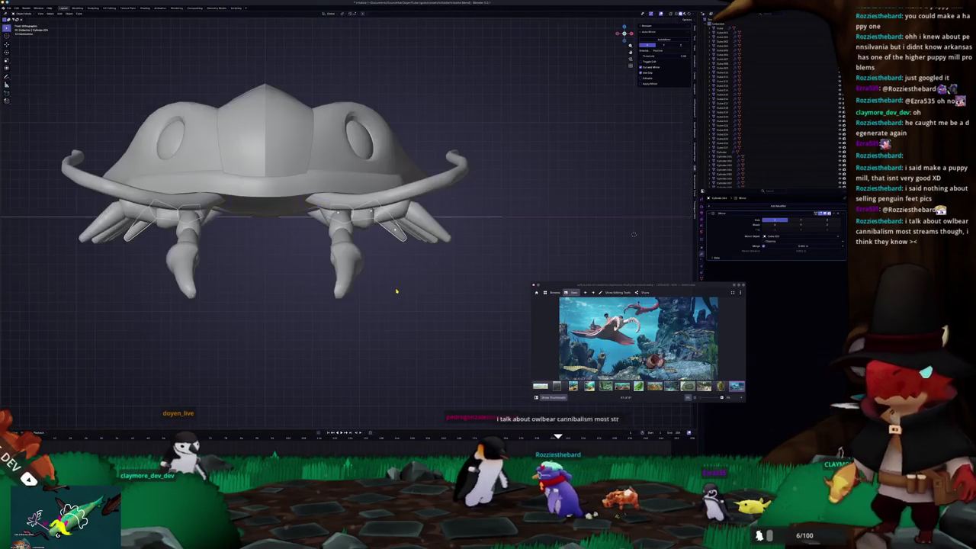
Scale up the selected spikes and move them vertically along Z to fit under the shell
key("s")
left_click(544, 235)
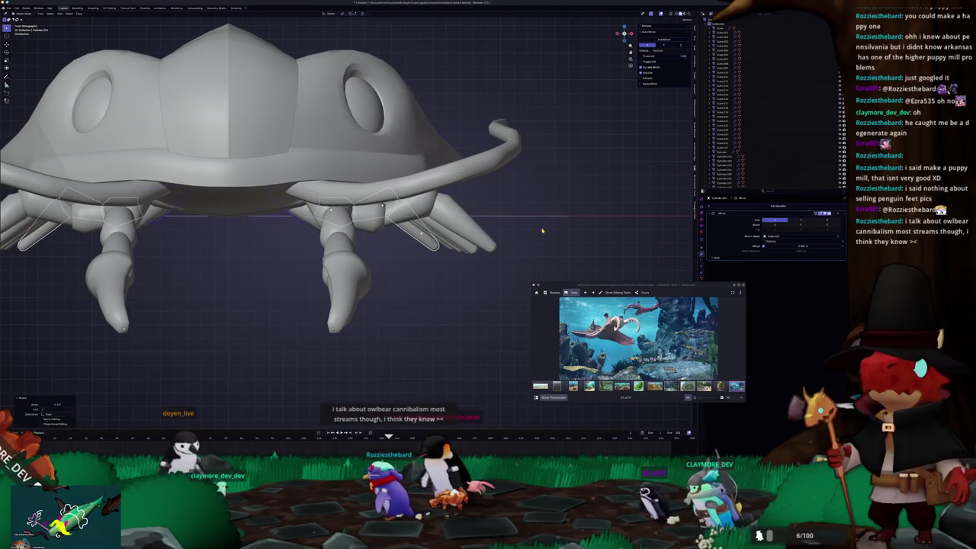
key("g")
key("z")
left_click(540, 228)
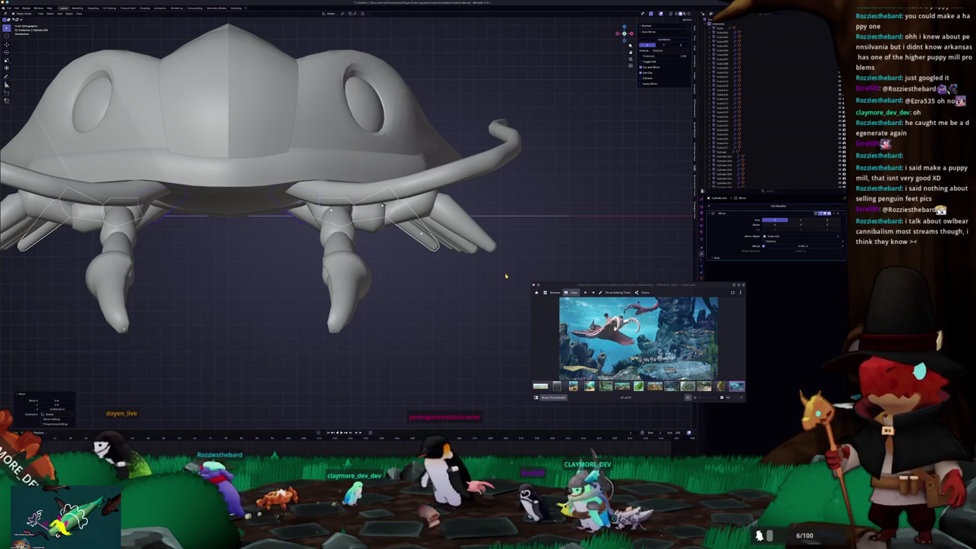
key("KP_3")
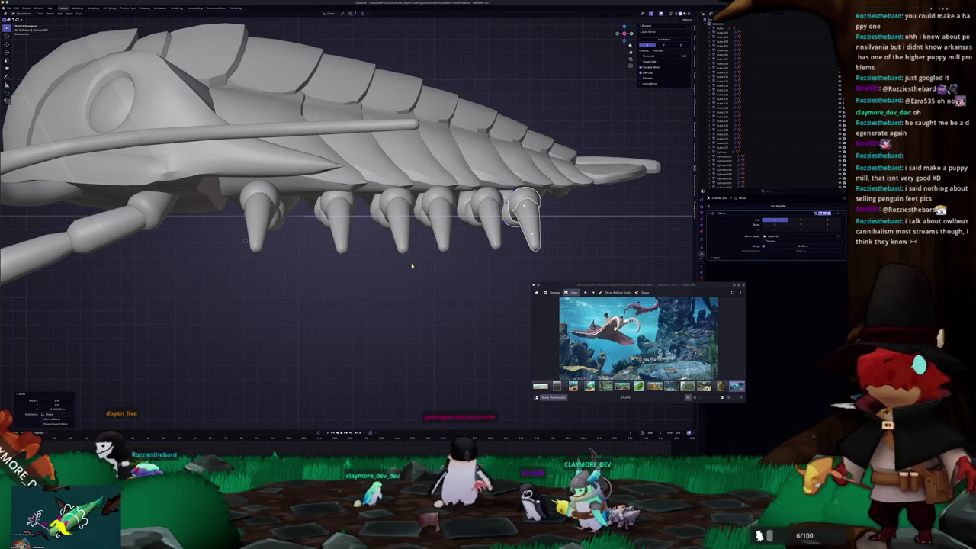
Rotate the rear mirrored spike pair downward and nudge it along Z
middle_click_drag(414, 268, 352, 282, "shift")
key("ctrl+KP_7")
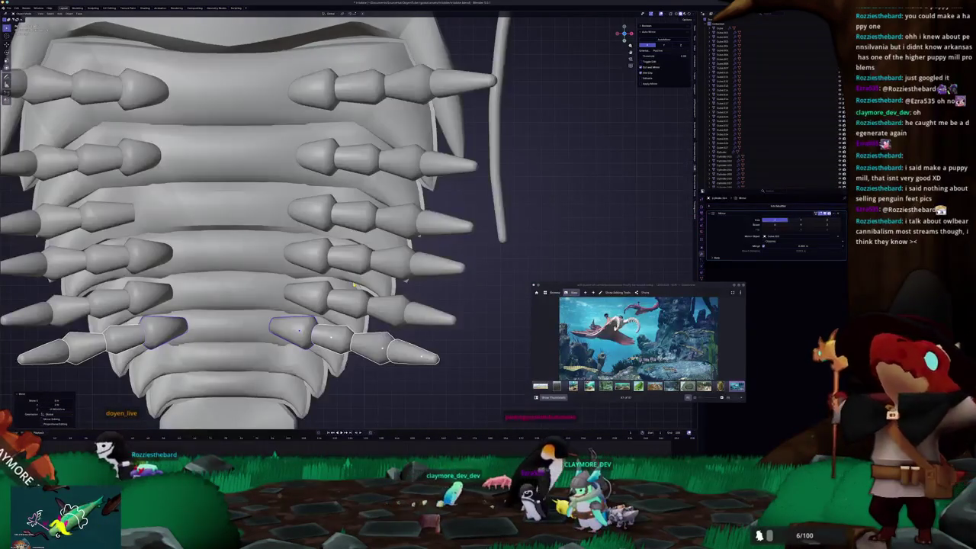
middle_click_drag(355, 285, 412, 260)
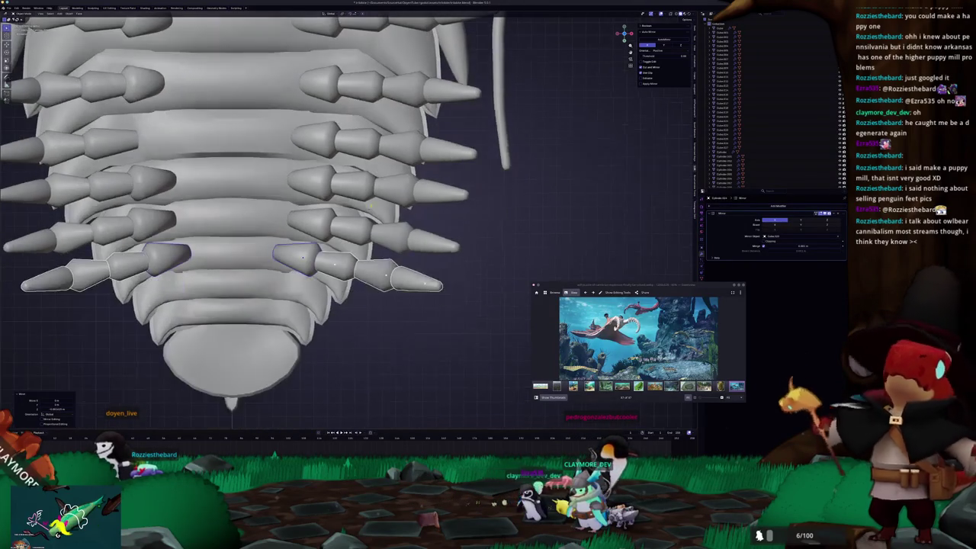
key("r")
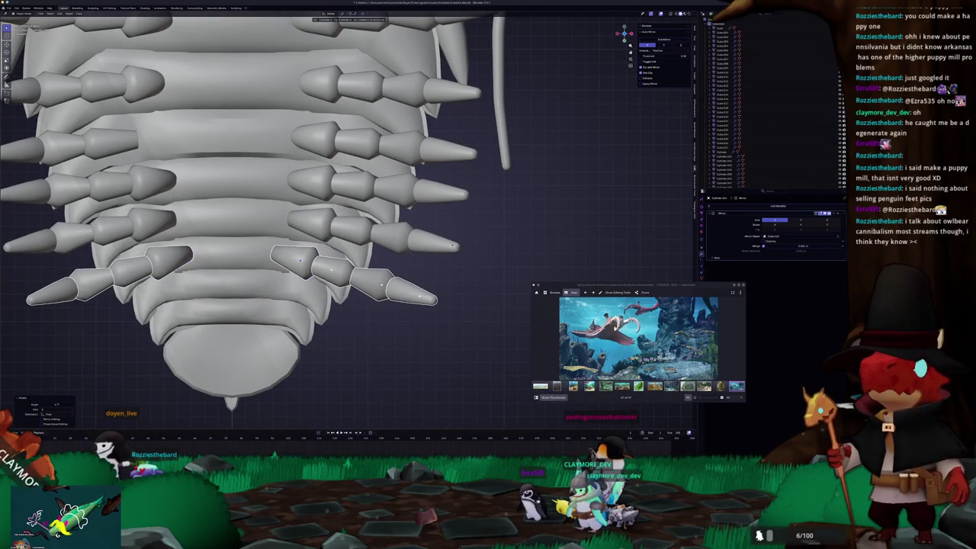
left_click(444, 266)
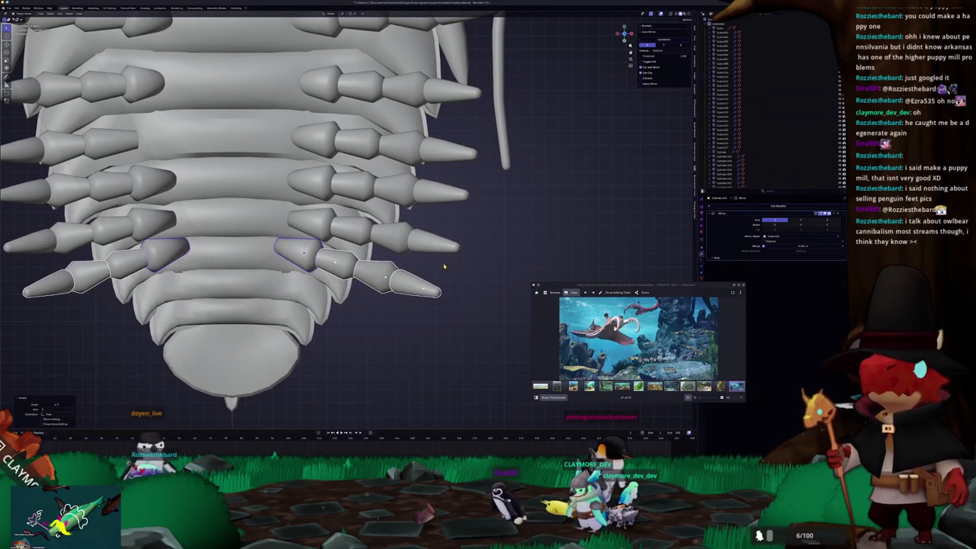
key("g")
key("z")
mouse_move(343, 284)
middle_mouse_down()
mouse_move(289, 245)
mouse_move(273, 208)
middle_mouse_up()
Select a single spike, briefly enter Edit Mode in X-ray, then exit and open the head for editing
left_click(287, 230)
key("alt+z")
key("Tab")
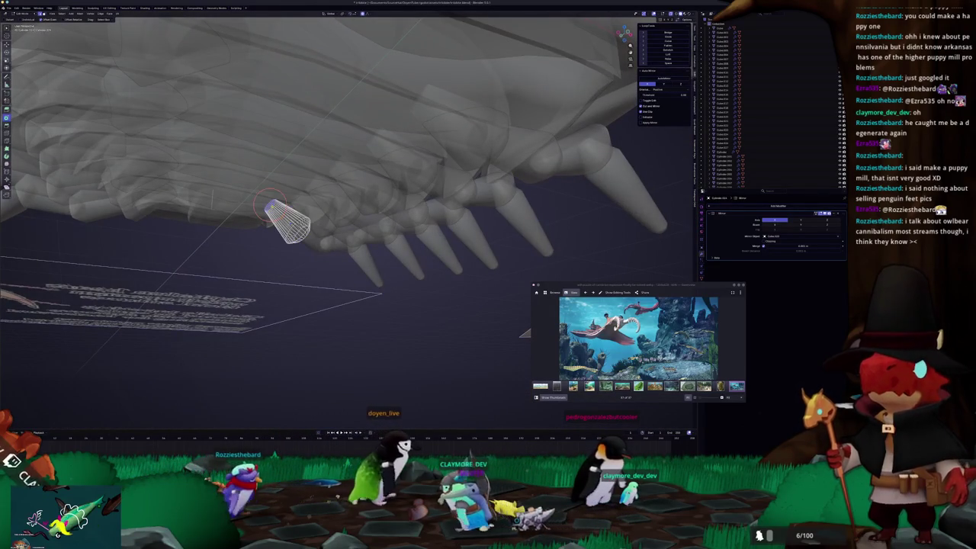
scroll(272, 208, "up", 2)
key("Tab")
mouse_move(270, 203)
middle_mouse_down()
mouse_move(285, 247)
mouse_move(299, 246)
mouse_move(335, 305)
mouse_move(367, 257)
mouse_move(395, 276)
mouse_move(350, 280)
mouse_move(358, 252)
middle_mouse_up()
key("alt+z")
scroll(299, 245, "down", 5)
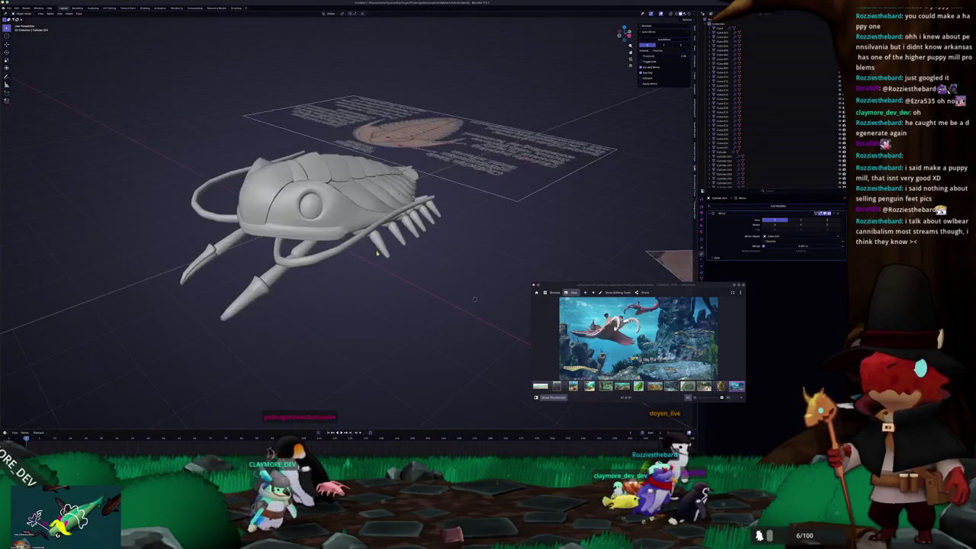
key("Tab")
Leave head mesh editing, deselect the body, and turn off X-ray display
scroll(350, 279, "up", 3)
middle_click_drag(610, 252, 663, 241)
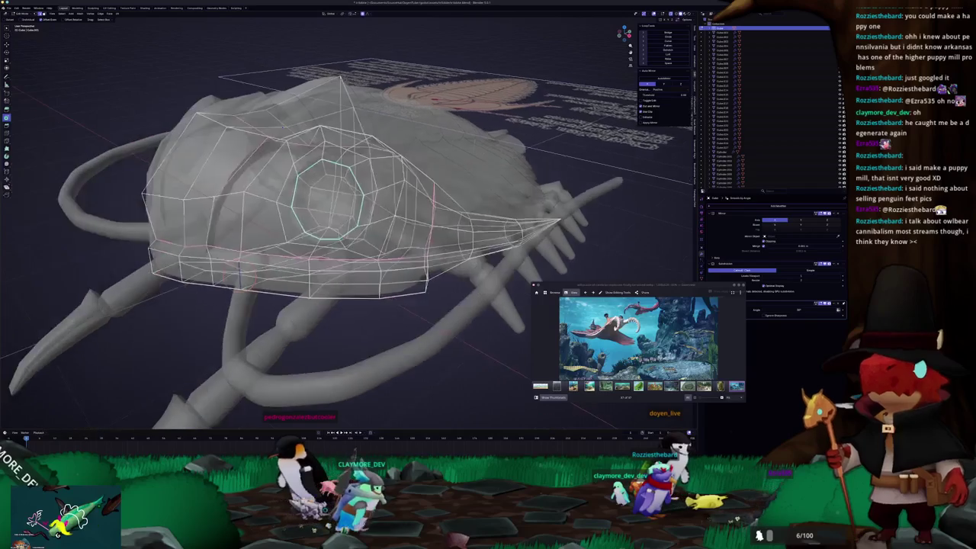
key("Tab")
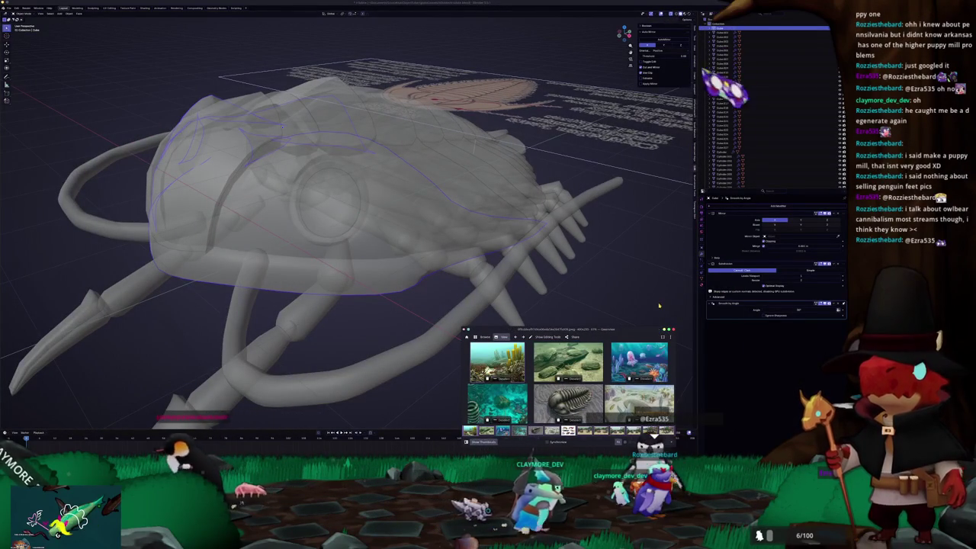
key("alt+a")
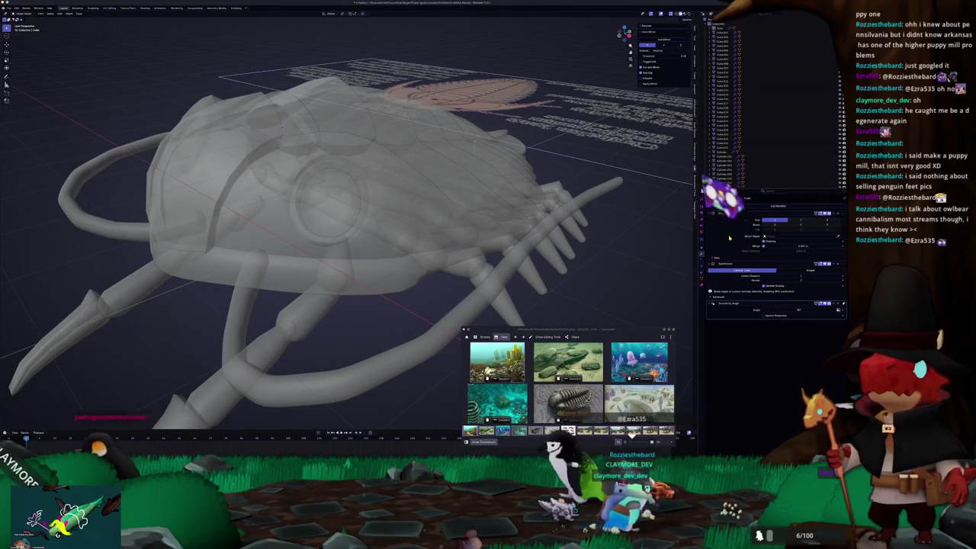
key("alt+z")
scroll(332, 264, "up", 3)
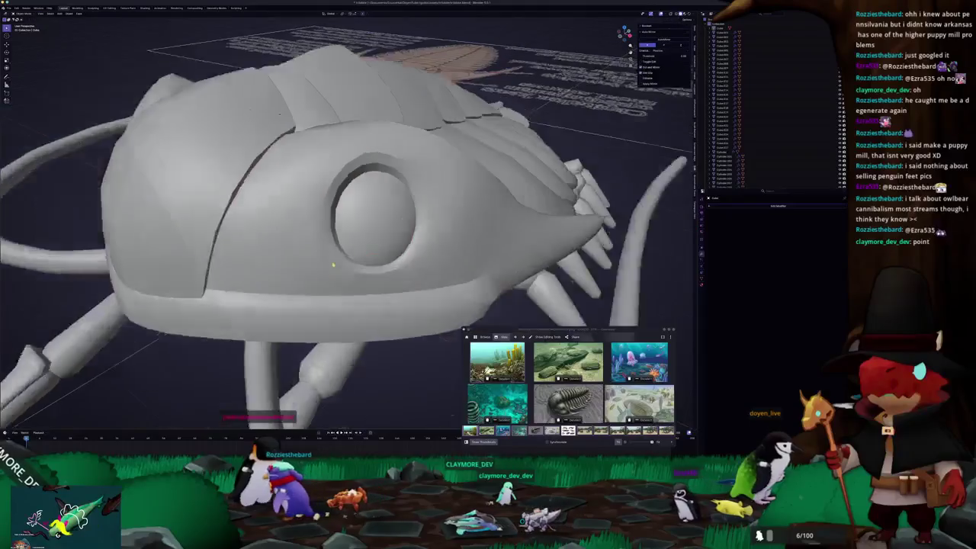
scroll(333, 265, "down", 5)
From a straight-on view, shift the selected rear spikes inward toward the body's centre
mouse_move(333, 265)
middle_mouse_down()
mouse_move(377, 332)
mouse_move(74, 207)
middle_mouse_up()
scroll(191, 251, "up", 4)
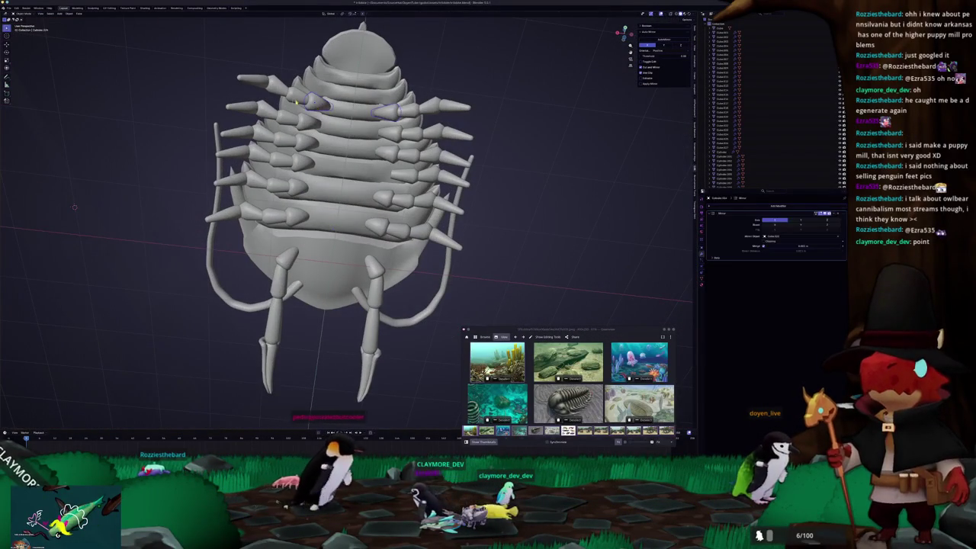
middle_click_drag(74, 206, 680, 119)
scroll(679, 120, "up", 4)
key("g")
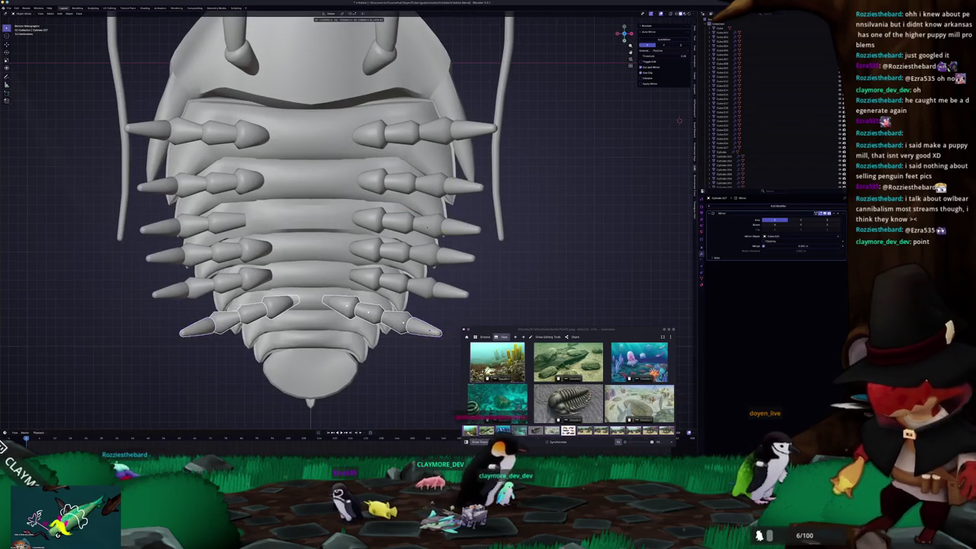
left_click(450, 288)
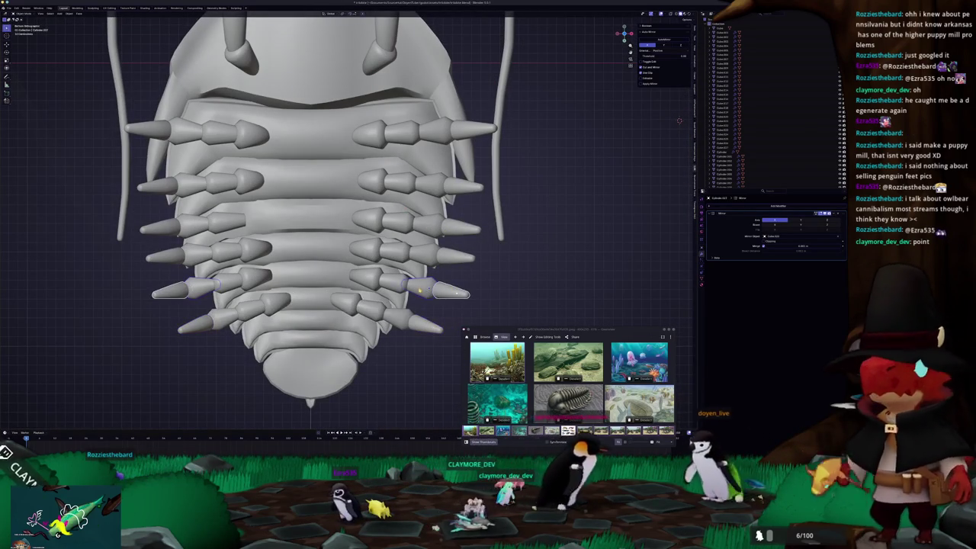
Raise the rear spikes and add the neighbouring spike pair to the selection
key("g")
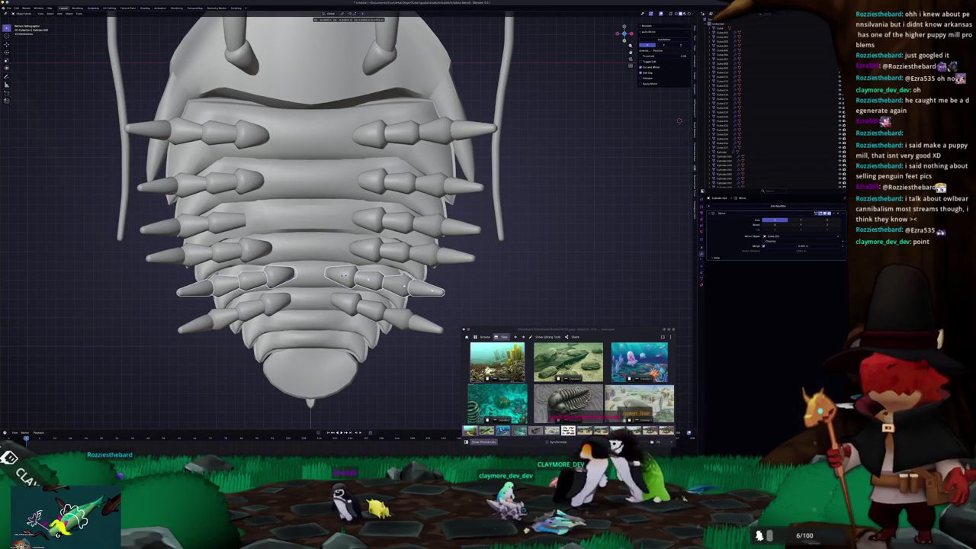
key("Return")
middle_click_drag(352, 276, 389, 252)
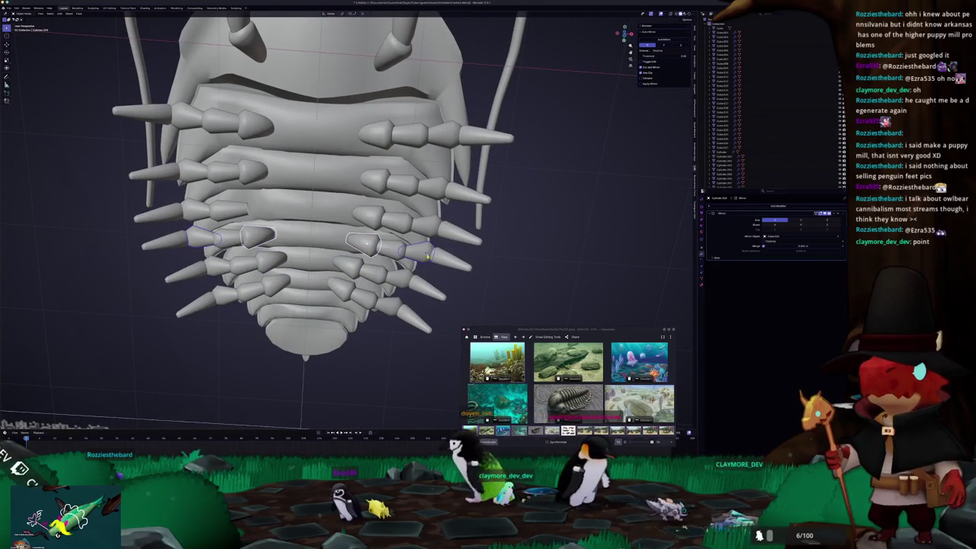
key("l")
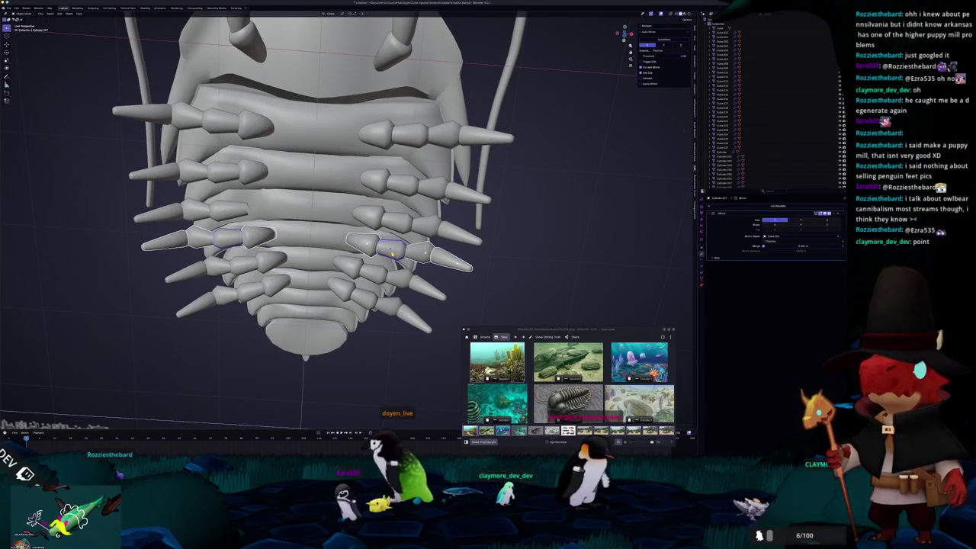
key("ctrl+KP_7")
scroll(366, 221, "up", 2)
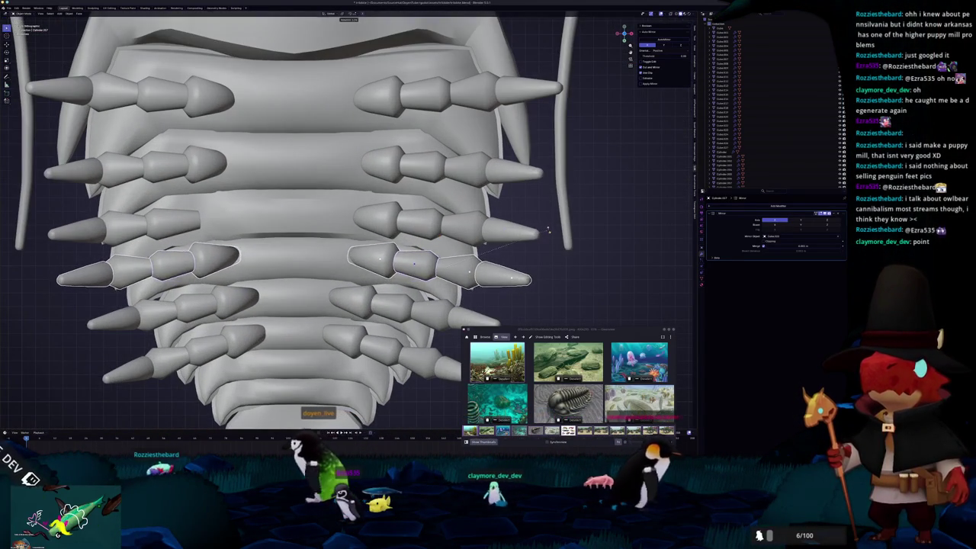
Rotate and duplicate the spike pair, moving the copies up a row and inward
key("r")
key("e")
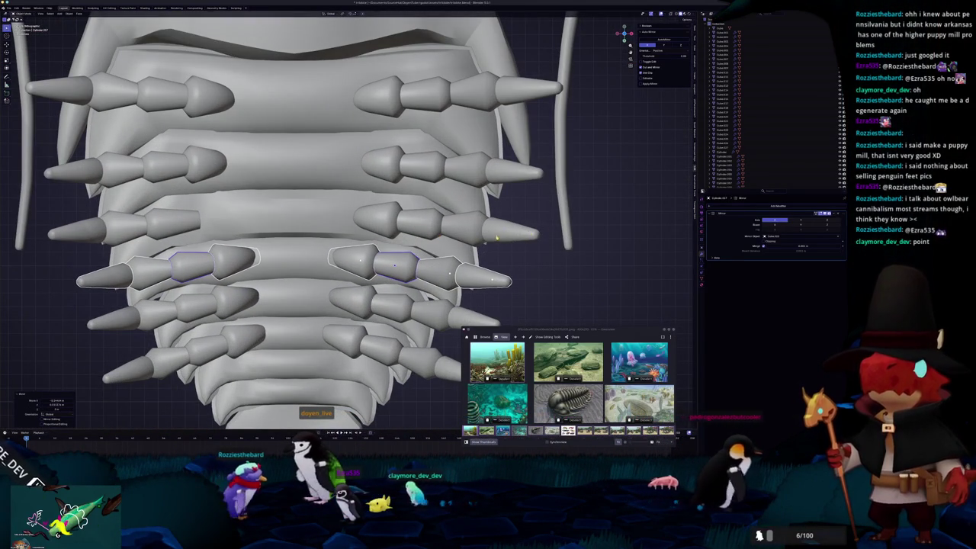
key("g")
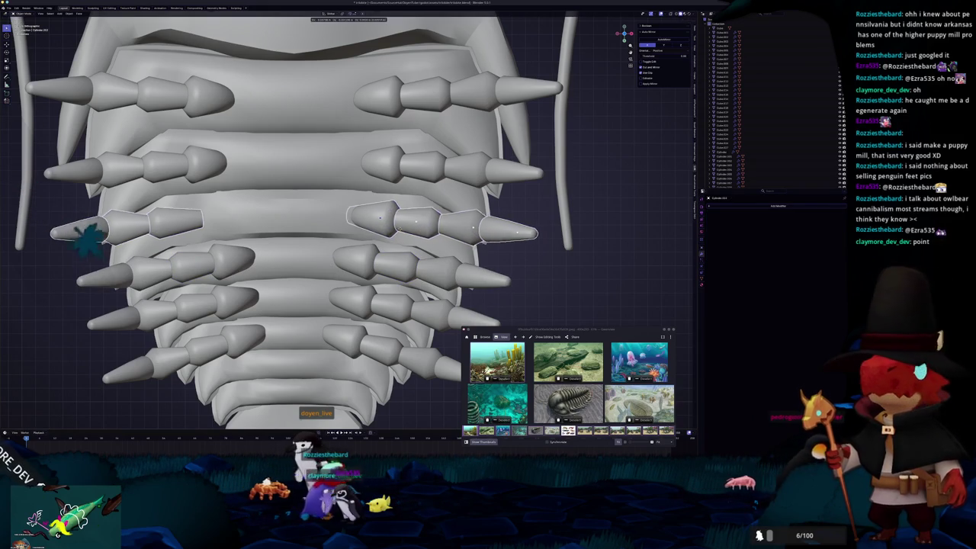
left_click(387, 233)
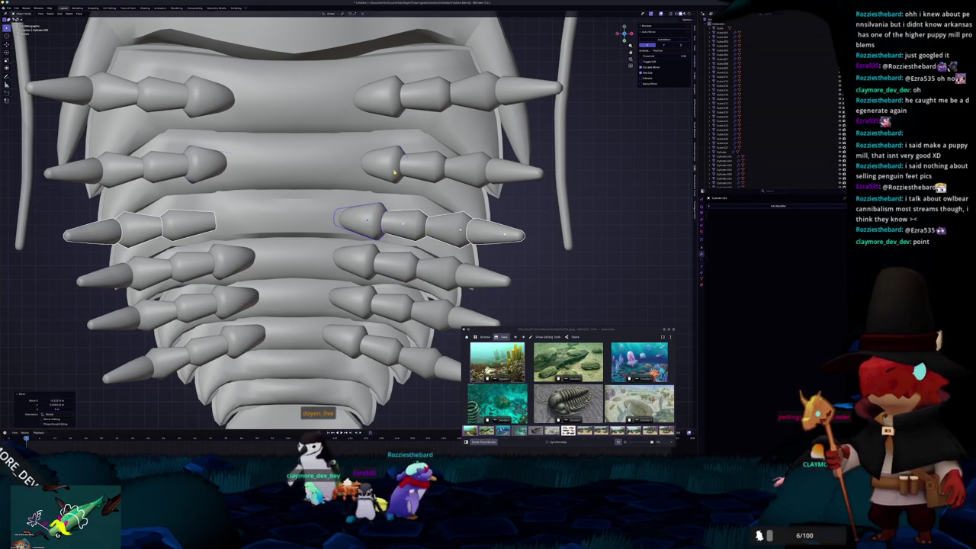
key("ctrl+z")
key("g")
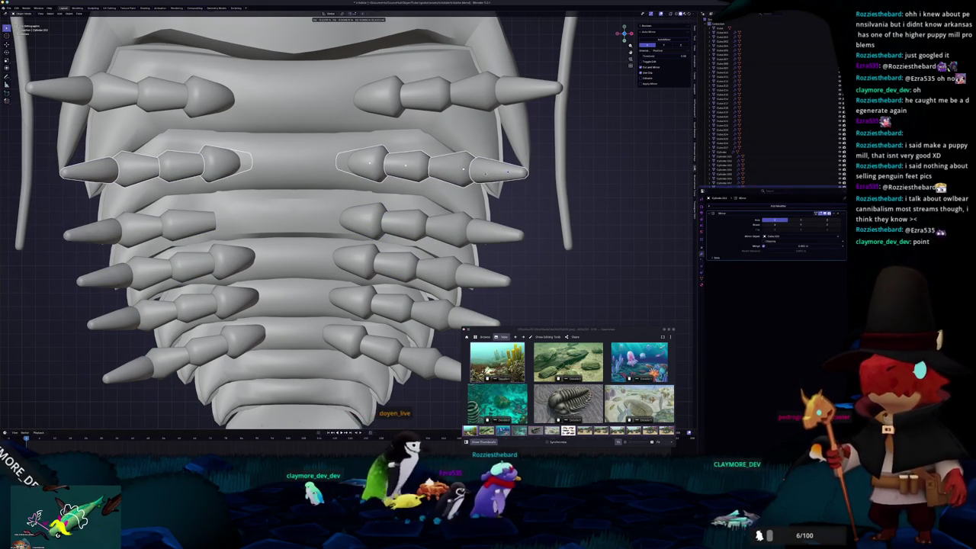
left_click(658, 162)
scroll(658, 161, "down", 3)
scroll(658, 161, "up", 1)
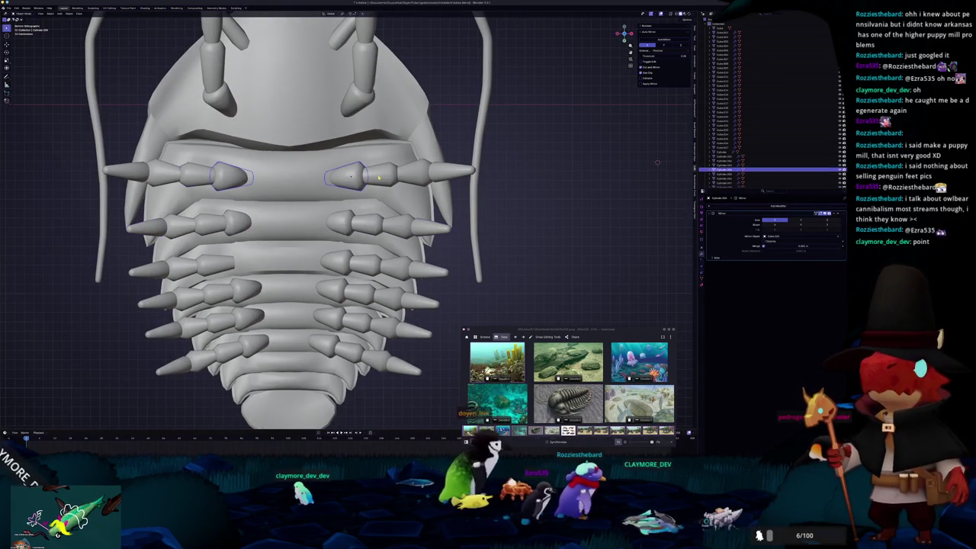
Pull the upper spike pair inward, copy it into the second row, and angle the third-row pair
key("g")
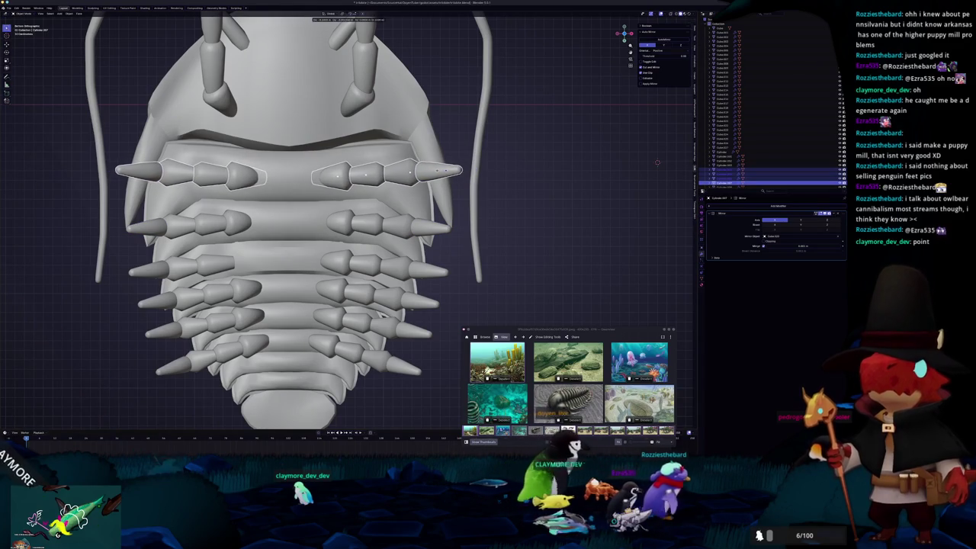
key("Return")
key("shift+d")
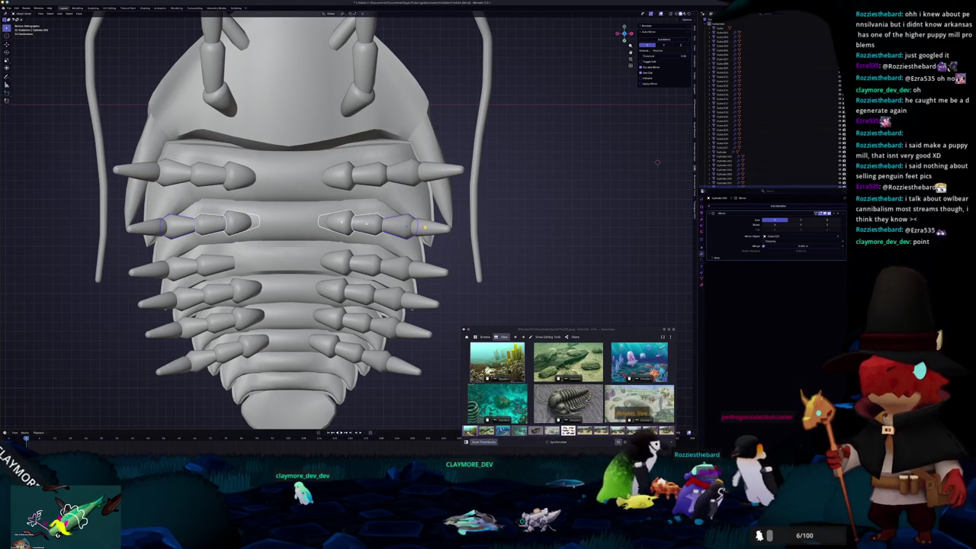
key("Return")
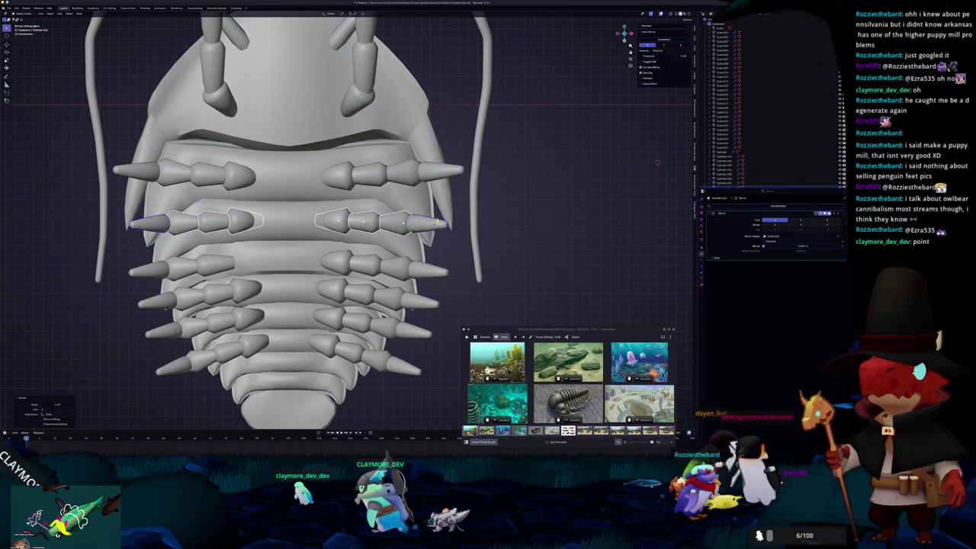
left_click(339, 263)
key("r")
key("Return")
key("g")
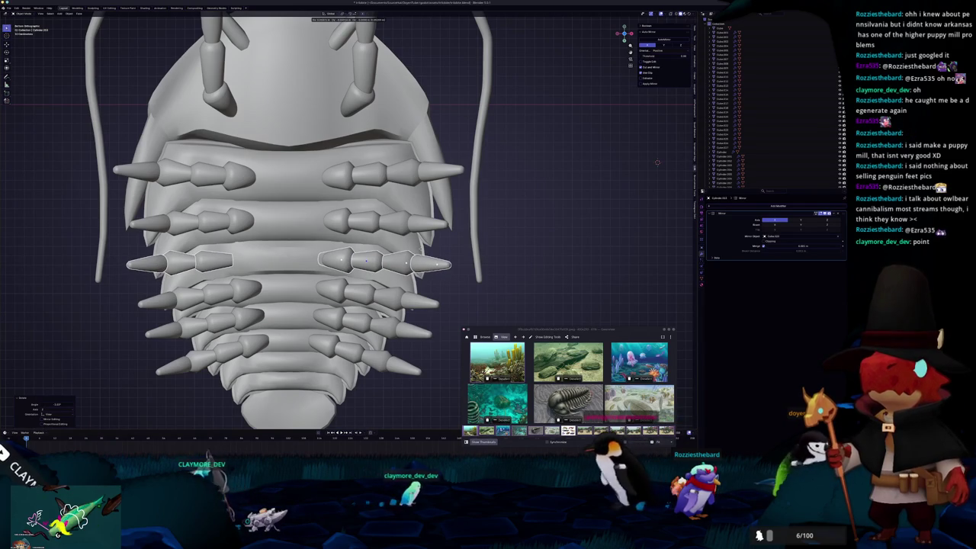
left_click(657, 163)
middle_click_drag(658, 162, 661, 141, "shift")
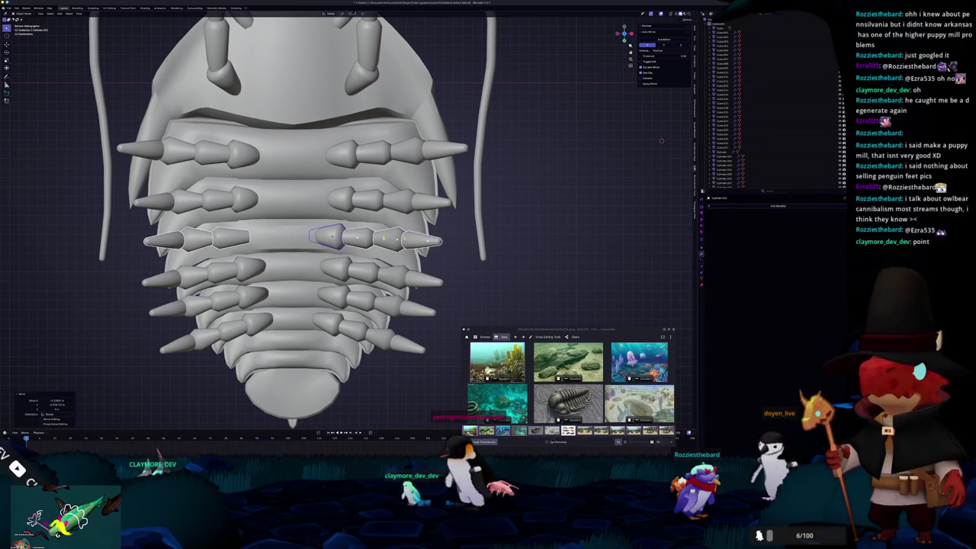
key("g")
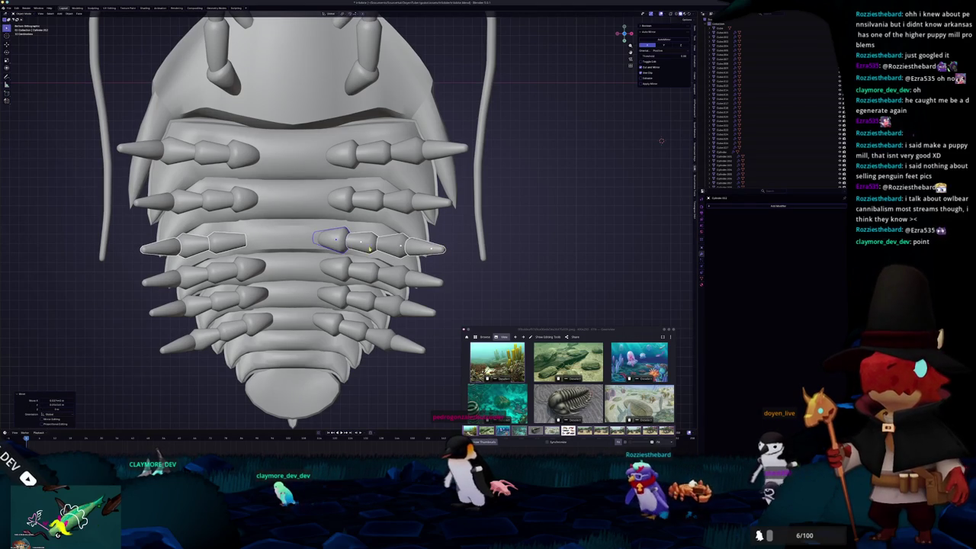
scroll(297, 228, "down", 1)
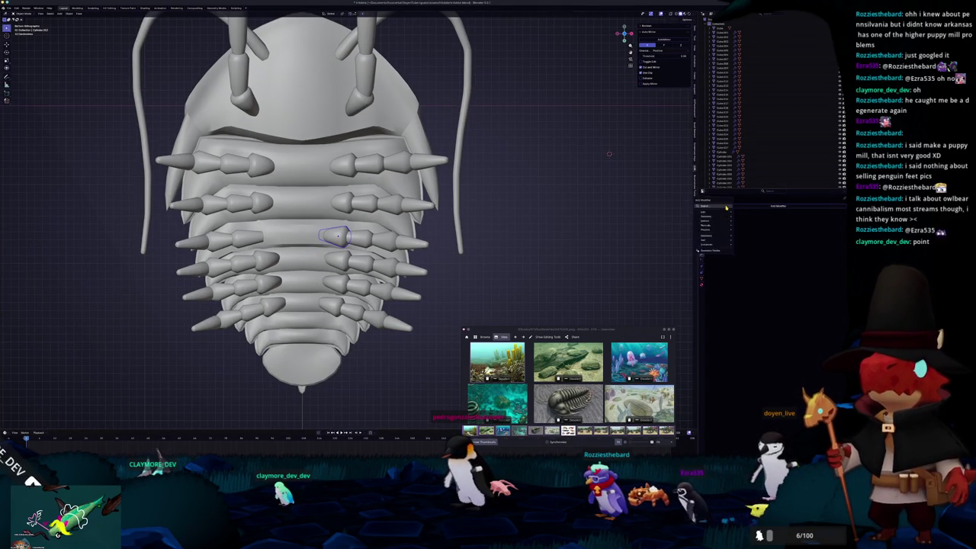
Add a Mirror modifier to the leg and rotate the lower leg segments inward on Y
left_click(754, 215)
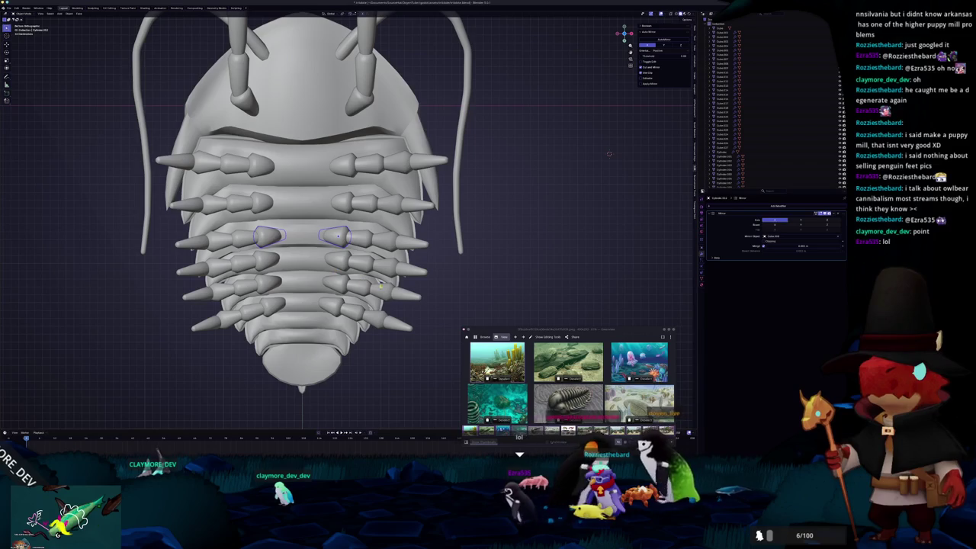
scroll(390, 279, "up", 1)
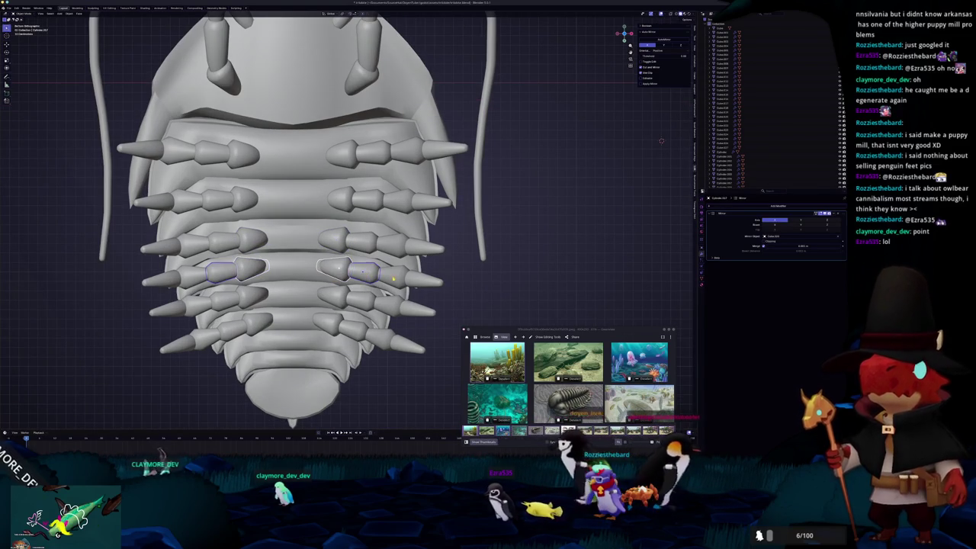
key("Return")
key("r")
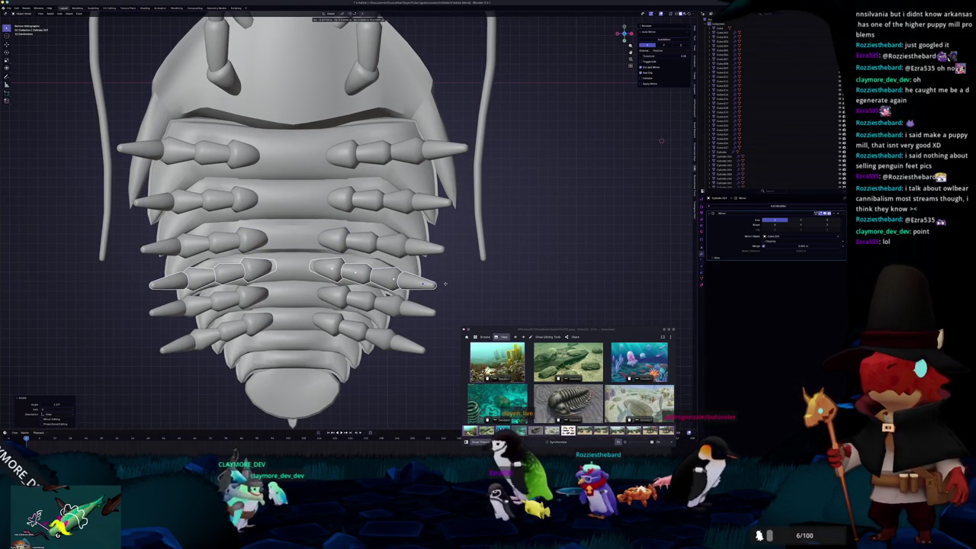
key("ctrl+z")
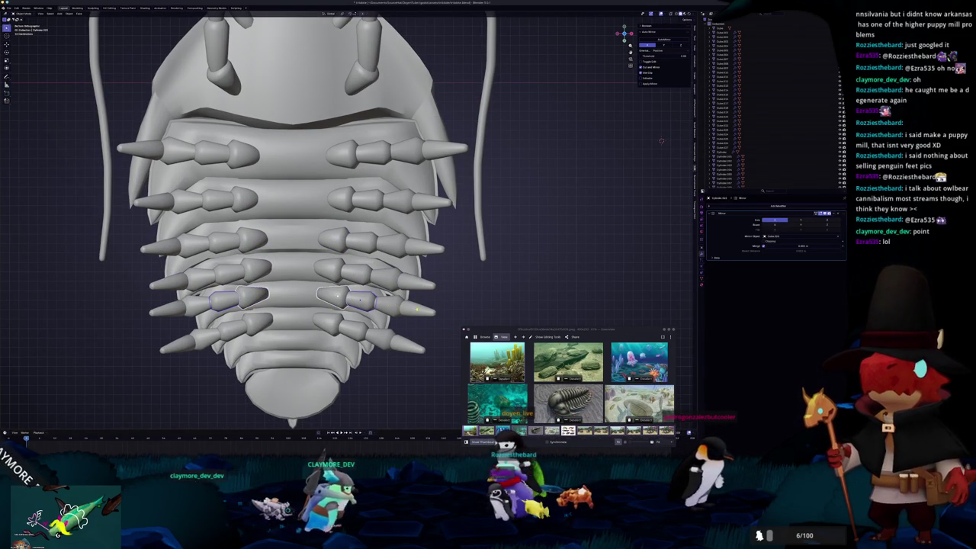
key("r")
key("Return")
key("r")
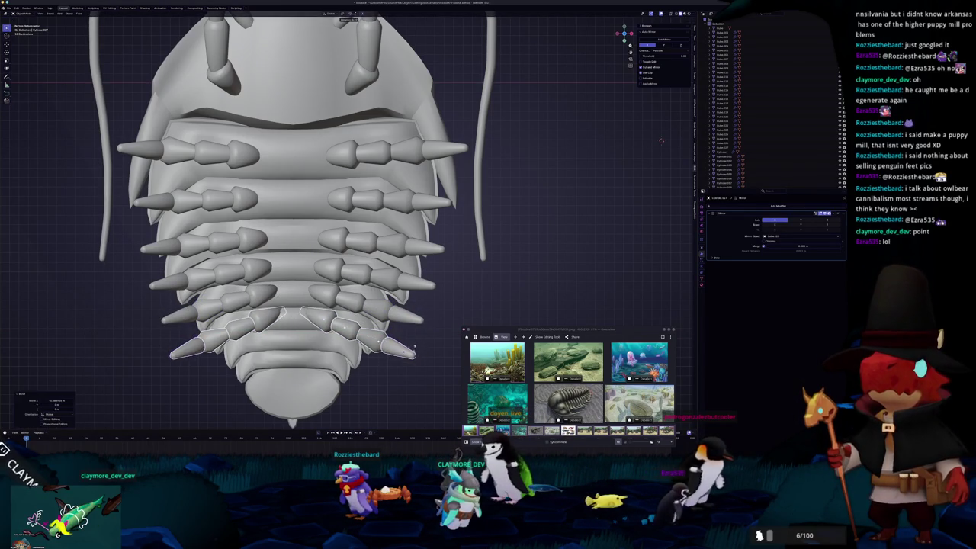
key("y")
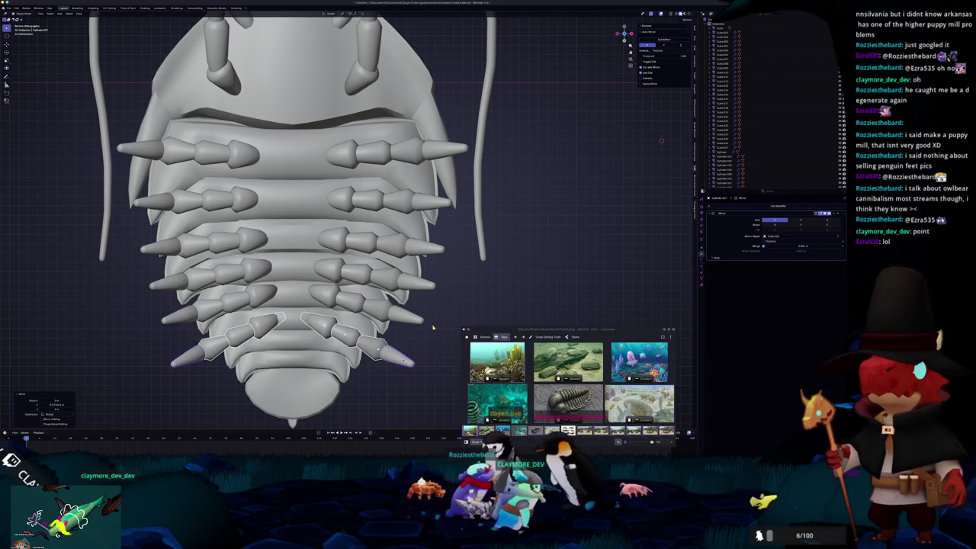
key("KP_3")
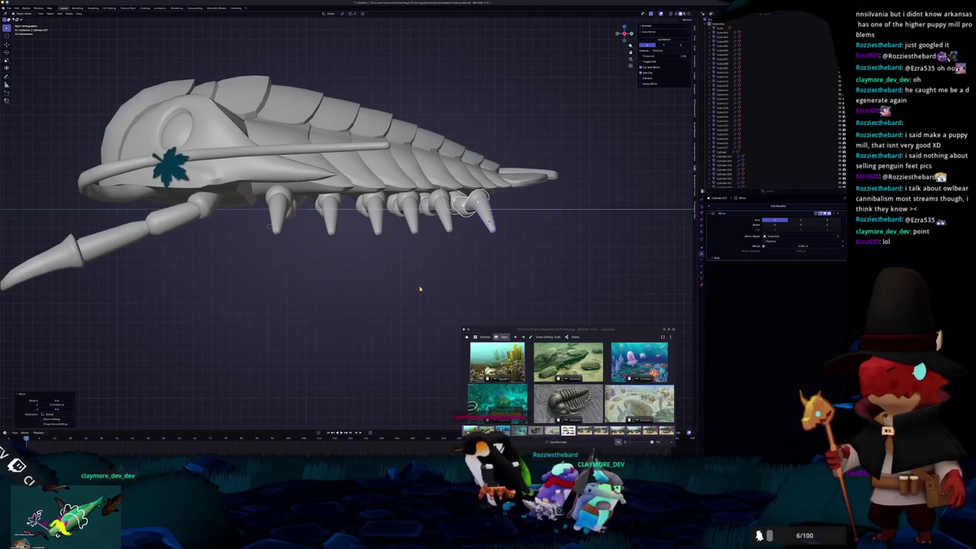
Box-select every trilobite part and open the Object context menu to reach Convert To
middle_click_drag(277, 247, 320, 289)
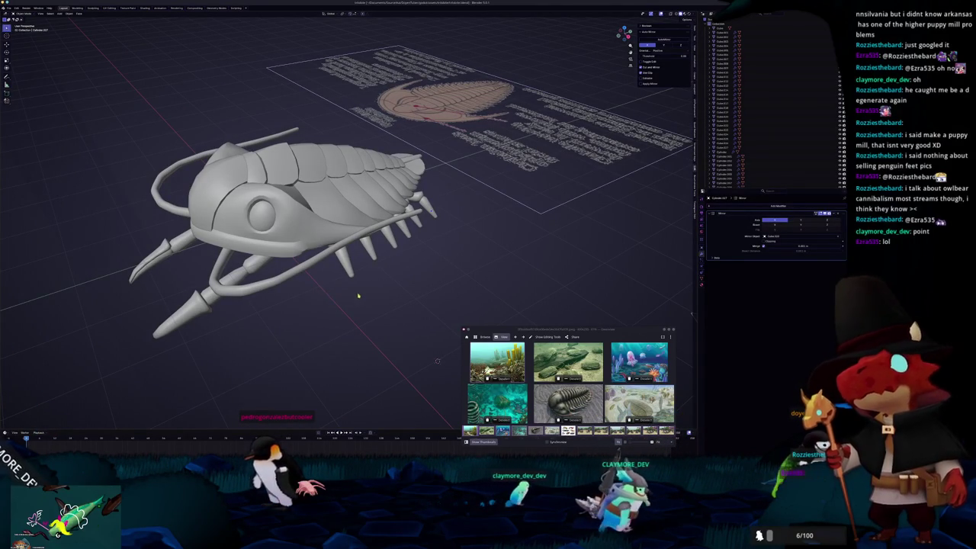
scroll(358, 295, "down", 2)
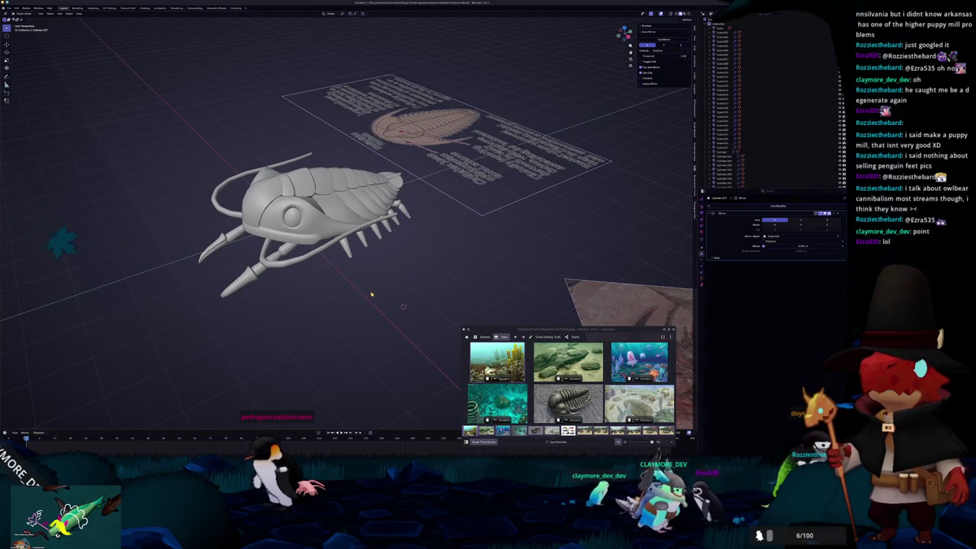
middle_click_drag(371, 294, 352, 279)
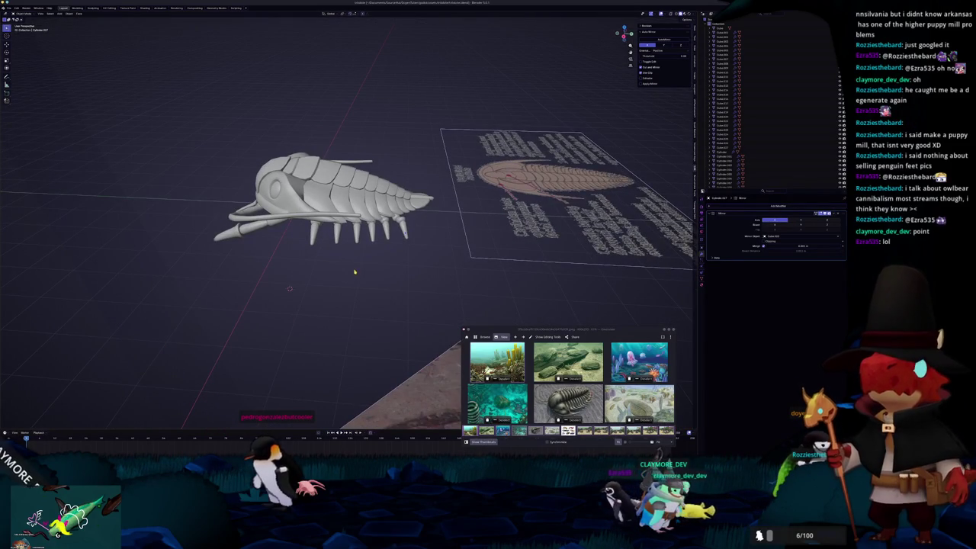
mouse_move(433, 282)
left_mouse_down()
mouse_move(275, 137)
mouse_move(185, 97)
left_mouse_up()
mouse_move(185, 98)
middle_mouse_down()
mouse_move(251, 128)
mouse_move(246, 155)
mouse_move(207, 192)
mouse_move(223, 243)
middle_mouse_up()
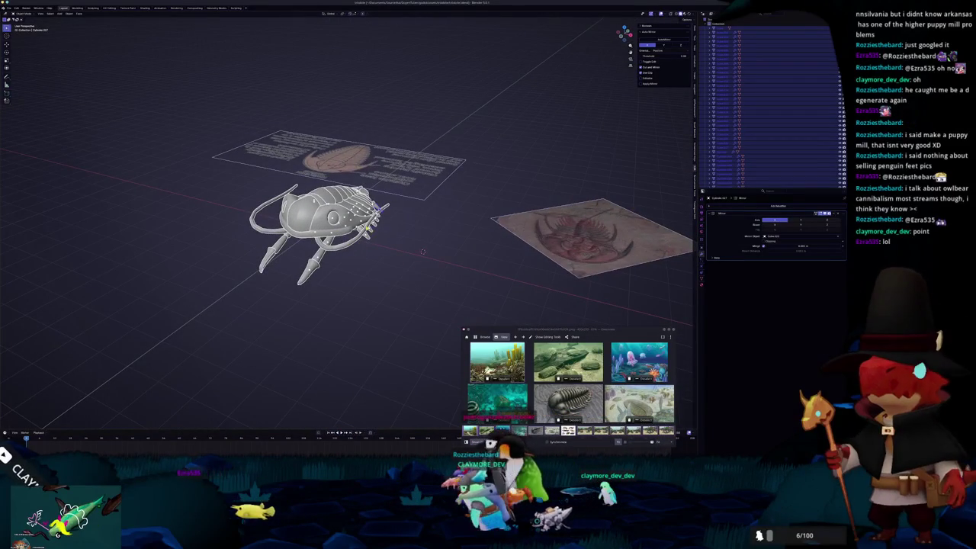
scroll(361, 277, "up", 3)
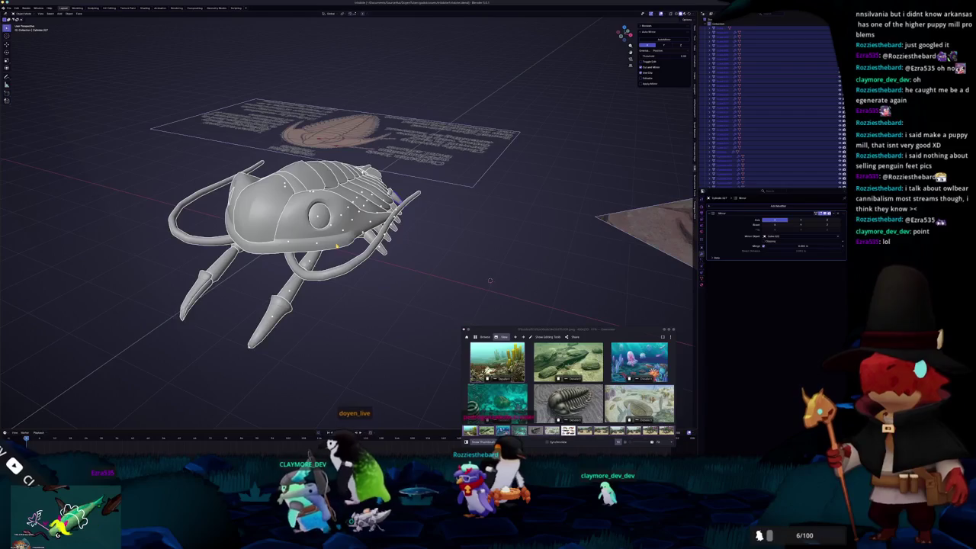
left_click(490, 280)
mouse_move(490, 281)
middle_mouse_down()
mouse_move(386, 325)
mouse_move(422, 292)
middle_mouse_up()
left_click_drag(421, 292, 191, 96)
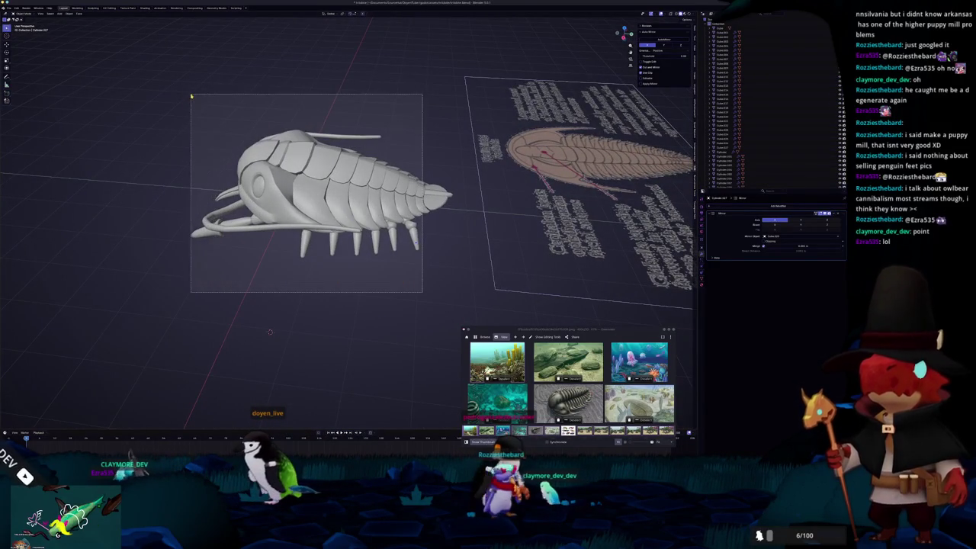
middle_click_drag(191, 96, 205, 184)
right_click(204, 183)
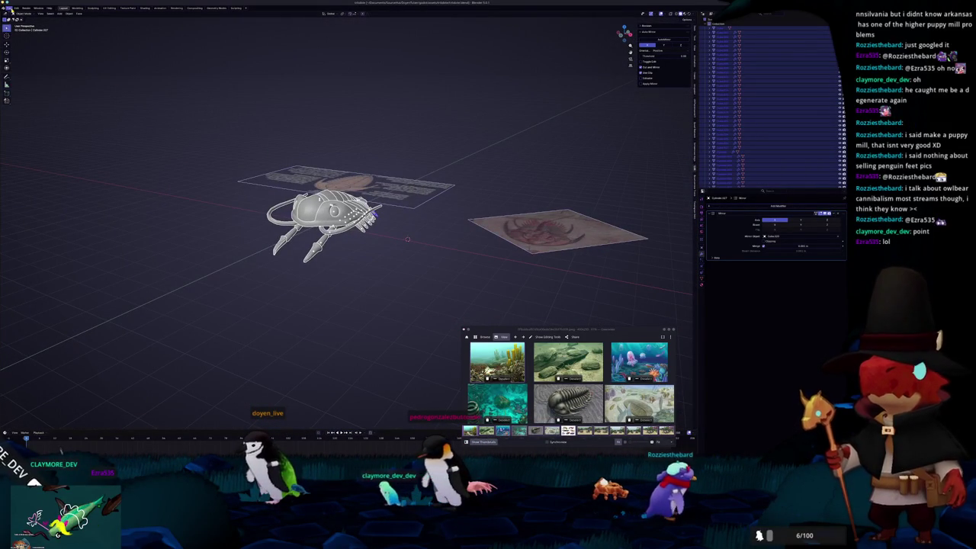
right_click(422, 249)
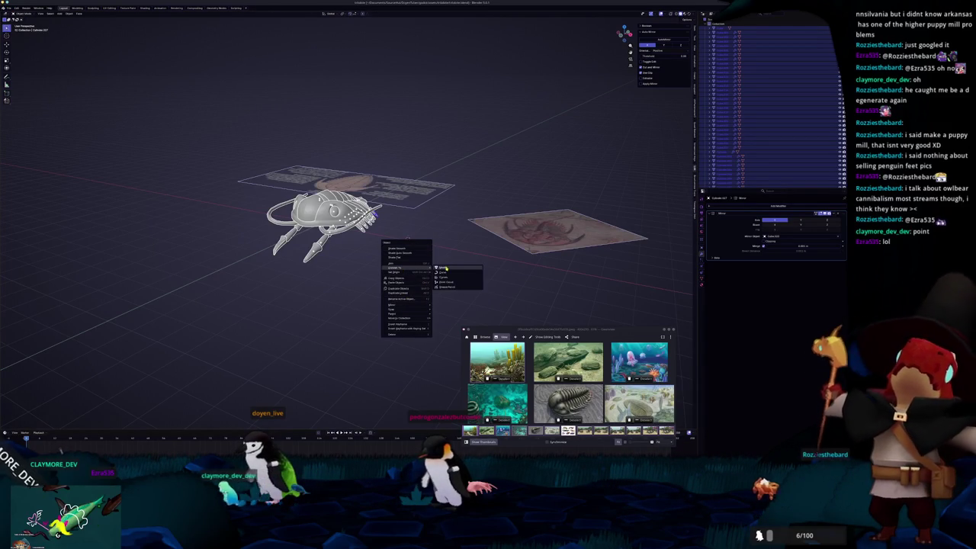
Convert the selected trilobite parts to plain mesh with Convert To > Mesh
left_click(444, 269)
middle_click_drag(381, 275, 321, 283)
scroll(320, 283, "up", 3)
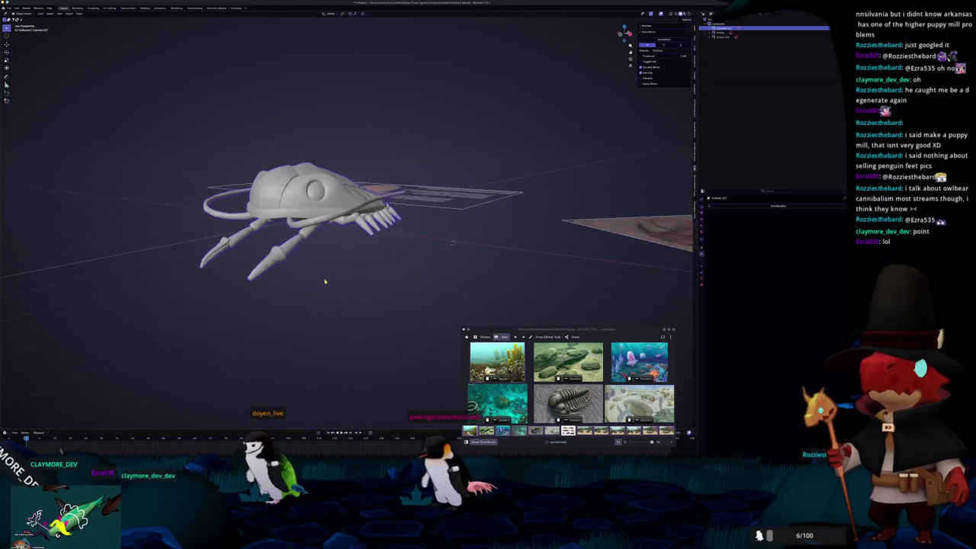
key("ctrl+a")
middle_click_drag(329, 282, 328, 243)
Move the trilobite further left, apply its transforms, and enter Edit Mode
key("g")
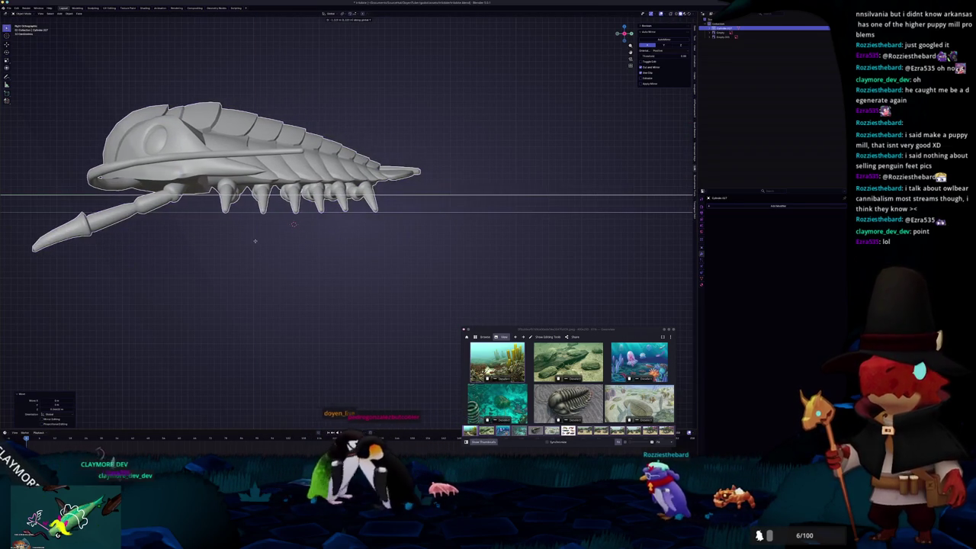
left_click(245, 243)
key("g")
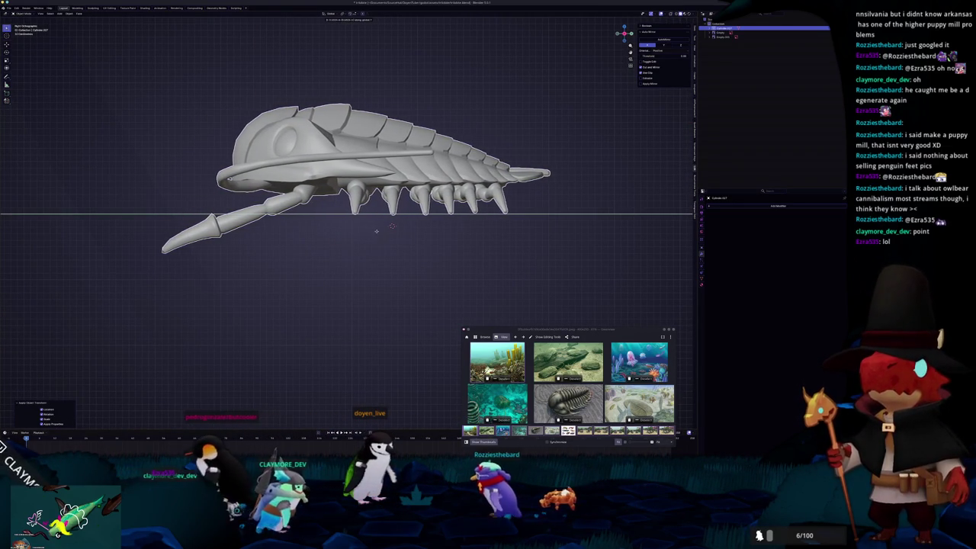
left_click(387, 234)
key("ctrl+a")
left_click(388, 236)
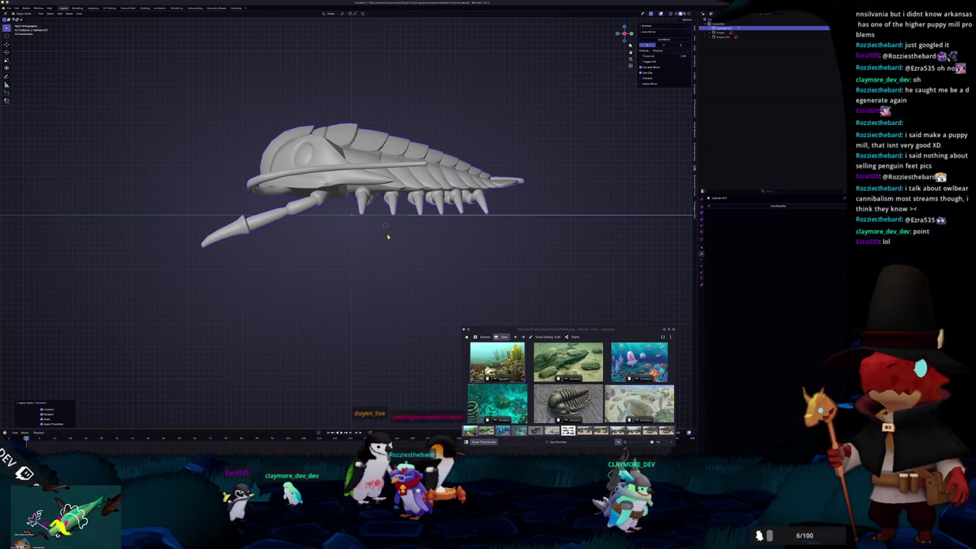
middle_click_drag(319, 223, 396, 221)
scroll(397, 222, "down", 3)
key("Tab")
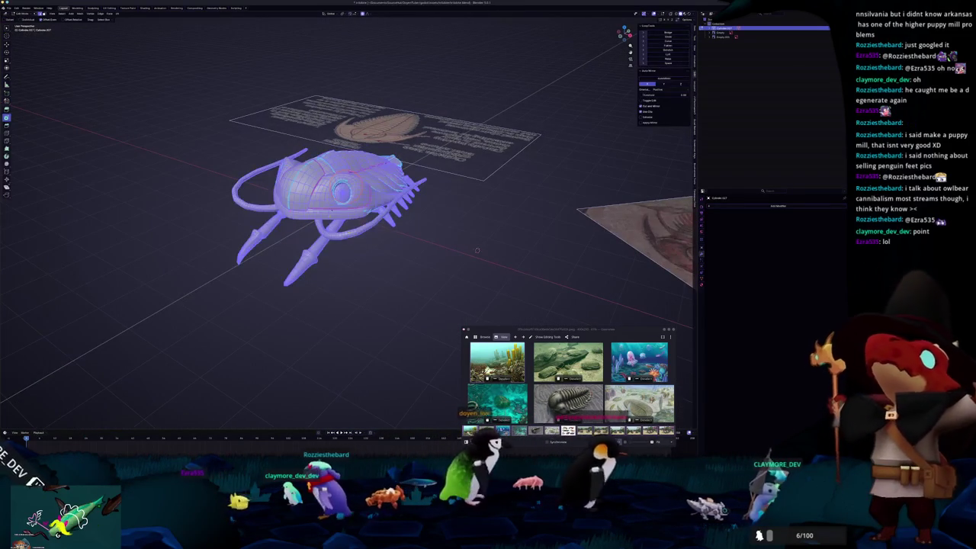
Switch to the UV Editing workspace and view the trilobite's underside and top shell
scroll(343, 213, "up", 2)
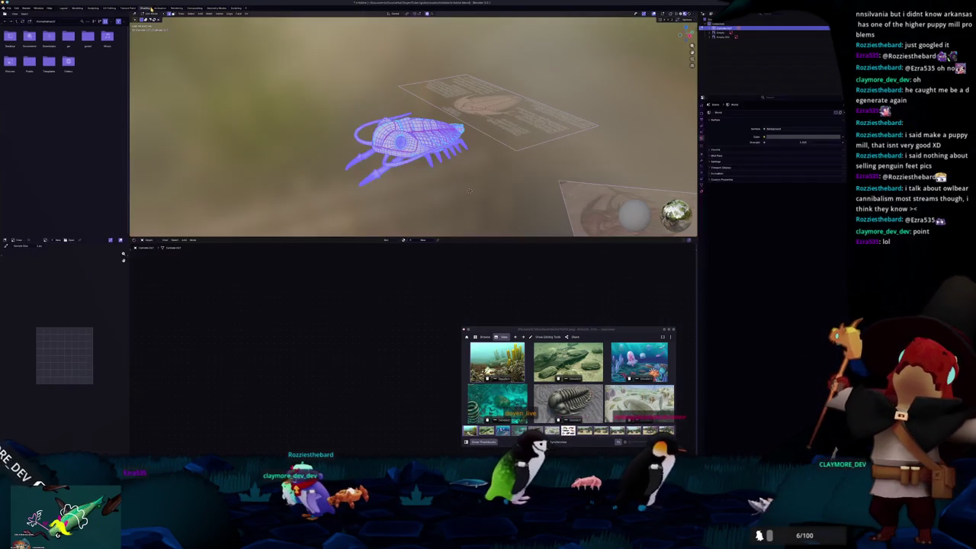
left_click(144, 7)
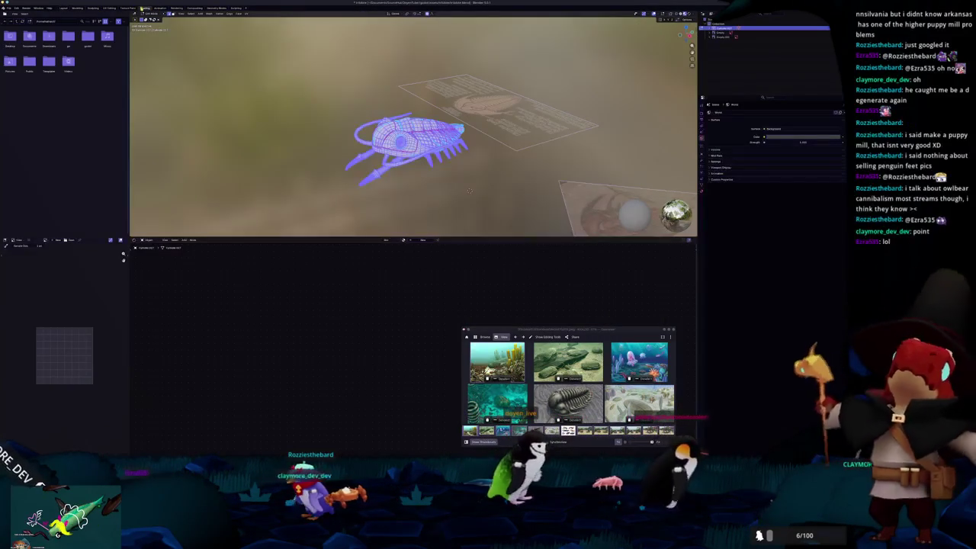
left_click(108, 8)
scroll(509, 274, "up", 5)
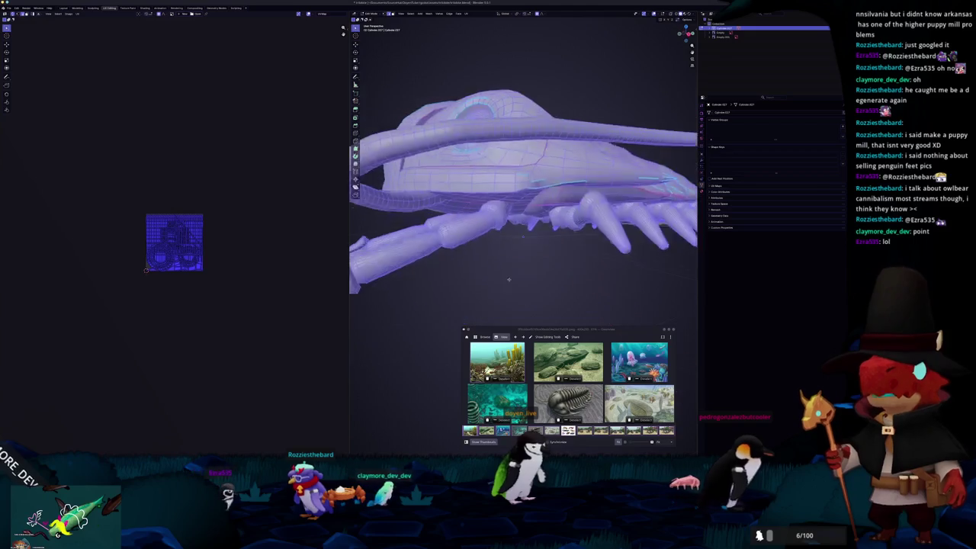
middle_click_drag(509, 275, 458, 155)
scroll(457, 155, "up", 3)
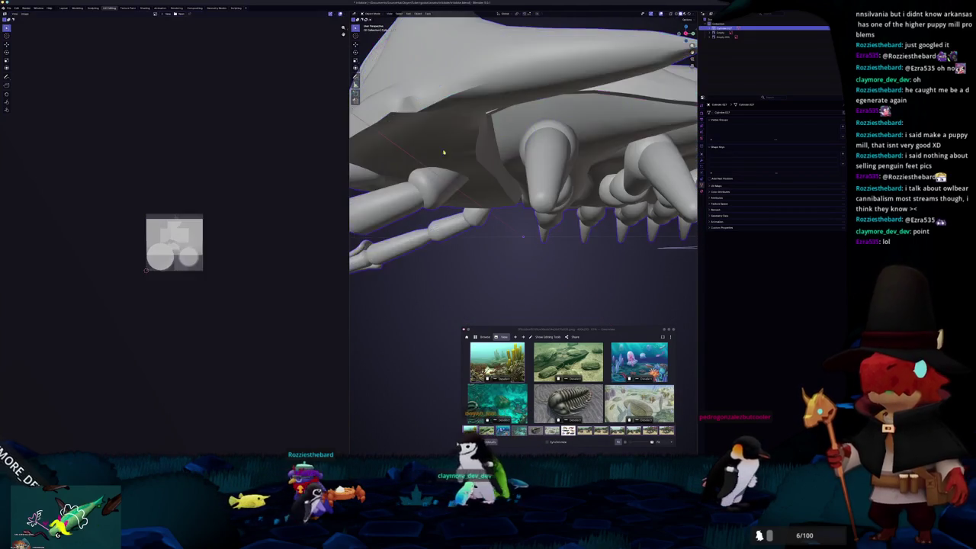
middle_click_drag(523, 236, 523, 237)
scroll(524, 237, "up", 4)
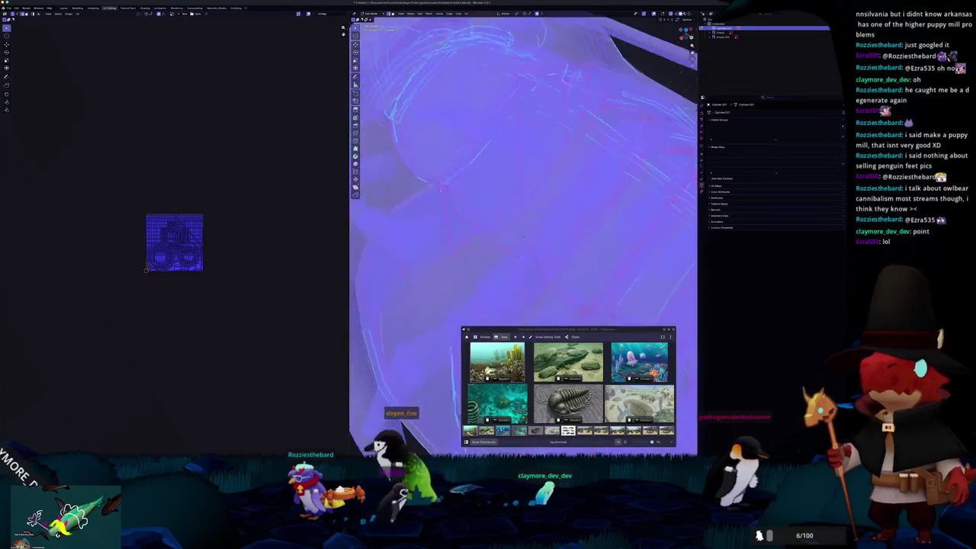
scroll(524, 237, "down", 5)
scroll(524, 237, "down", 3)
scroll(523, 238, "down", 2)
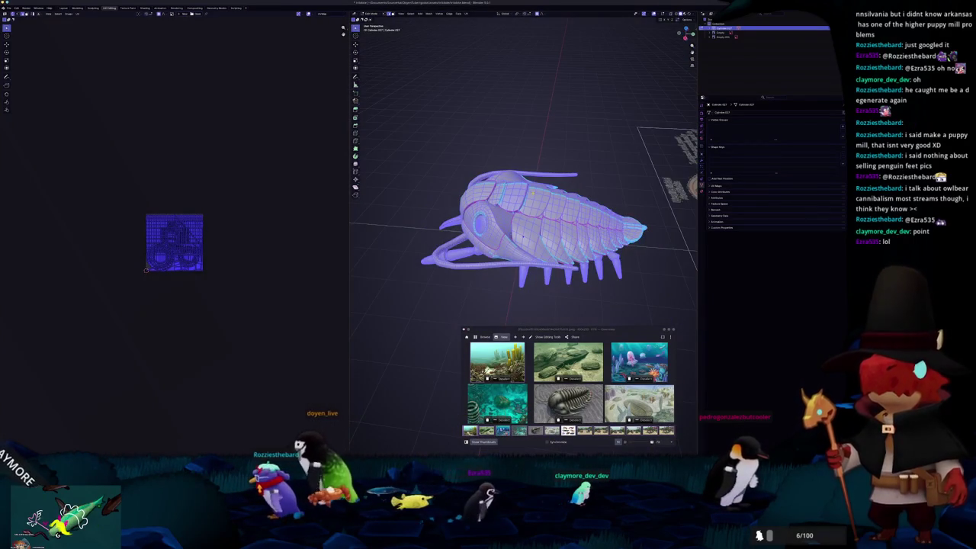
Deselect all, then grow the selection into a face strip along the back
key("alt+a")
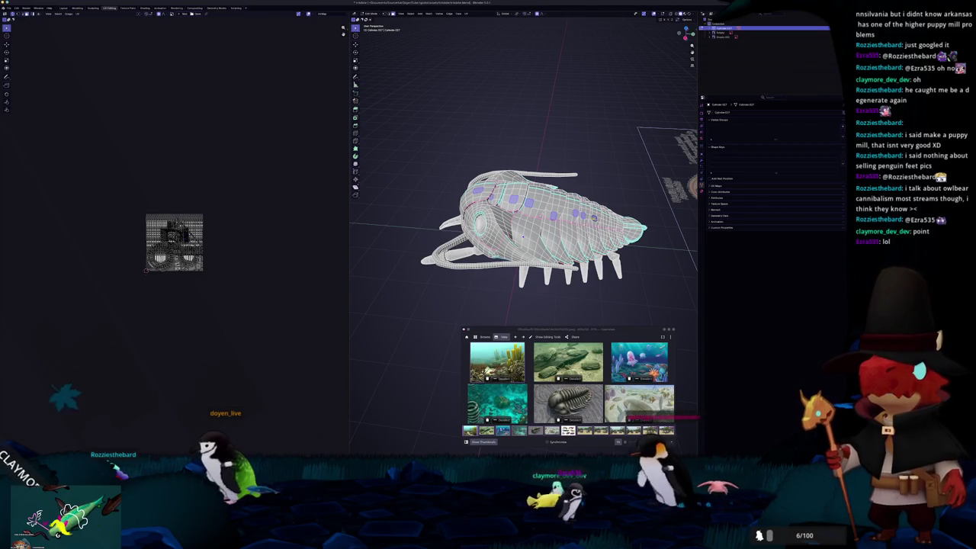
middle_click_drag(523, 237, 402, 391)
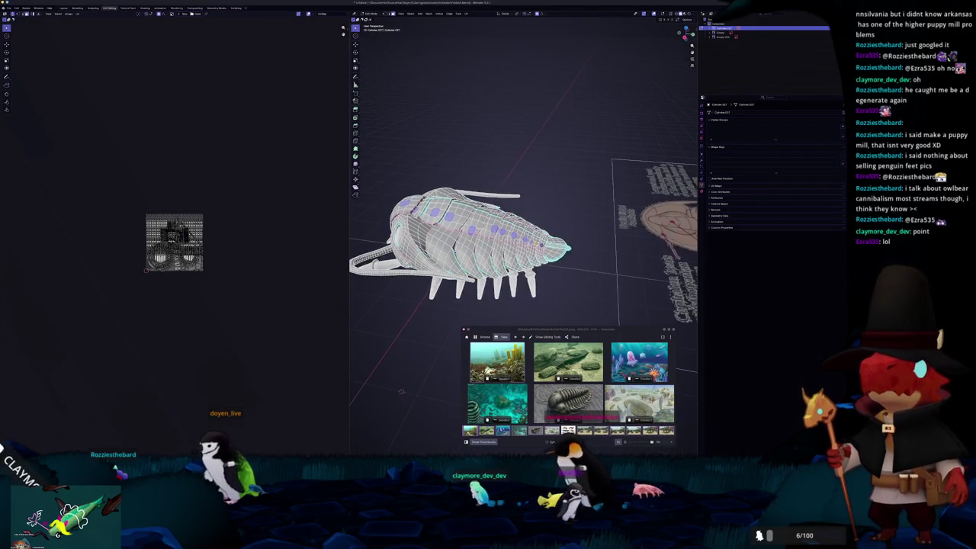
key("ctrl+l")
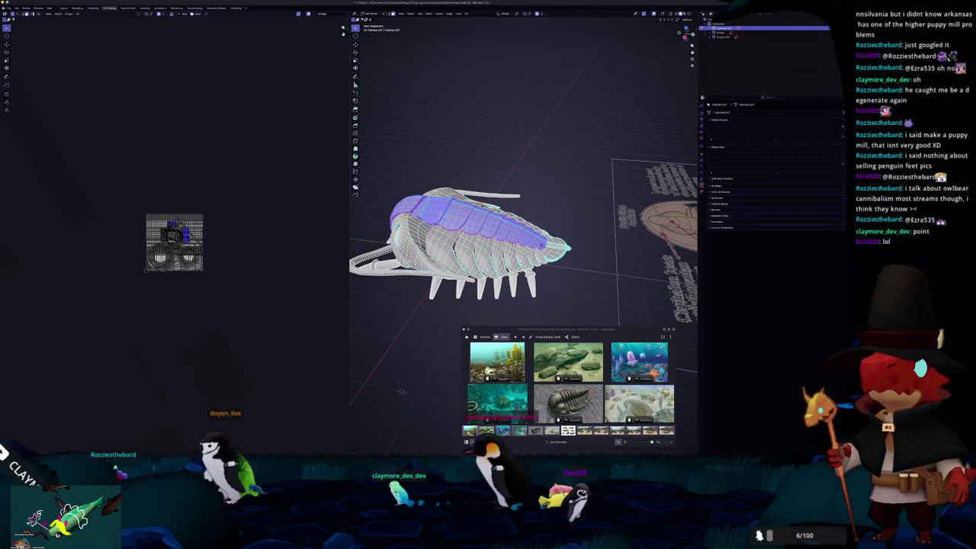
Narrow the selection to the segmented back strip and inspect the plates from above and side
middle_click_drag(402, 391, 408, 318)
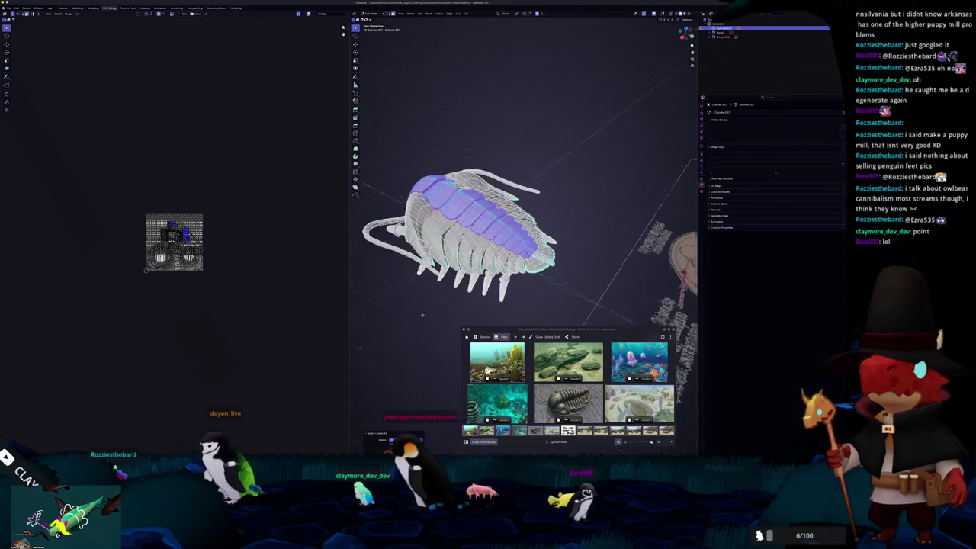
key("ctrl+z")
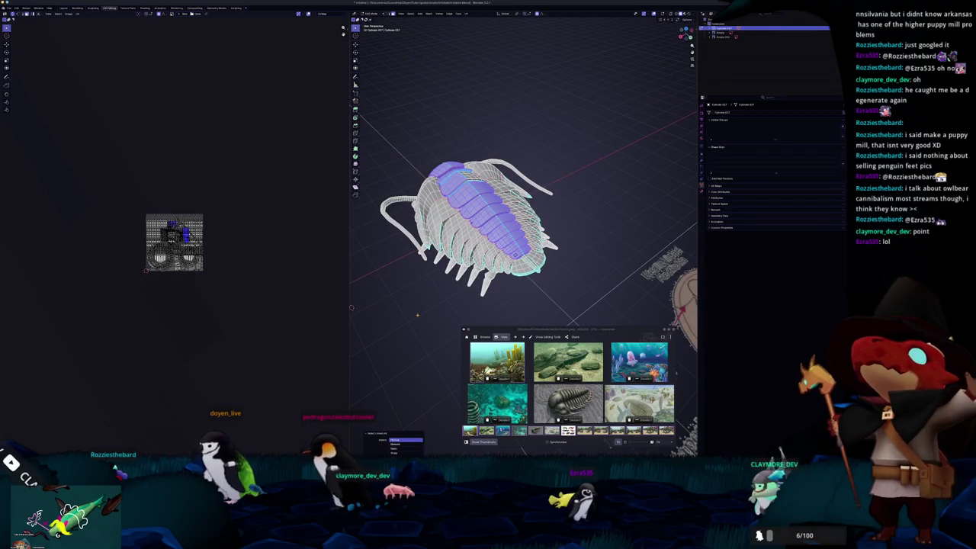
scroll(459, 373, "up", 3)
middle_click_drag(450, 351, 458, 373)
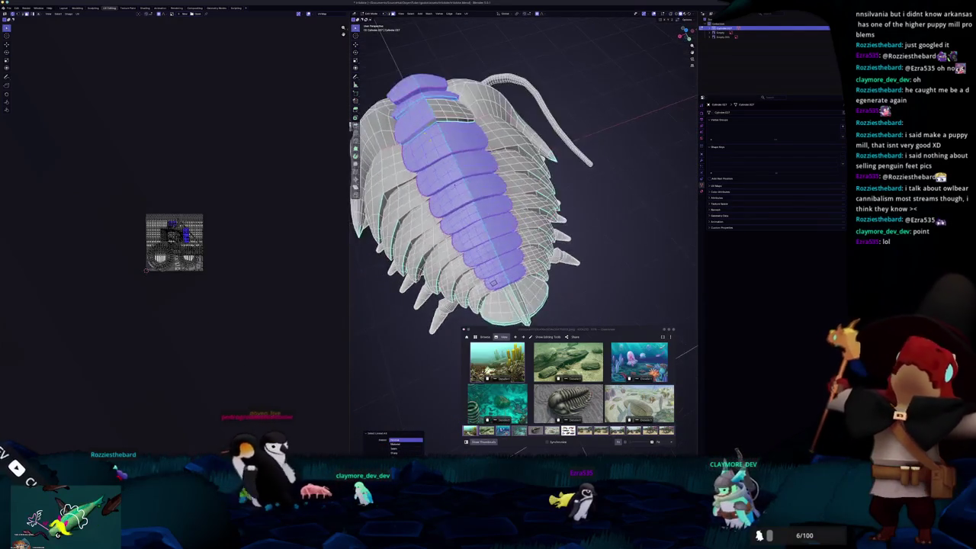
scroll(459, 372, "up", 2)
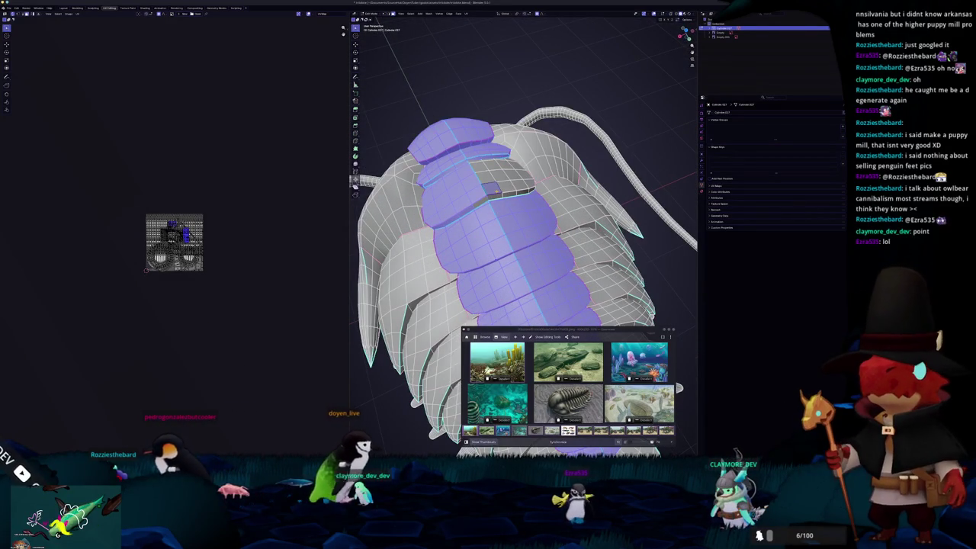
scroll(488, 228, "up", 2)
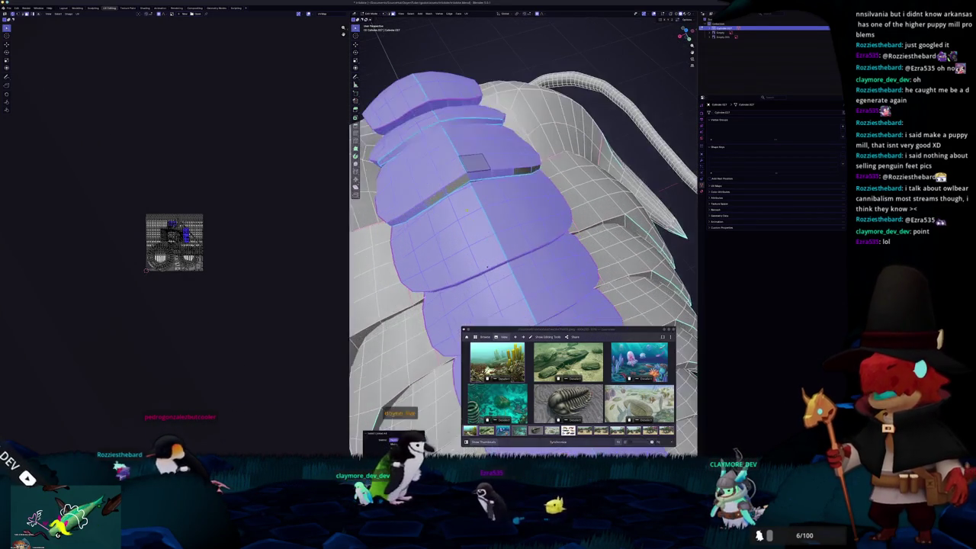
middle_click_drag(488, 229, 489, 259)
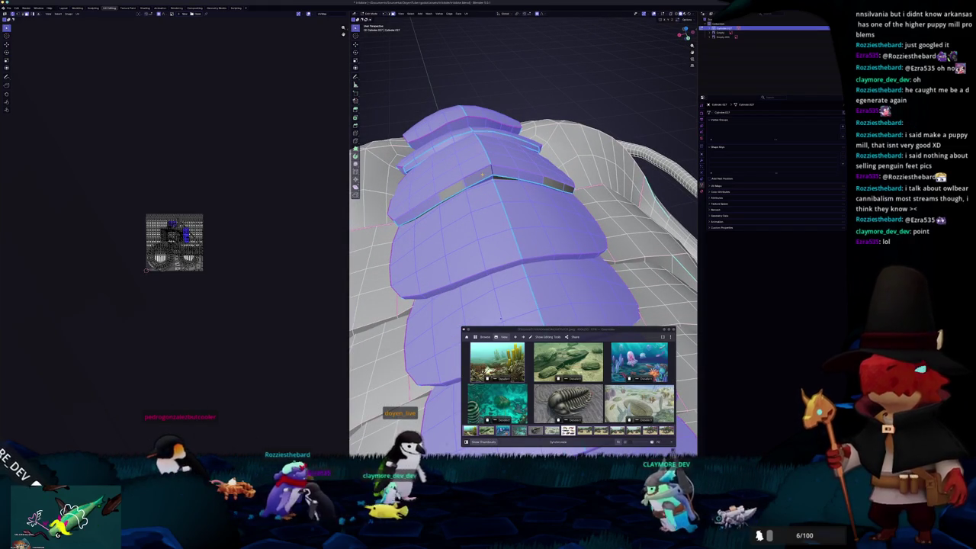
middle_click_drag(532, 174, 573, 204)
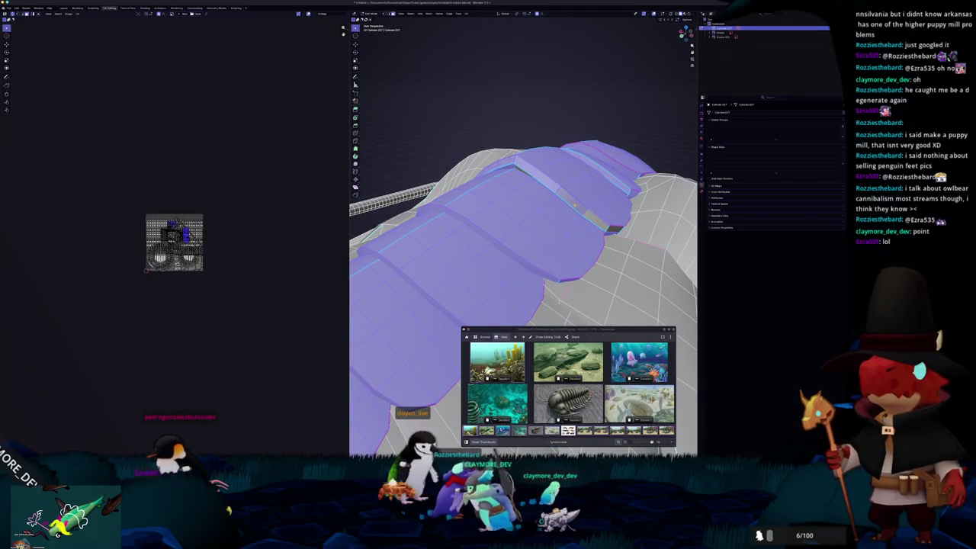
Select the linked faces, then the whole mesh, and bring up the vertex context menu
key("ctrl+l")
scroll(369, 245, "down", 3)
middle_click_drag(369, 246, 467, 234)
key("a")
right_click(534, 302)
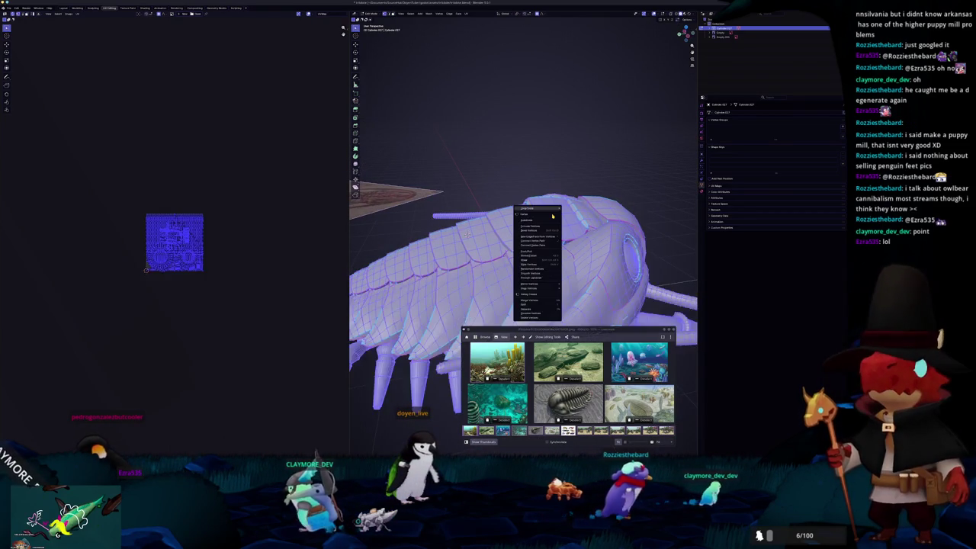
Merge vertices by distance on the whole mesh, then again on the top back plates
left_click(574, 315)
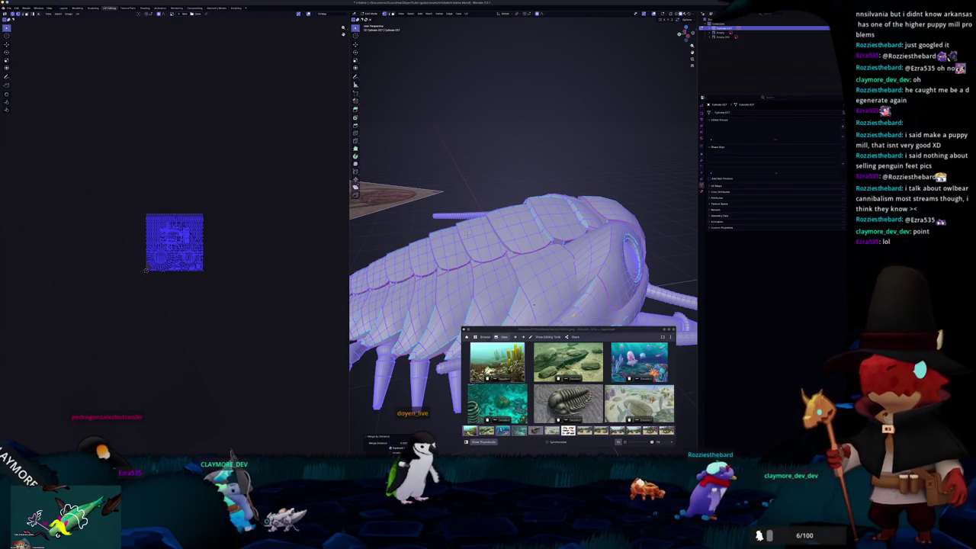
key("shift+l")
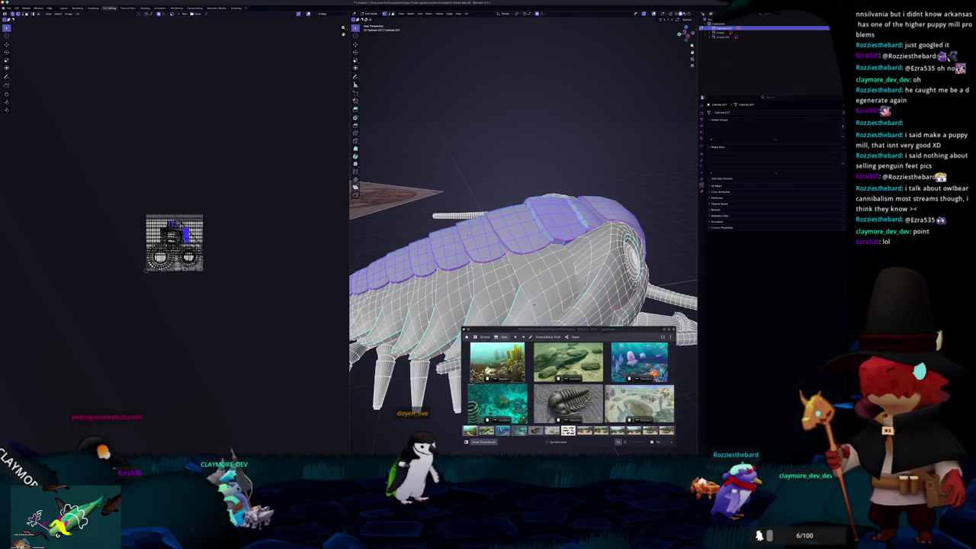
middle_click_drag(467, 235, 499, 226)
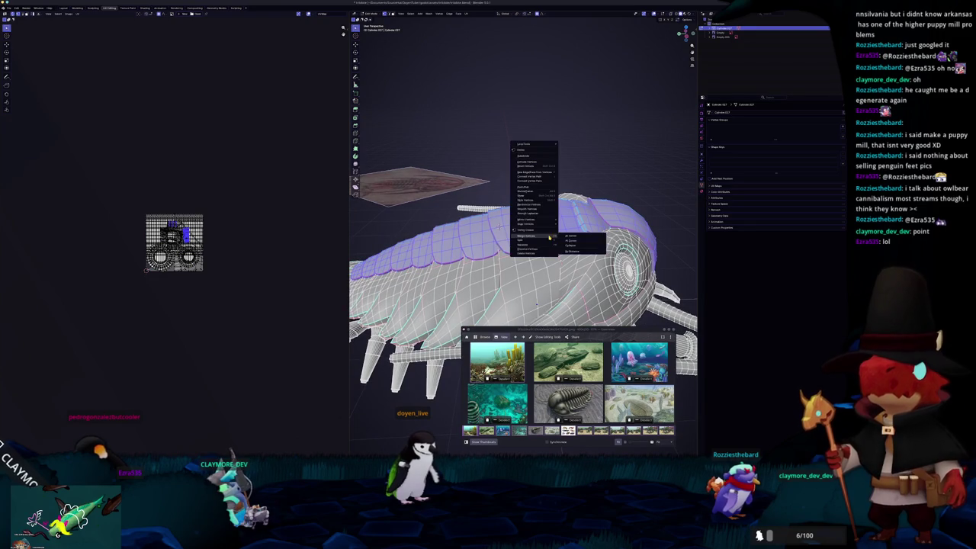
left_click(574, 252)
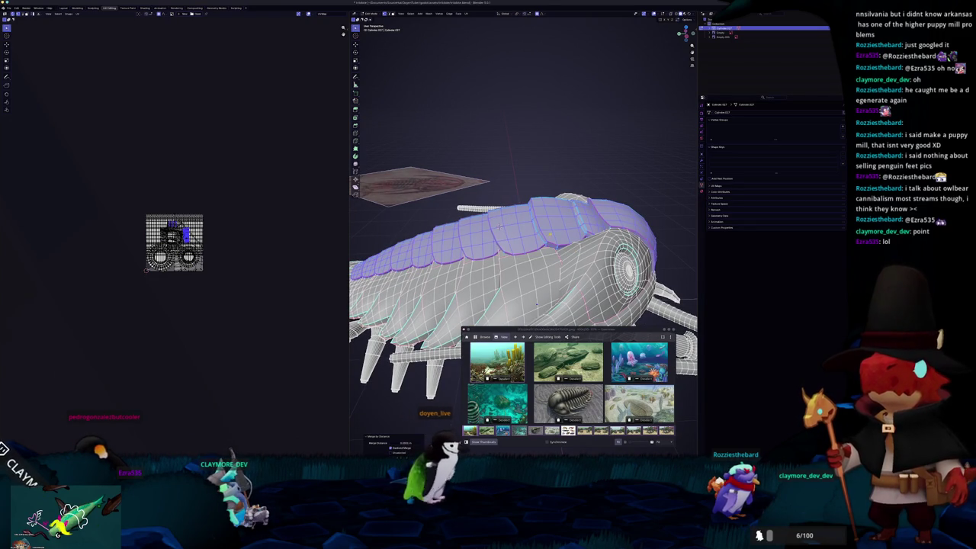
middle_click_drag(536, 303, 534, 302)
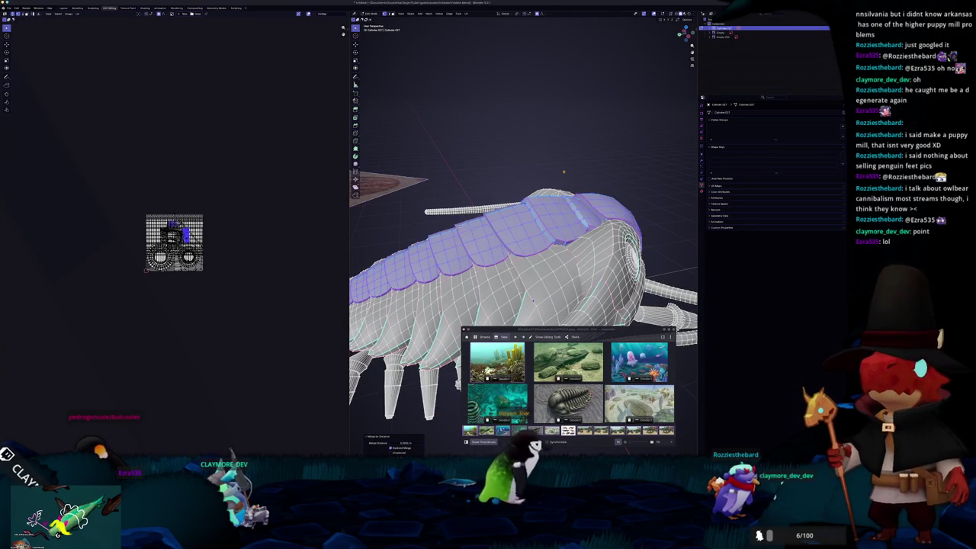
Lift the top back plates straight up along Z, clear of the body
key("g")
key("z")
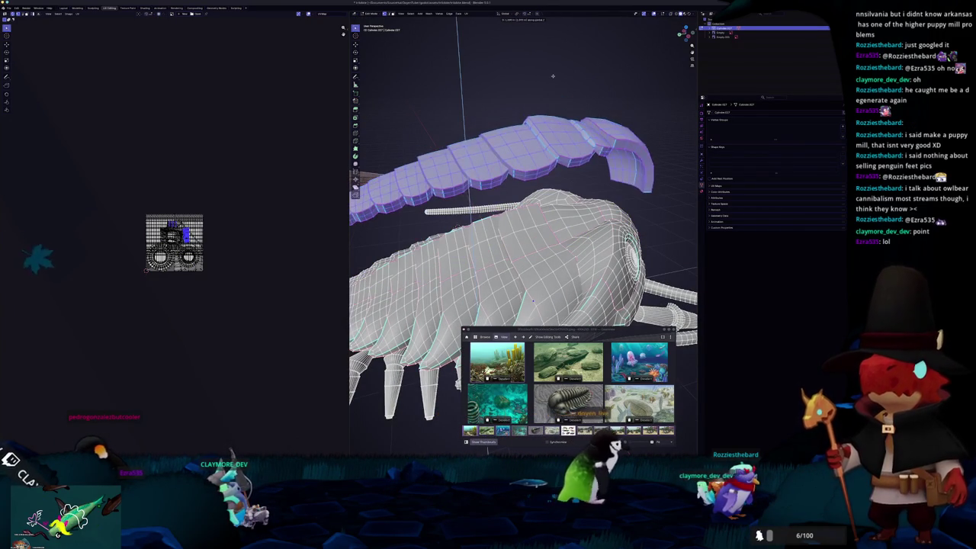
middle_click_drag(557, 185, 546, 315)
Select a plate face and grow it into a band via Select Linked with a Delimit option
left_click(534, 198)
key("shift+ctrl+KP_Add")
key("shift+ctrl+KP_Add")
key("shift+ctrl+KP_Add")
key("shift+ctrl+KP_Add")
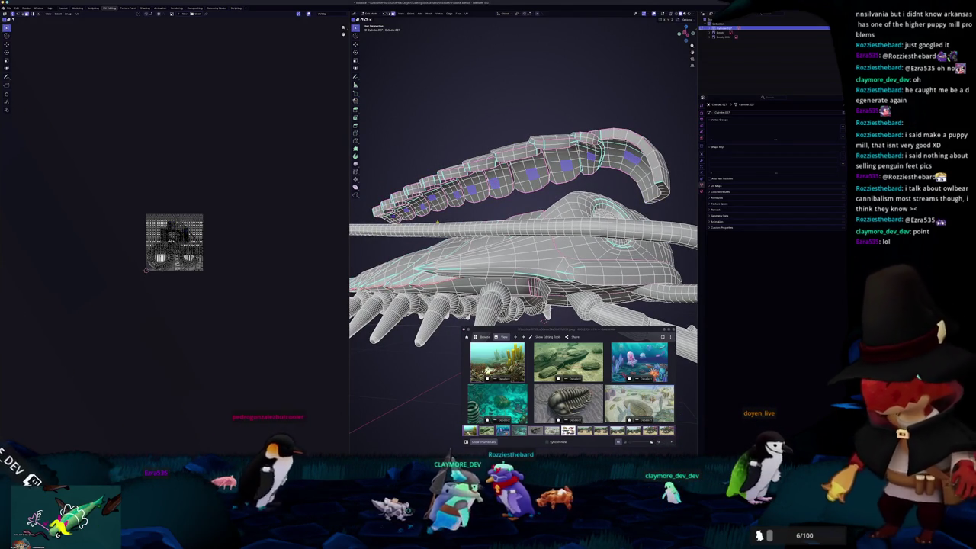
key("ctrl+l")
left_click(397, 453)
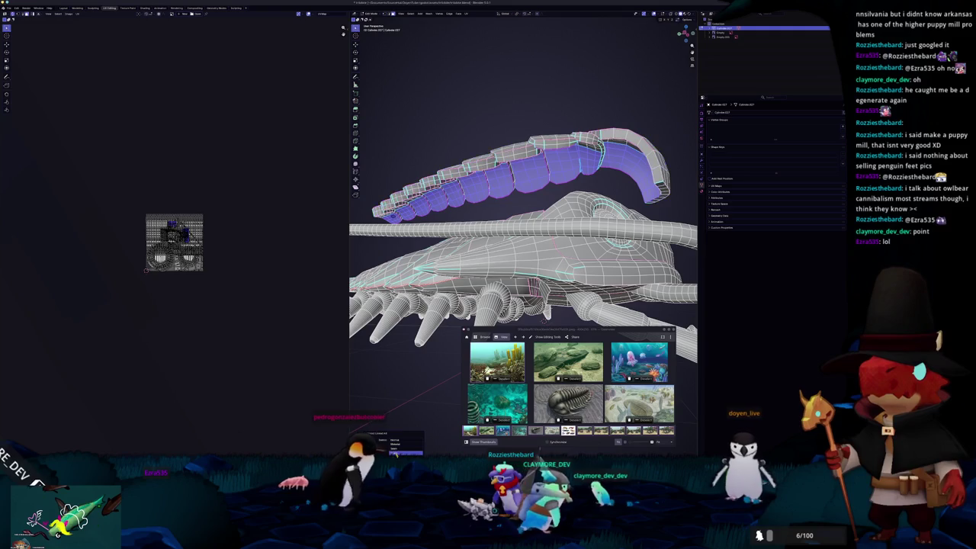
mouse_move(407, 432)
middle_mouse_down()
mouse_move(320, 458)
mouse_move(366, 458)
middle_mouse_up()
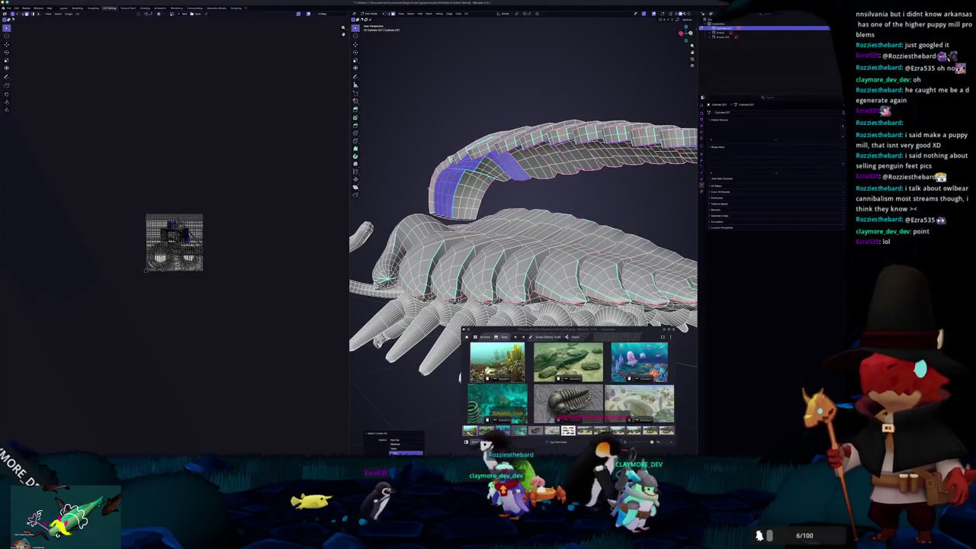
scroll(448, 197, "up", 5)
mouse_move(448, 197)
middle_mouse_down()
mouse_move(473, 264)
mouse_move(499, 210)
middle_mouse_up()
Clear the selection, inspect the top of the tail, and return to Object Mode
key("alt+a")
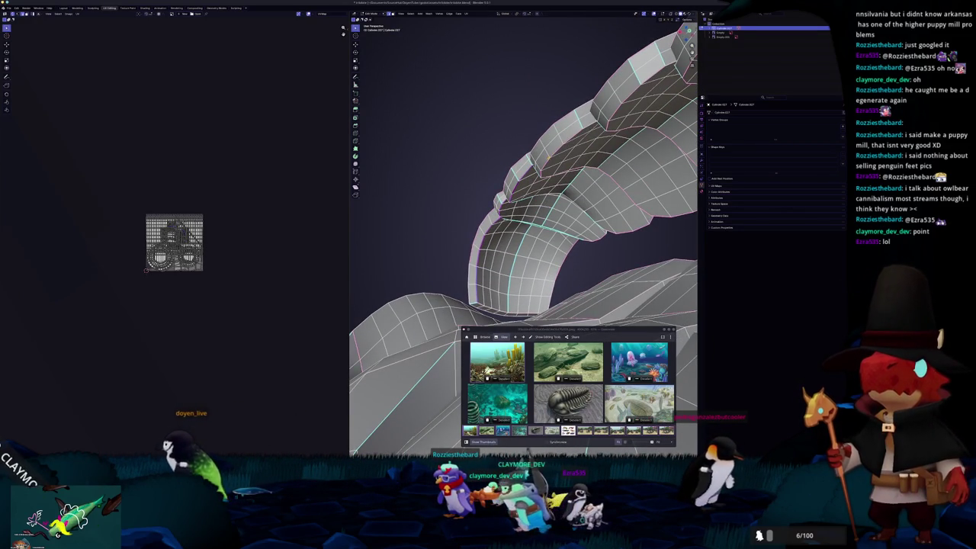
scroll(500, 209, "down", 3)
mouse_move(500, 210)
middle_mouse_down()
mouse_move(534, 274)
mouse_move(526, 210)
middle_mouse_up()
scroll(534, 268, "up", 3)
key("Tab")
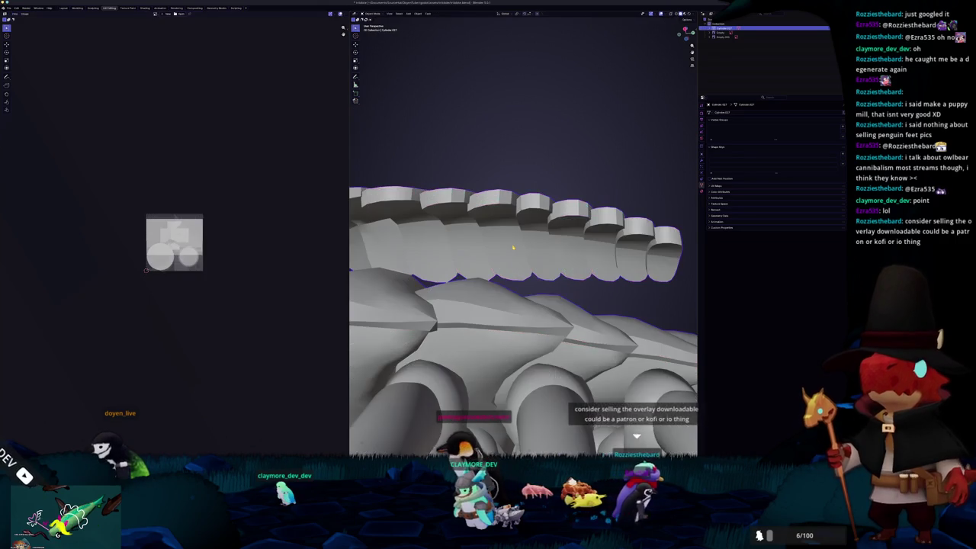
Re-enter Edit Mode and select the whole upper plate strip with Select Linked
key("Tab")
scroll(514, 247, "down", 6)
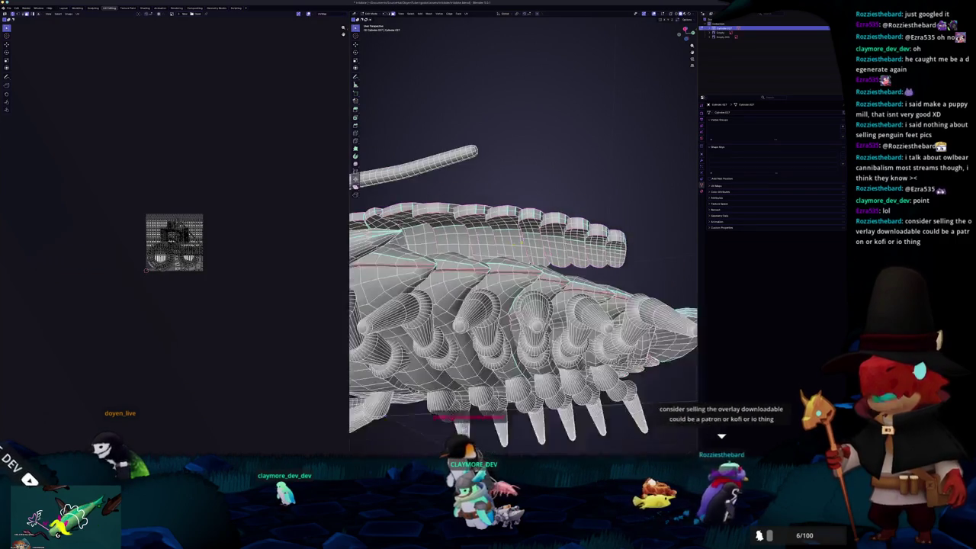
middle_click_drag(526, 255, 550, 276)
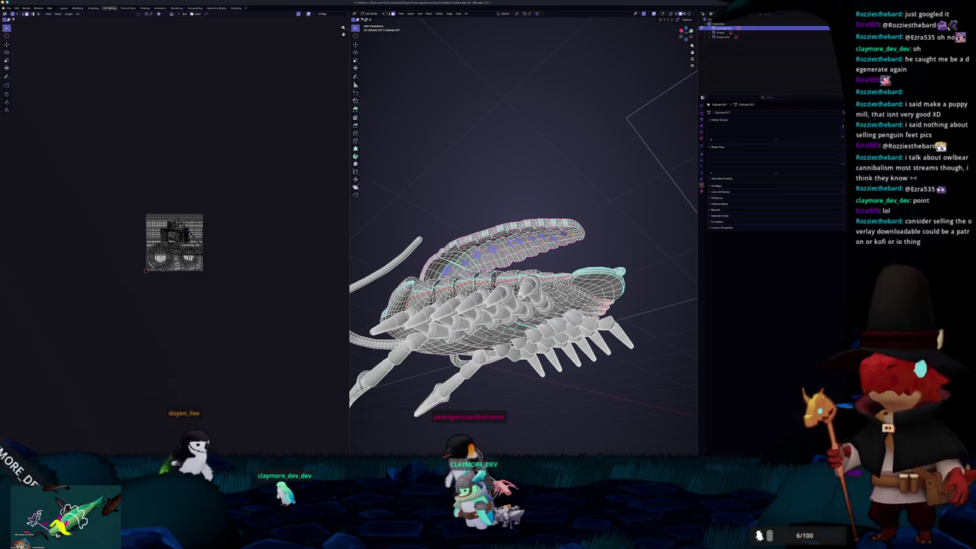
middle_click_drag(549, 276, 557, 260)
key("ctrl+l")
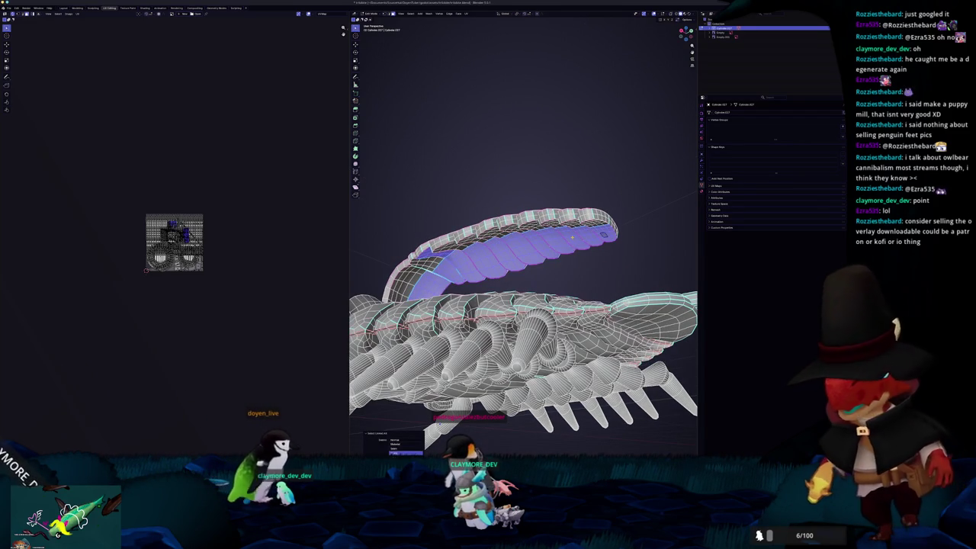
mouse_move(513, 259)
middle_mouse_down()
mouse_move(492, 422)
mouse_move(534, 335)
mouse_move(503, 297)
middle_mouse_up()
Toggle between solid and edit views, clear the selection, and frame the strip's curled front tip
key("Tab")
scroll(523, 305, "up", 3)
key("Tab")
middle_click_drag(488, 412, 471, 417)
key("Tab")
key("Tab")
scroll(471, 417, "up", 3)
key("alt+a")
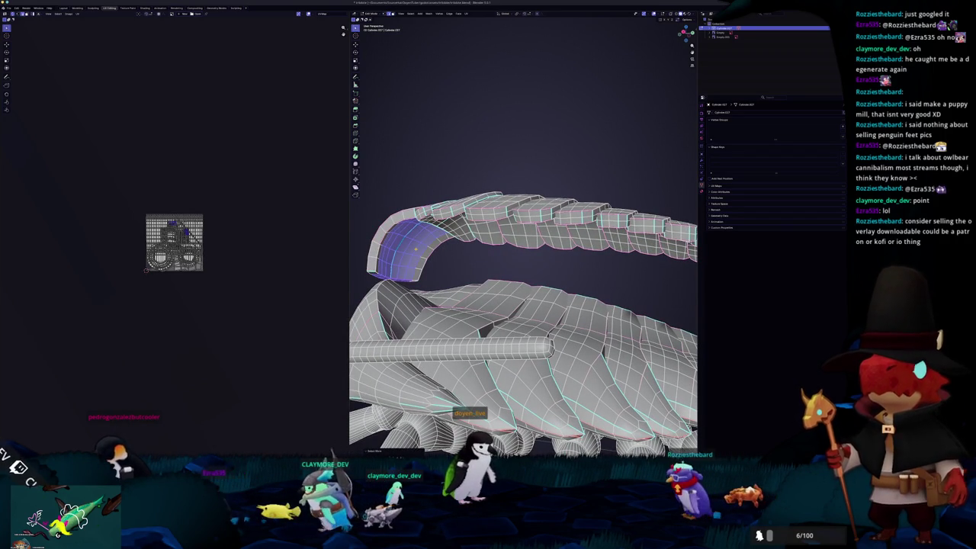
middle_click_drag(523, 321, 504, 290)
key("Tab")
scroll(524, 305, "down", 5)
key("Tab")
scroll(523, 305, "up", 4)
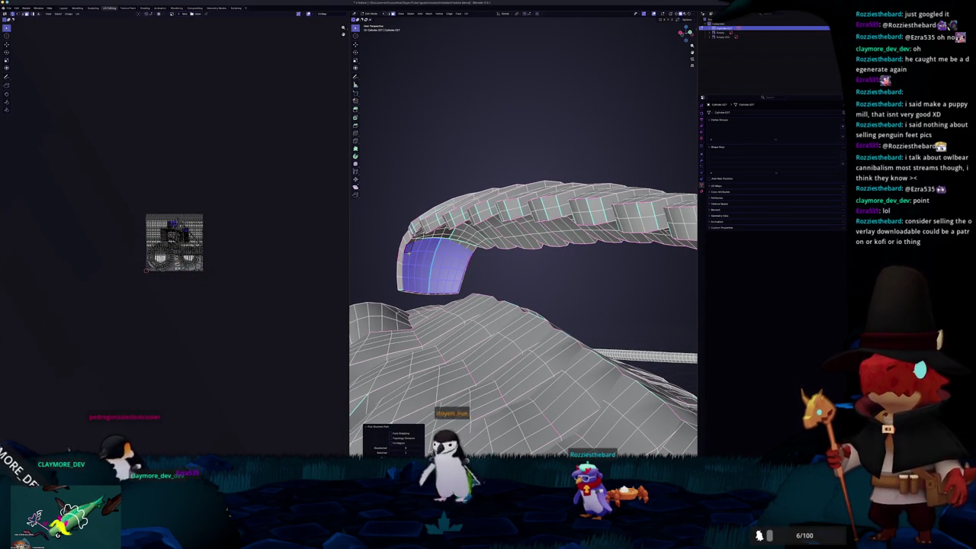
Delete the first selected strip of faces between the ridges and inspect the resulting gap
scroll(408, 253, "up", 3)
scroll(427, 244, "up", 2)
scroll(458, 229, "down", 3)
mouse_move(473, 229)
middle_mouse_down()
mouse_move(508, 215)
mouse_move(576, 142)
middle_mouse_up()
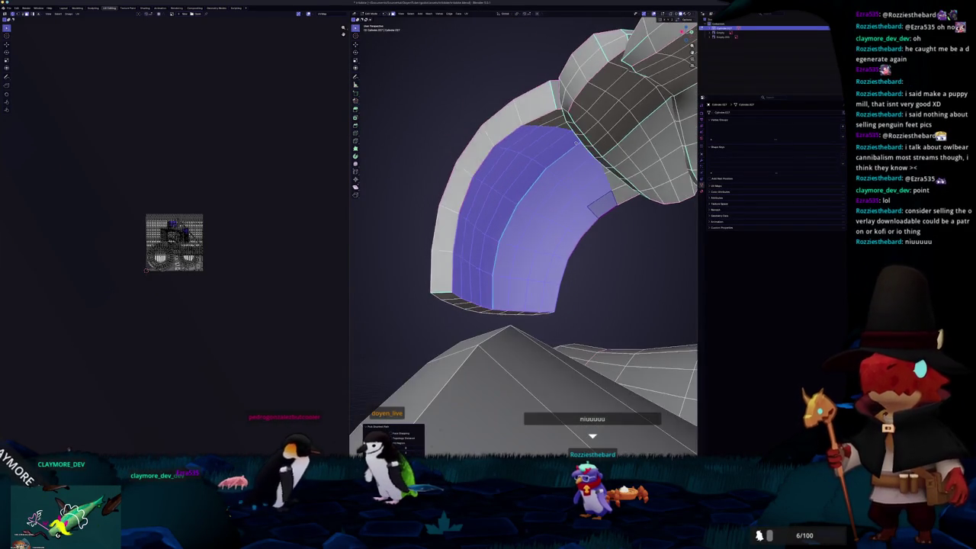
key("alt+z")
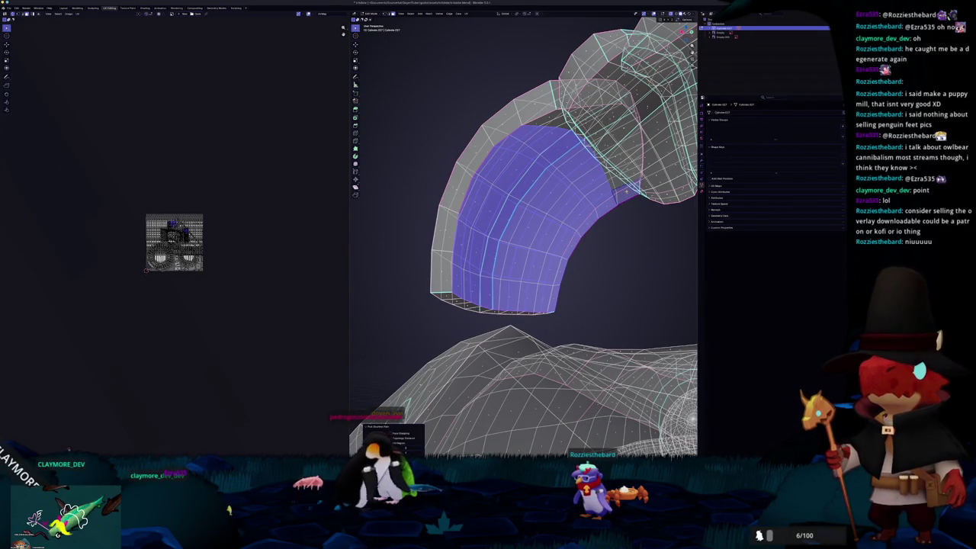
key("alt+z")
left_click(549, 119)
mouse_move(549, 120)
middle_mouse_down()
mouse_move(483, 162)
mouse_move(545, 191)
middle_mouse_up()
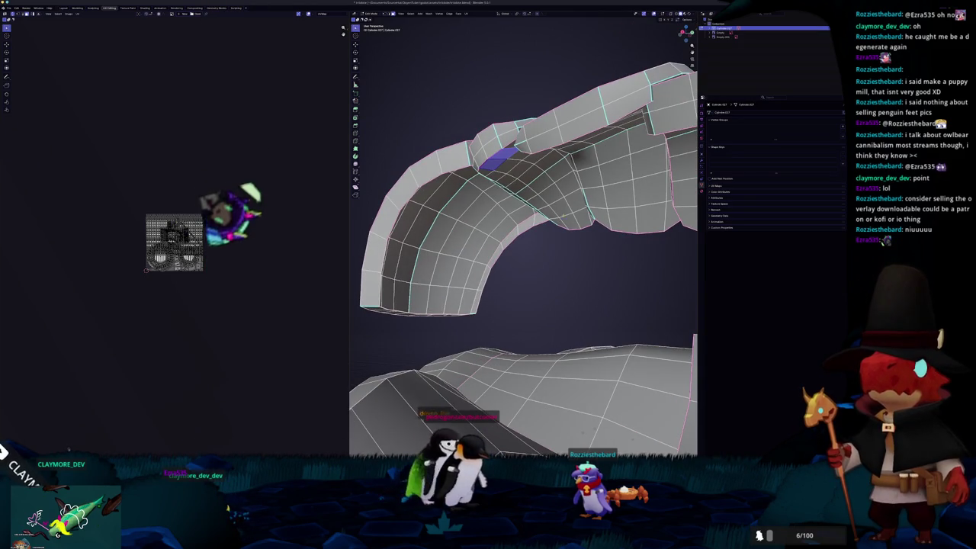
Delete face loops on the claw, undoing the first deletion and removing another loop
left_click(560, 198, "alt")
key("x")
left_click(570, 224)
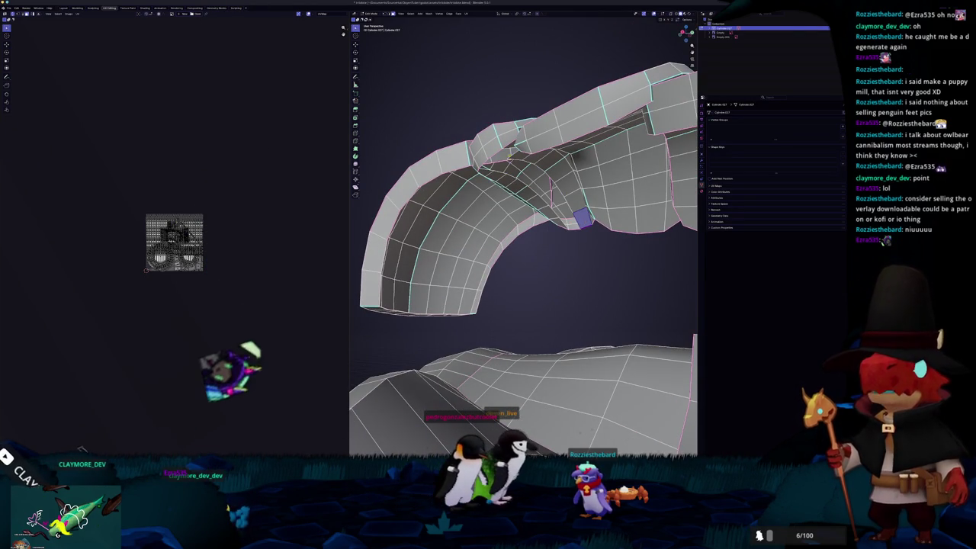
key("ctrl+z")
middle_click_drag(526, 229, 534, 244)
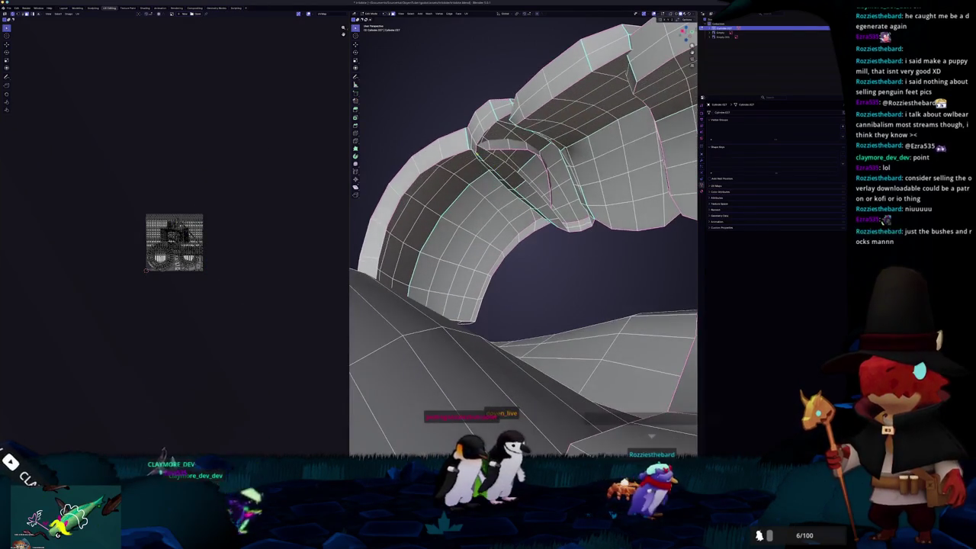
left_click(526, 187, "alt")
key("x")
left_click(559, 227)
Fill the mesh gap with a face, apply a face operation, and check the shaded result
mouse_move(559, 226)
middle_mouse_down()
mouse_move(519, 163)
mouse_move(473, 145)
mouse_move(488, 149)
middle_mouse_up()
scroll(519, 163, "up", 3)
scroll(519, 163, "down", 5)
key("f")
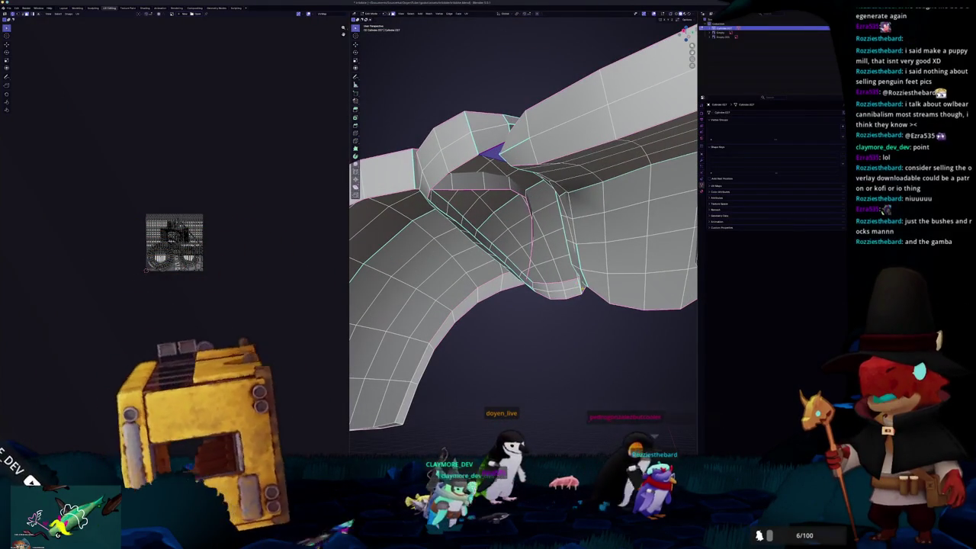
right_click(568, 302)
left_click(571, 305)
middle_click_drag(570, 306, 504, 275)
key("Tab")
scroll(562, 213, "up", 5)
scroll(562, 214, "down", 5)
mouse_move(563, 214)
middle_mouse_down()
mouse_move(534, 199)
mouse_move(529, 162)
mouse_move(507, 244)
middle_mouse_up()
key("Tab")
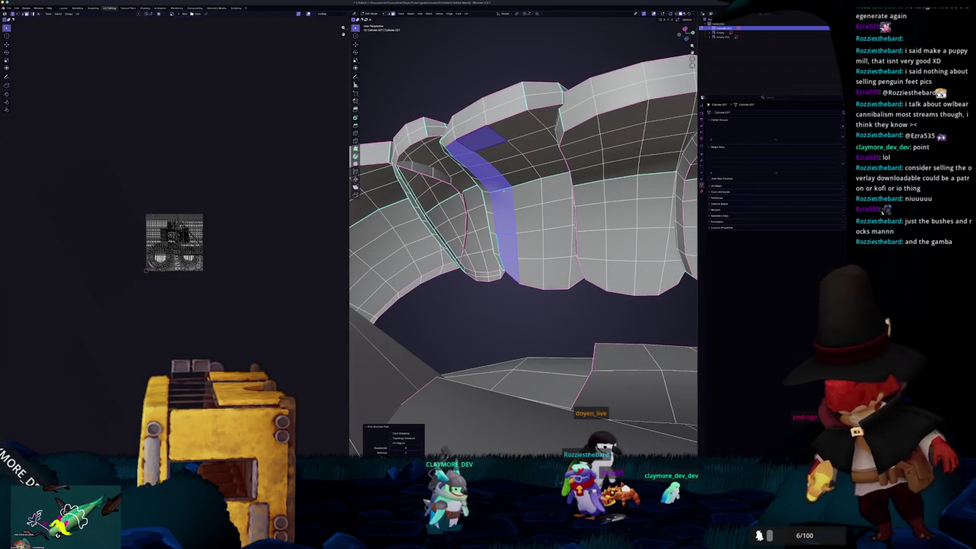
Select bottom-to-top face strips along the ridges with shortest-path picking and remove them
left_click(534, 265, "alt+shift")
left_click(557, 273, "shift")
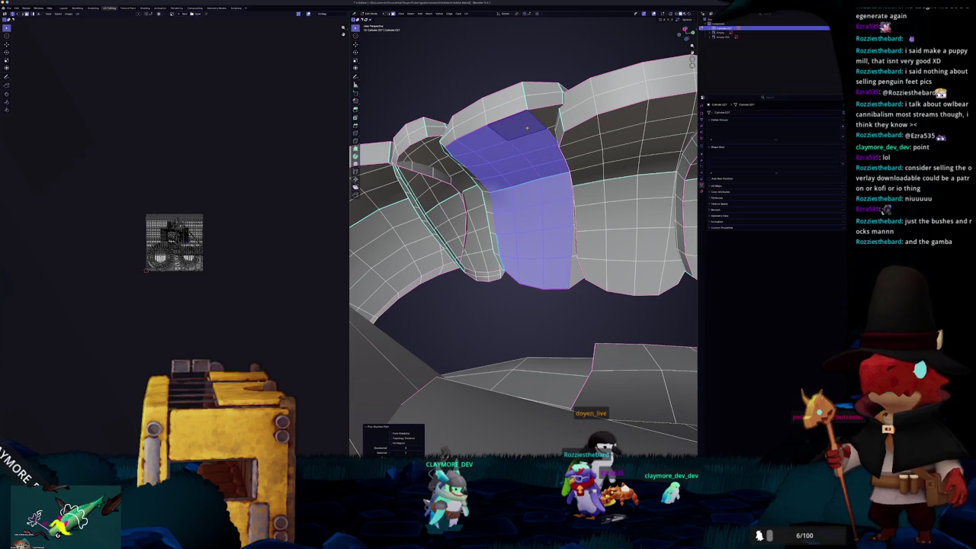
left_click(527, 129)
key("x")
left_click(575, 269)
middle_click_drag(574, 270, 541, 283)
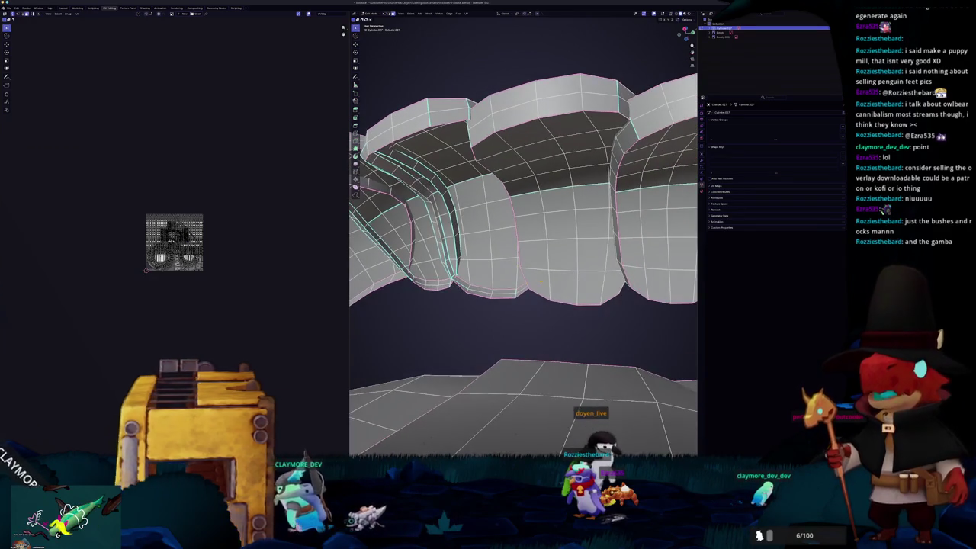
left_click(537, 281)
left_click(522, 134, "ctrl")
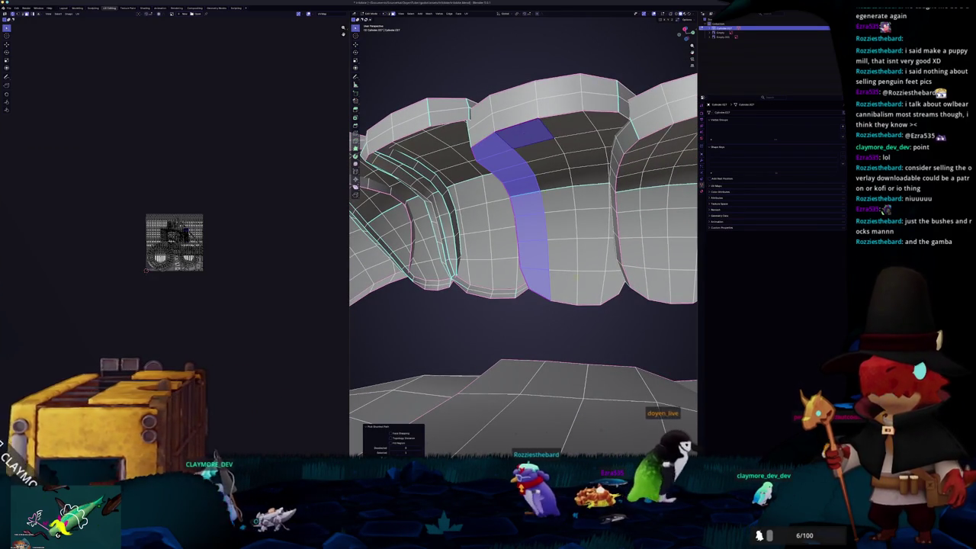
left_click(592, 286)
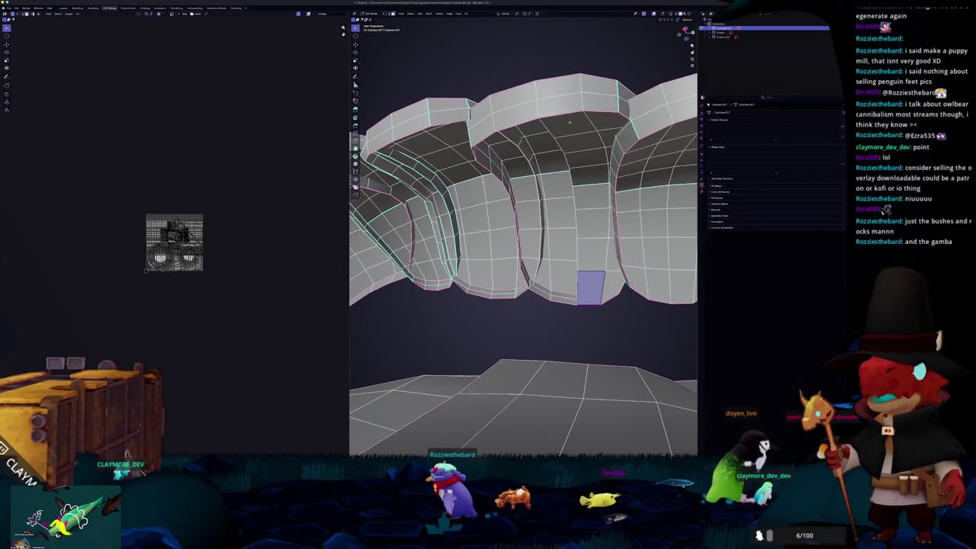
left_click(603, 116, "ctrl")
key("x")
Remove another face strip between the ridges, then clear the selection
left_click(558, 137)
left_click(607, 120)
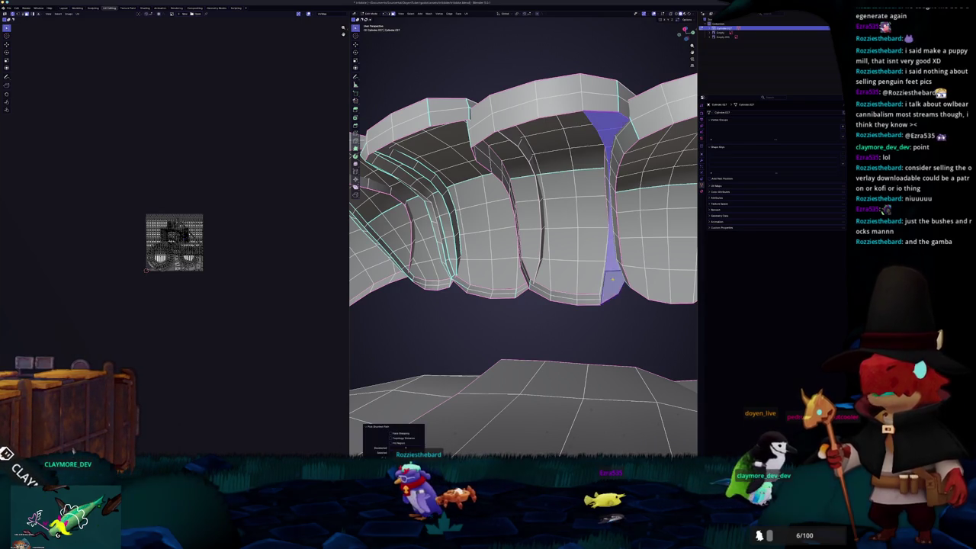
key("alt+a")
middle_click_drag(613, 280, 544, 271)
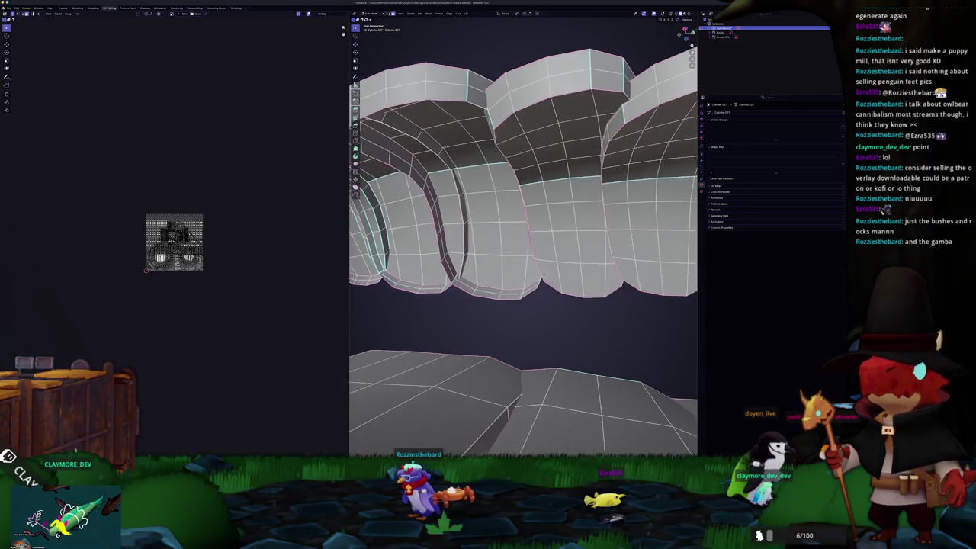
key("x")
left_click(504, 131)
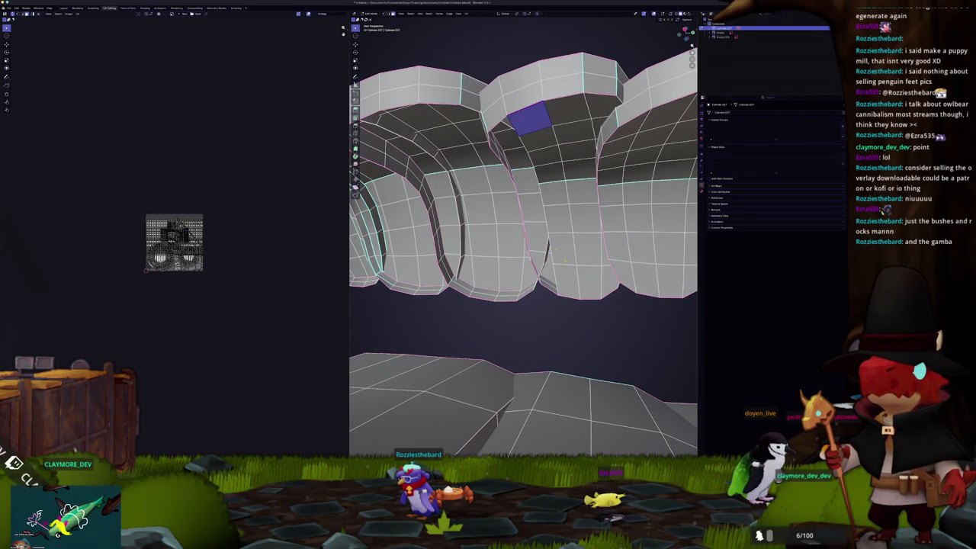
left_click(566, 265, "ctrl")
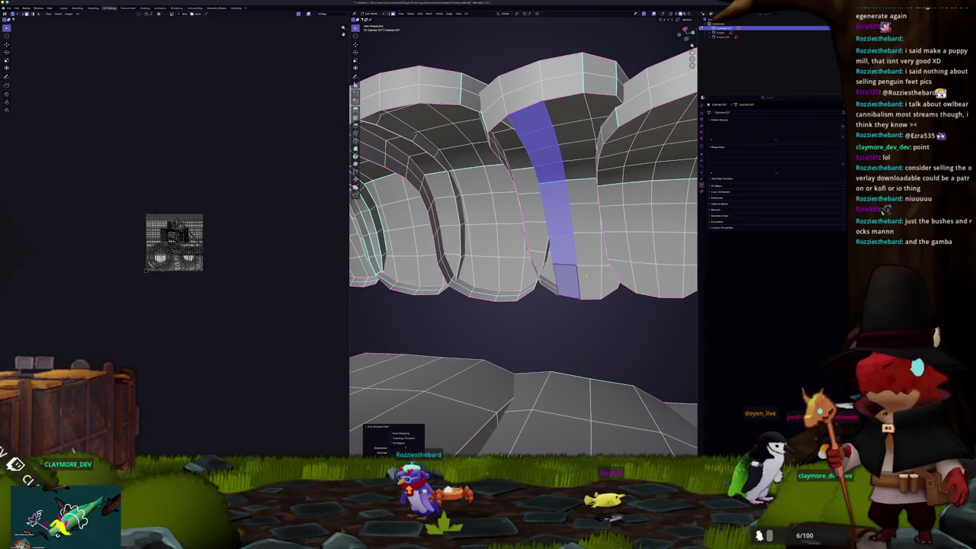
left_click(577, 111, "ctrl+shift")
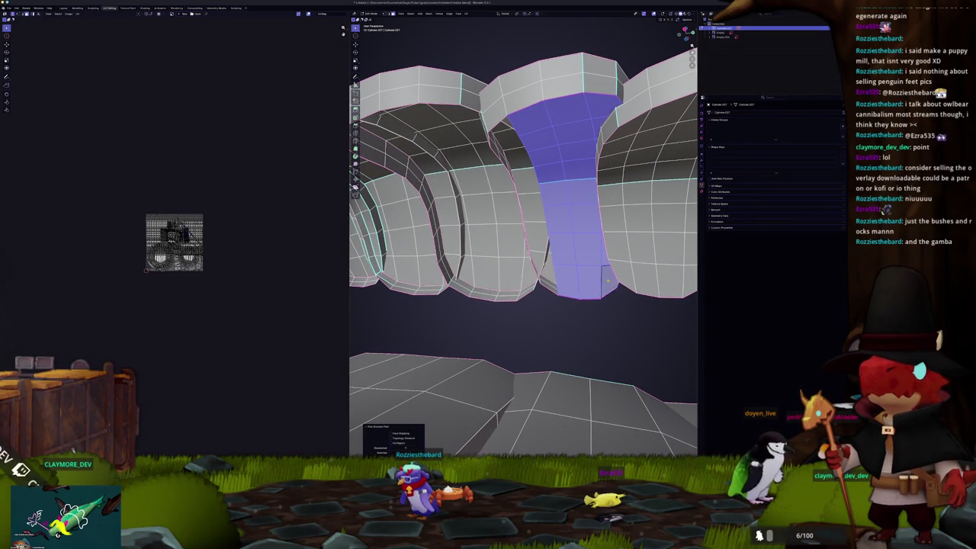
key("alt+a")
Select and delete a wider vertical face strip on a ridge
middle_click_drag(608, 280, 603, 229)
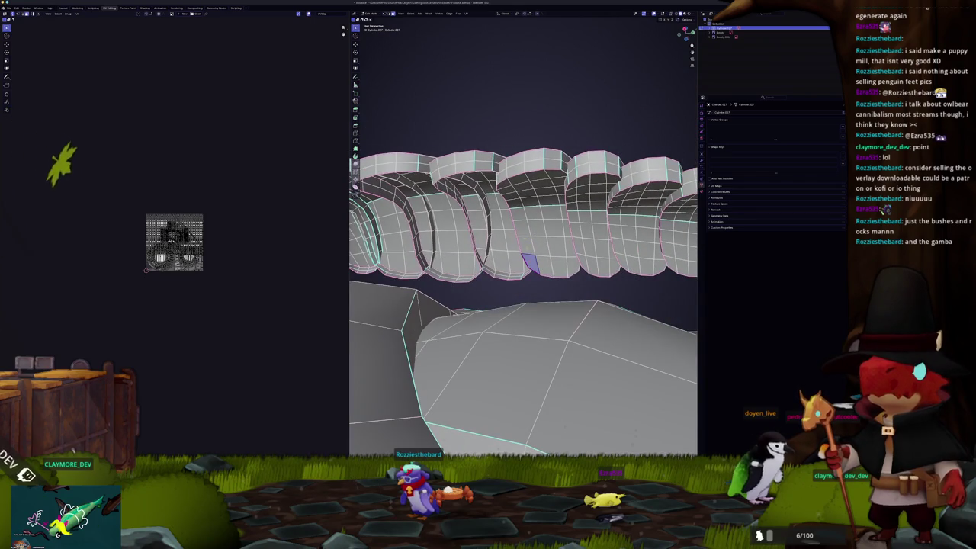
left_click(450, 190, "ctrl")
mouse_move(450, 191)
middle_mouse_down()
mouse_move(509, 192)
mouse_move(536, 265)
middle_mouse_up()
scroll(508, 193, "down", 5)
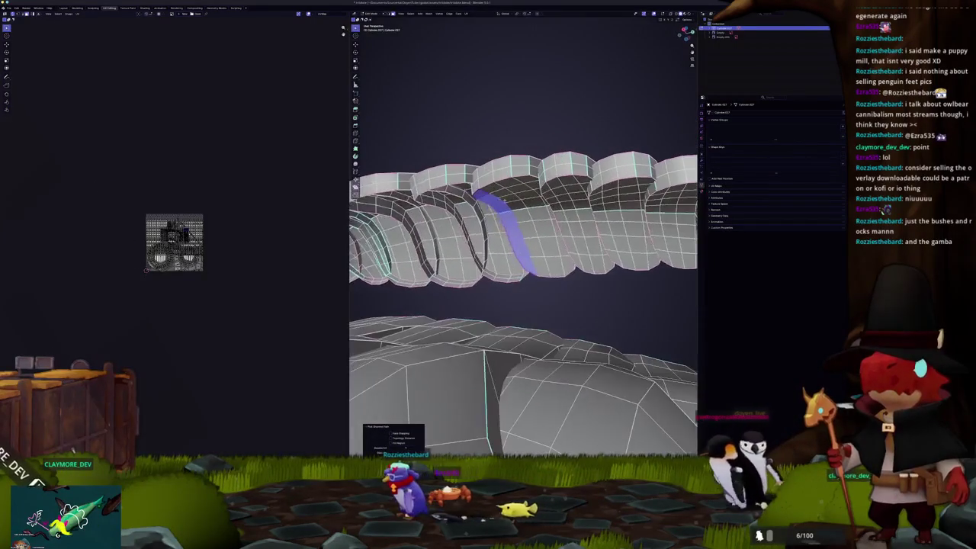
left_click(545, 259, "ctrl")
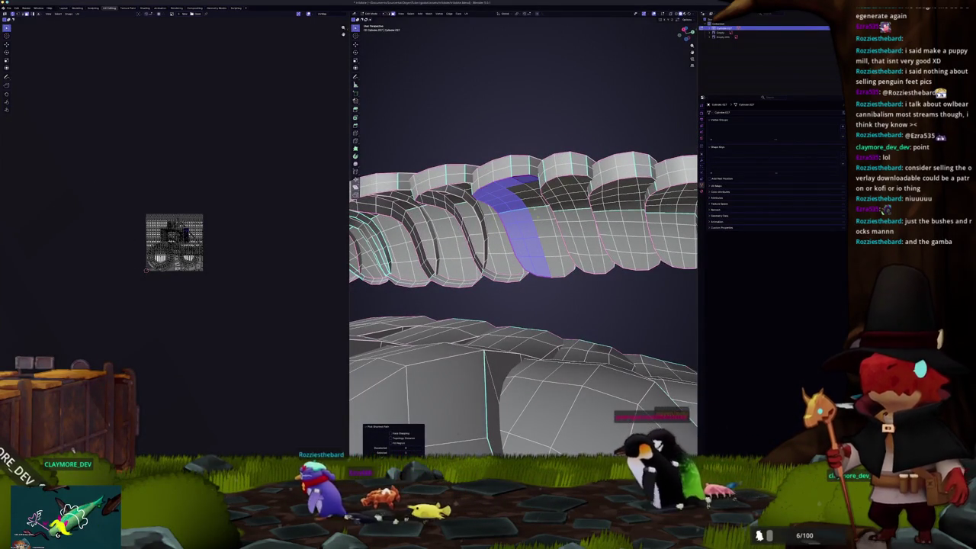
key("x")
left_click(521, 190)
middle_click_drag(520, 190, 500, 161)
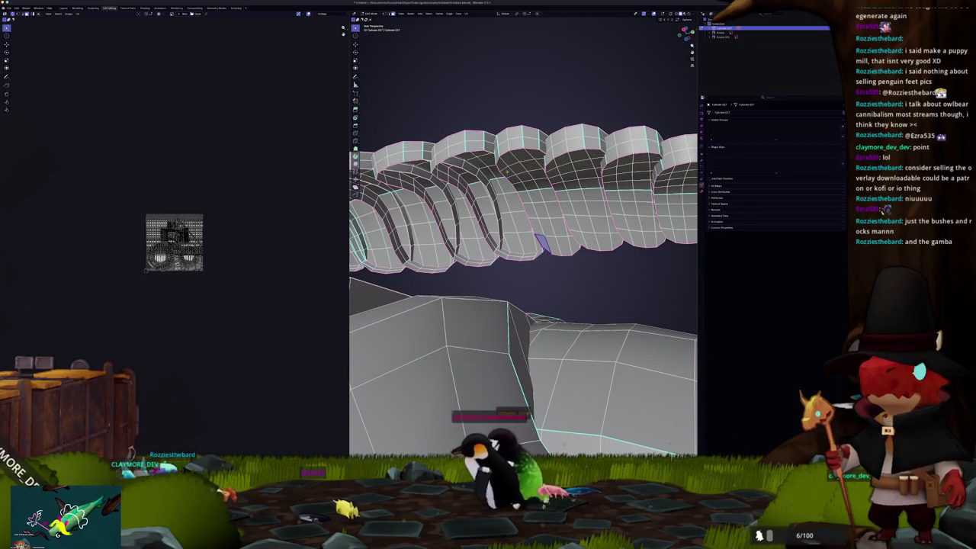
left_click(563, 244, "ctrl")
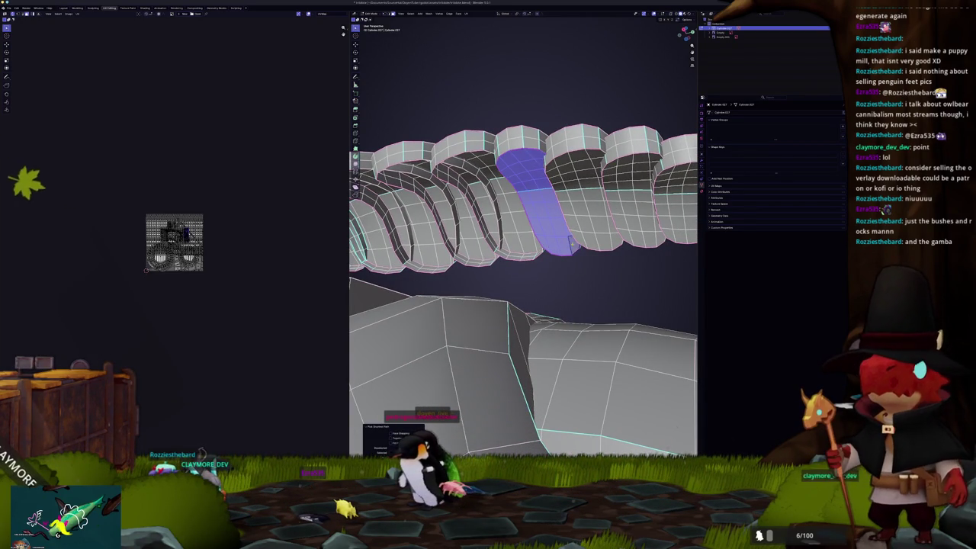
key("alt+a")
Select a ridge face strip, grow it into a broader band, and apply a face operation
middle_click_drag(571, 244, 544, 241)
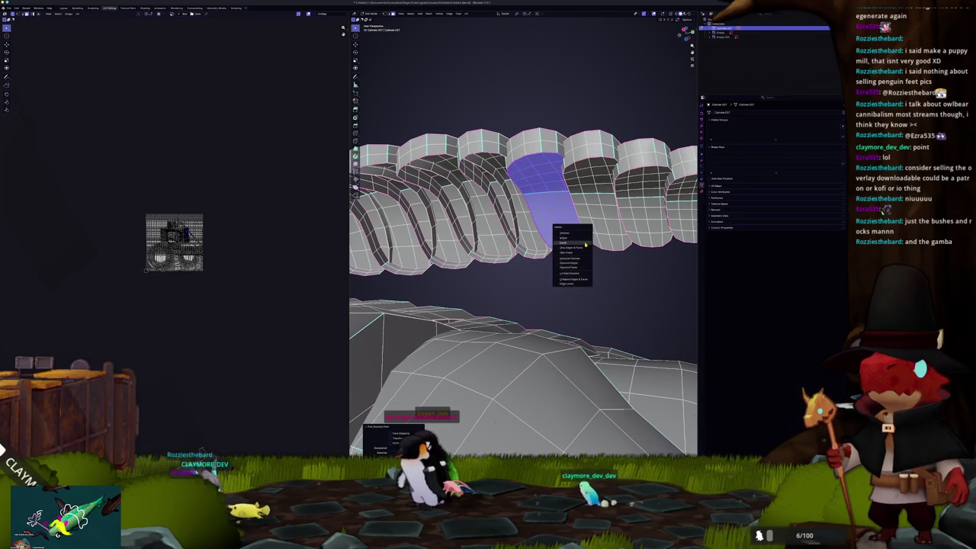
left_click(586, 244)
middle_click_drag(586, 244, 546, 240)
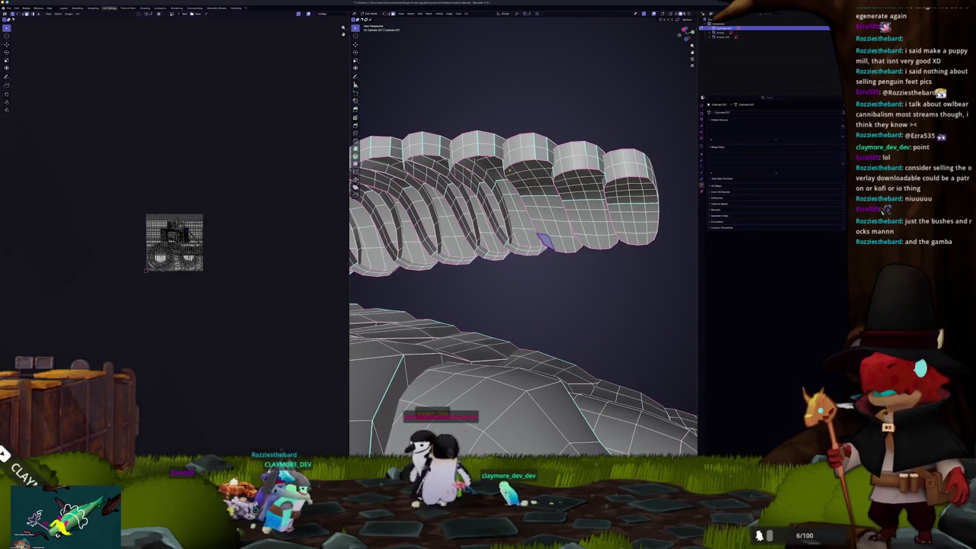
left_click(519, 170)
left_click(567, 243, "ctrl")
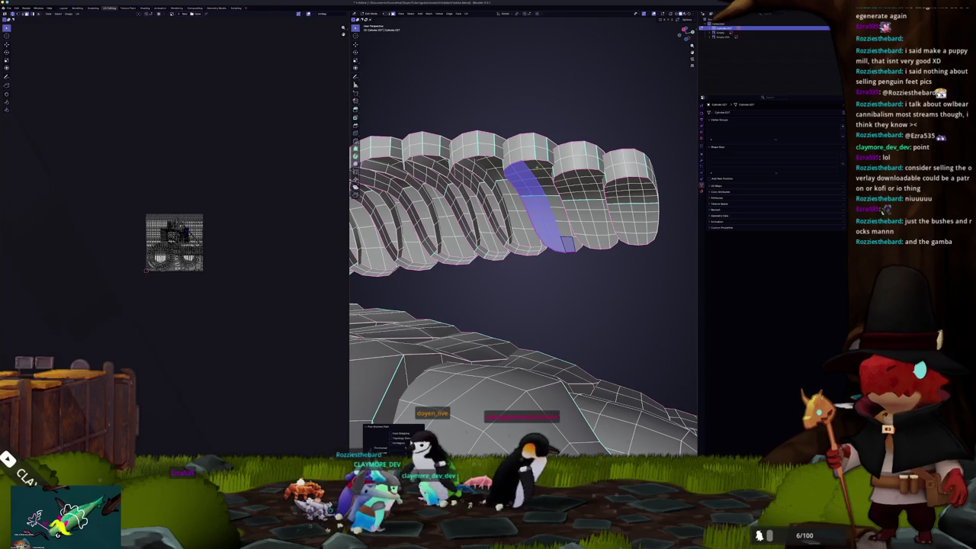
key("ctrl+KP_Add")
right_click(622, 221)
left_click(622, 252)
mouse_move(621, 252)
middle_mouse_down()
mouse_move(602, 229)
mouse_move(549, 243)
middle_mouse_up()
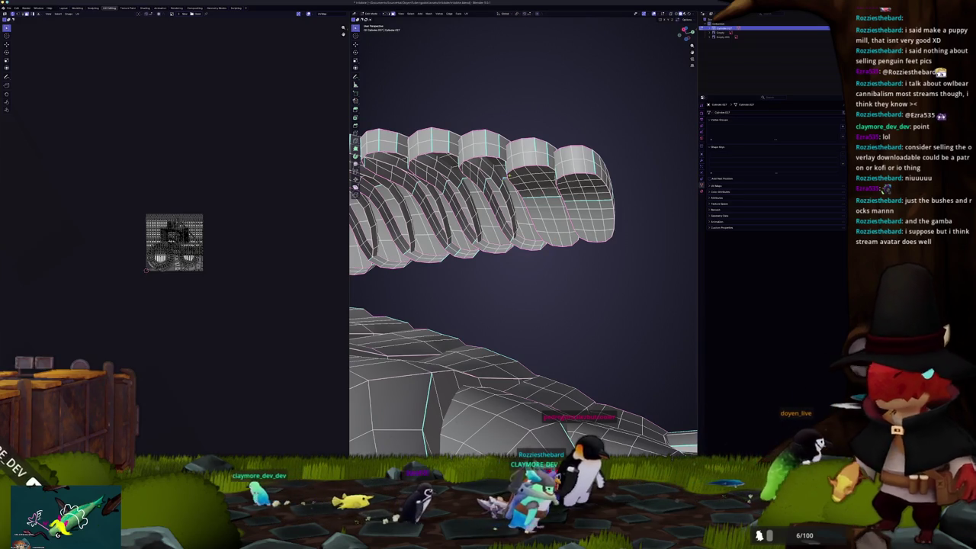
Select the face strip on the last ridge, hide it, and frame the whole trilobite
left_click(511, 174)
left_click(554, 239, "ctrl")
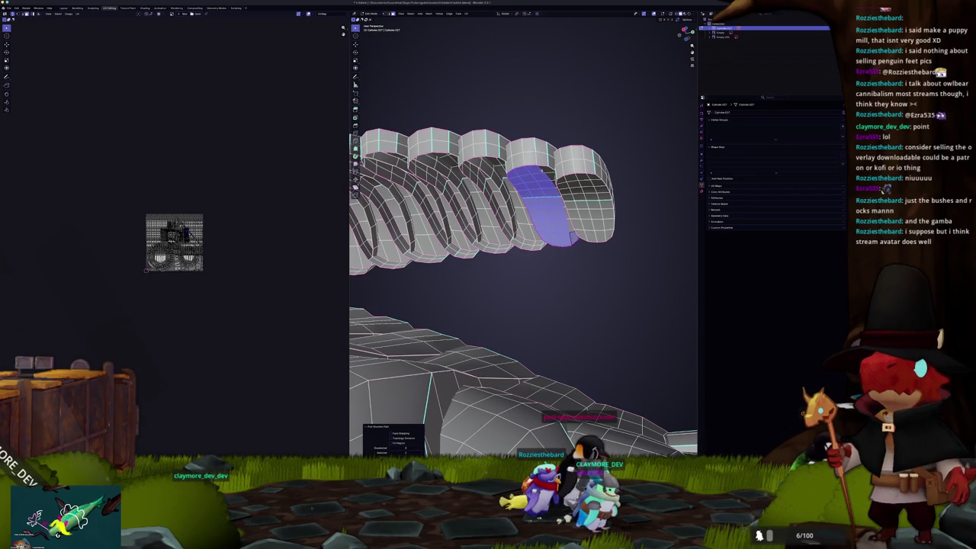
key("h")
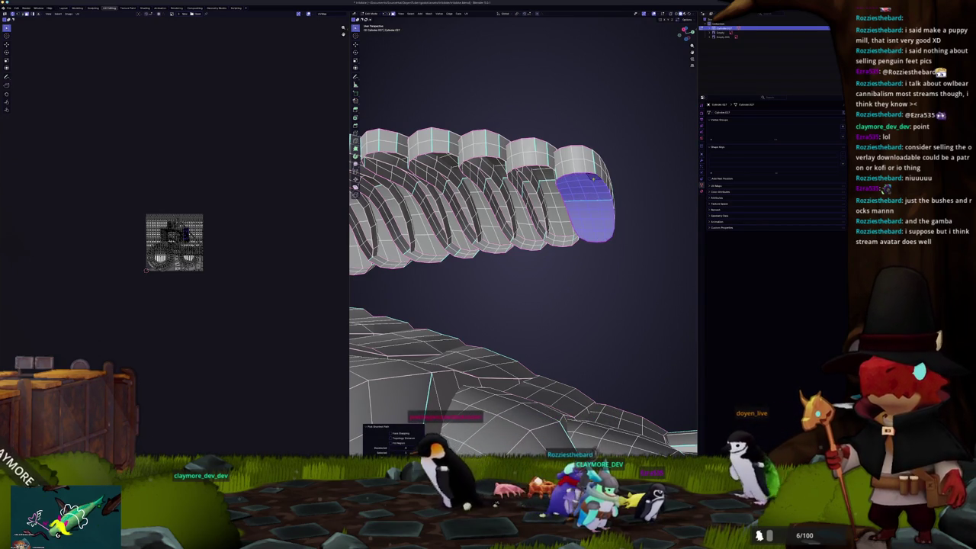
key("Home")
middle_click_drag(593, 179, 403, 377)
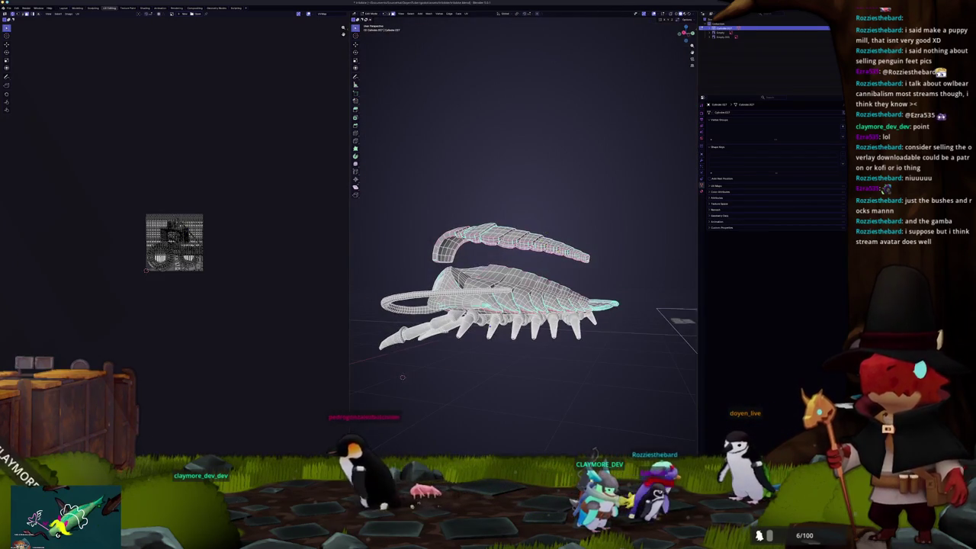
Select the detached tail piece, check it in front view, and return to Object Mode
key("ctrl+l")
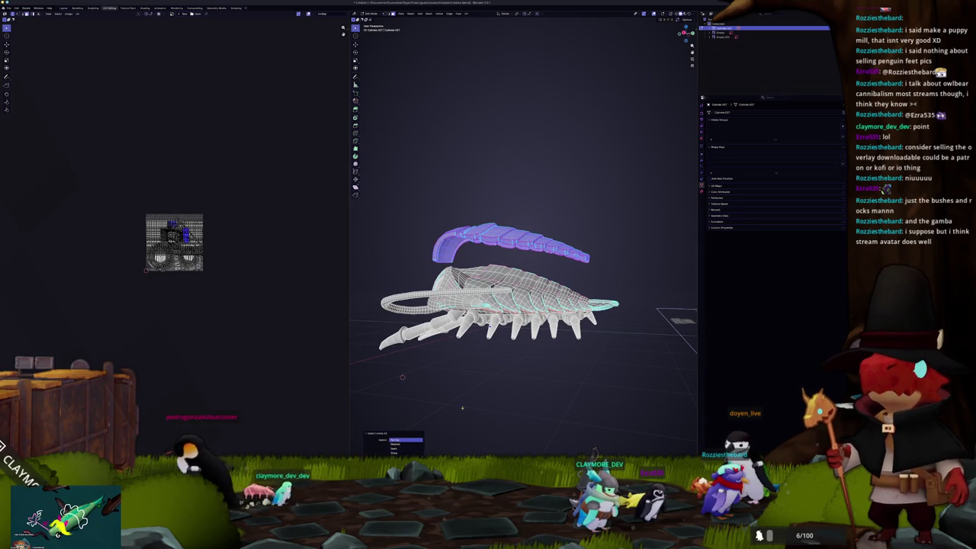
key("KP_1")
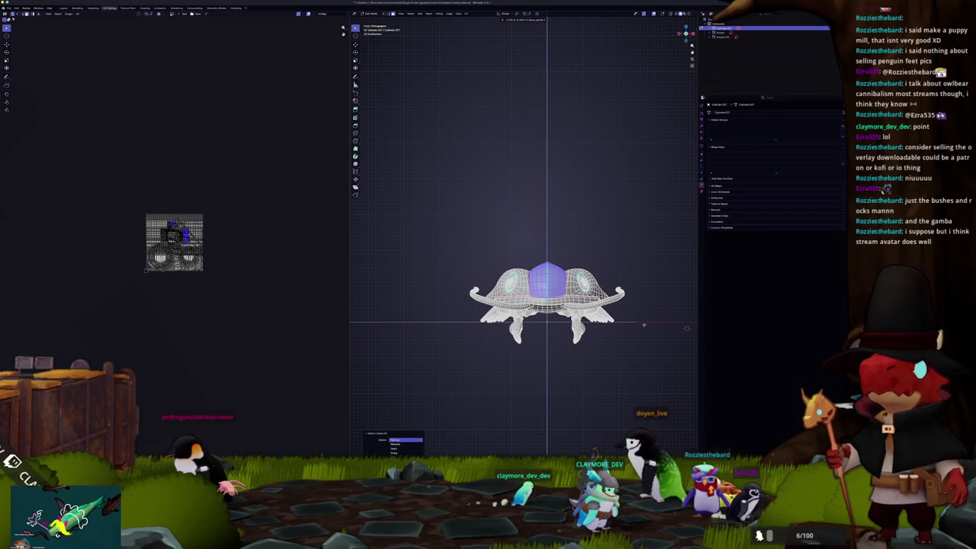
mouse_move(687, 329)
middle_mouse_down()
mouse_move(612, 420)
mouse_move(521, 364)
mouse_move(535, 360)
middle_mouse_up()
key("Tab")
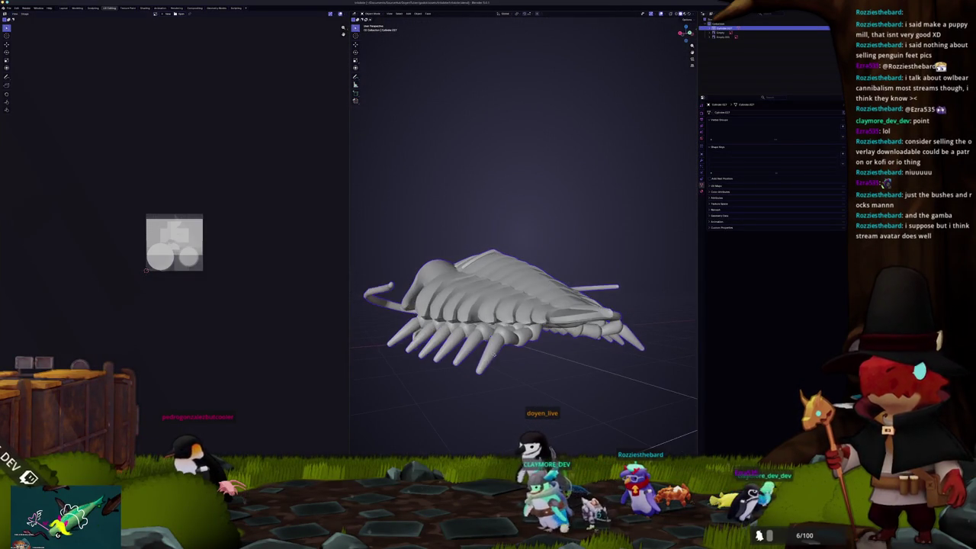
Inspect the trilobite's head and legs in Edit Mode from a lower side angle
key("Tab")
scroll(535, 359, "up", 3)
mouse_move(535, 359)
middle_mouse_down()
mouse_move(518, 381)
mouse_move(519, 335)
middle_mouse_up()
scroll(526, 374, "up", 2)
scroll(519, 381, "up", 2)
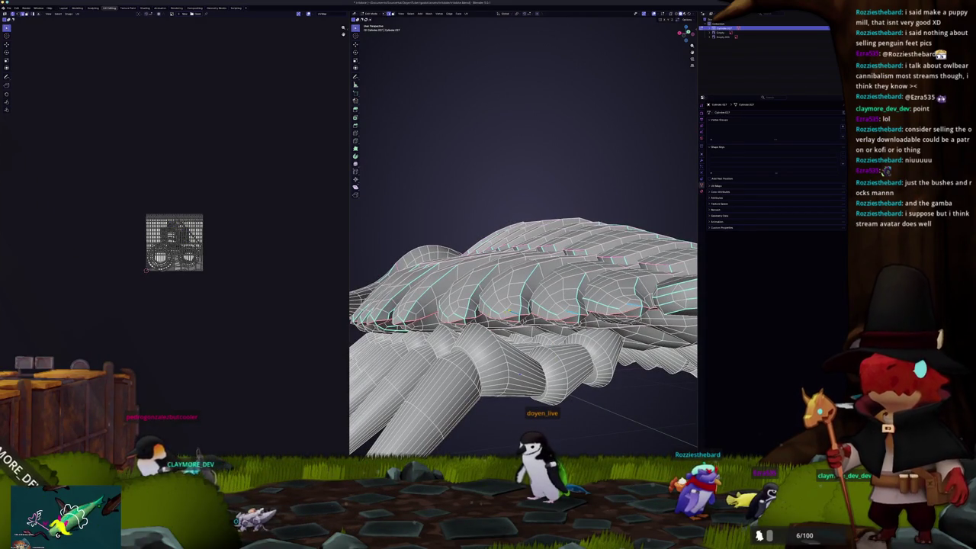
mouse_move(519, 336)
middle_mouse_down()
mouse_move(473, 340)
mouse_move(519, 328)
mouse_move(502, 353)
mouse_move(512, 354)
mouse_move(501, 333)
middle_mouse_up()
Apply Shade Auto Smooth to the trilobite in Object Mode and re-enter Edit Mode
key("Tab")
right_click(515, 351)
left_click(506, 336)
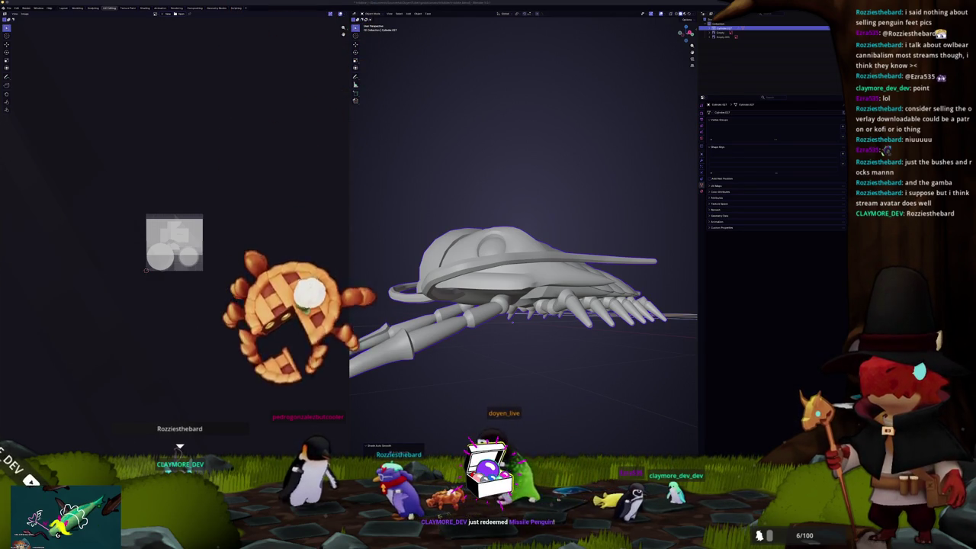
middle_click_drag(523, 305, 496, 336)
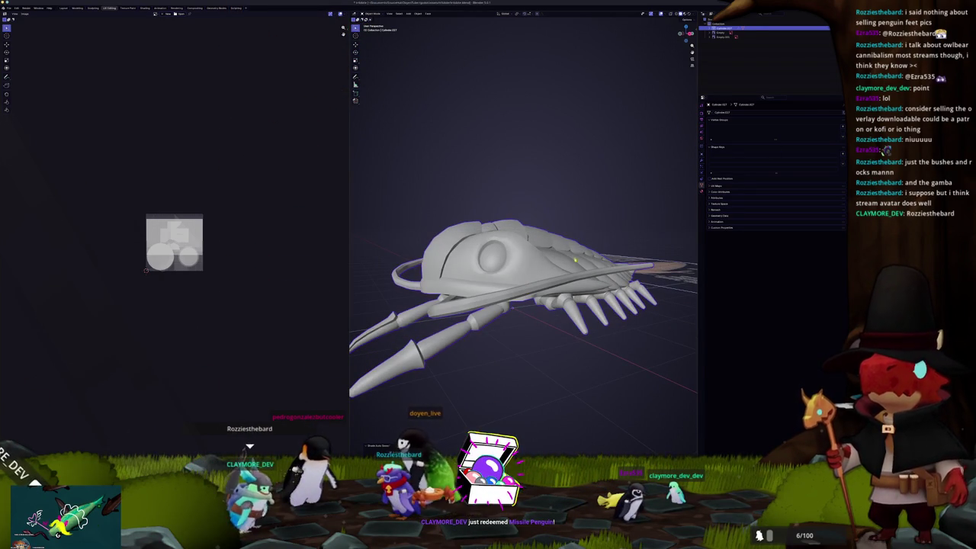
key("Tab")
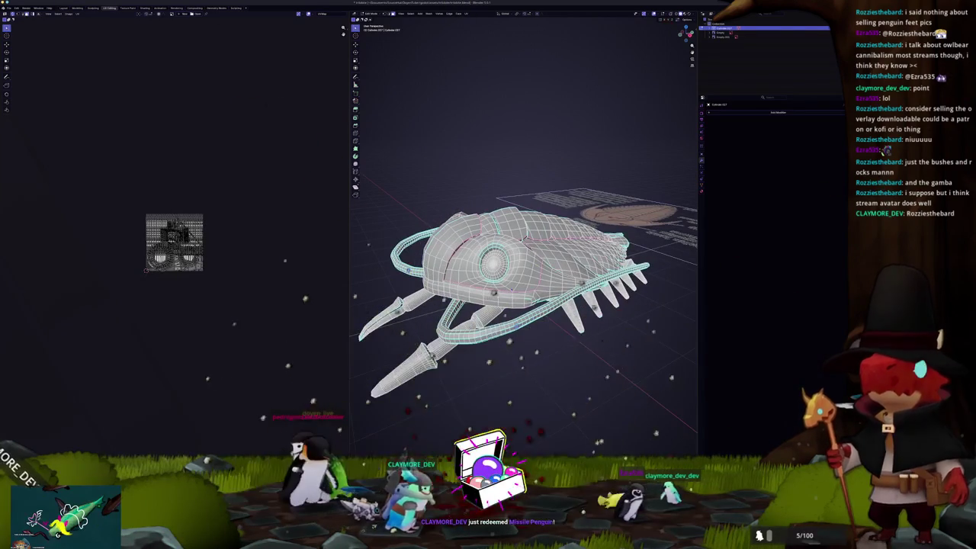
Select the connected loop meshes, then view the solid trilobite from around and head-on
key("ctrl+l")
right_click(507, 349)
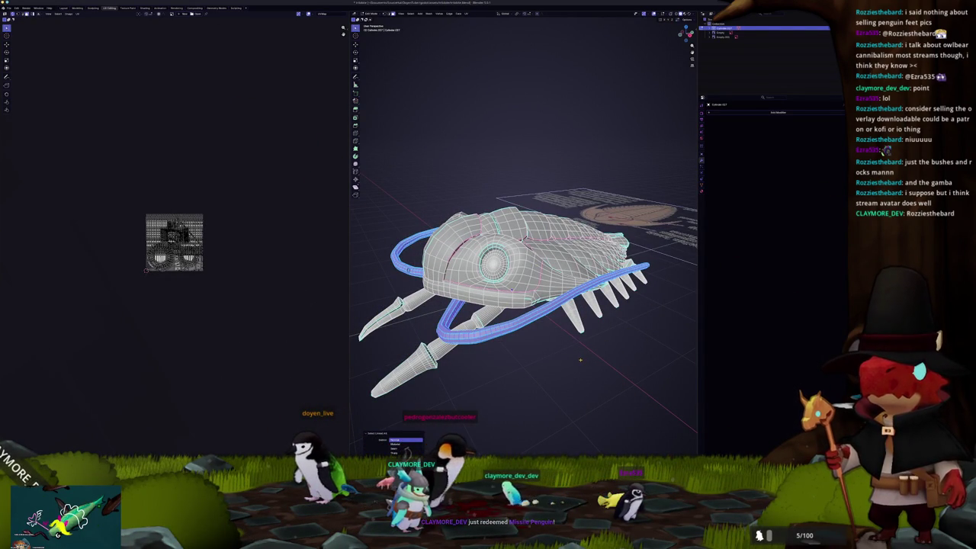
right_click(581, 359)
left_click(564, 424)
key("Tab")
mouse_move(564, 424)
middle_mouse_down()
mouse_move(472, 379)
mouse_move(527, 358)
mouse_move(580, 405)
mouse_move(540, 377)
middle_mouse_up()
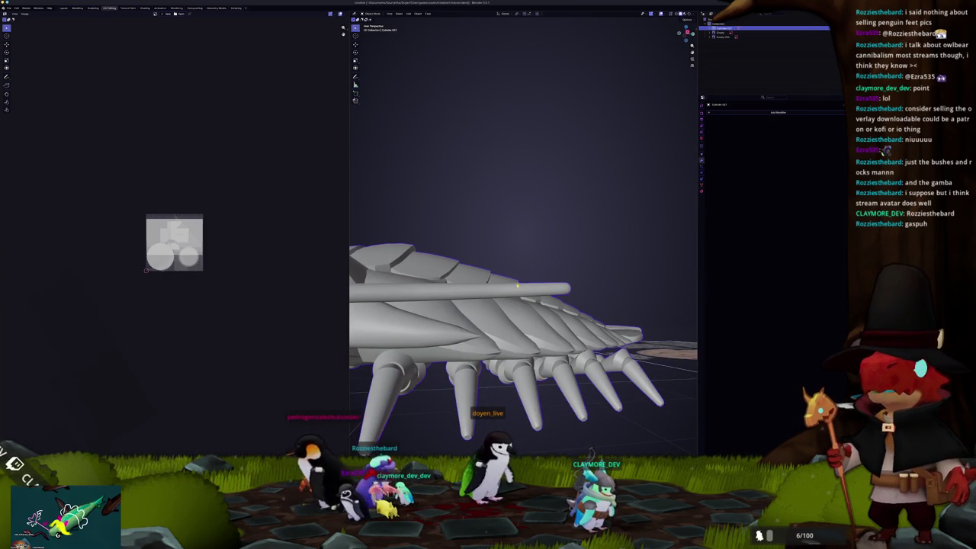
middle_click_drag(518, 286, 552, 318)
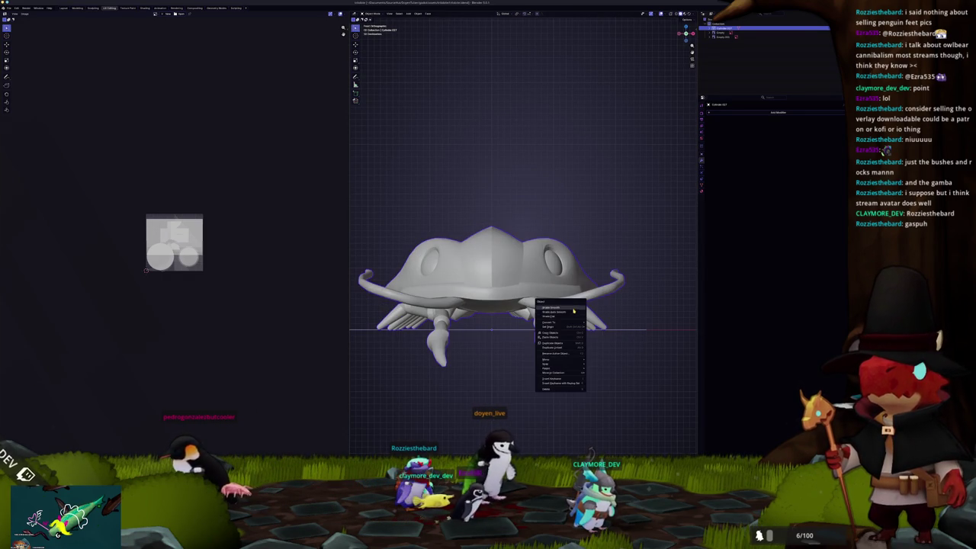
left_click(574, 311)
Box-select a small leg part, then compare the model beside the reference image and re-enter Edit Mode
scroll(566, 347, "up", 3)
key("Tab")
scroll(565, 346, "down", 3)
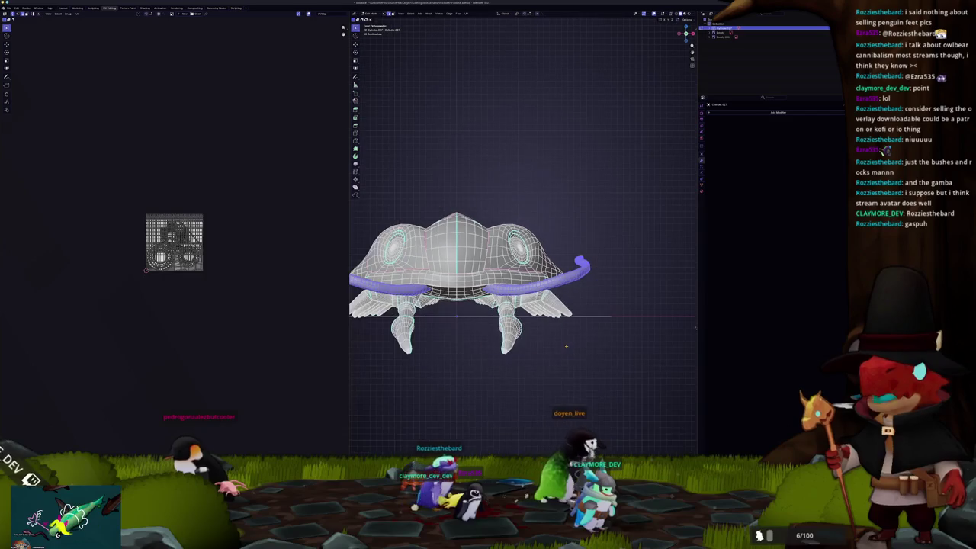
left_click_drag(526, 296, 572, 342)
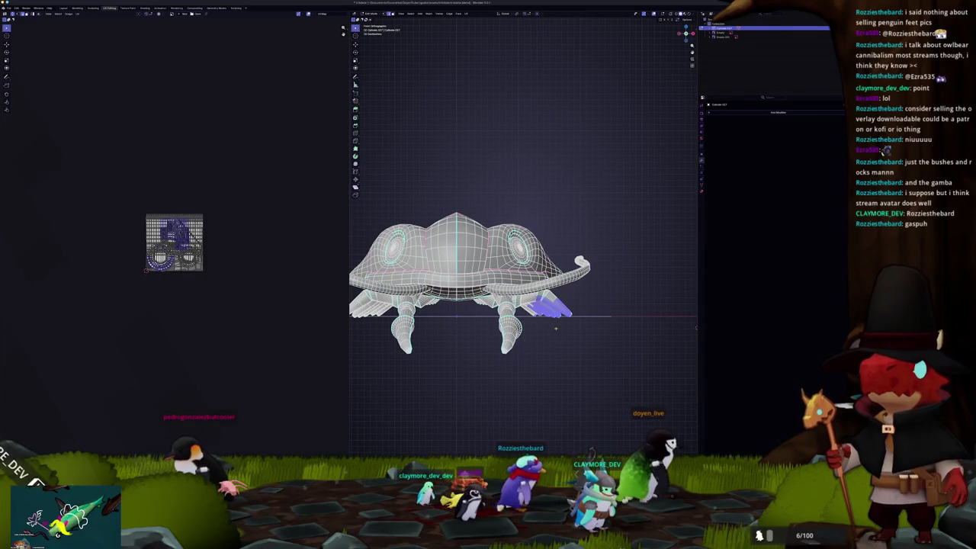
middle_click_drag(572, 341, 534, 321)
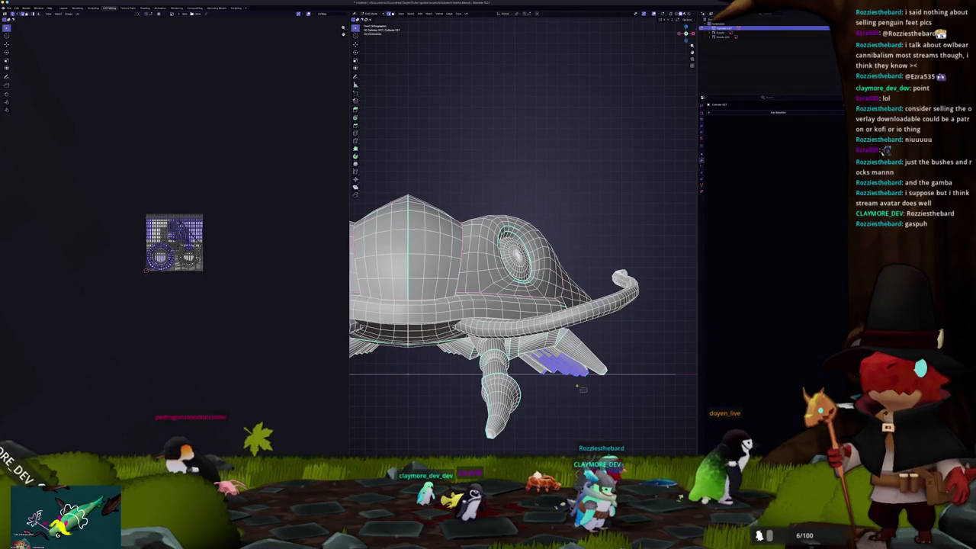
key("Tab")
mouse_move(549, 367)
middle_mouse_down()
mouse_move(534, 379)
mouse_move(499, 261)
middle_mouse_up()
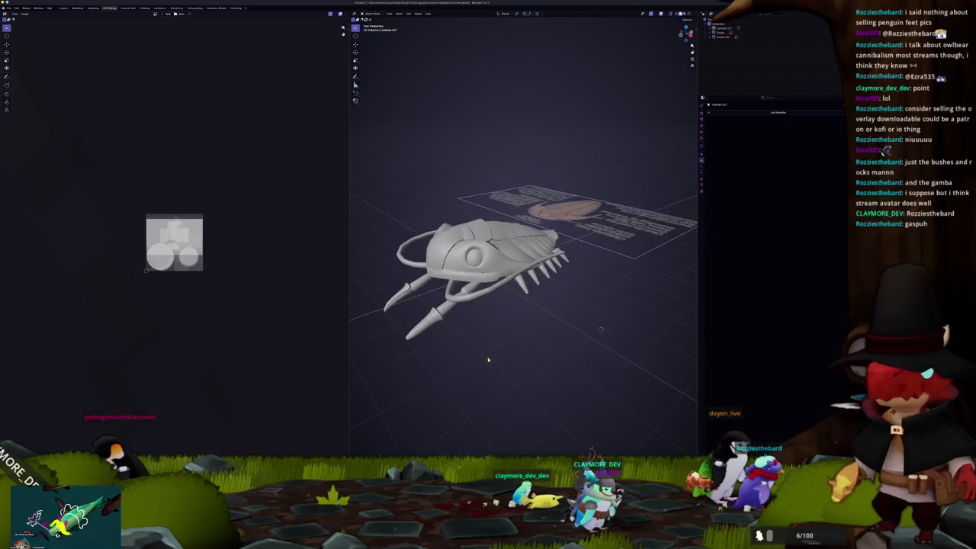
key("Tab")
Select all geometry, run Smart UV Project, then deselect and review the new UV islands
key("a")
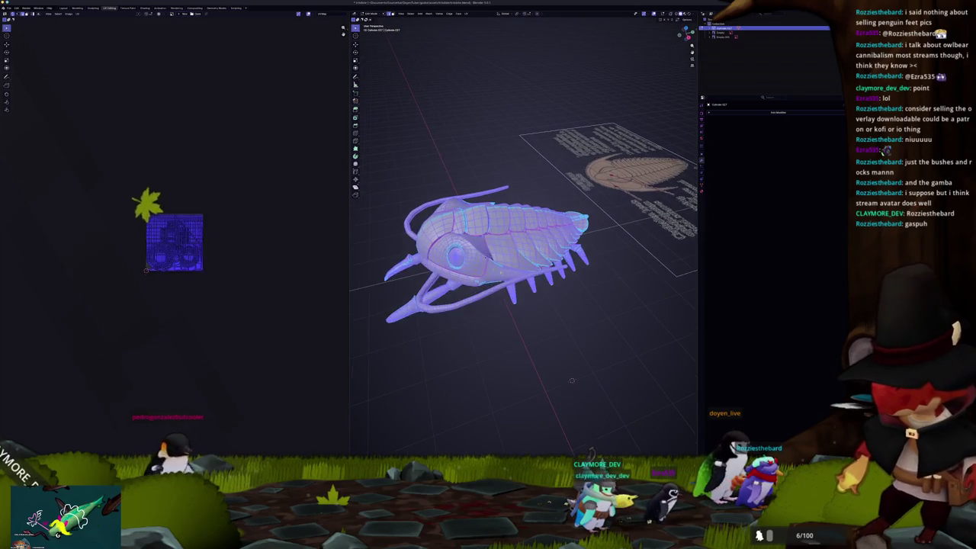
scroll(243, 227, "up", 3)
scroll(242, 228, "up", 4)
left_click(467, 14)
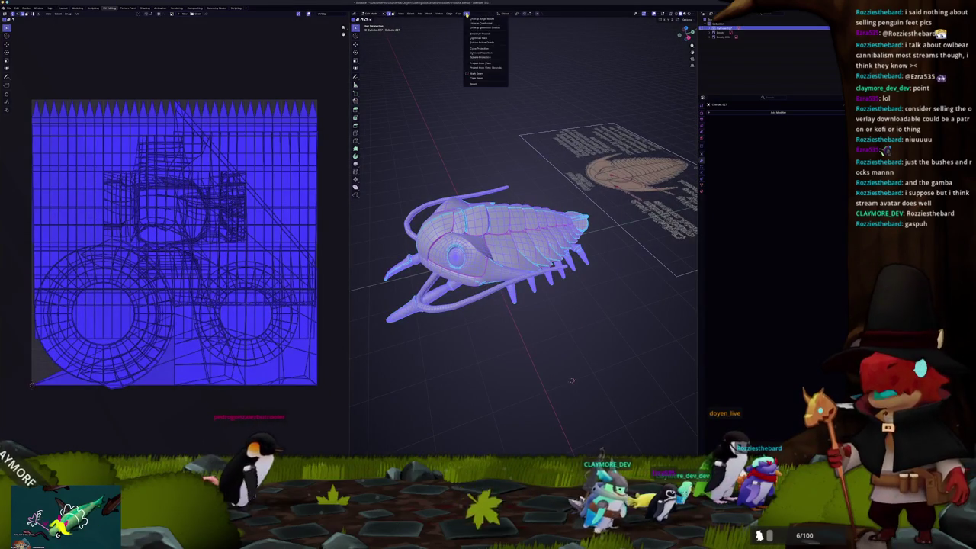
left_click(480, 34)
left_click(460, 76)
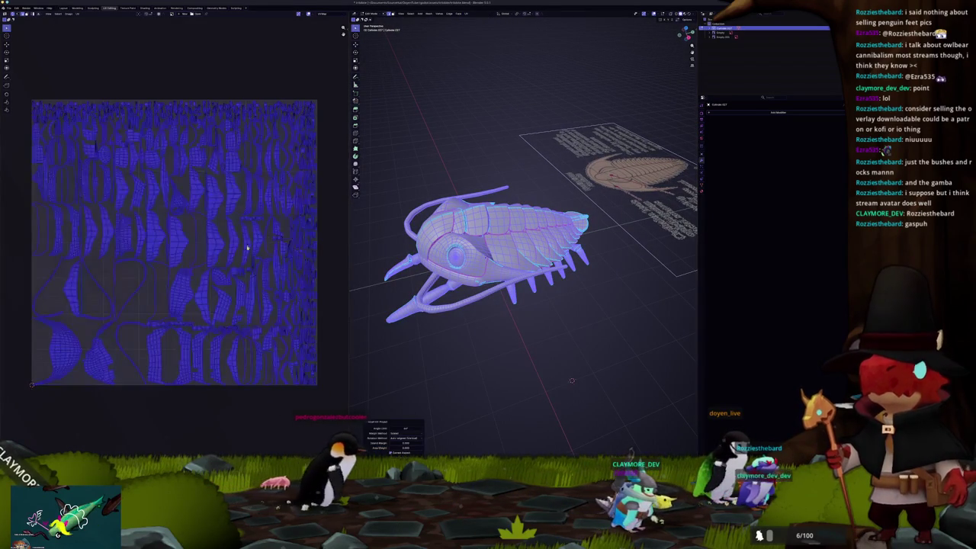
key("alt+a")
scroll(195, 282, "up", 3)
middle_click_drag(186, 317, 252, 303)
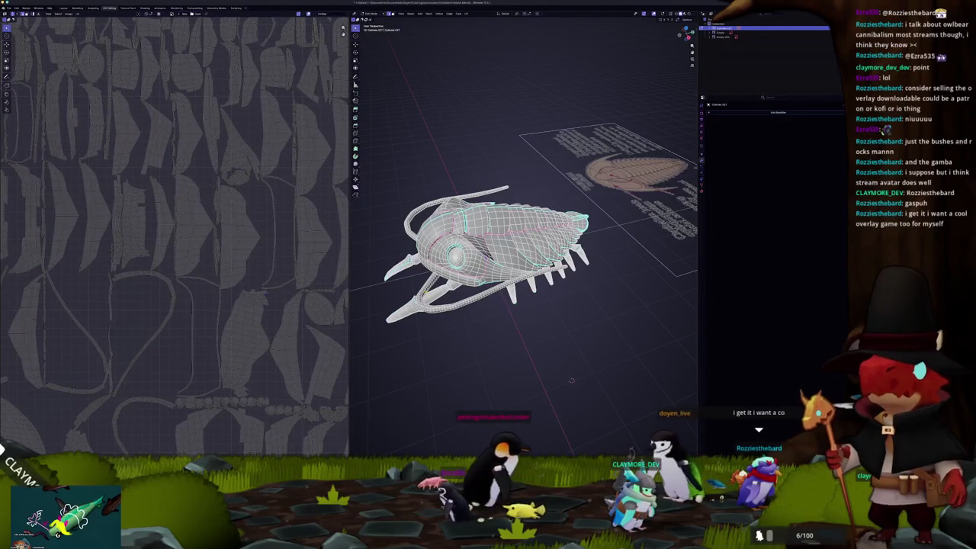
middle_click_drag(572, 380, 587, 375)
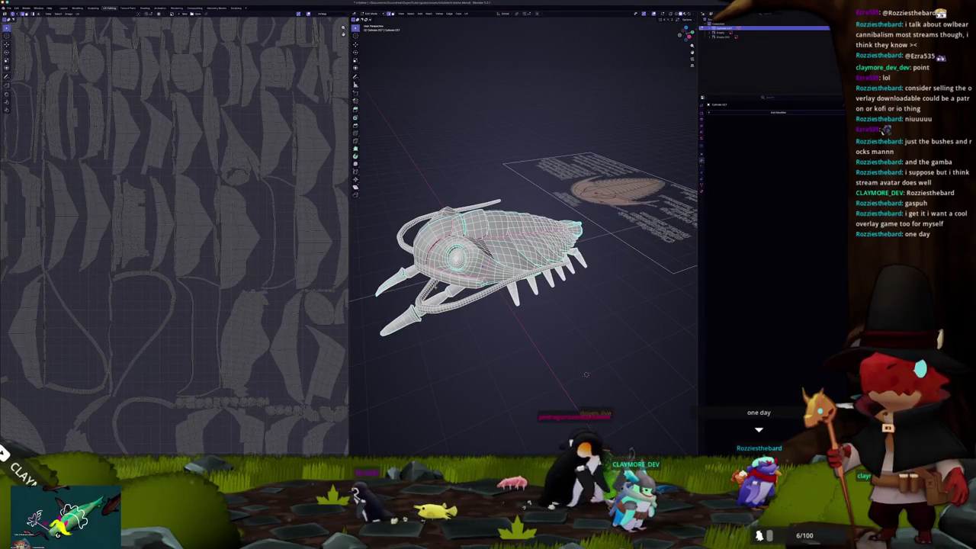
middle_click_drag(587, 374, 576, 374)
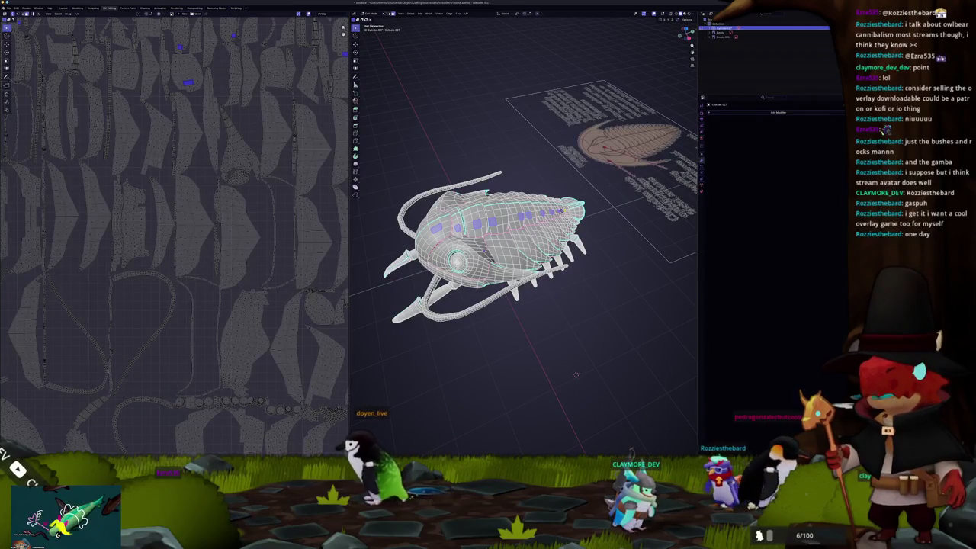
Select the linked back plate with Ctrl+L, orbit to locate its islands, then select all with A
key("ctrl+l")
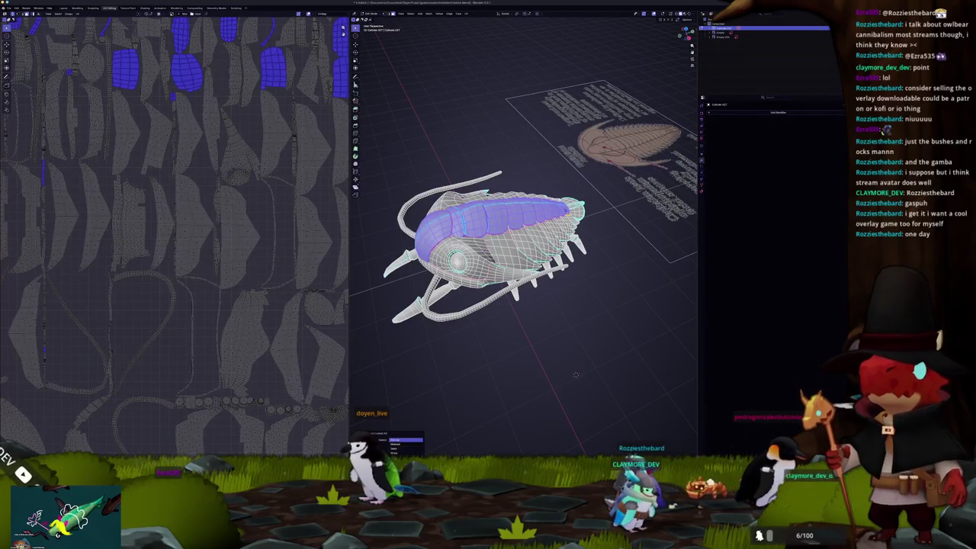
scroll(576, 375, "up", 2)
scroll(575, 375, "up", 1)
middle_click_drag(576, 375, 393, 247)
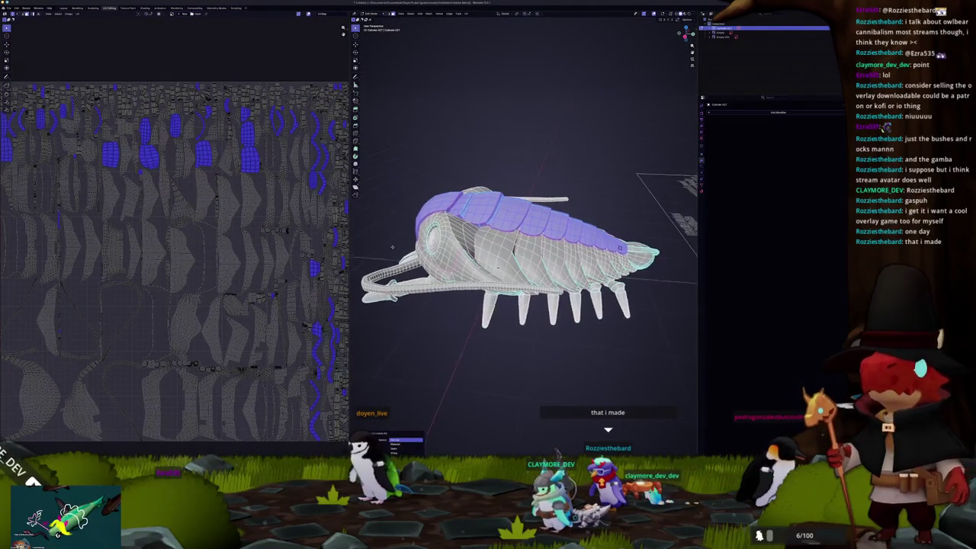
mouse_move(392, 247)
middle_mouse_down()
mouse_move(367, 229)
mouse_move(568, 273)
middle_mouse_up()
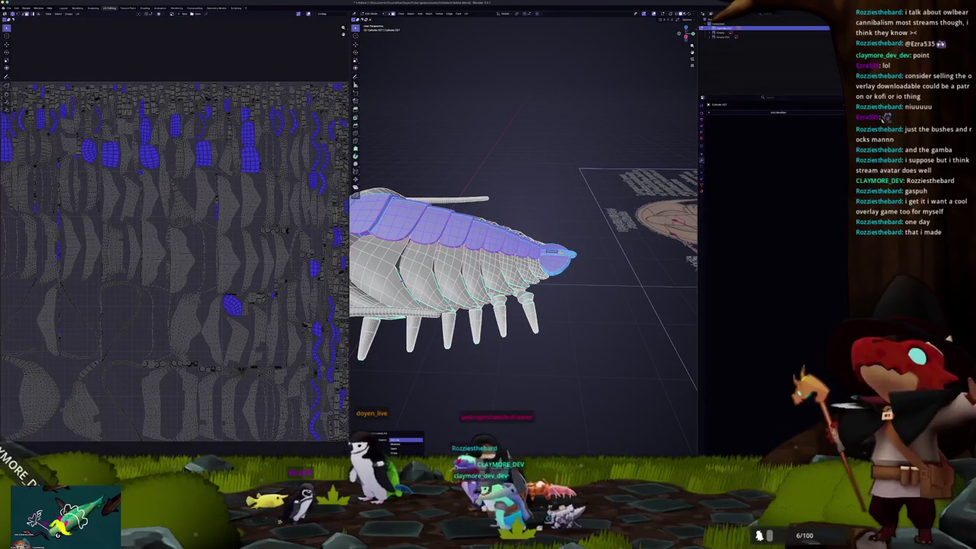
scroll(502, 224, "down", 3)
mouse_move(488, 229)
middle_mouse_down()
mouse_move(502, 224)
mouse_move(599, 341)
middle_mouse_up()
scroll(502, 223, "up", 3)
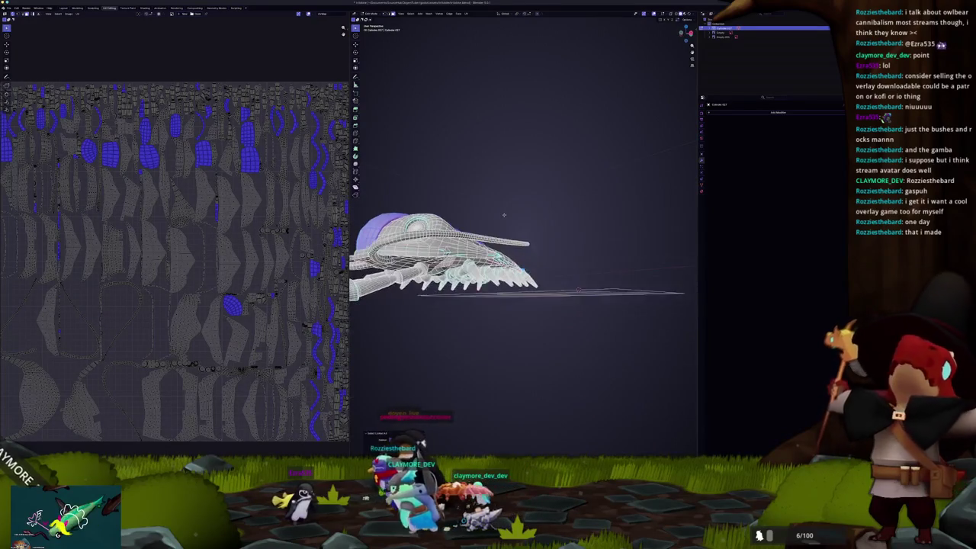
scroll(176, 259, "down", 3)
scroll(175, 259, "up", 3)
scroll(175, 260, "down", 3)
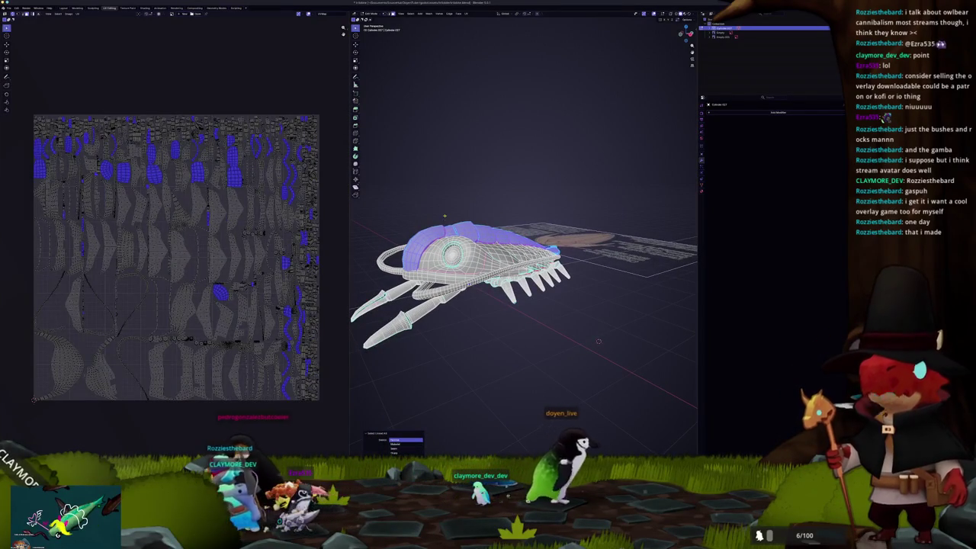
key("a")
mouse_move(599, 341)
middle_mouse_down()
mouse_move(458, 209)
mouse_move(455, 218)
mouse_move(468, 218)
middle_mouse_up()
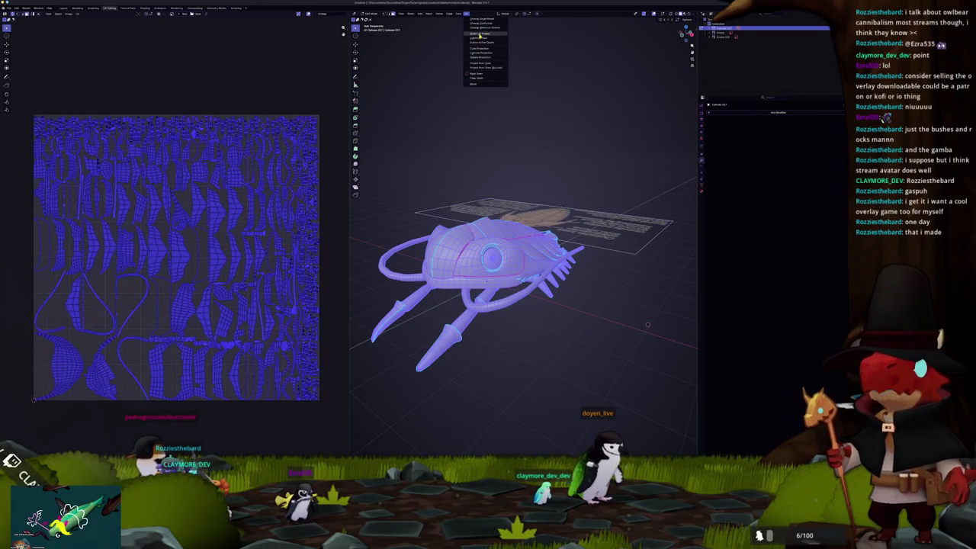
Run Smart UV Project twice more and show the UV editor sidebar with N
left_click(480, 34)
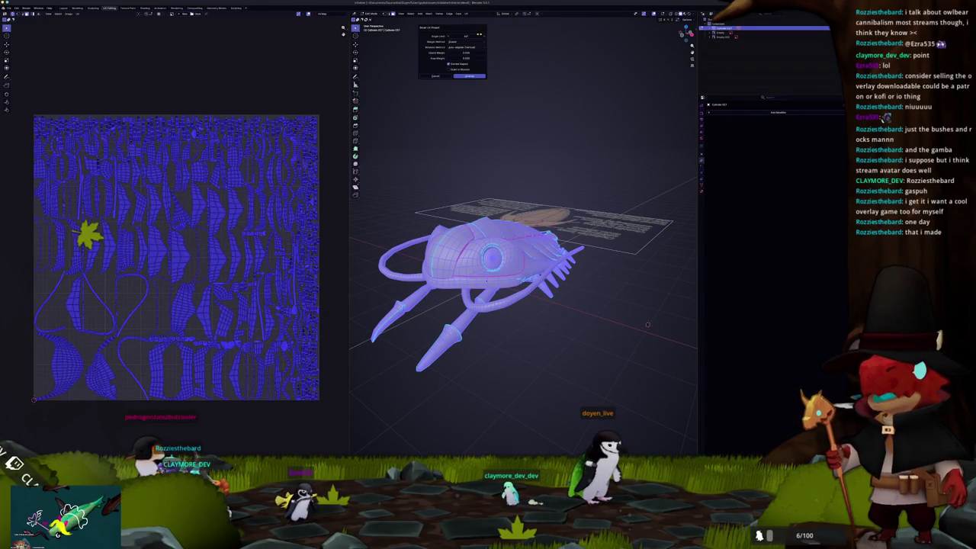
left_click(468, 76)
left_click(468, 14)
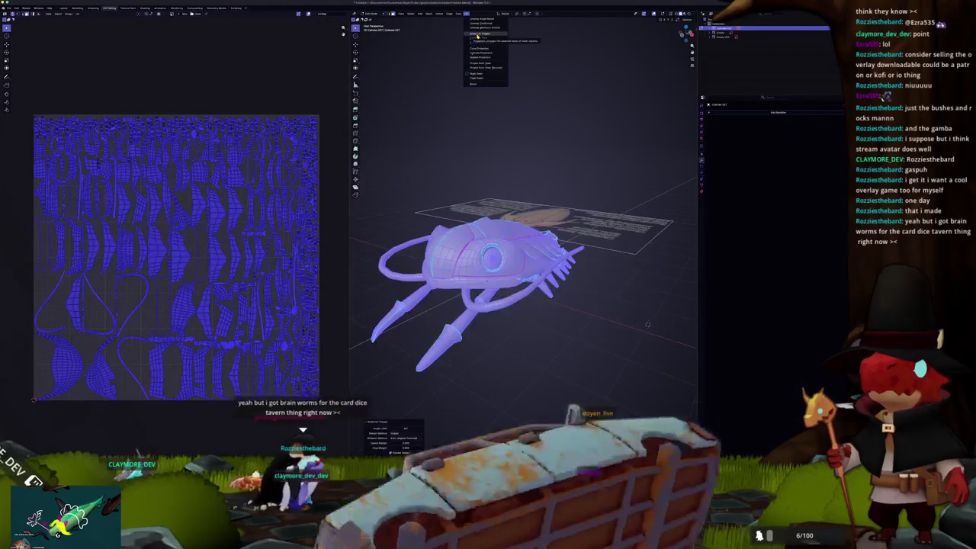
left_click(478, 34)
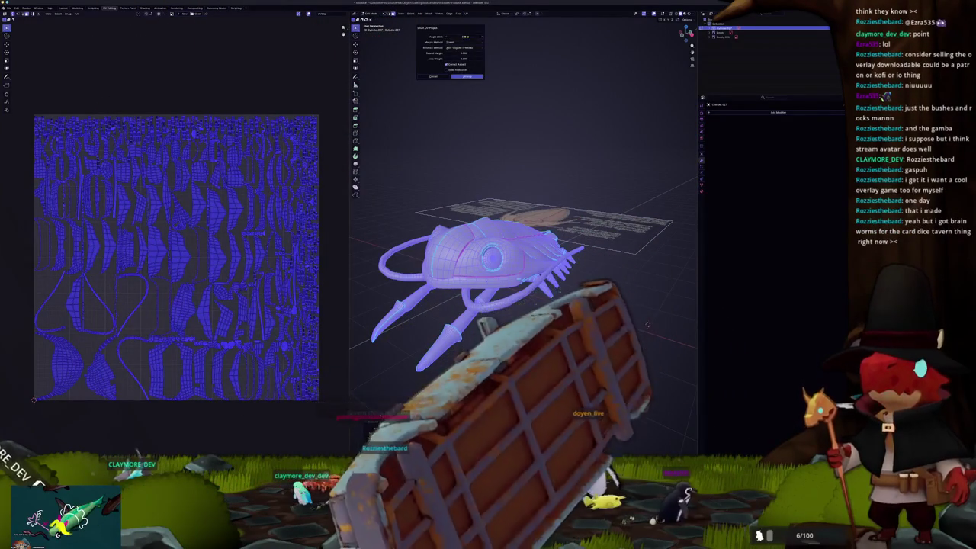
left_click(467, 76)
scroll(197, 235, "up", 3)
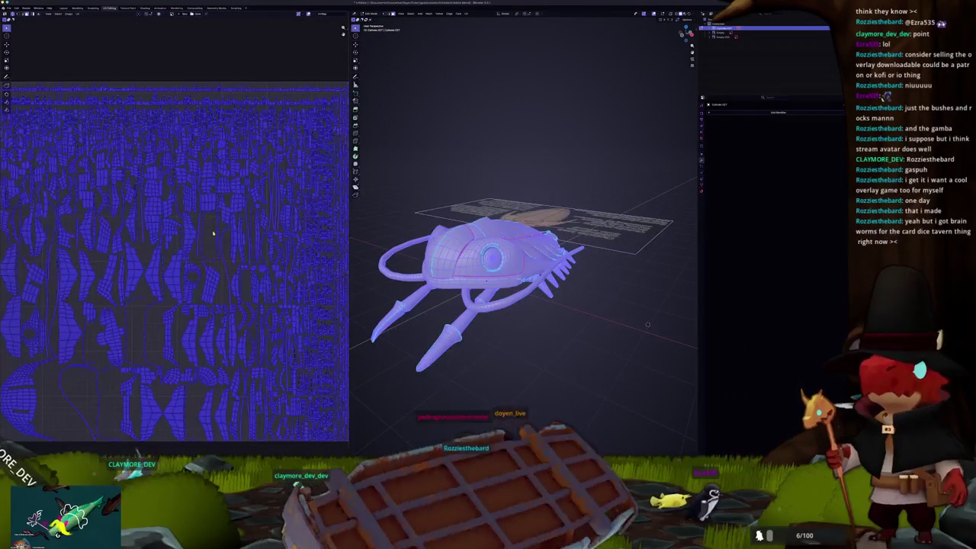
scroll(227, 218, "down", 2)
key("n")
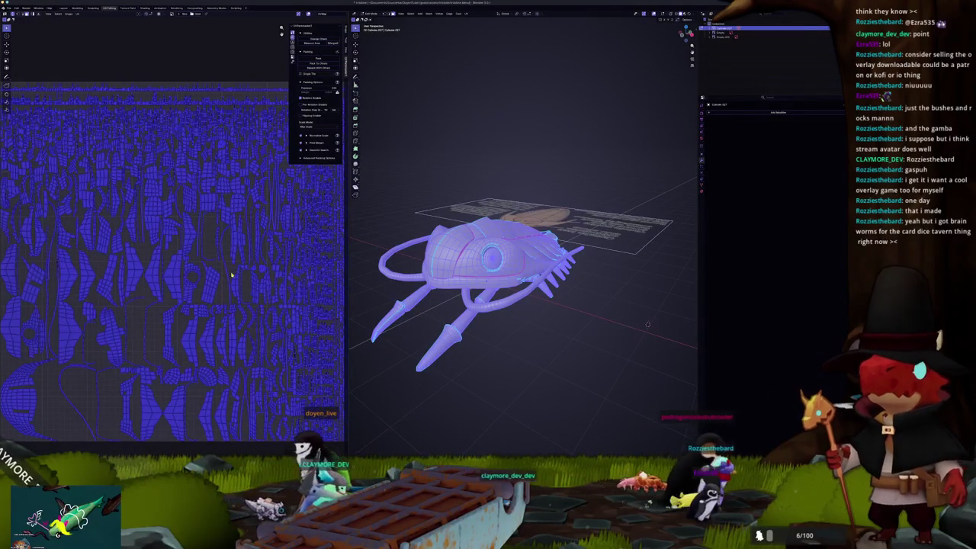
Clear the mesh selection so only the eyes remain, switch to front view, and open the UV menu
scroll(172, 139, "down", 2)
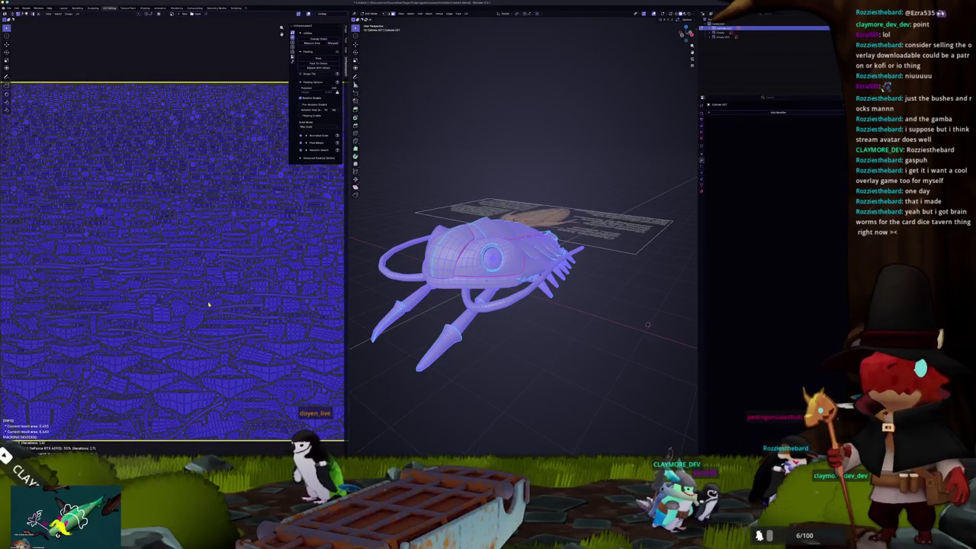
key("alt+a")
key("a")
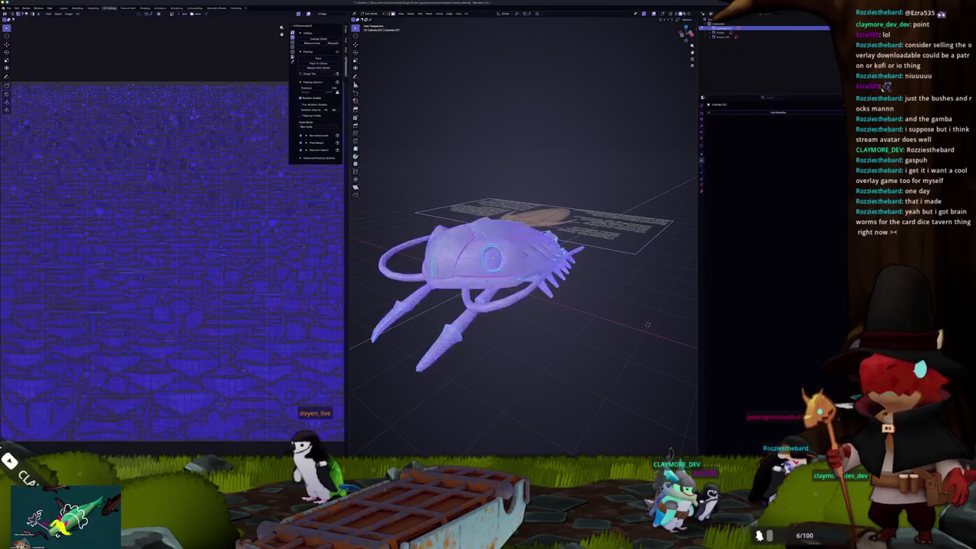
key("alt+a")
key("KP_1")
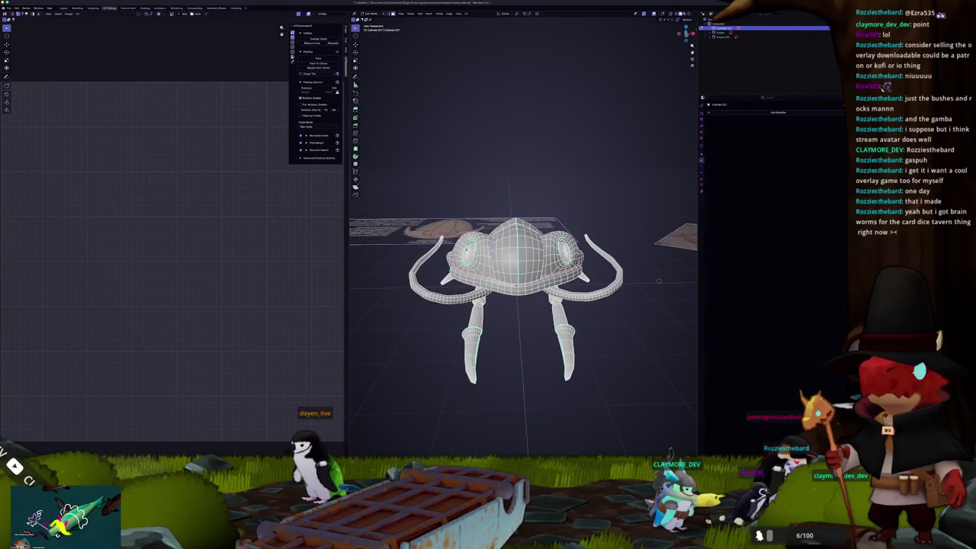
left_click(467, 14)
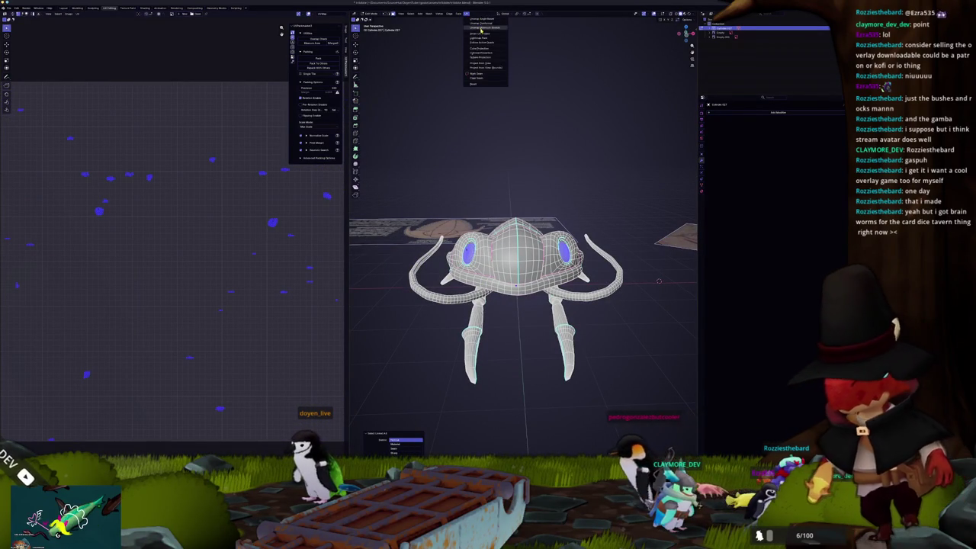
Unwrap the selected eyes into two UV islands
left_click(485, 27)
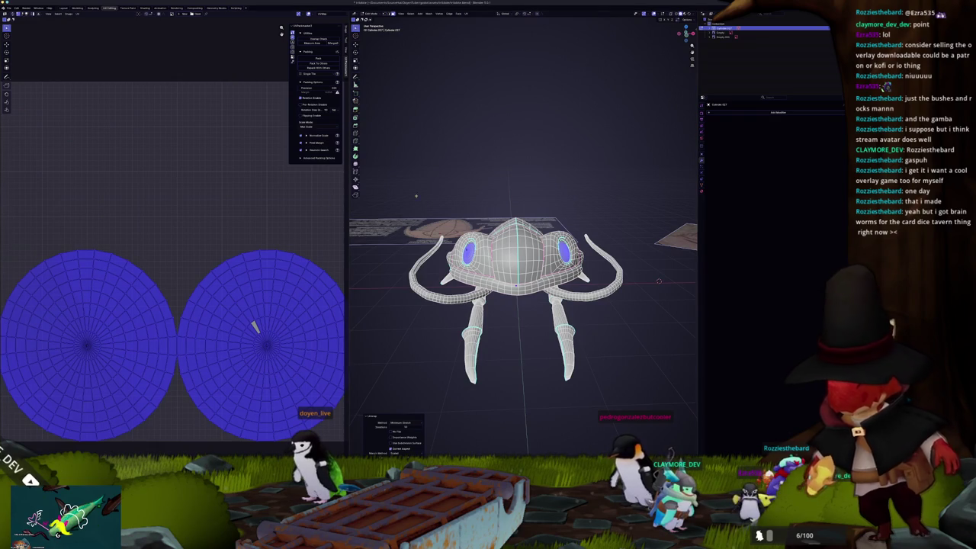
middle_click_drag(391, 199, 443, 183)
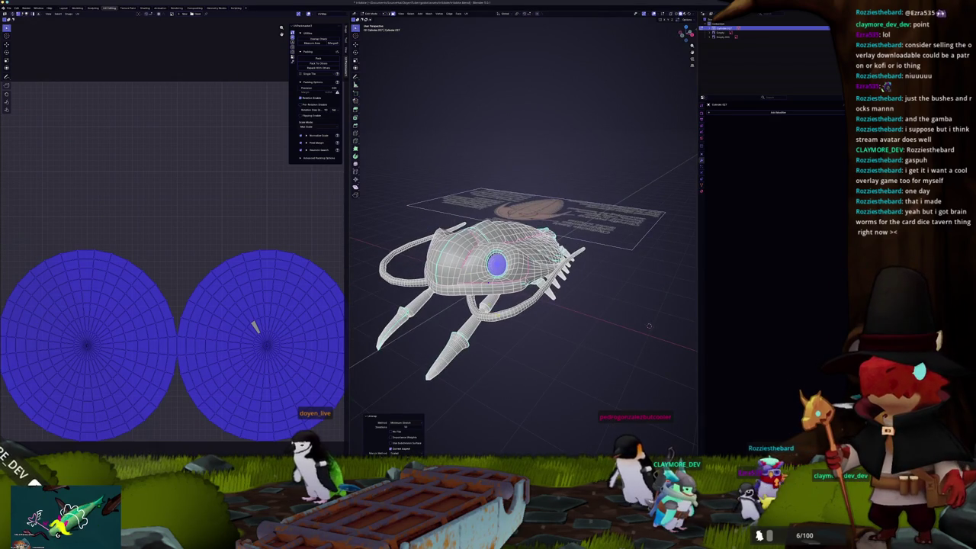
scroll(523, 290, "up", 3)
Unwrap the selected antenna tubes and frame the whole UV square with Home
key("alt+a")
mouse_move(519, 290)
middle_mouse_down()
mouse_move(504, 282)
mouse_move(527, 275)
mouse_move(517, 299)
middle_mouse_up()
scroll(518, 299, "up", 2)
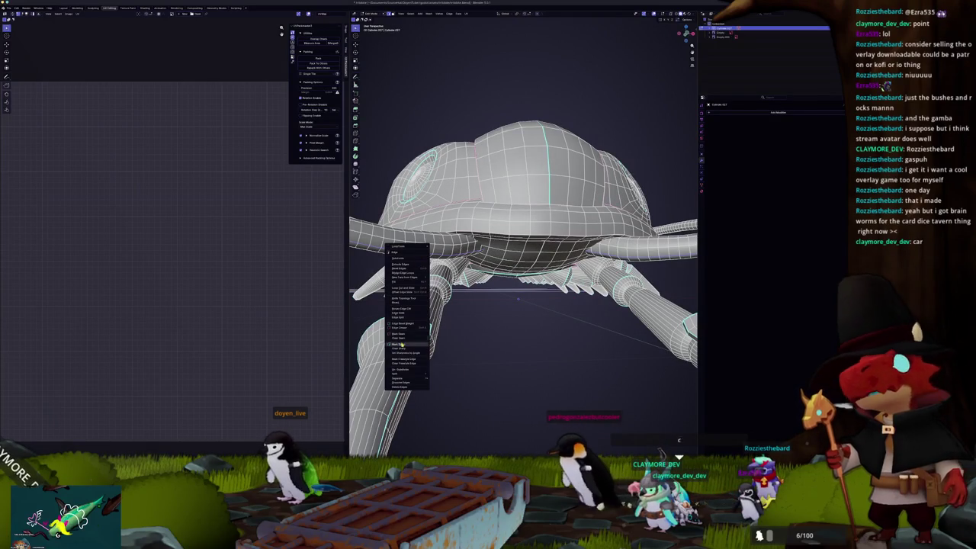
scroll(452, 327, "down", 4)
middle_click_drag(452, 328, 469, 329)
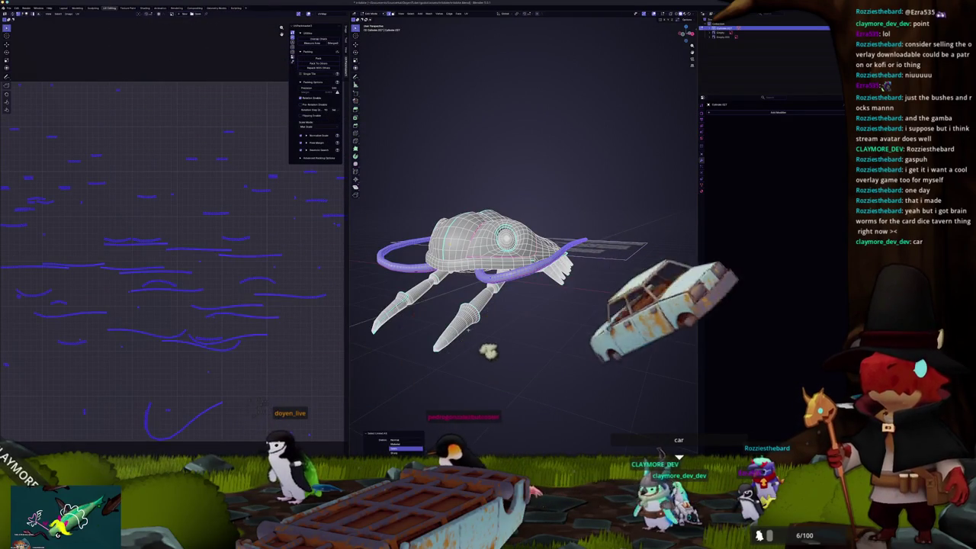
left_click(466, 13)
left_click(481, 28)
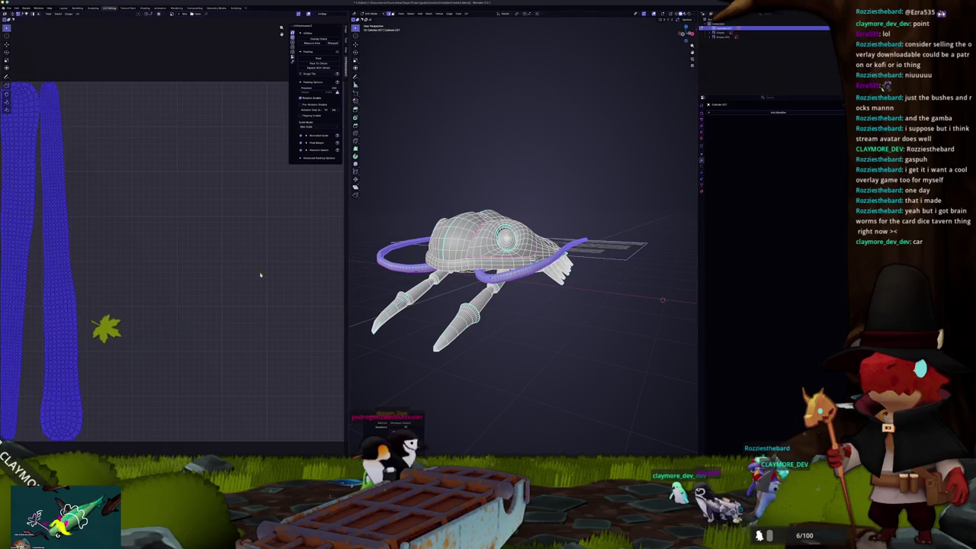
key("Home")
mouse_move(496, 296)
middle_mouse_down()
mouse_move(391, 313)
mouse_move(469, 289)
mouse_move(451, 298)
middle_mouse_up()
scroll(412, 305, "up", 5)
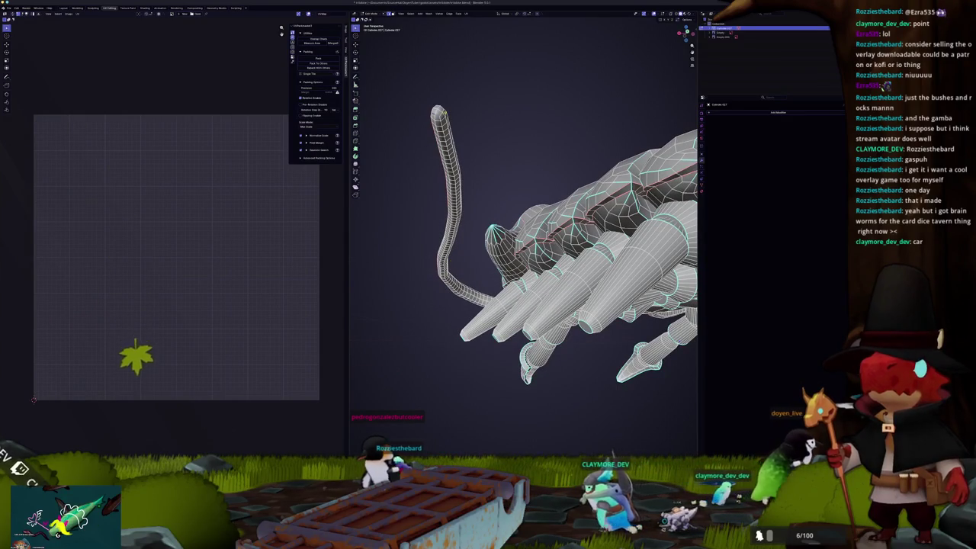
Select the linked antenna and tail tubes and mark seams along their edges
left_click(439, 124)
mouse_move(439, 124)
middle_mouse_down()
mouse_move(611, 296)
mouse_move(696, 314)
middle_mouse_up()
key("alt+a")
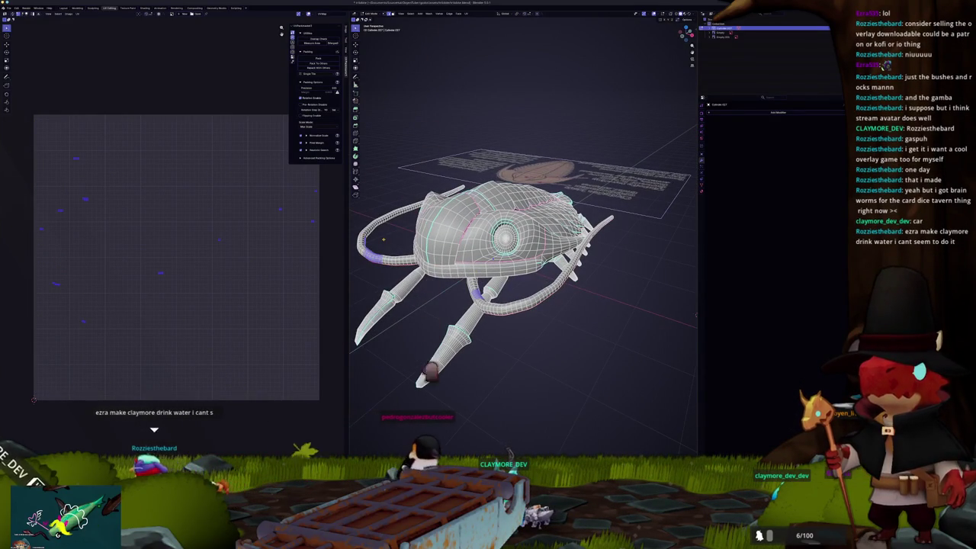
key("l")
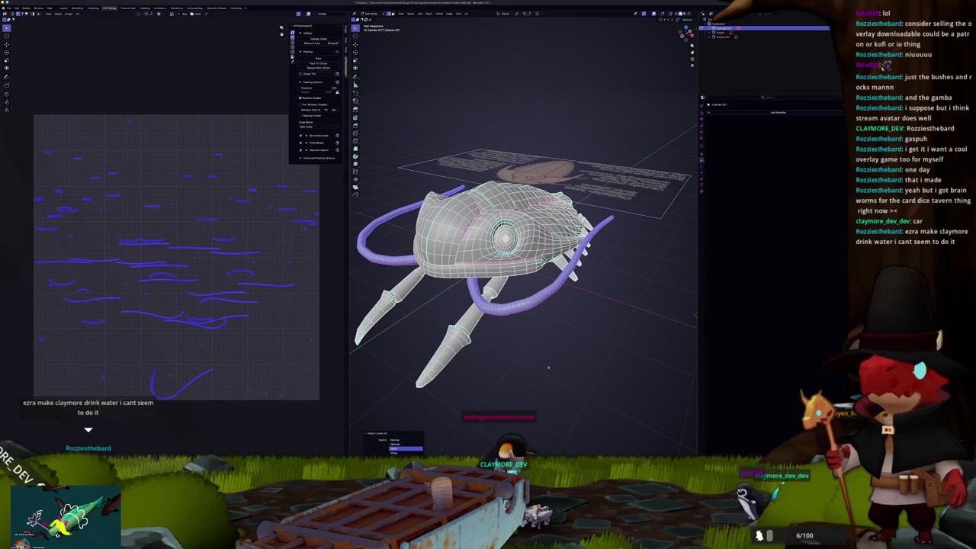
right_click(543, 353)
left_click(524, 381)
middle_click_drag(534, 359, 394, 355)
right_click(506, 359)
left_click(507, 355)
key("alt+a")
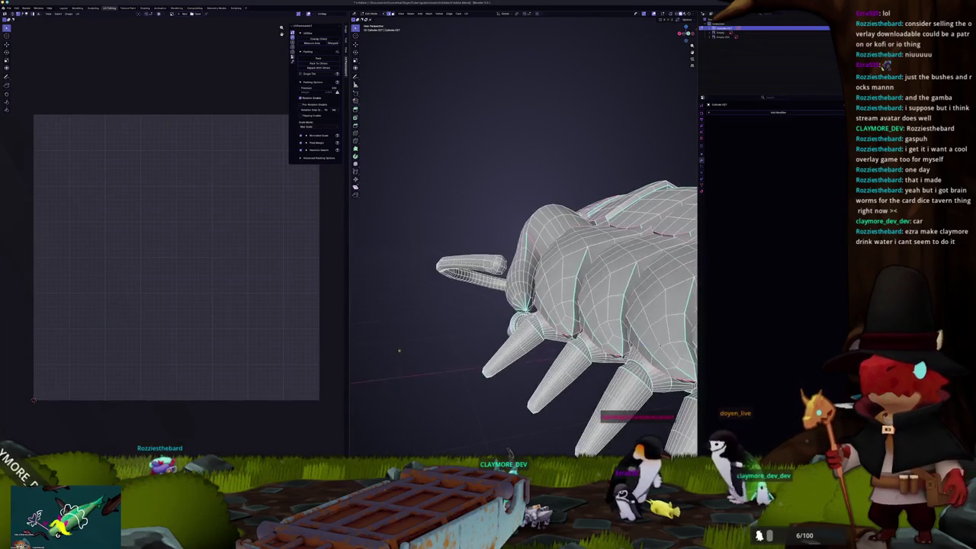
Mark a seam on the selected edges around the head and mouth
scroll(523, 290, "down", 3)
middle_click_drag(522, 290, 427, 279)
scroll(489, 320, "up", 3)
middle_click_drag(488, 320, 467, 316)
key("ctrl+e")
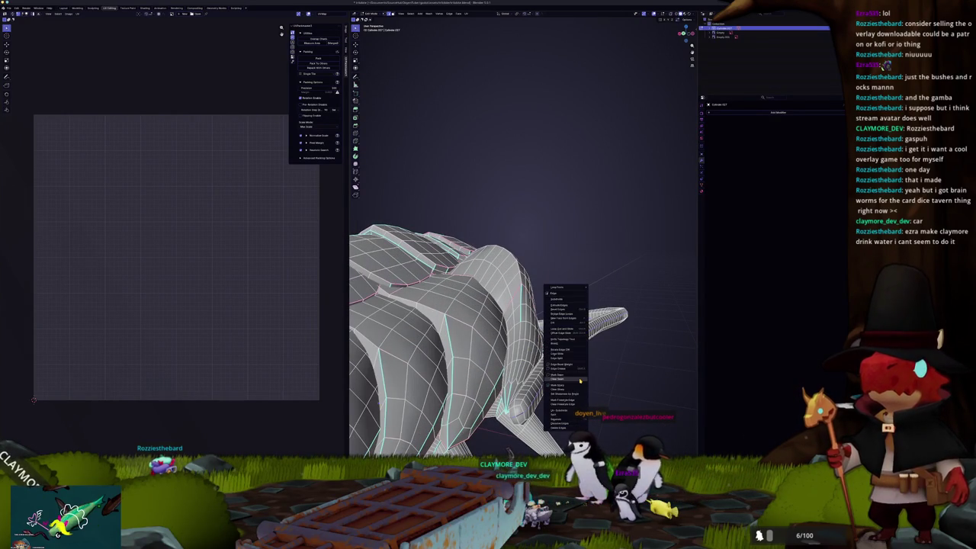
left_click(580, 376)
Select the lower tentacle loop and apply Cylinder Projection to straighten it into strips
scroll(534, 378, "down", 3)
mouse_move(534, 377)
middle_mouse_down()
mouse_move(524, 379)
mouse_move(583, 284)
middle_mouse_up()
middle_click_drag(525, 305, 552, 306)
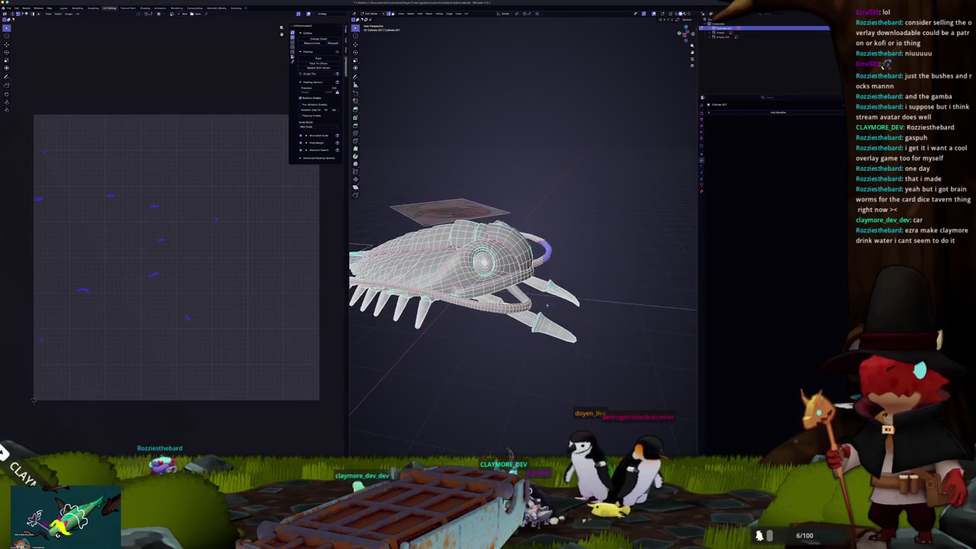
key("ctrl+l")
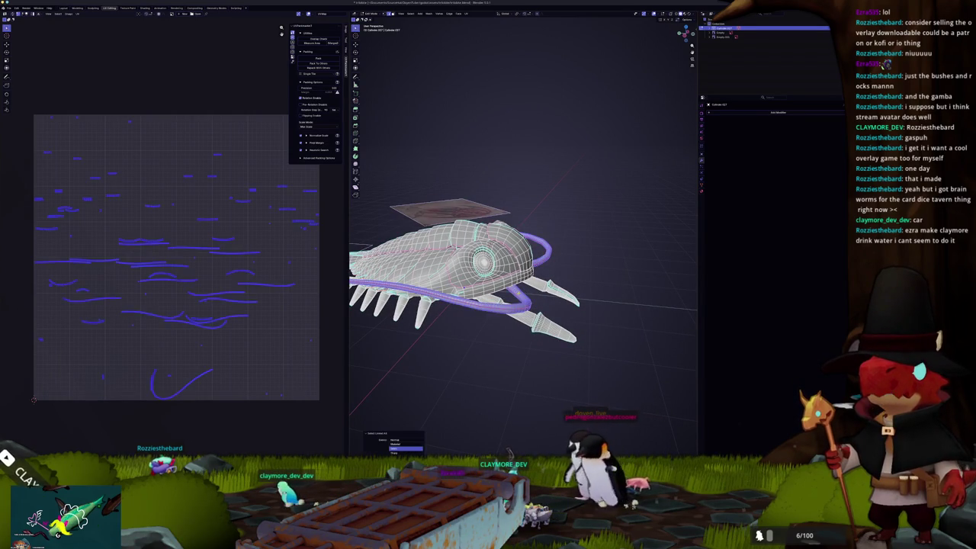
middle_click_drag(530, 226, 488, 152)
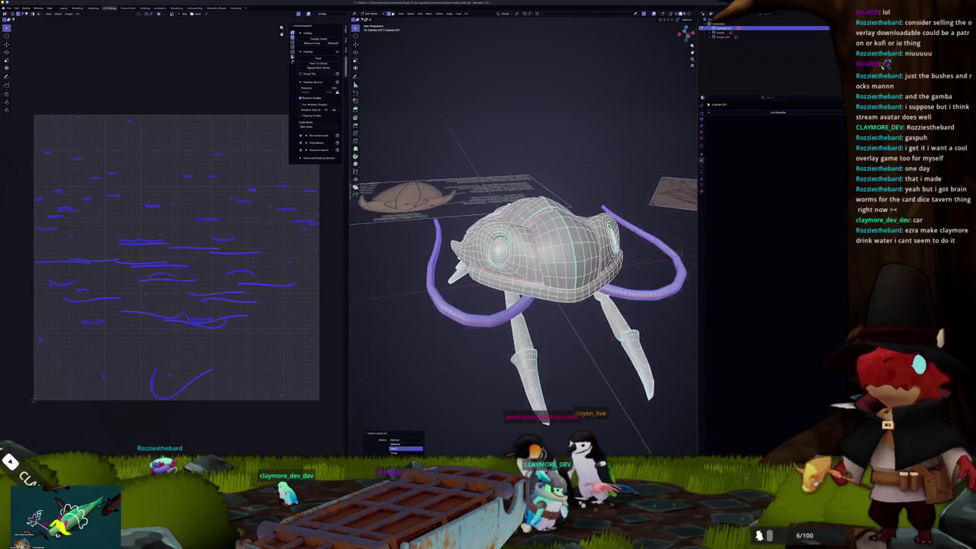
left_click(466, 14)
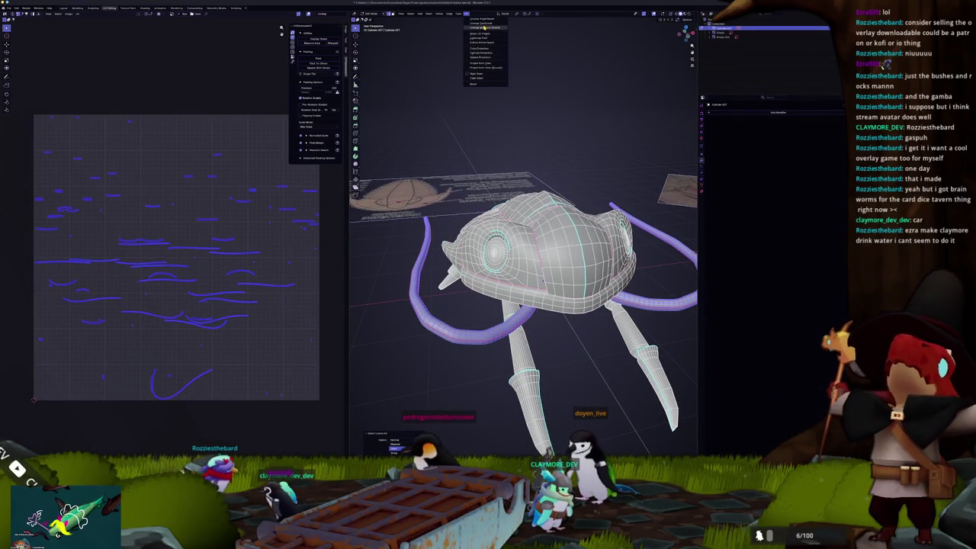
left_click(481, 54)
mouse_move(534, 252)
middle_mouse_down()
mouse_move(488, 229)
mouse_move(469, 328)
middle_mouse_up()
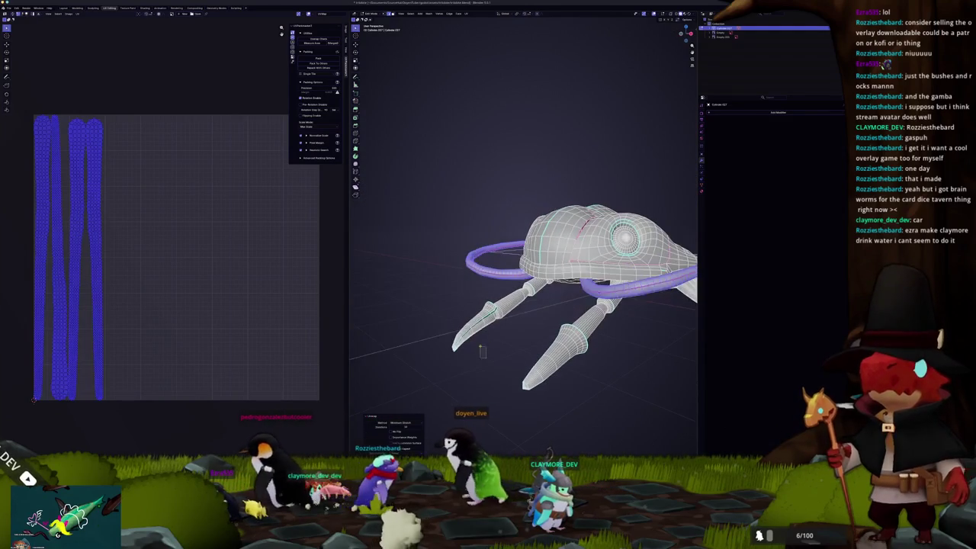
Mark the selected claw edge loop as a seam
left_click(467, 331)
mouse_move(526, 301)
middle_mouse_down()
mouse_move(470, 331)
mouse_move(473, 344)
mouse_move(501, 325)
mouse_move(616, 329)
mouse_move(608, 334)
middle_mouse_up()
key("alt+a")
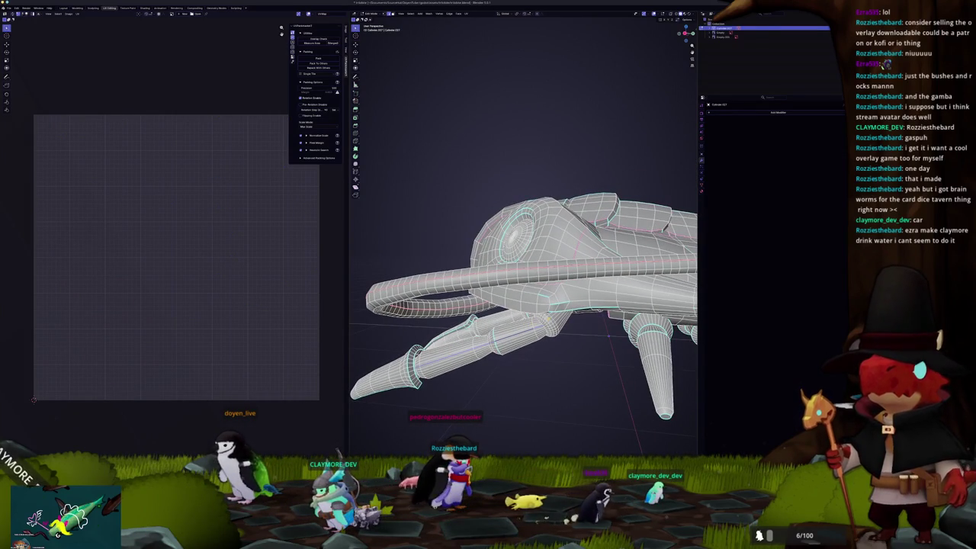
right_click(553, 318)
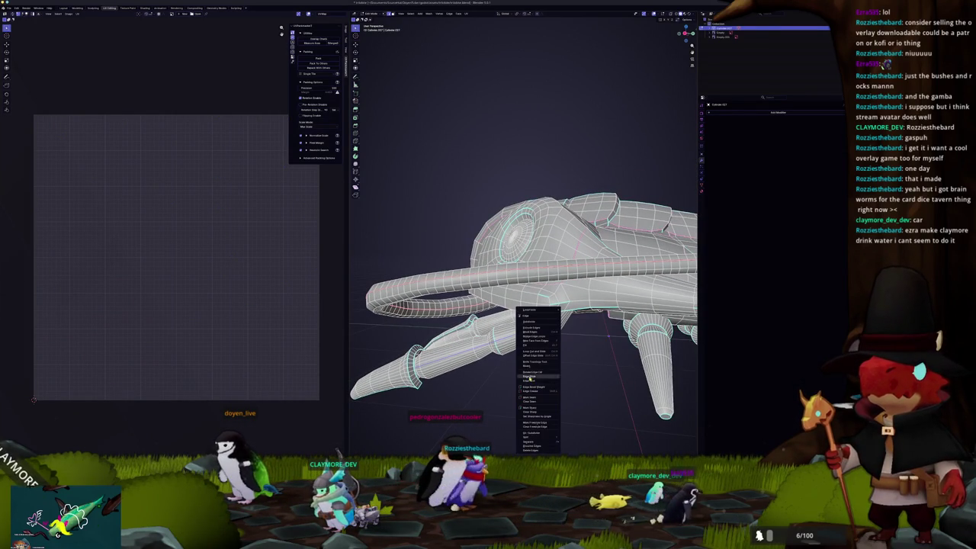
left_click(531, 398)
Select the linked claw segment, unwrap it, then Tab out and back into Edit Mode
mouse_move(532, 398)
middle_mouse_down()
mouse_move(564, 337)
mouse_move(565, 346)
middle_mouse_up()
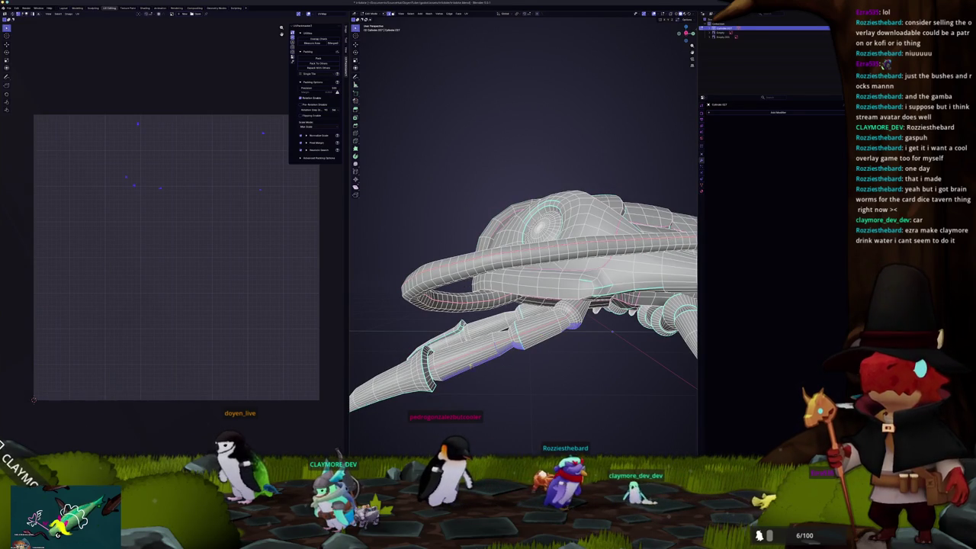
key("ctrl+l")
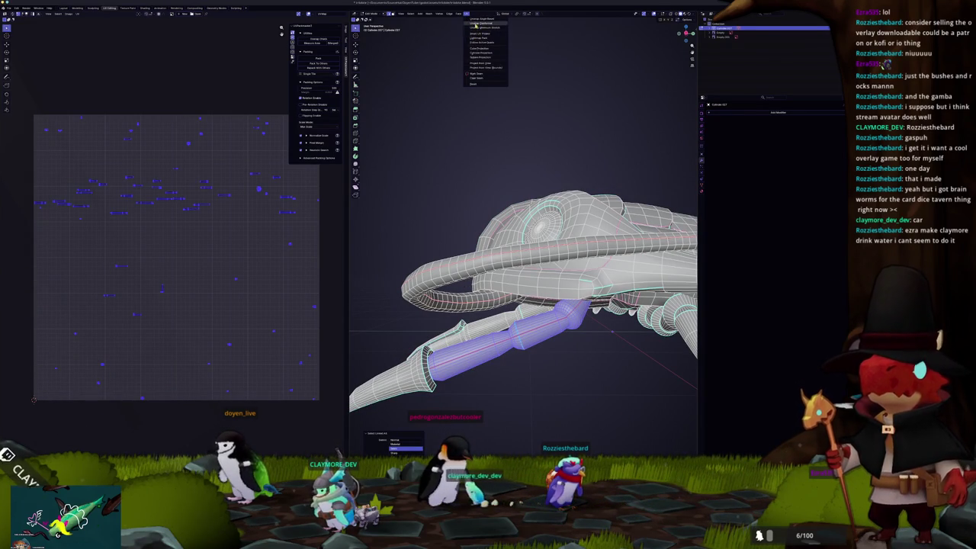
left_click(476, 29)
mouse_move(564, 343)
middle_mouse_down()
mouse_move(579, 336)
mouse_move(549, 313)
mouse_move(562, 315)
mouse_move(597, 396)
mouse_move(591, 336)
middle_mouse_up()
key("Tab")
key("Tab")
key("alt+a")
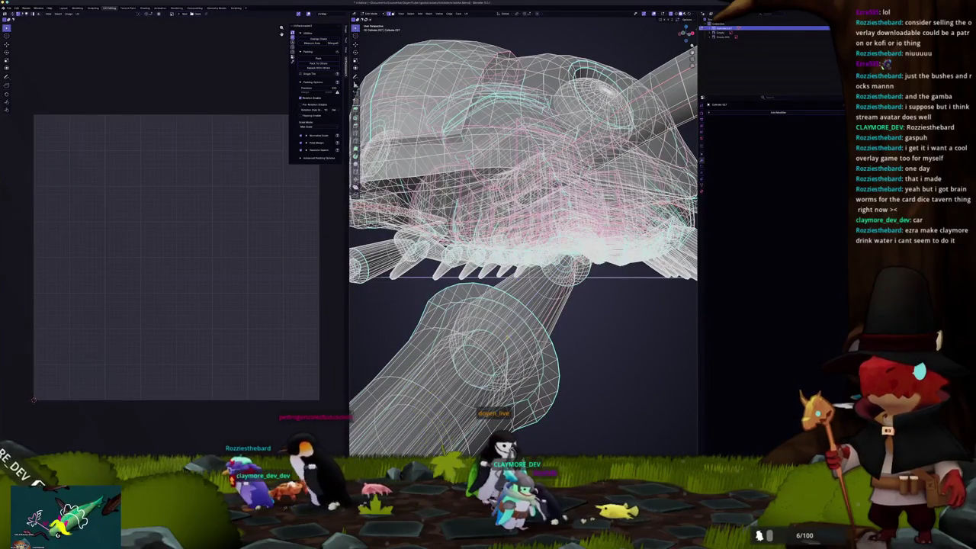
Select the whole creature, then clear it and a trial pick of the front-right leg tip
scroll(523, 237, "up", 2)
scroll(524, 236, "up", 2)
scroll(523, 301, "down", 3)
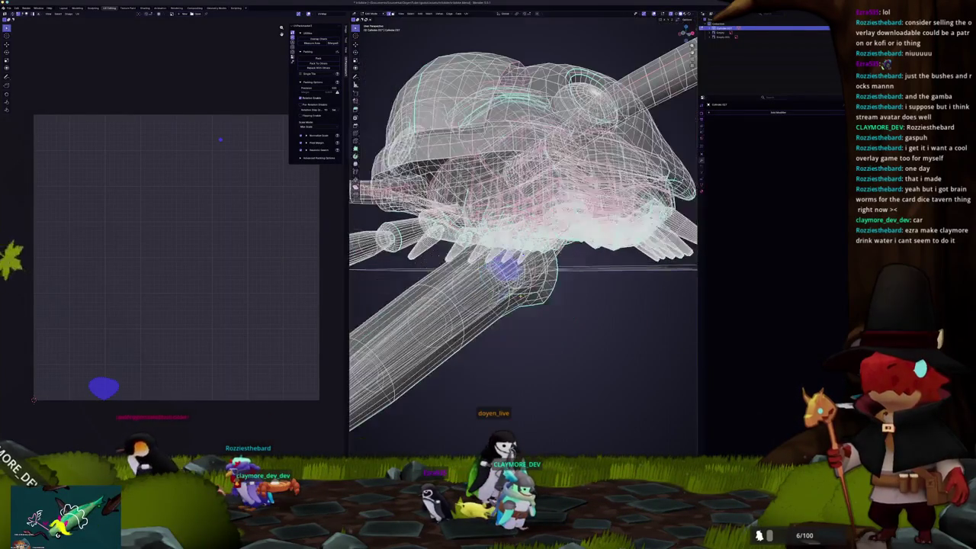
key("shift+z")
scroll(524, 301, "down", 3)
middle_click_drag(523, 301, 521, 318)
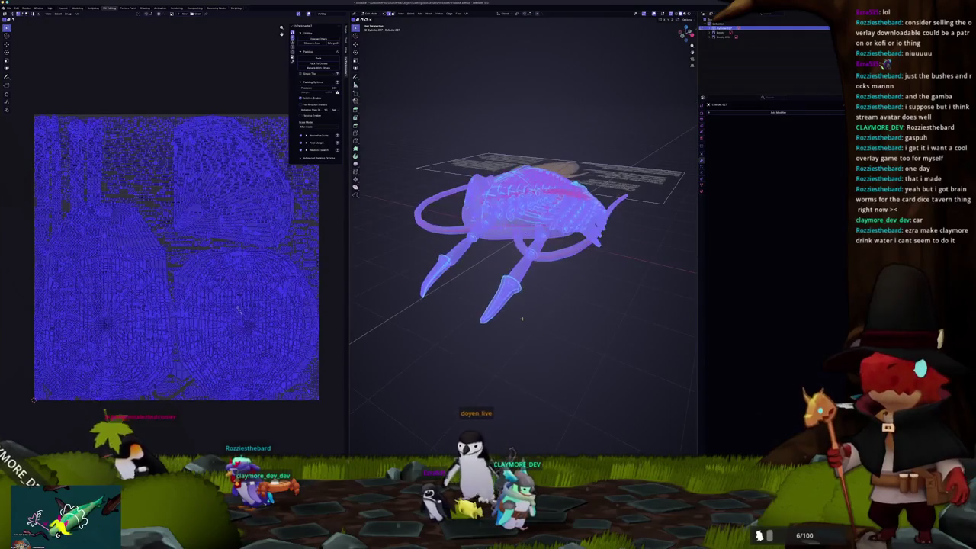
key("alt+a")
left_click_drag(523, 304, 493, 283)
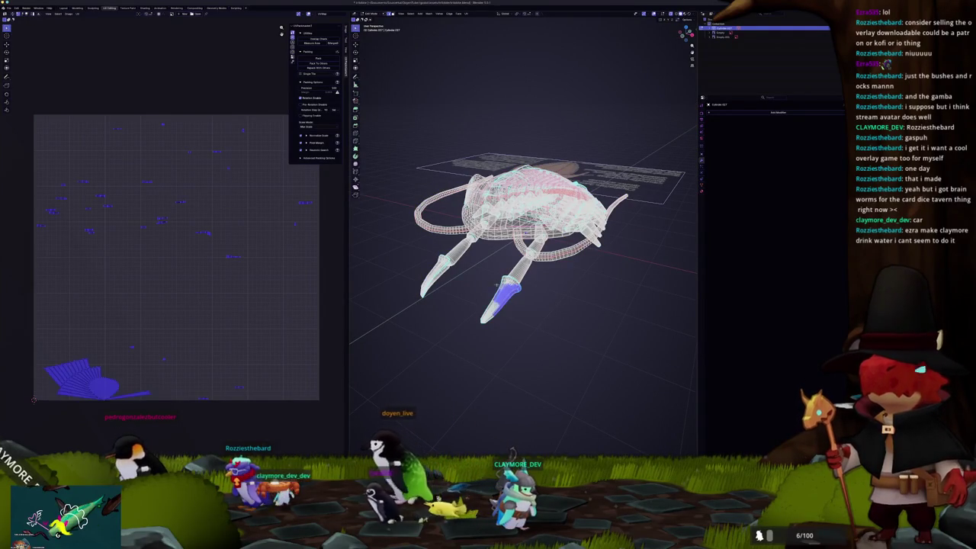
key("alt+a")
Turn off X-ray display and select the connected legs and eyes
key("alt+z")
middle_click_drag(562, 269, 431, 241)
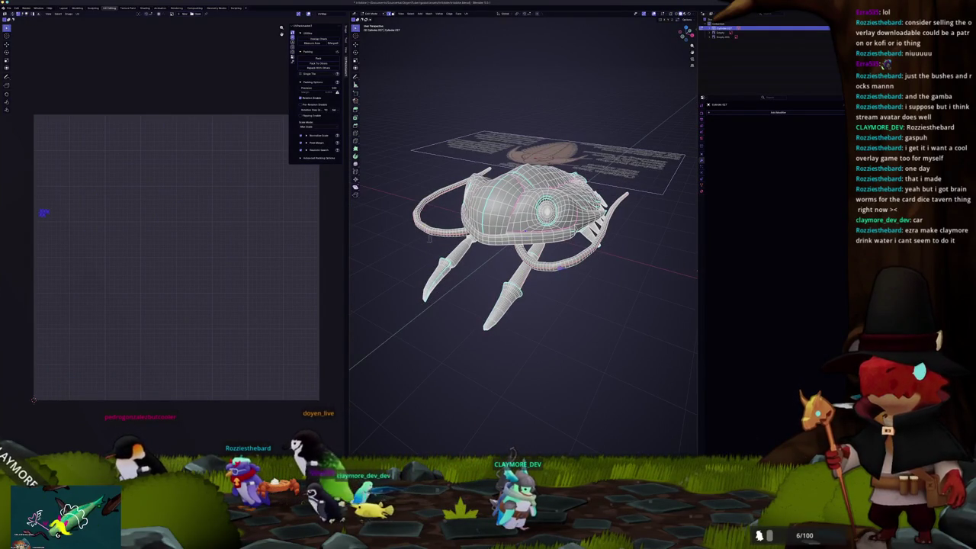
middle_click_drag(549, 232, 670, 232)
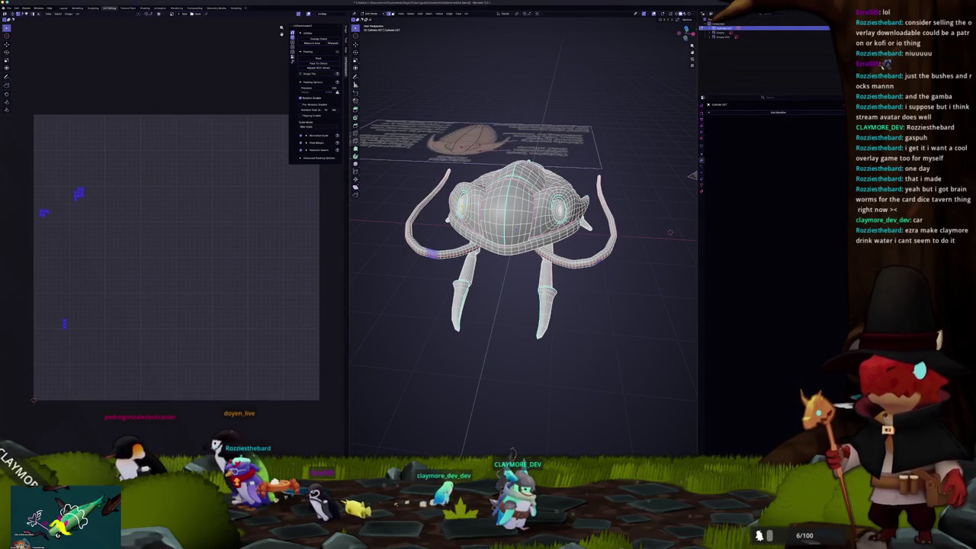
key("ctrl+l")
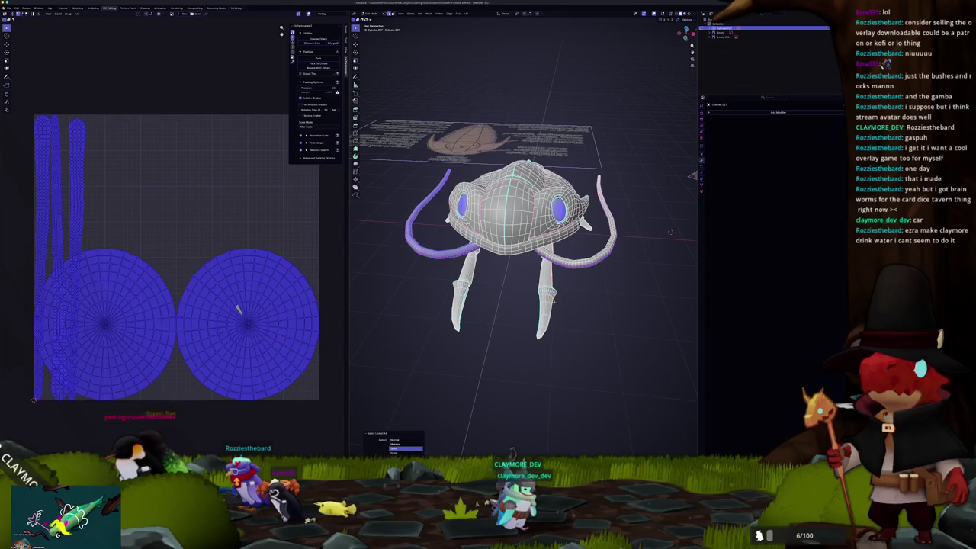
middle_click_drag(671, 231, 629, 294)
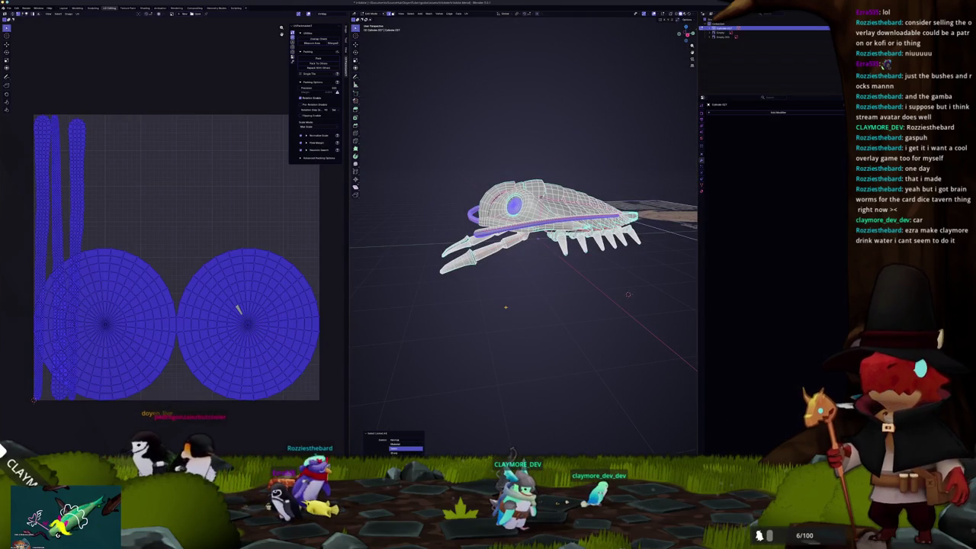
Select the entire creature mesh and run a standard UV Unwrap on it
key("a")
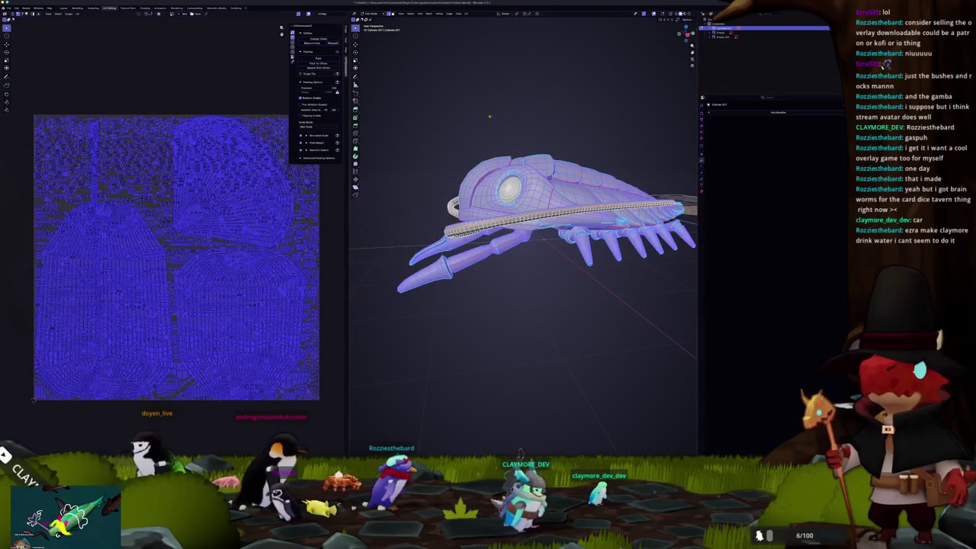
middle_click_drag(534, 343, 488, 321)
left_click(467, 13)
left_click(477, 24)
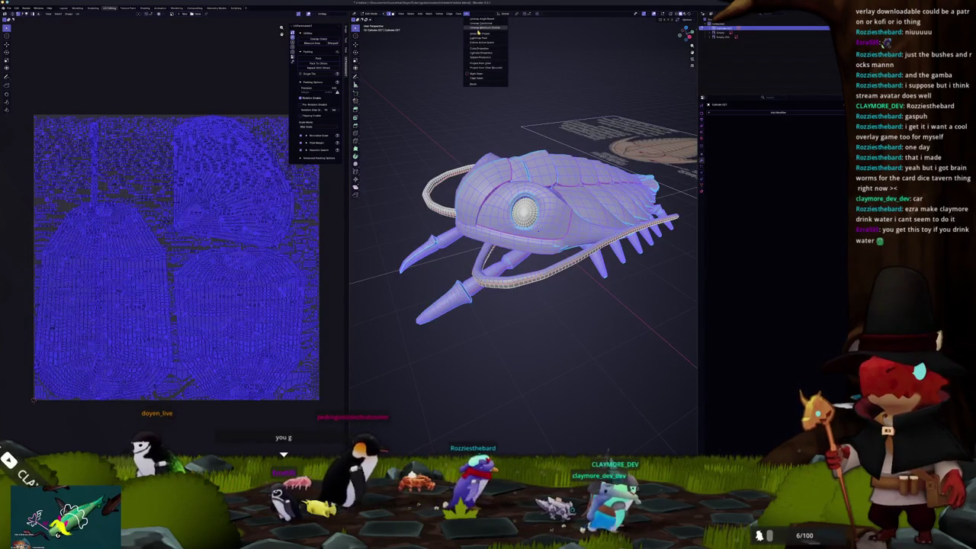
Run Smart UV Project, undo it with Ctrl+Z, and start Pack Islands
left_click(466, 15)
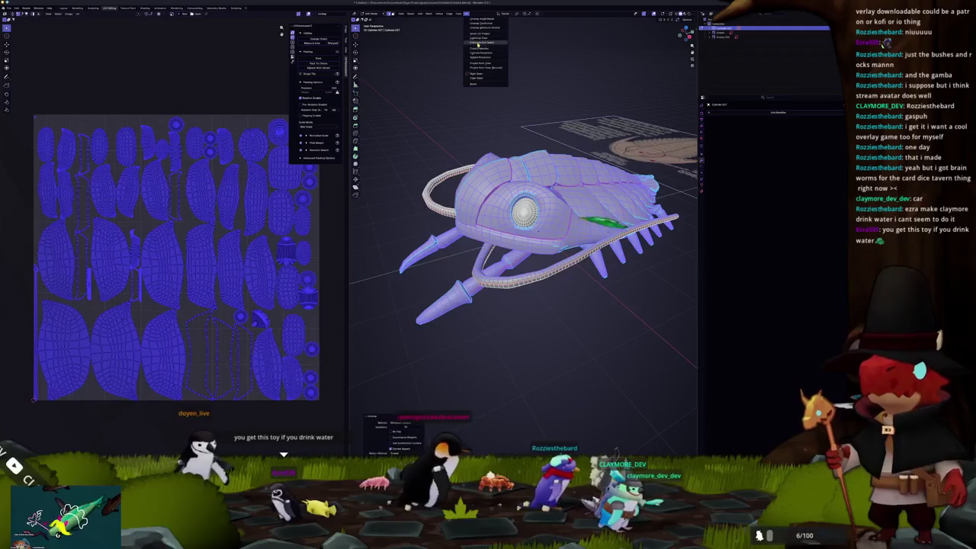
left_click(477, 29)
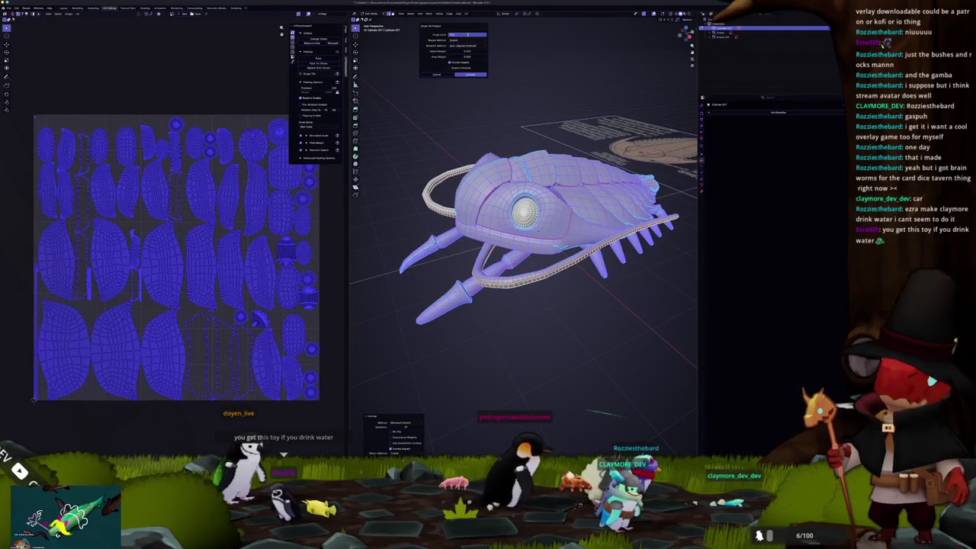
key("Return")
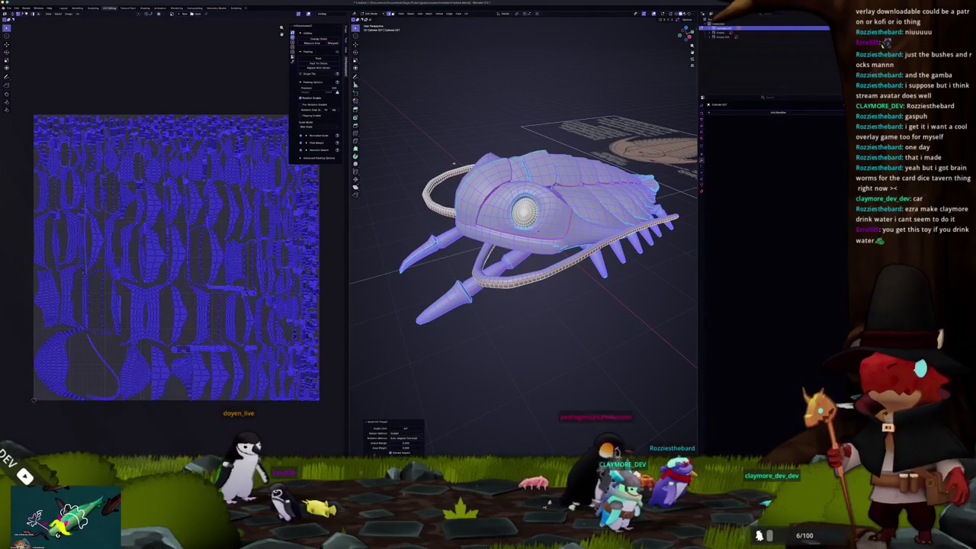
key("ctrl+z")
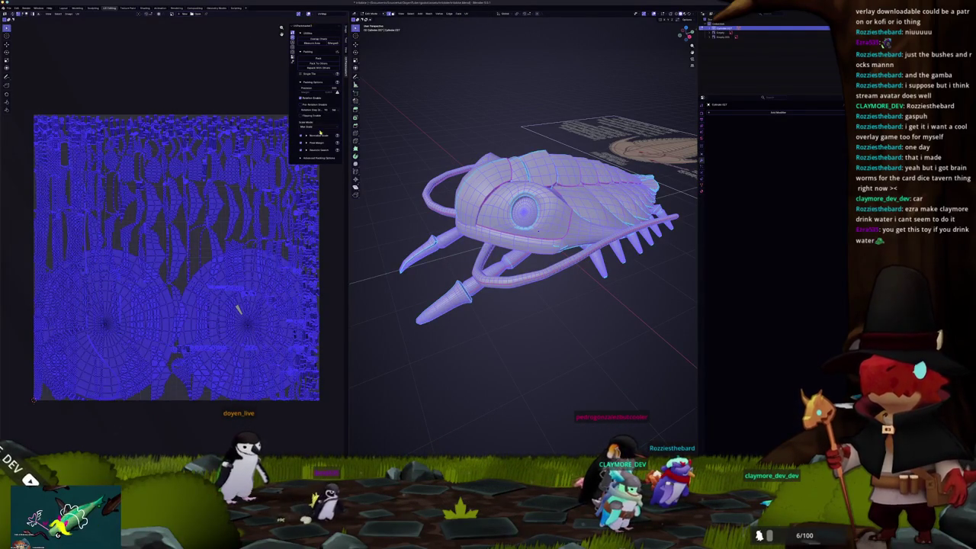
left_click(318, 60)
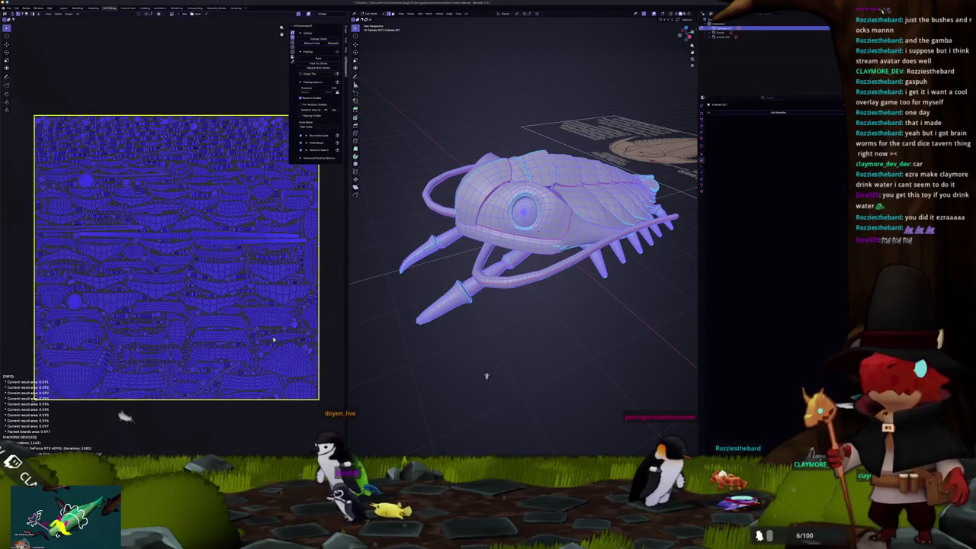
Confirm the trilobite object's new name and show its Object Data properties with UV maps
scroll(283, 342, "up", 2)
scroll(283, 342, "up", 2)
scroll(315, 225, "down", 5)
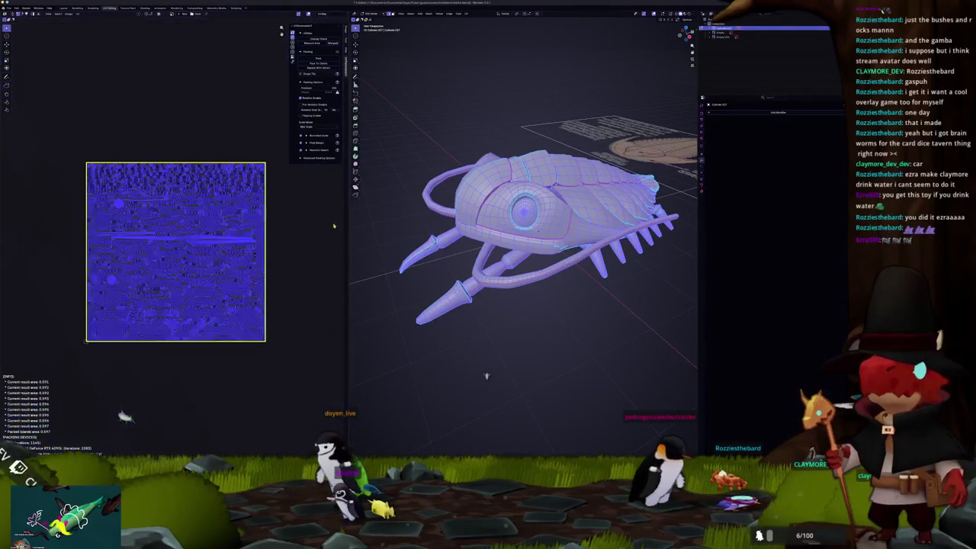
middle_click_drag(382, 228, 421, 227)
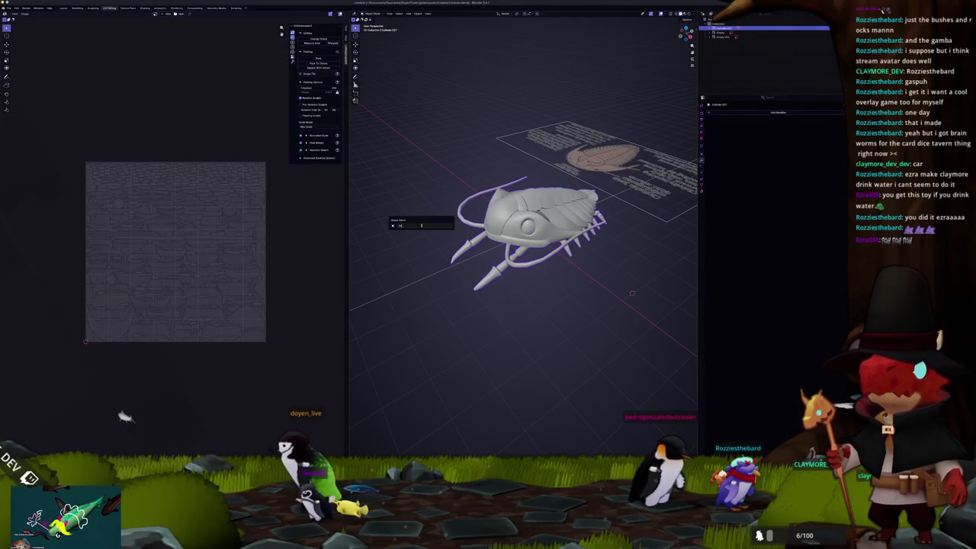
key("Return")
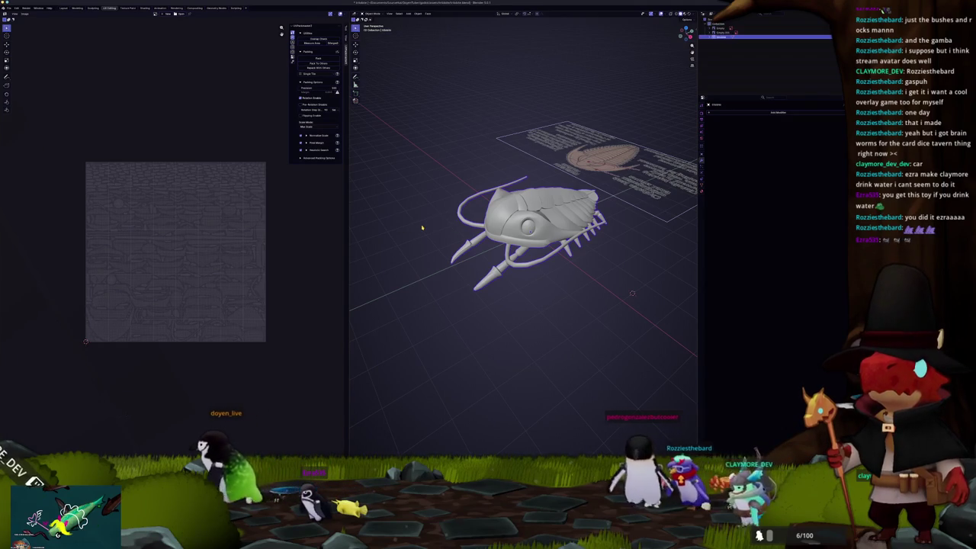
left_click(703, 185)
Create a new Substance Painter project from the trilobite mesh file exported by Blender
key("alt+Tab")
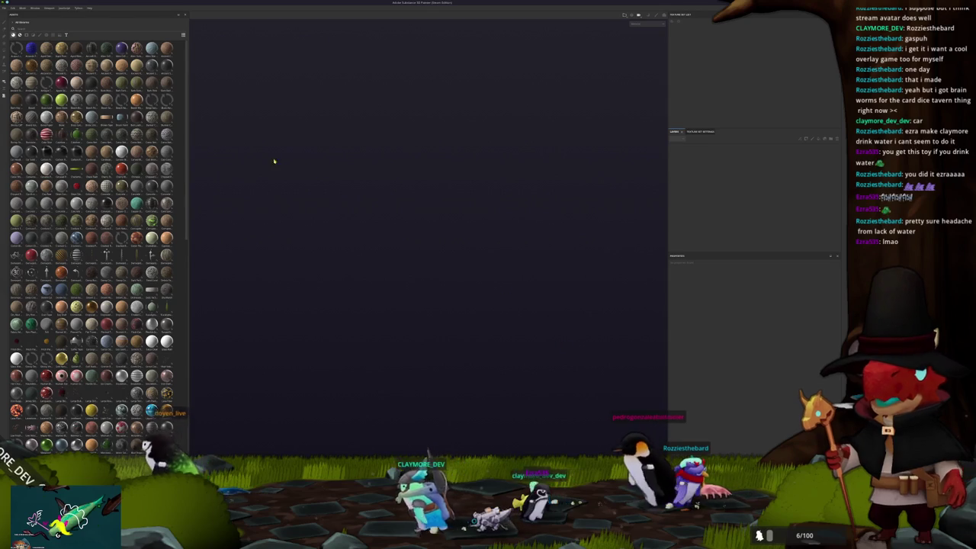
left_click(4, 7)
mouse_move(14, 24)
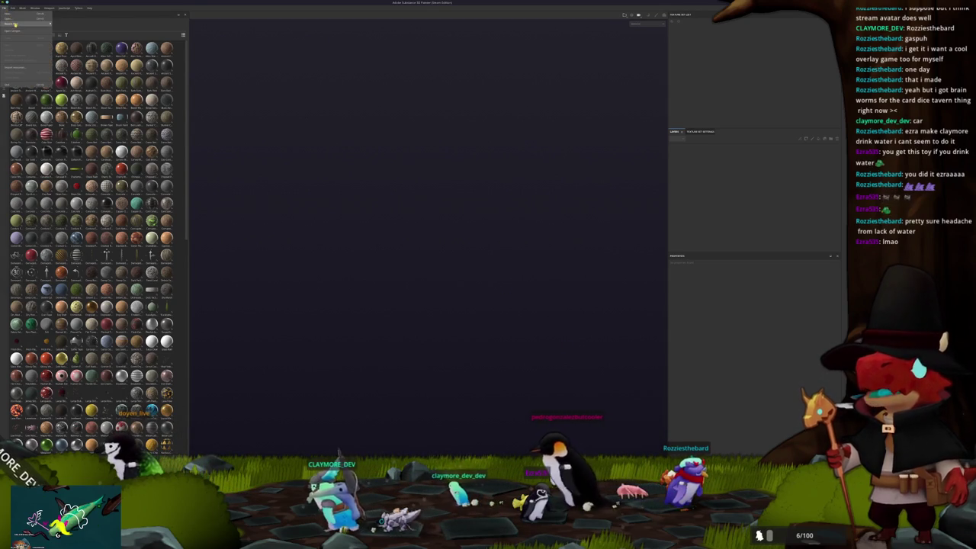
left_click(405, 150)
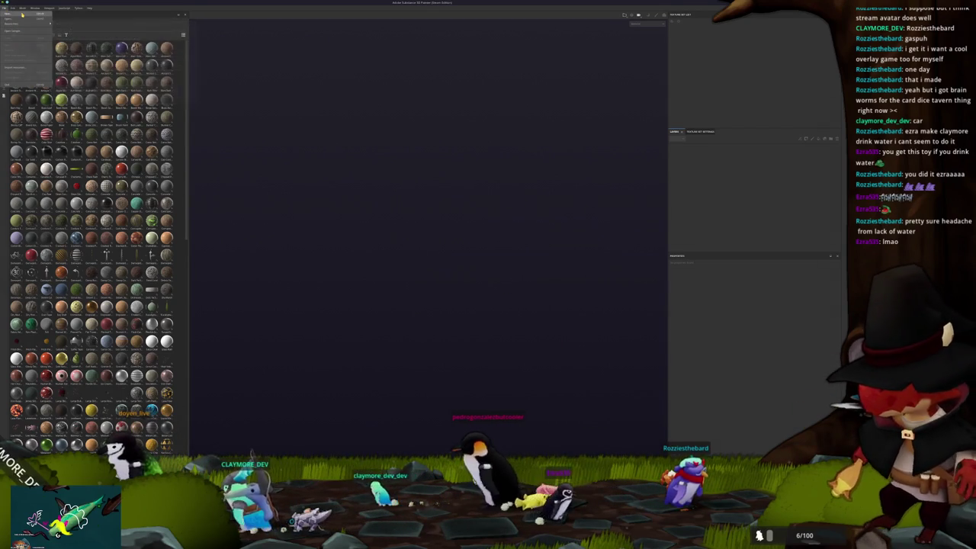
left_click(467, 180)
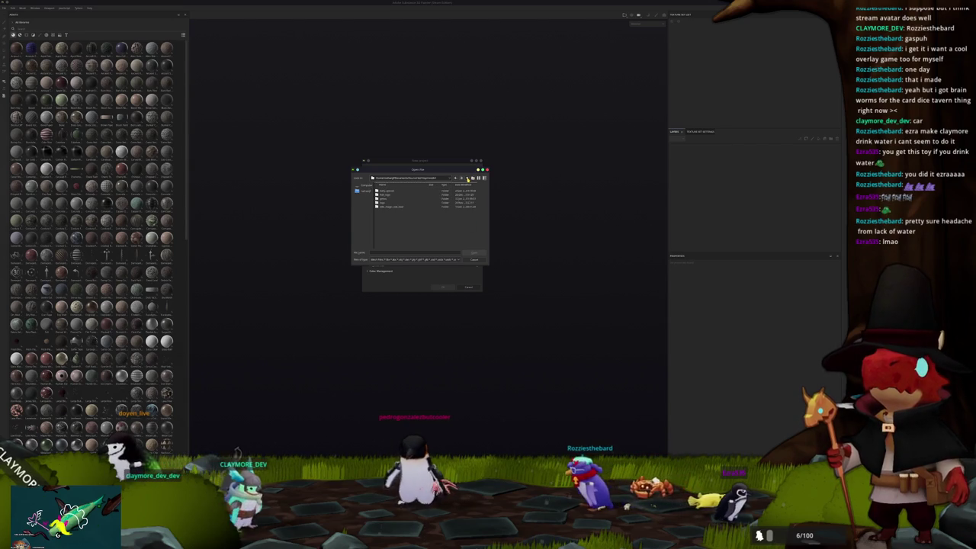
left_click(468, 178)
double_click(386, 208)
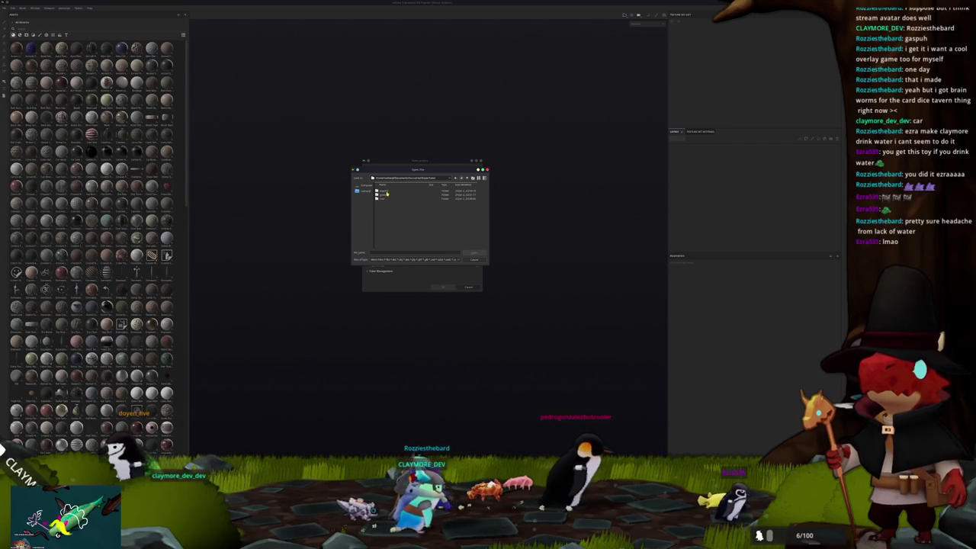
double_click(384, 199)
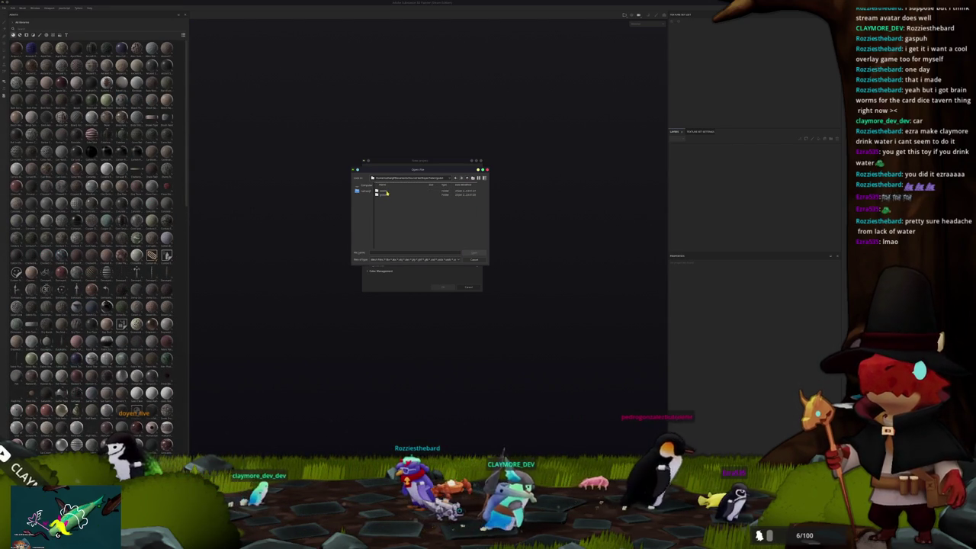
double_click(384, 191)
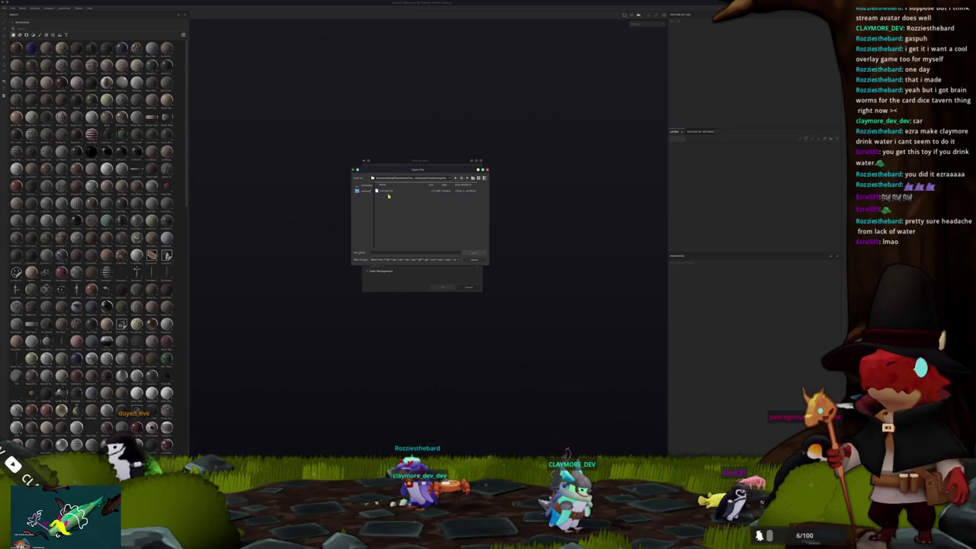
double_click(388, 191)
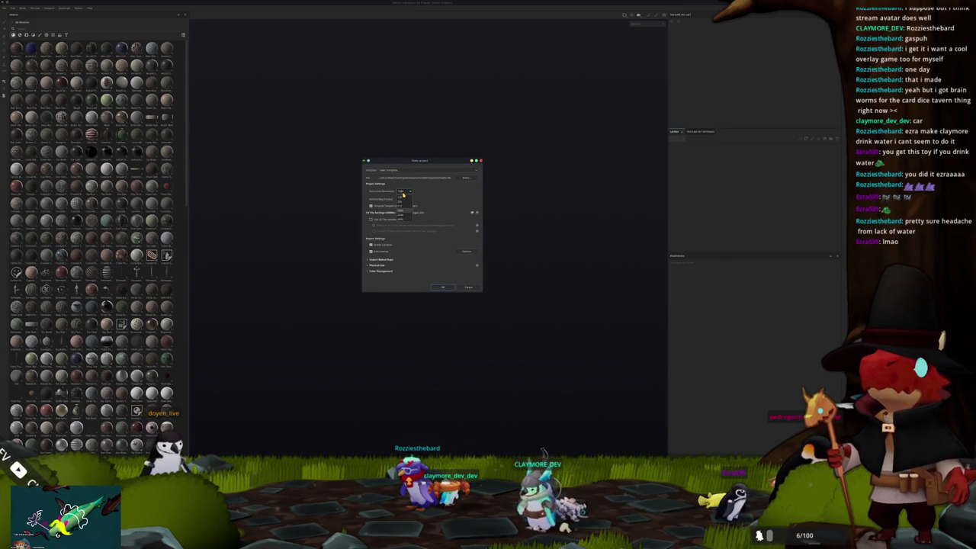
left_click(443, 287)
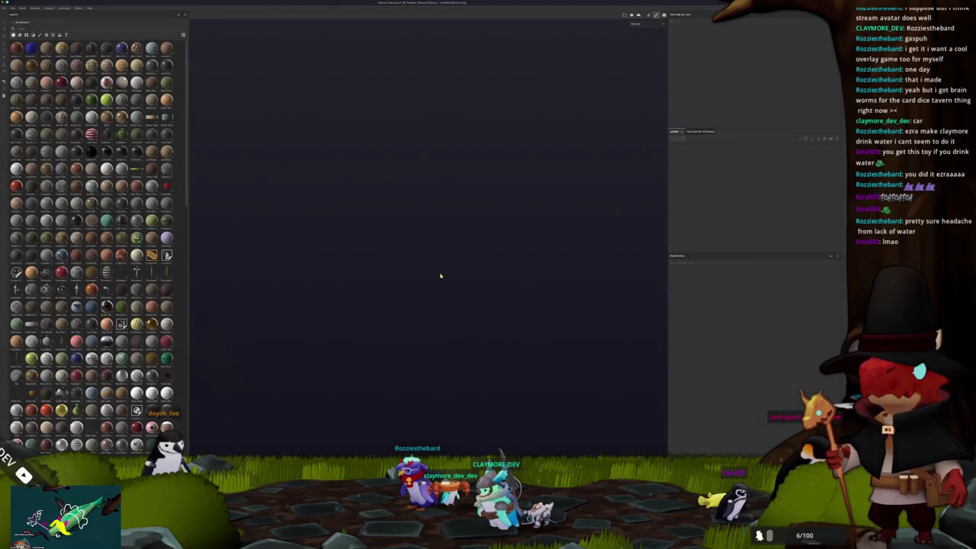
Apply the yellow material from the shelf to the trilobite as a fill layer
left_click_drag(441, 263, 375, 303, "alt")
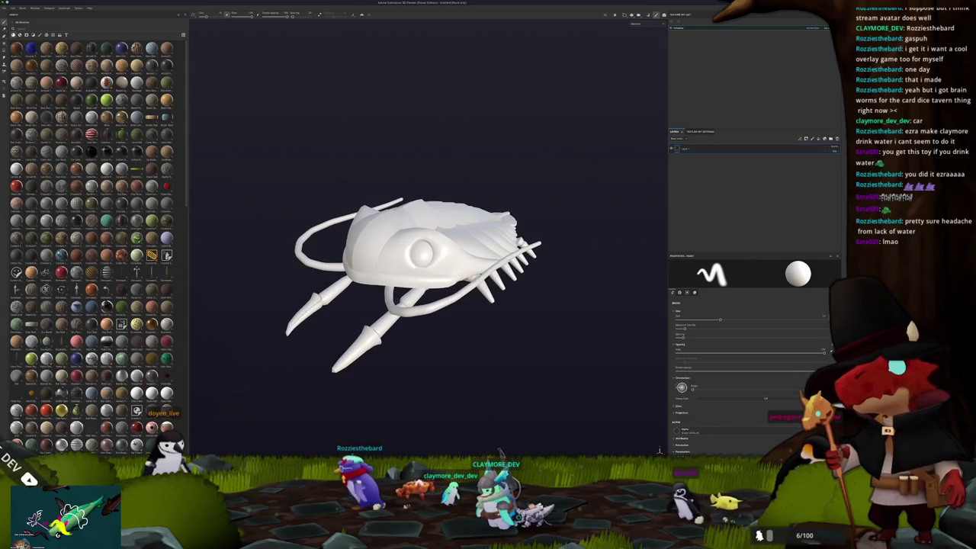
key("ctrl+shift+b")
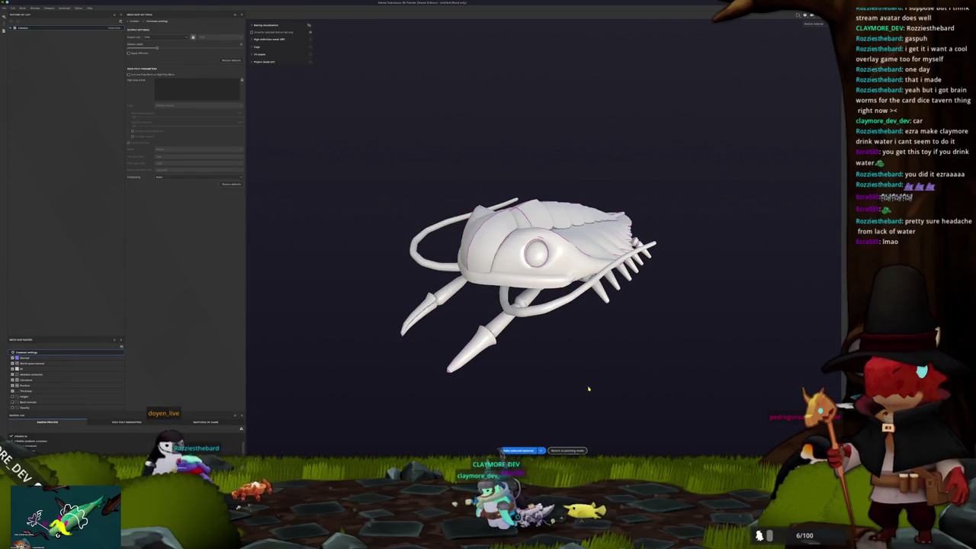
left_click(568, 450)
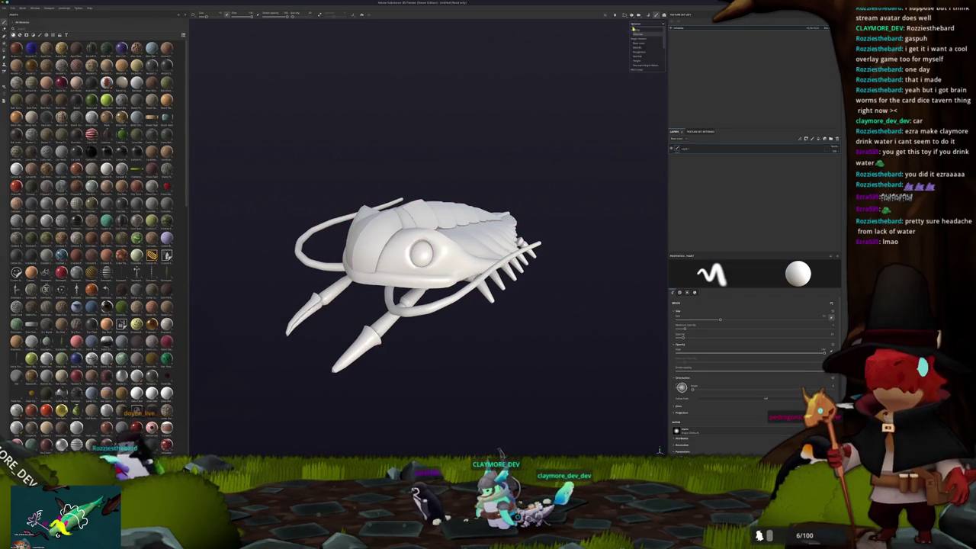
left_click(638, 46)
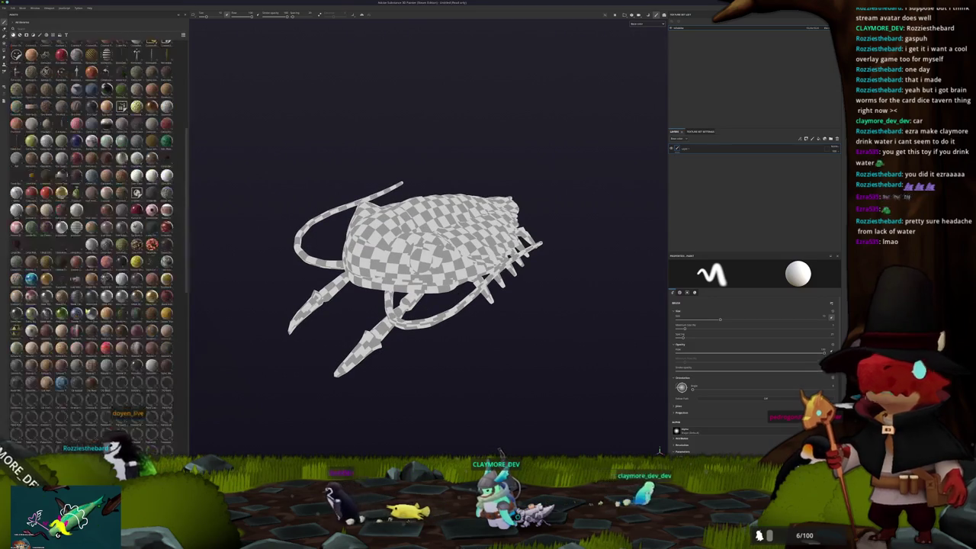
mouse_move(107, 305)
left_mouse_down()
mouse_move(371, 224)
mouse_move(608, 236)
mouse_move(427, 229)
left_mouse_up()
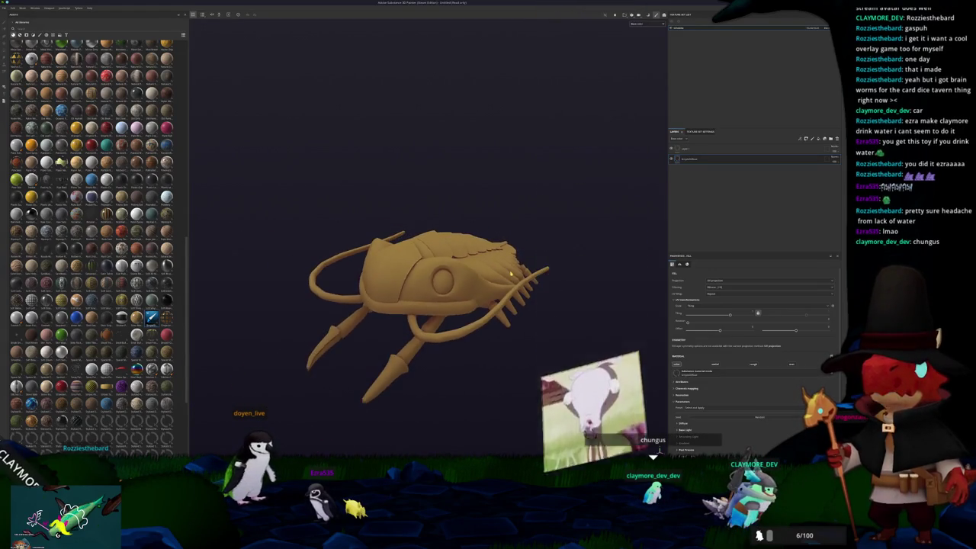
Choose a bake output size and bake the trilobite's mesh maps
key("ctrl+shift+b")
left_click(164, 36)
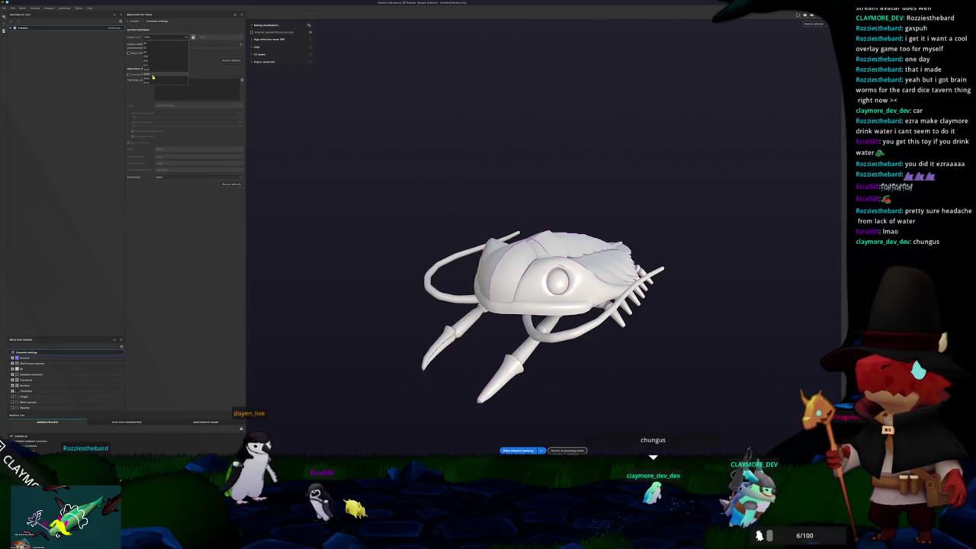
left_click(523, 452)
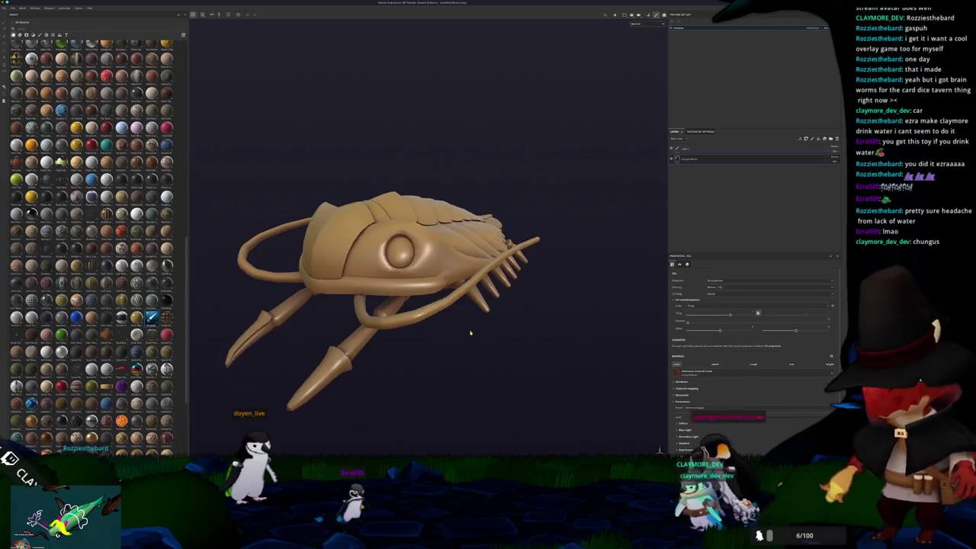
left_click_drag(471, 333, 462, 399, "alt")
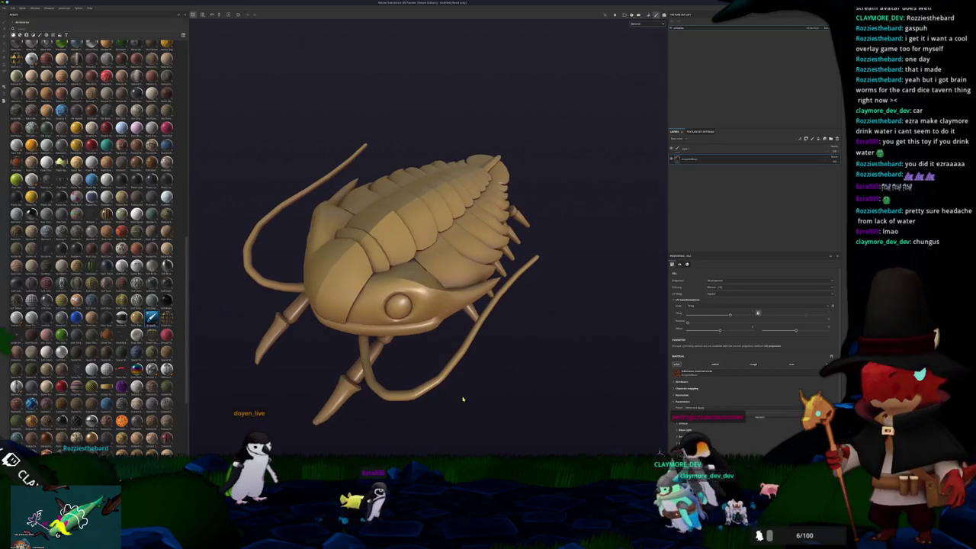
Orbit around the gold-filled trilobite while checking the viewport display channel choices
left_click(635, 24)
mouse_move(618, 65)
left_mouse_down("alt")
mouse_move(429, 239)
mouse_move(534, 181)
left_mouse_up("alt")
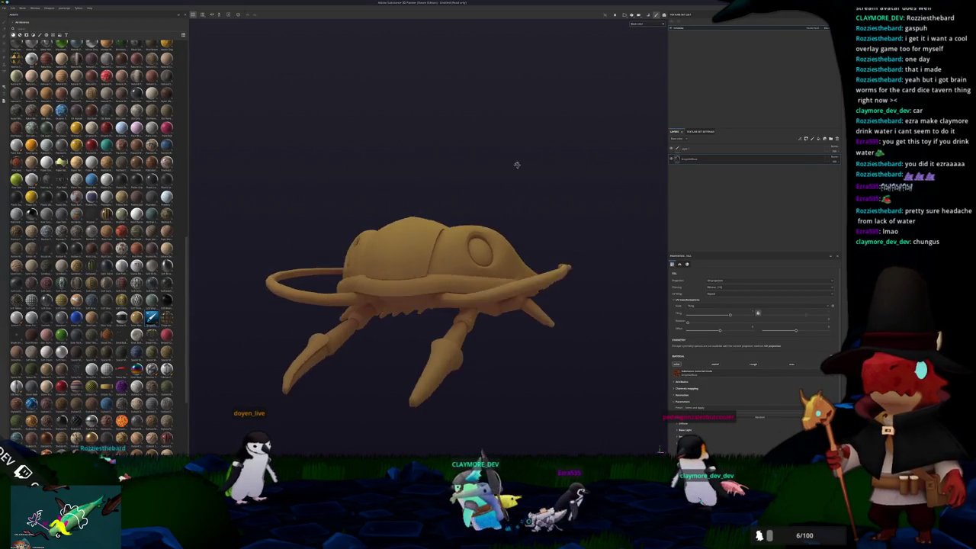
left_click(811, 28)
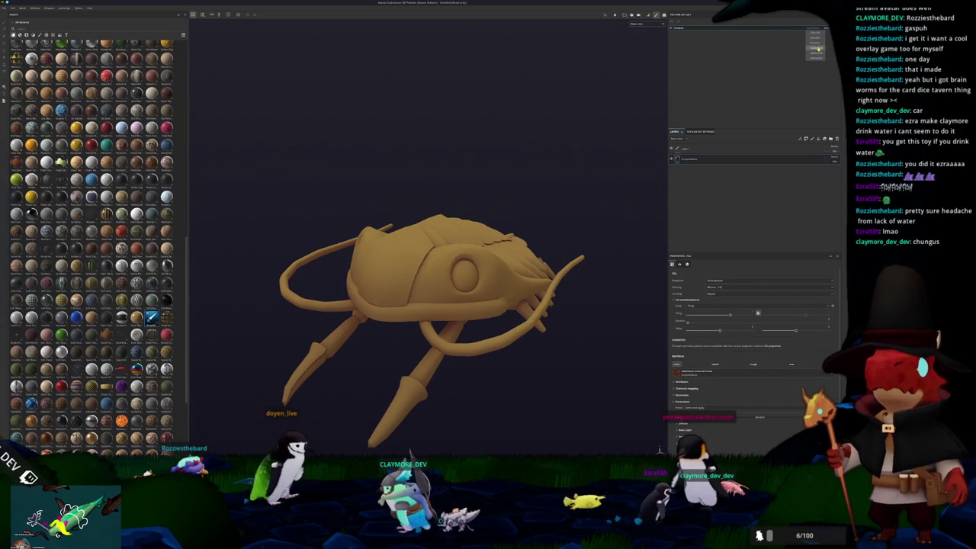
mouse_move(606, 138)
left_mouse_down("alt")
mouse_move(654, 144)
mouse_move(427, 99)
mouse_move(503, 144)
mouse_move(492, 352)
mouse_move(534, 319)
mouse_move(519, 283)
mouse_move(568, 283)
left_mouse_up("alt")
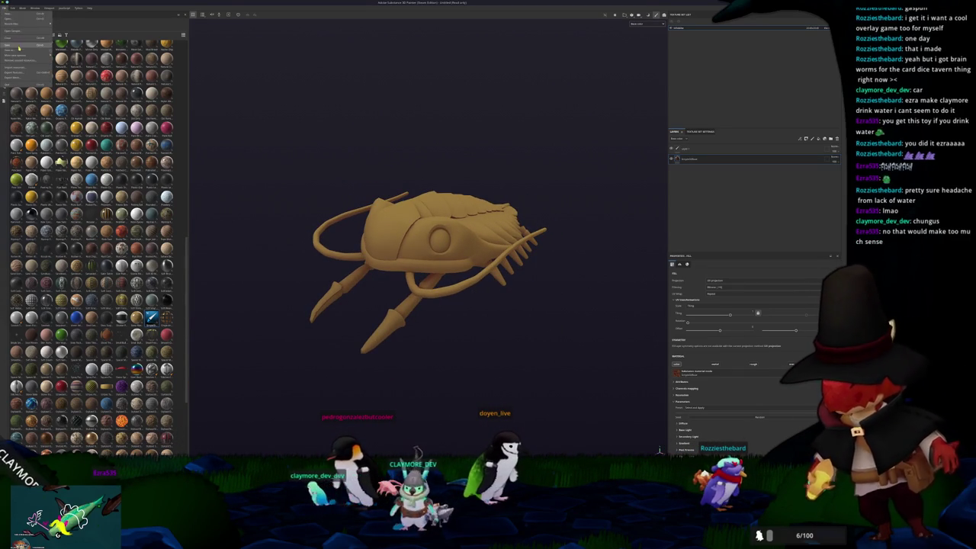
Remove unused resources, save the trilobite project to the chosen folder, and begin picking an export folder
left_click(24, 61)
left_click(407, 237)
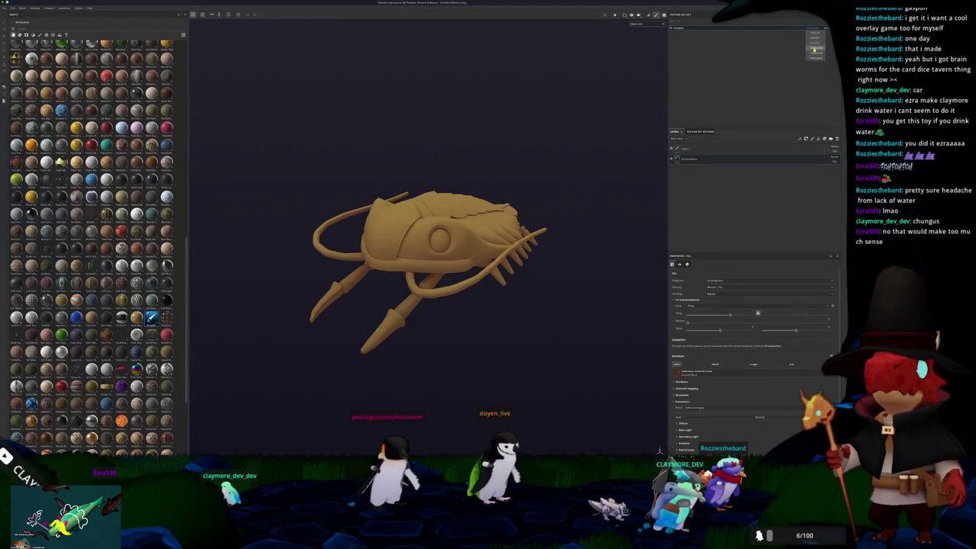
key("ctrl+s")
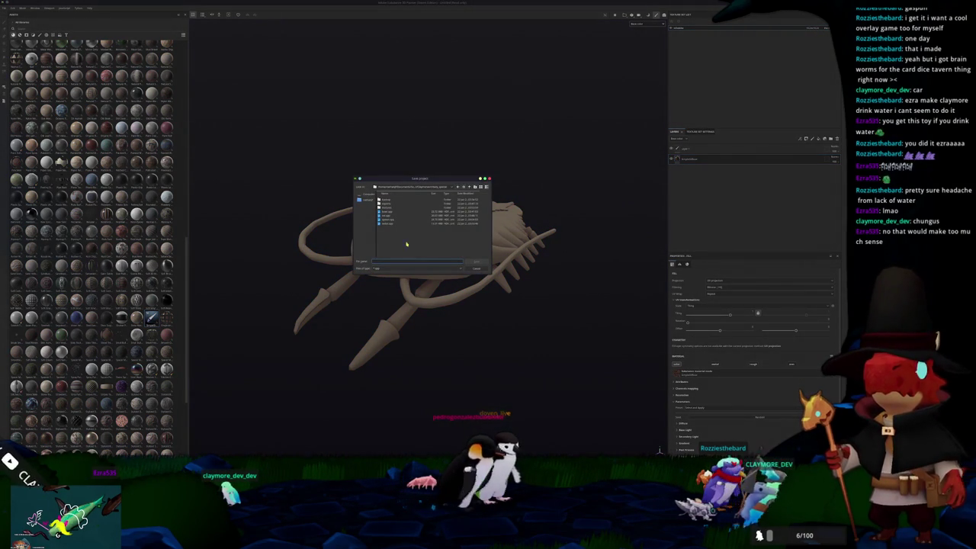
left_click(432, 188)
left_click(416, 228)
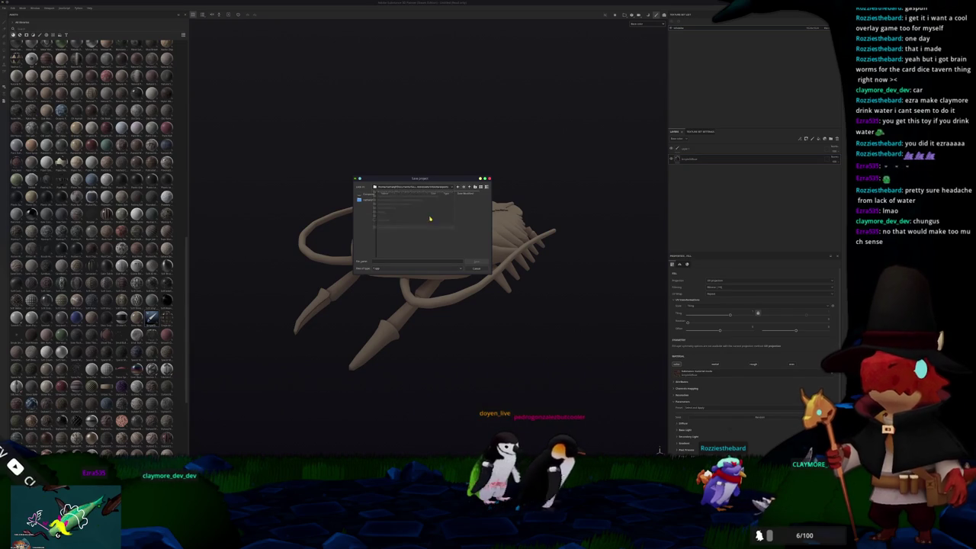
left_click(378, 260)
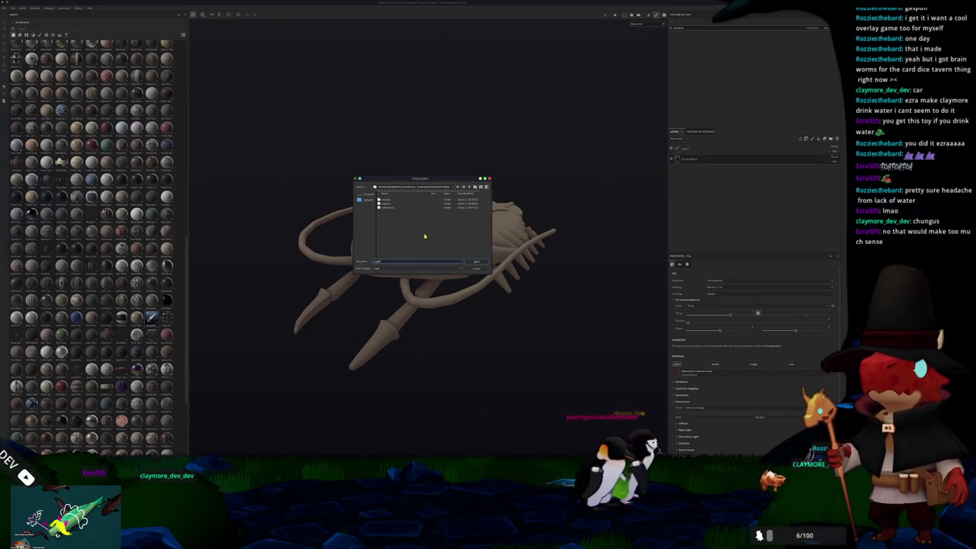
key("Return")
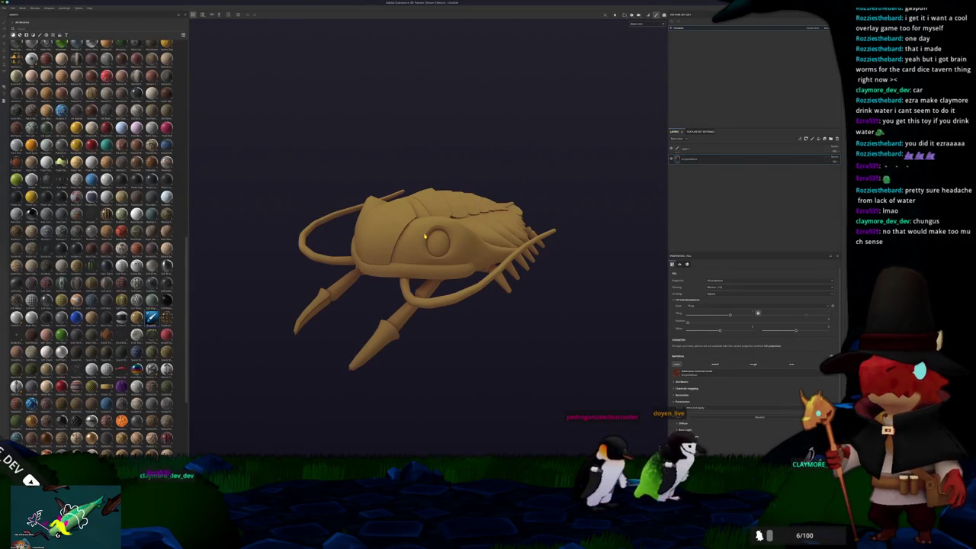
key("ctrl+shift+e")
left_click(443, 171)
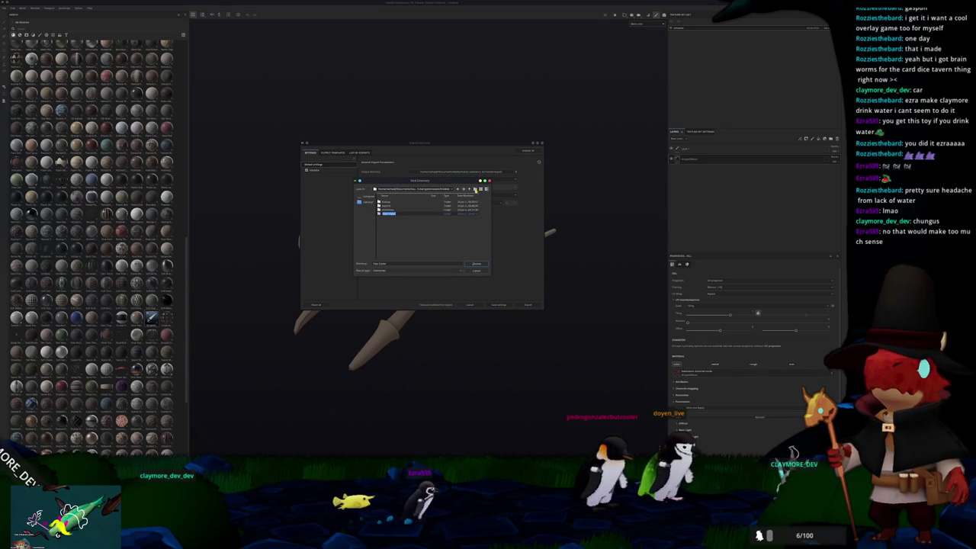
Create a new 'textures' folder and set it as the export output directory
type("textures")
key("Return")
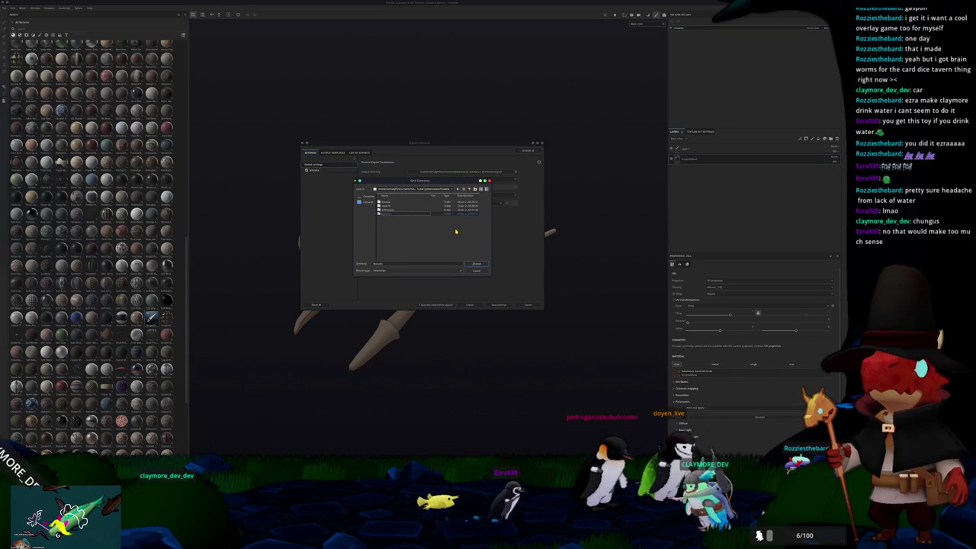
key("Return")
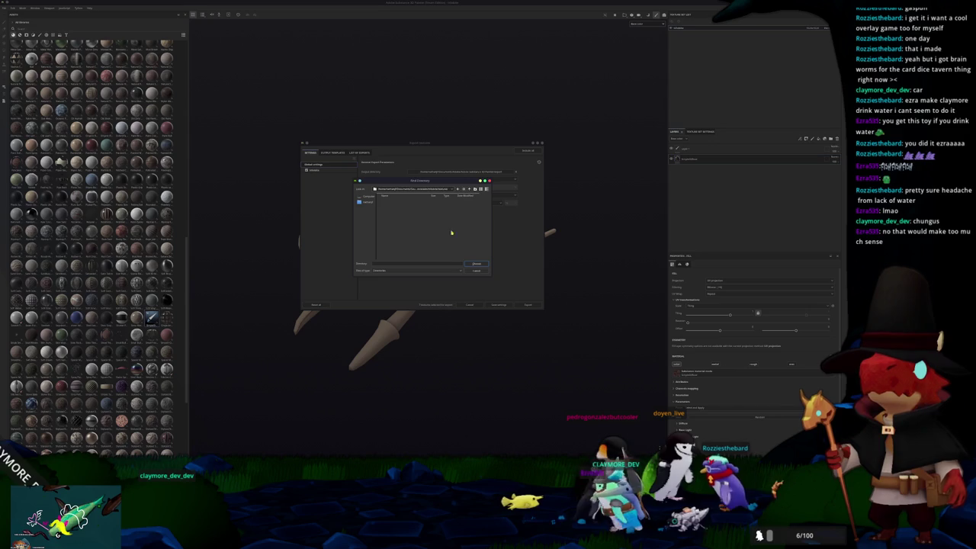
key("Return")
Review the texture set's output maps, export the textures, and close the export window
left_click(344, 169)
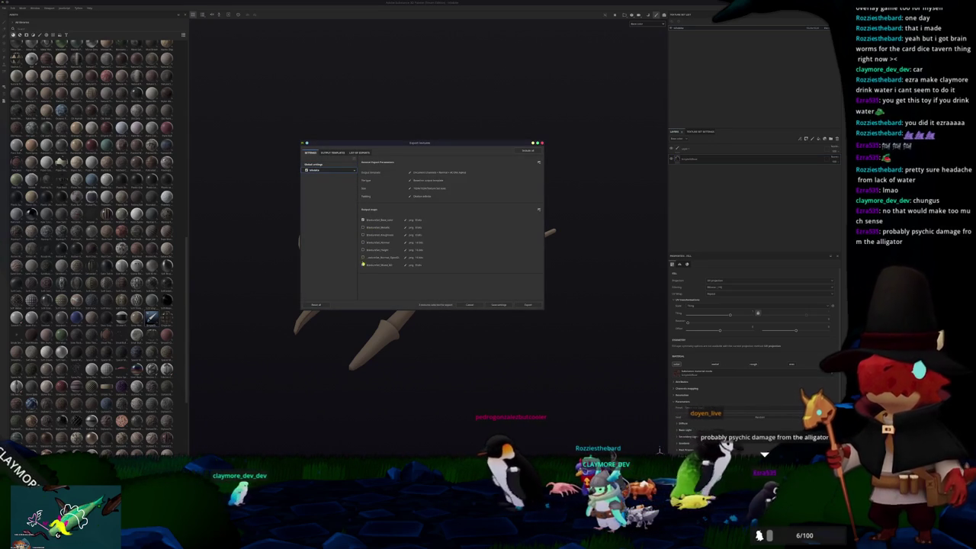
left_click(528, 304)
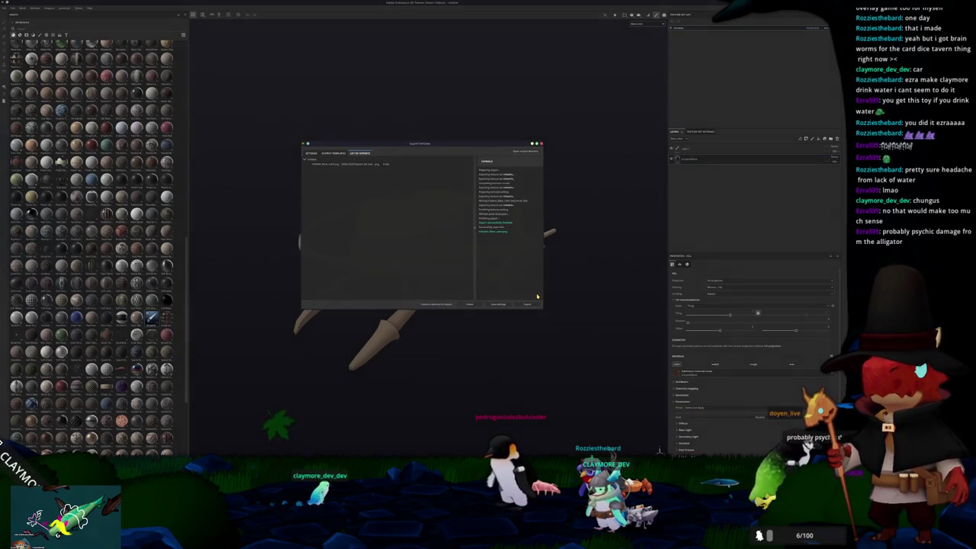
key("Escape")
middle_click_drag(542, 312, 561, 282, "alt")
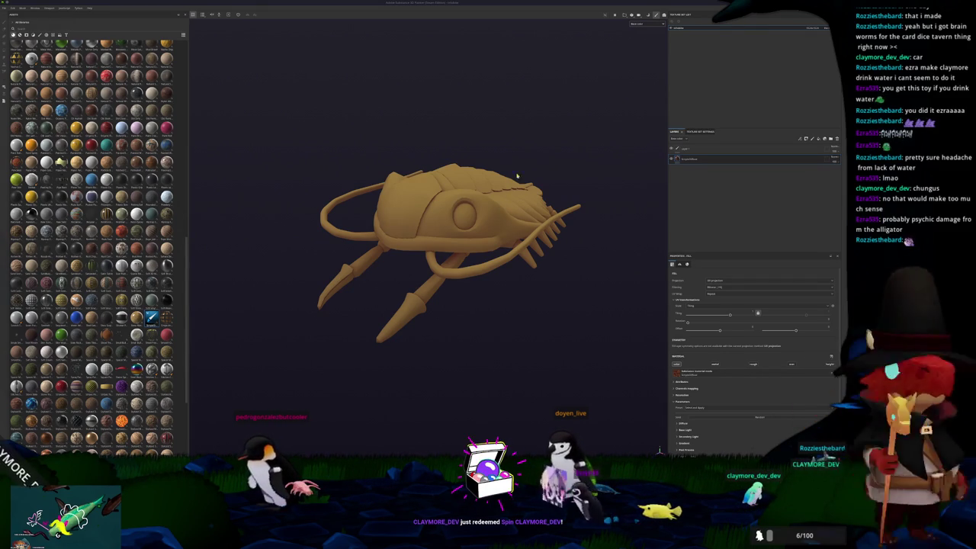
mouse_move(530, 279)
left_mouse_down("alt")
mouse_move(536, 257)
mouse_move(540, 266)
left_mouse_up("alt")
Switch to the Dolphin search results and scroll back up through the folder list
key("alt+Tab")
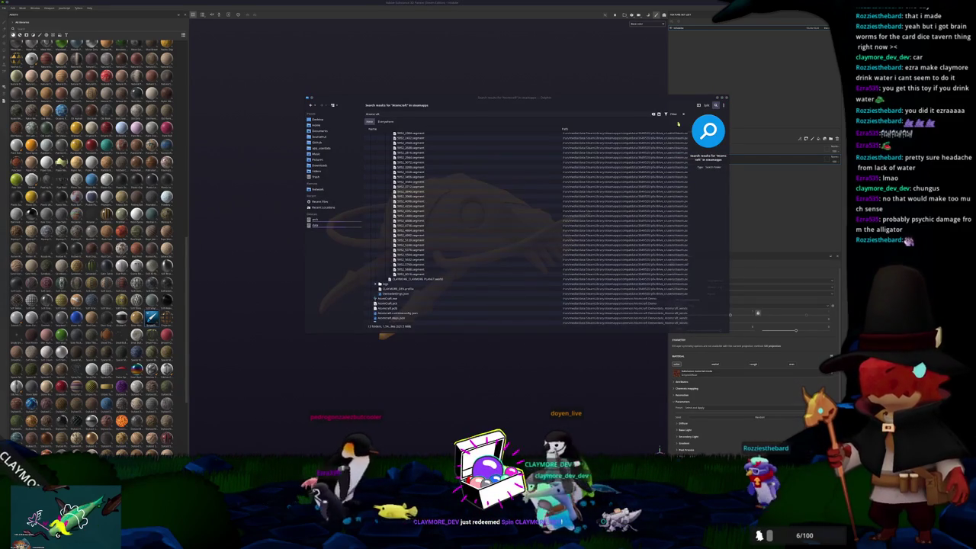
scroll(477, 220, "down", 5)
scroll(467, 223, "down", 5)
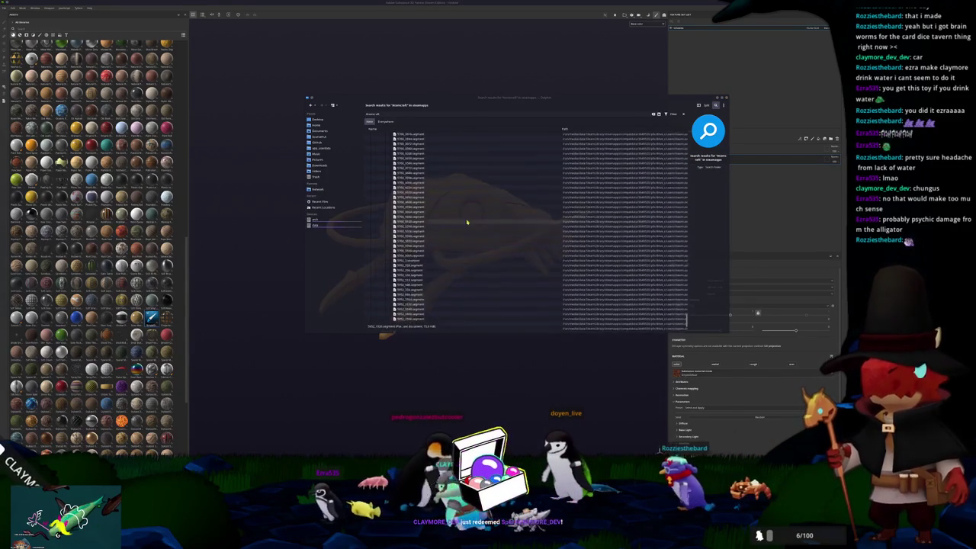
scroll(447, 219, "up", 2)
scroll(435, 226, "up", 2)
scroll(433, 229, "up", 2)
scroll(450, 225, "up", 2)
scroll(488, 218, "up", 2)
scroll(477, 224, "up", 2)
scroll(428, 194, "up", 2)
scroll(418, 186, "up", 2)
mouse_move(450, 229)
left_mouse_down()
mouse_move(477, 80)
mouse_move(467, 1)
left_mouse_up()
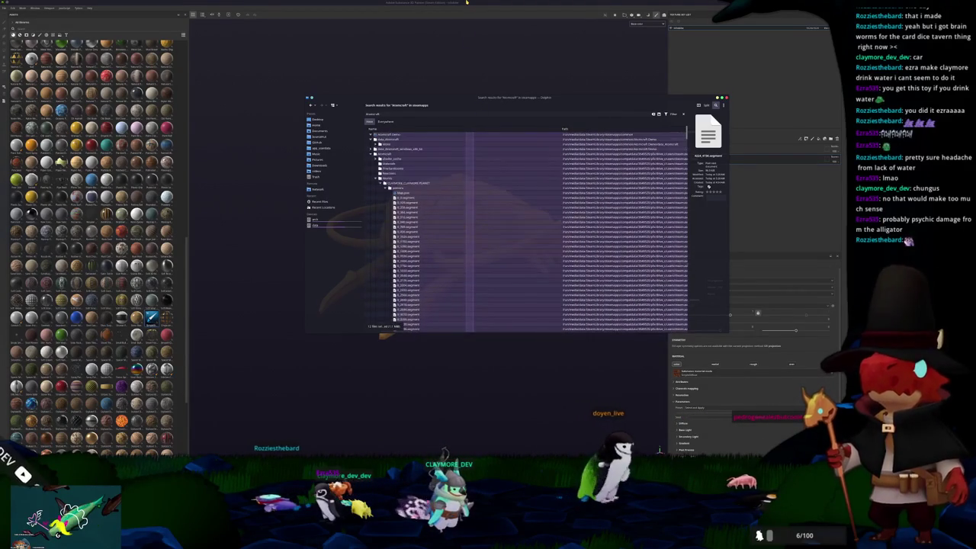
Check the sizes of the primeira and Worlds folders in their Properties dialogs
left_click(403, 188)
right_click(403, 193)
left_click(415, 327)
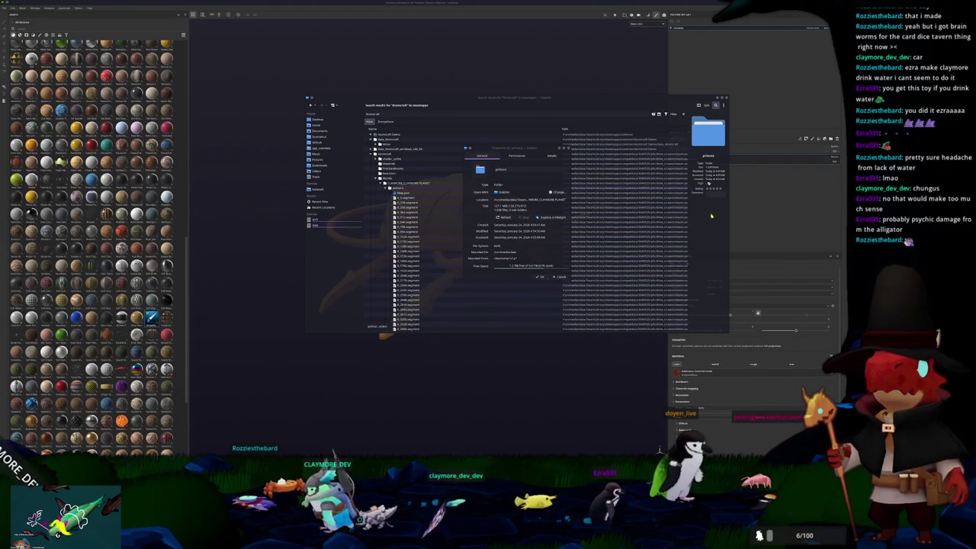
left_click(560, 277)
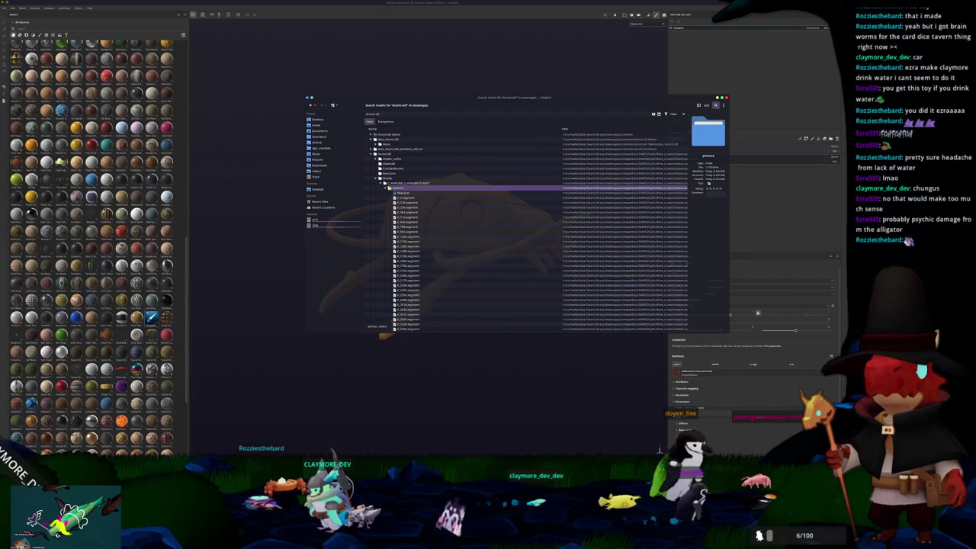
left_click(386, 189)
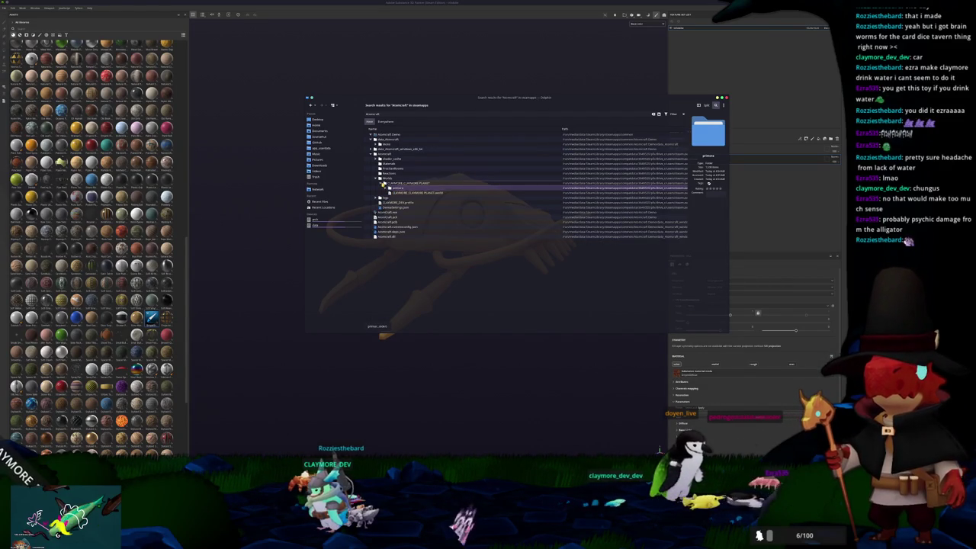
left_click(383, 184)
left_click(390, 178)
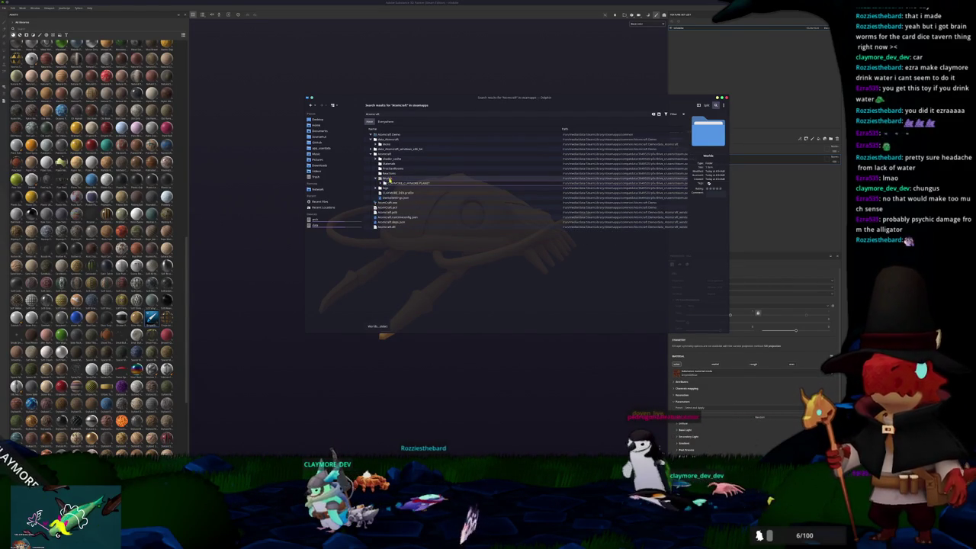
right_click(389, 179)
left_click(397, 317)
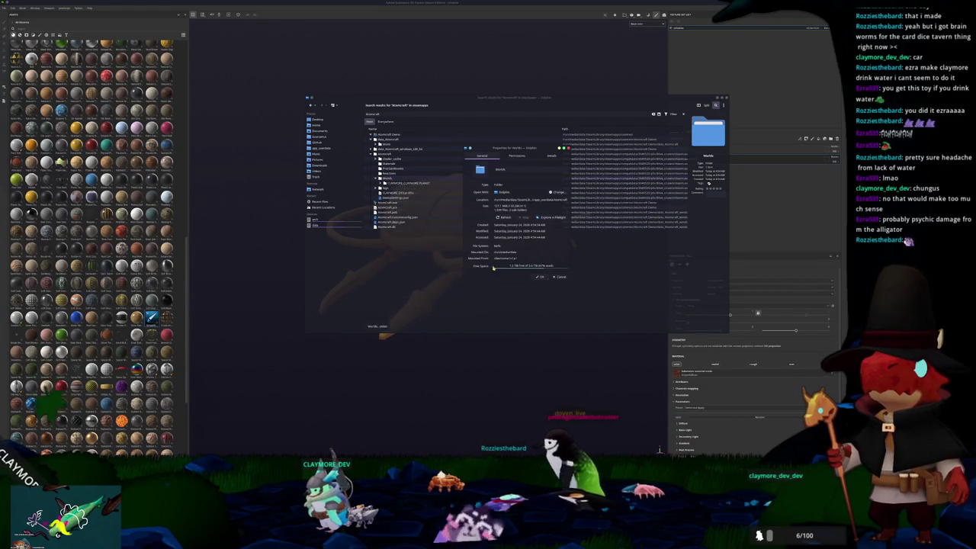
left_click(559, 276)
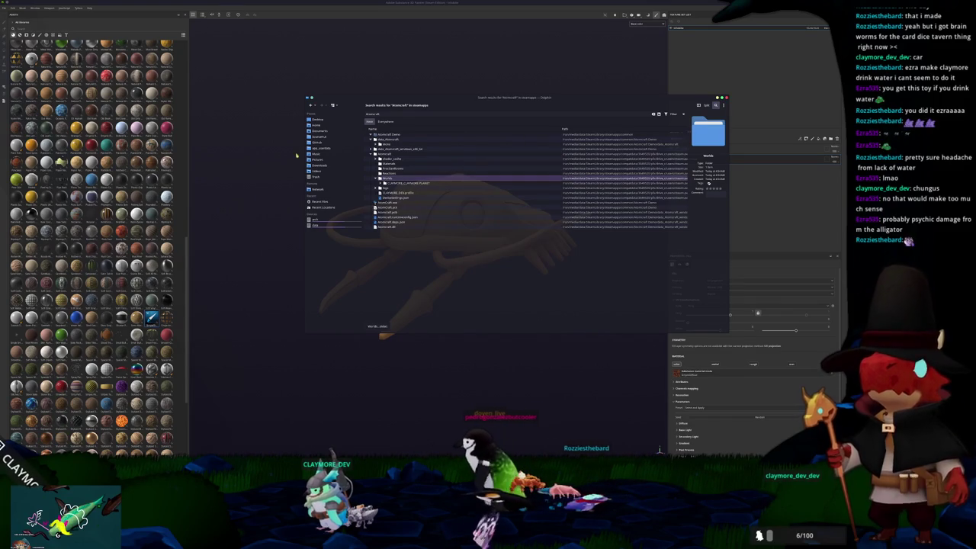
In app_userdata, check SLOT_1 and SLOT_2 properties, then expand SLOT_2
left_click(321, 147)
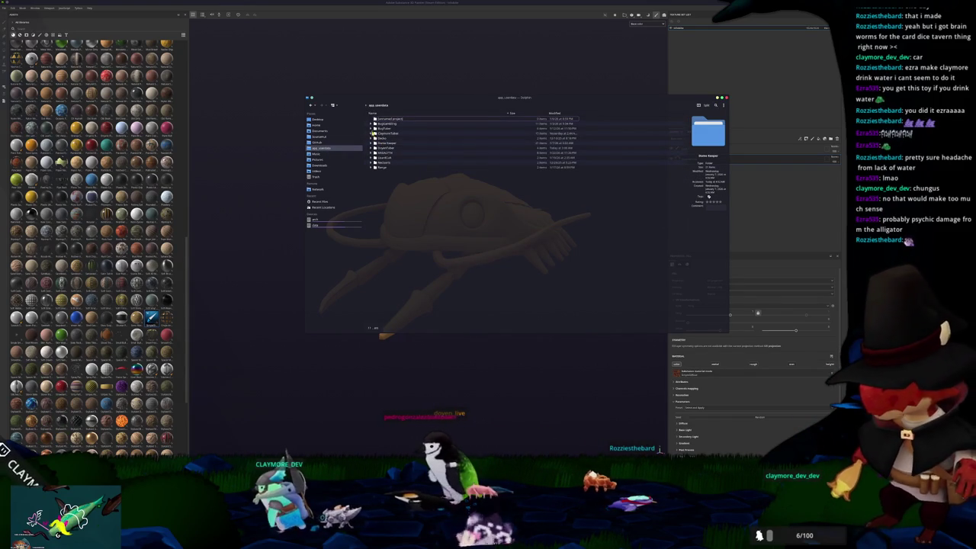
left_click(371, 153)
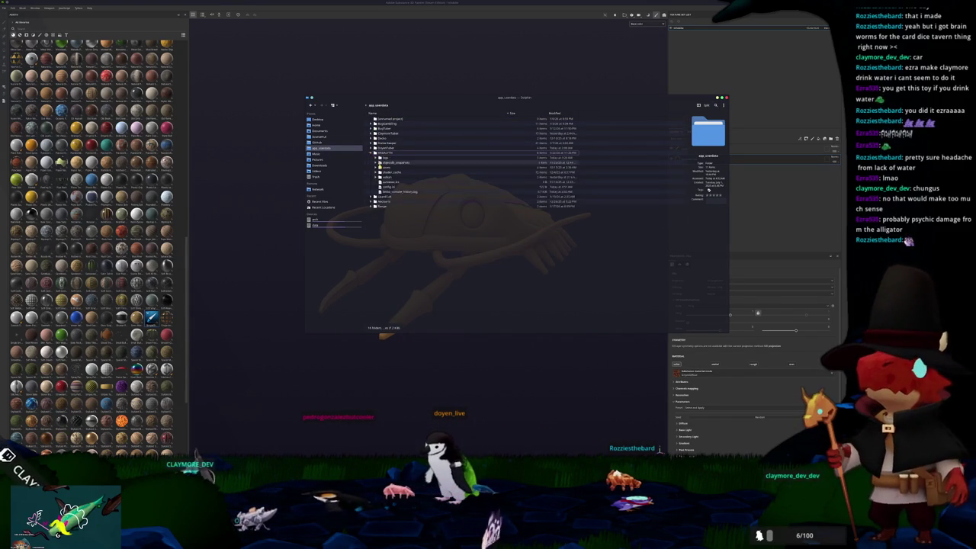
right_click(389, 174)
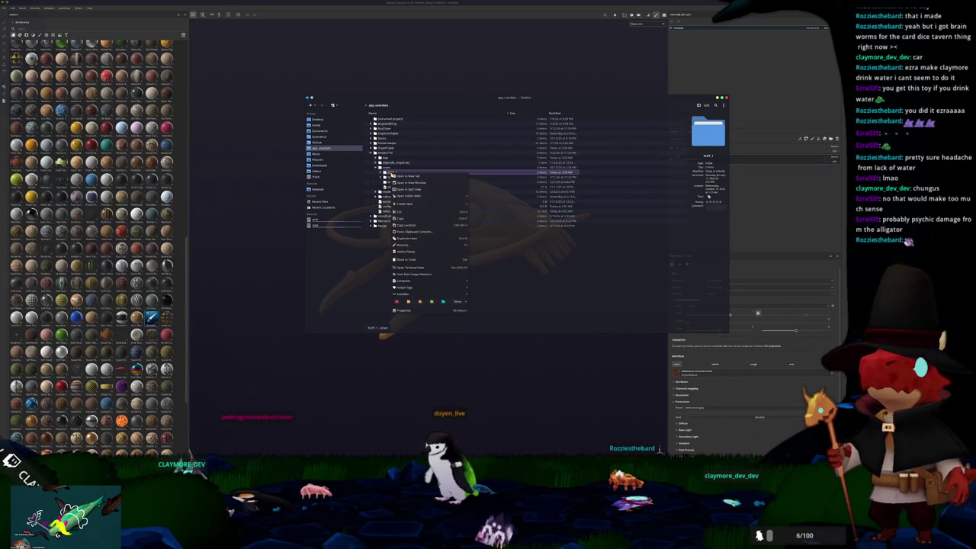
left_click(403, 311)
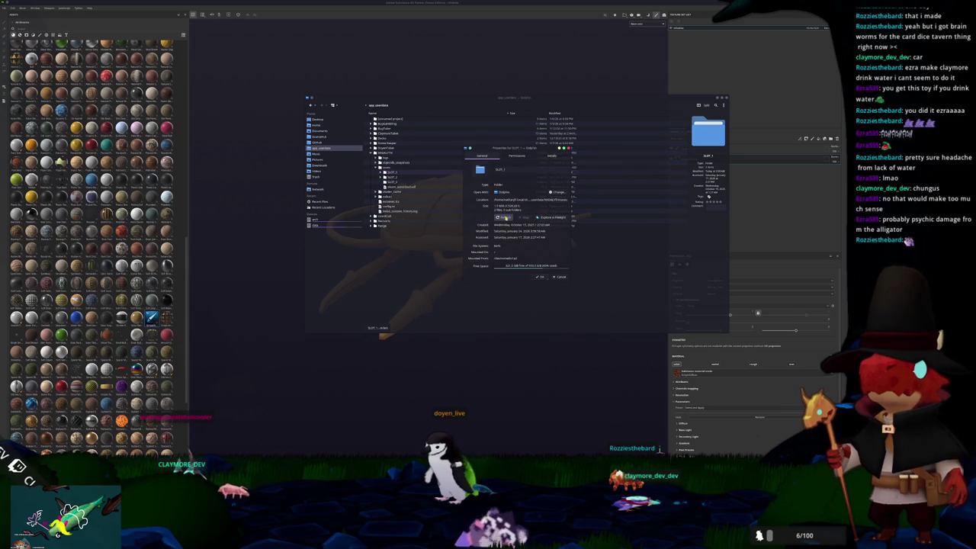
left_click(540, 277)
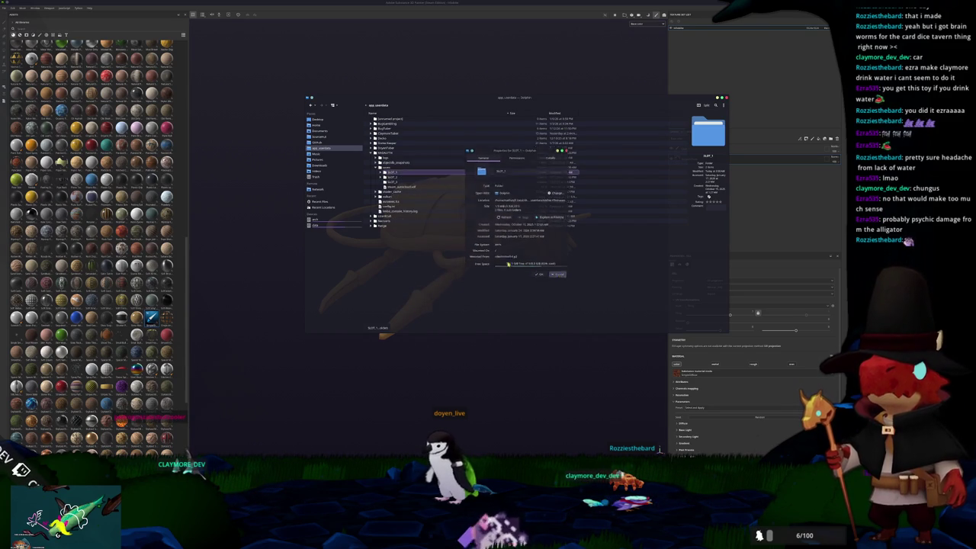
right_click(396, 177)
left_click(403, 311)
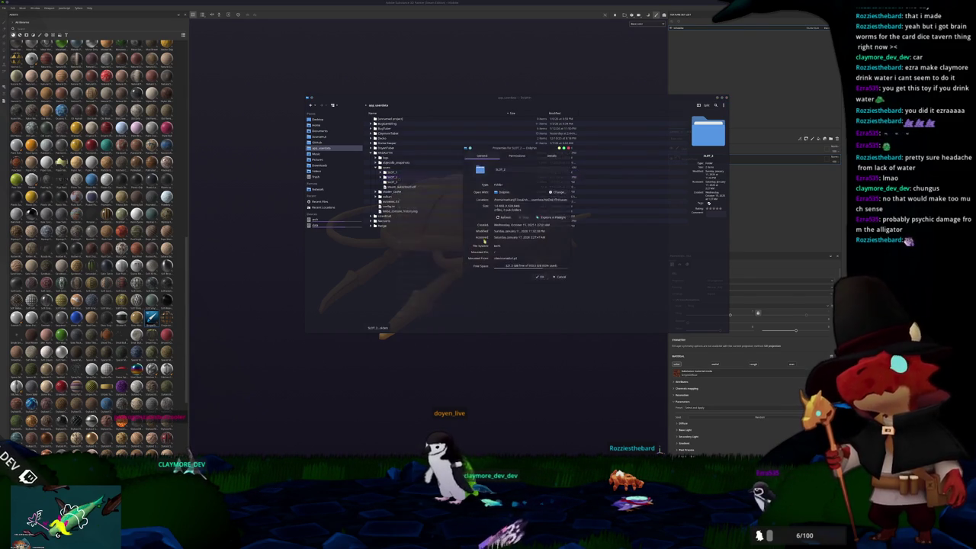
left_click(560, 276)
left_click(385, 177)
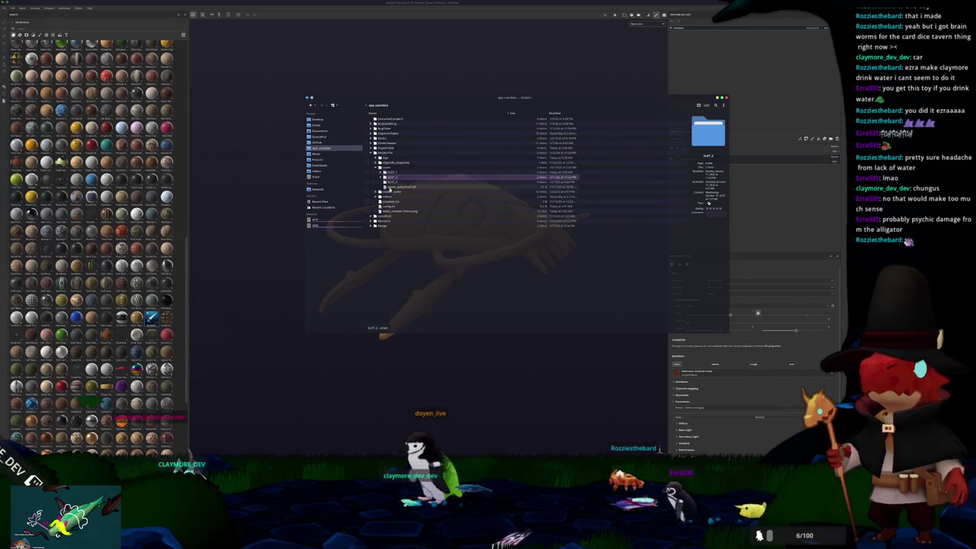
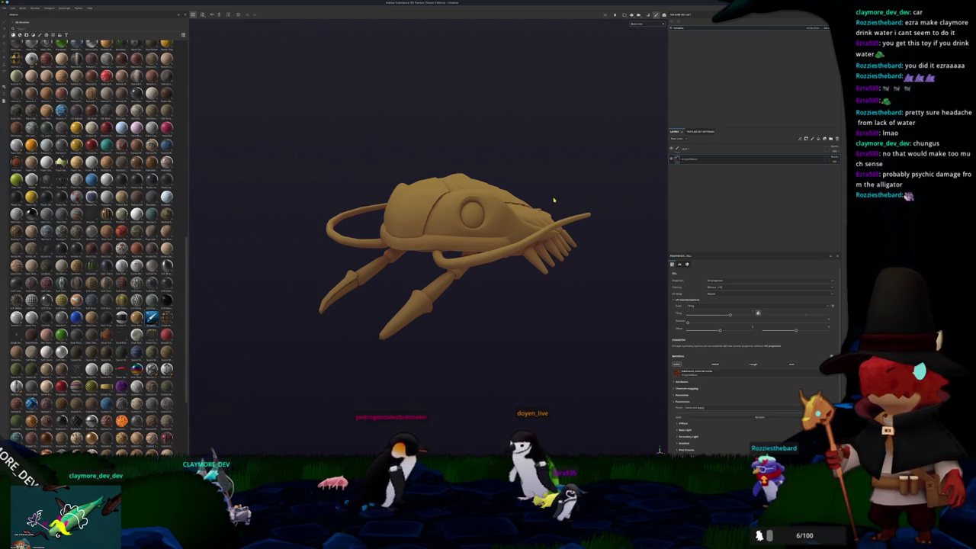
Orbit the model, then place the trilobite reference images in Gwenview beside the panels
mouse_move(524, 168)
left_mouse_down("alt")
mouse_move(510, 243)
mouse_move(557, 203)
mouse_move(425, 355)
left_mouse_up("alt")
key("alt+Tab")
mouse_move(592, 329)
left_mouse_down()
mouse_move(718, 123)
mouse_move(683, 213)
mouse_move(677, 95)
left_mouse_up()
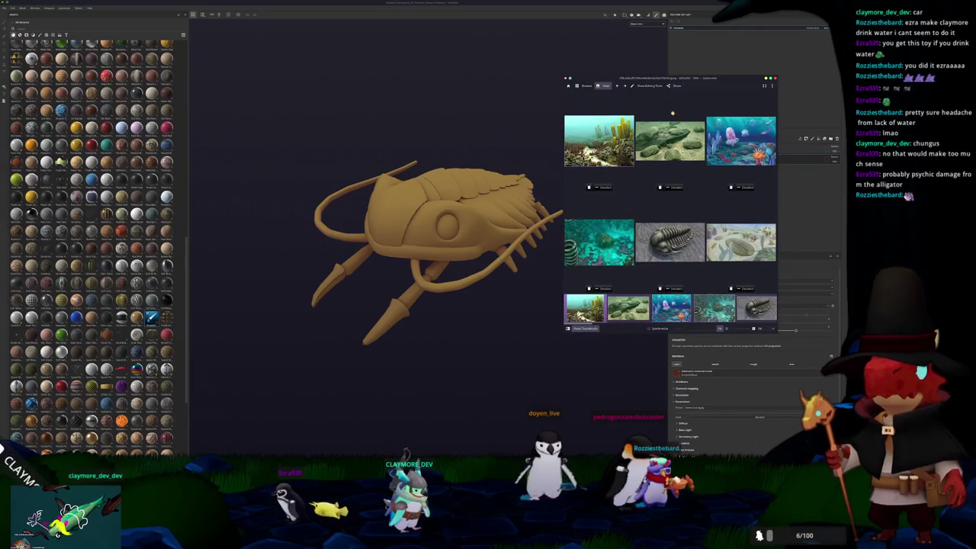
Narrow the viewer and open a Cambrian animation illustration from the Reference Images folder
mouse_move(564, 210)
left_mouse_down()
mouse_move(608, 212)
mouse_move(589, 214)
left_mouse_up()
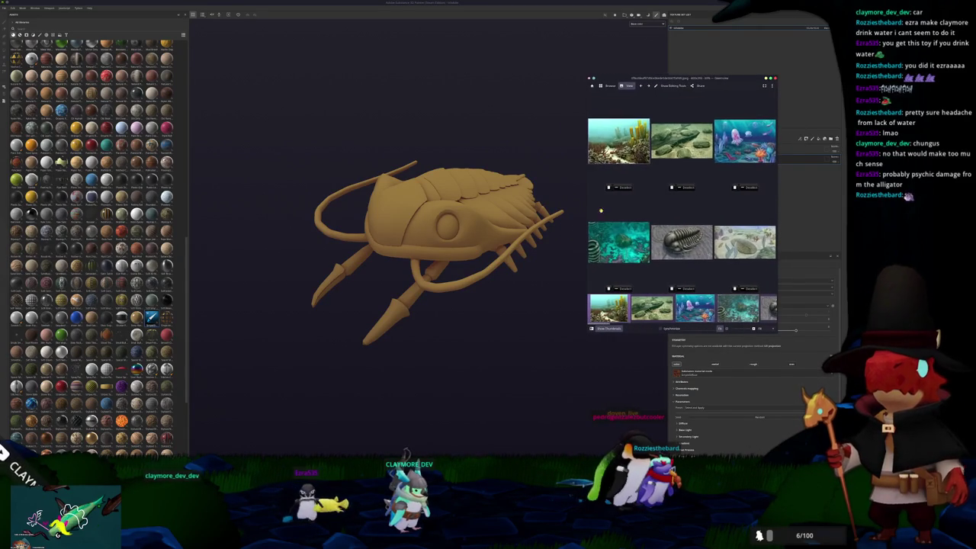
left_click(662, 225)
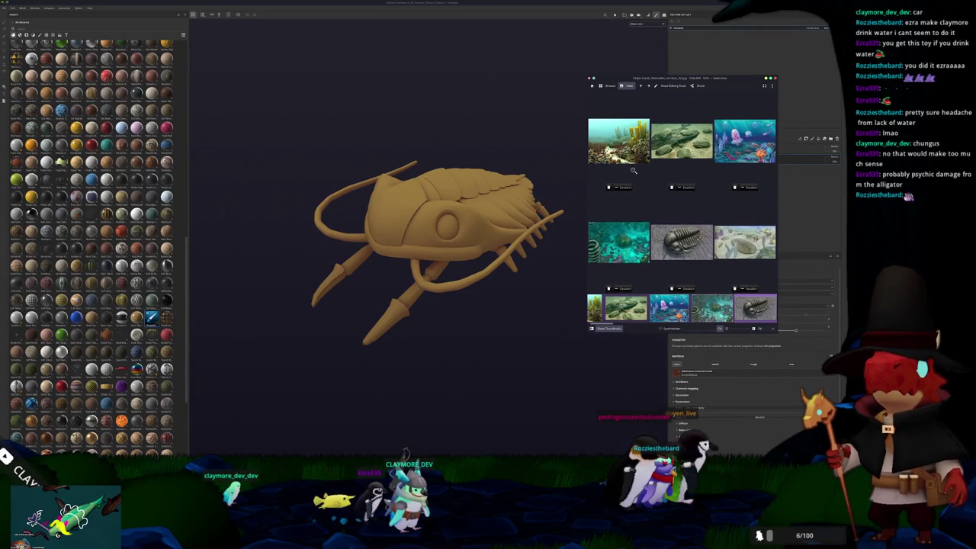
left_click(610, 85)
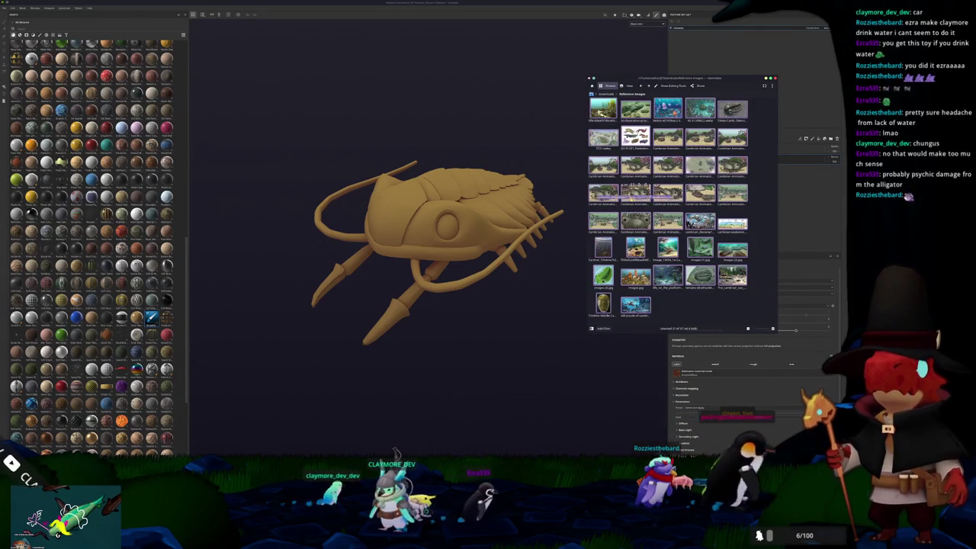
double_click(636, 192)
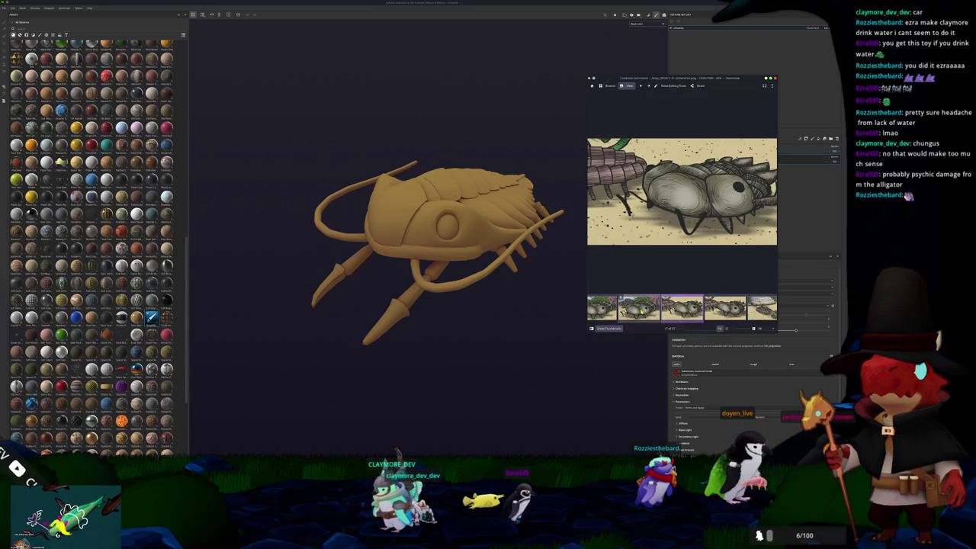
key("Left")
key("Left")
key("Left")
key("Left")
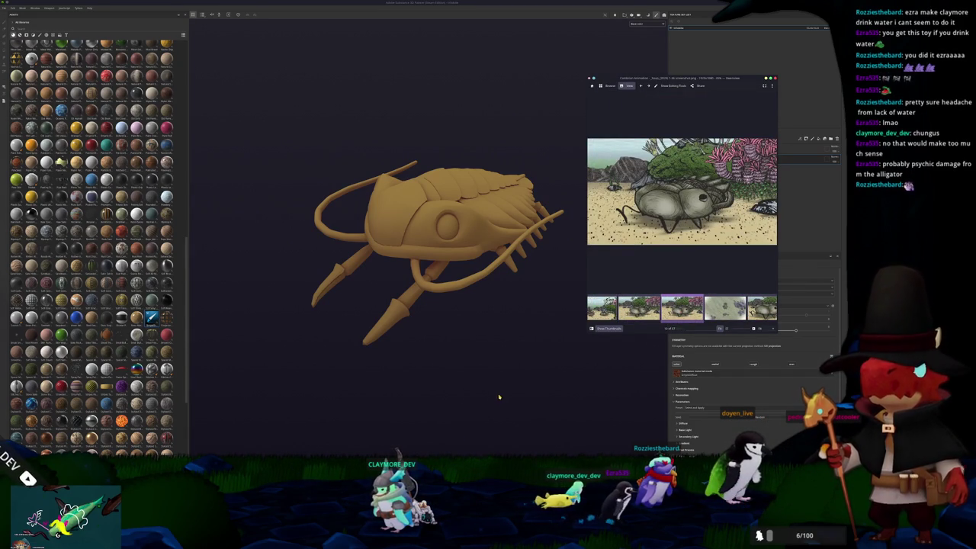
key("super")
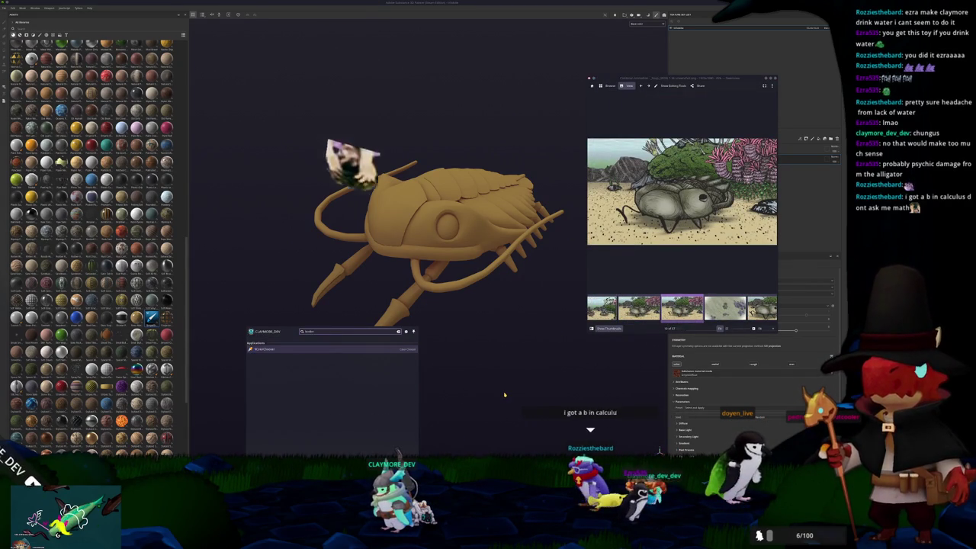
Pick a light grey in KColorChooser, select its hex code, close it, and lower Gwenview
key("Return")
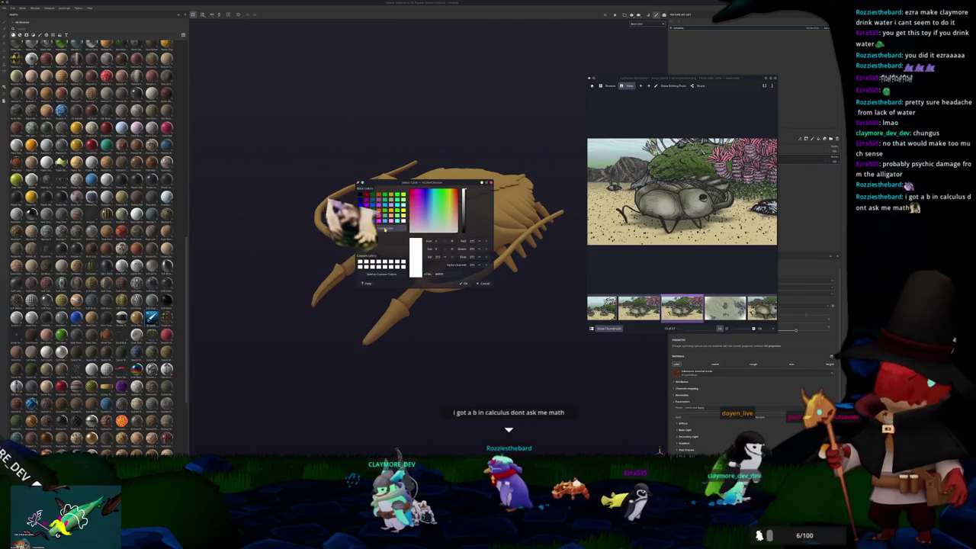
left_click(384, 227)
double_click(449, 273)
key("Return")
mouse_move(717, 76)
left_mouse_down()
mouse_move(684, 151)
mouse_move(615, 159)
left_mouse_up()
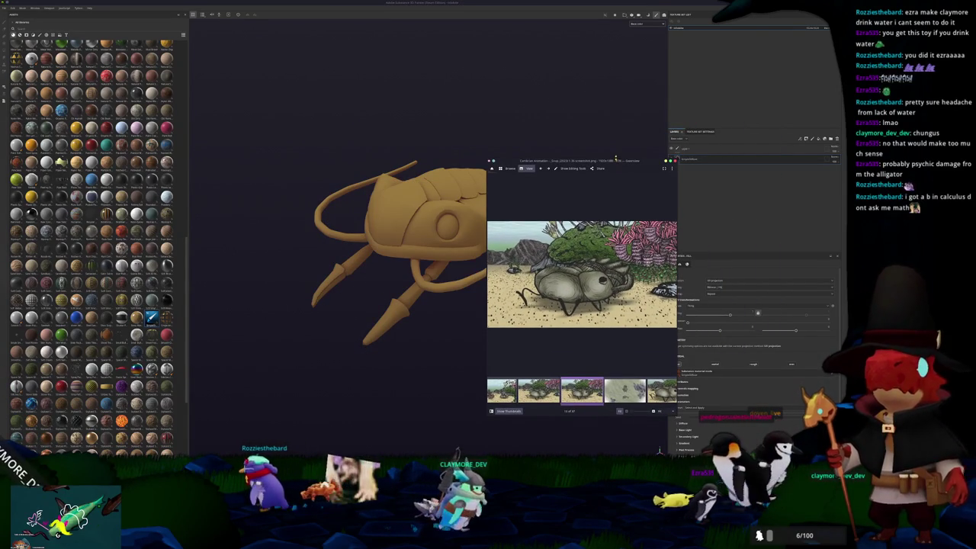
Change the base fill's Base Color to a pale yellowish beige, then add a second fill layer
left_click_drag(616, 159, 581, 287)
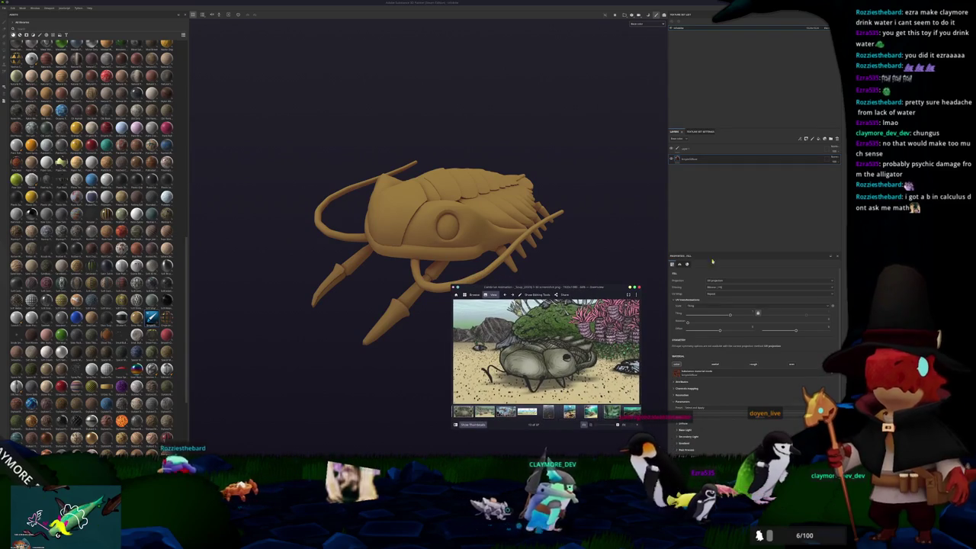
scroll(693, 364, "down", 2)
left_click(683, 370)
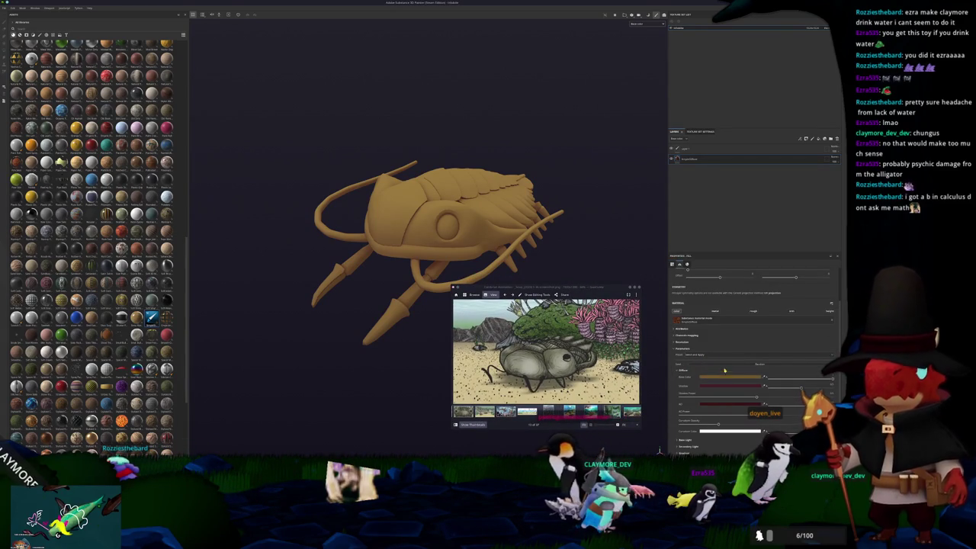
left_click(724, 375)
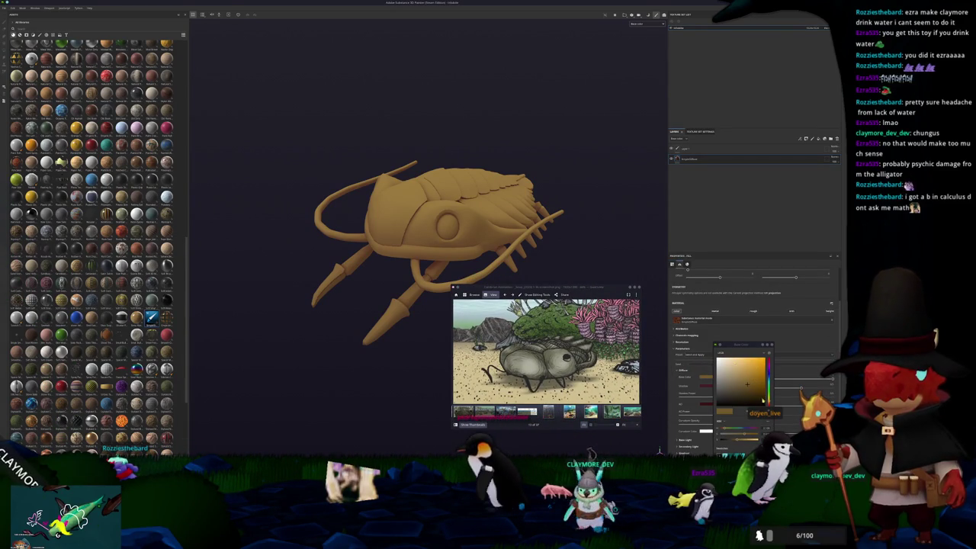
left_click_drag(748, 384, 733, 396)
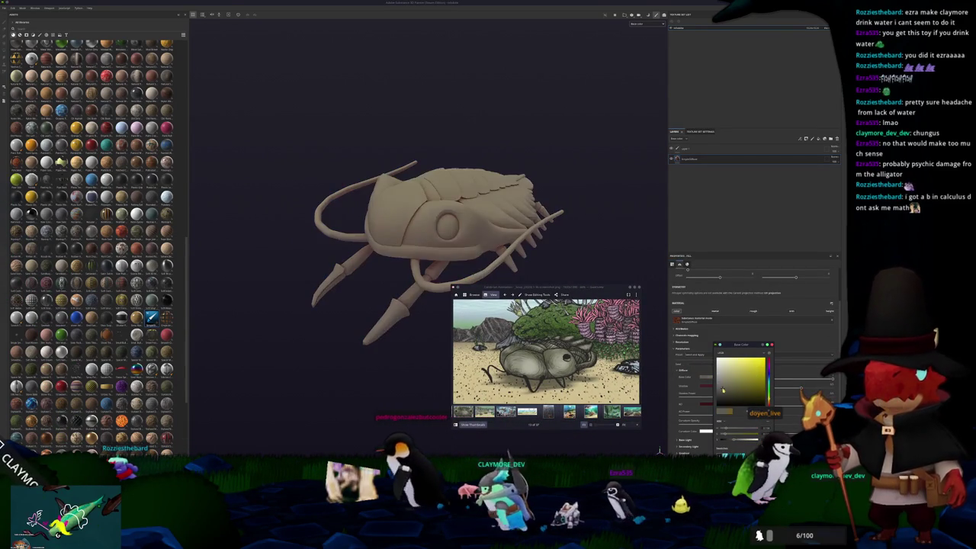
left_click(769, 365)
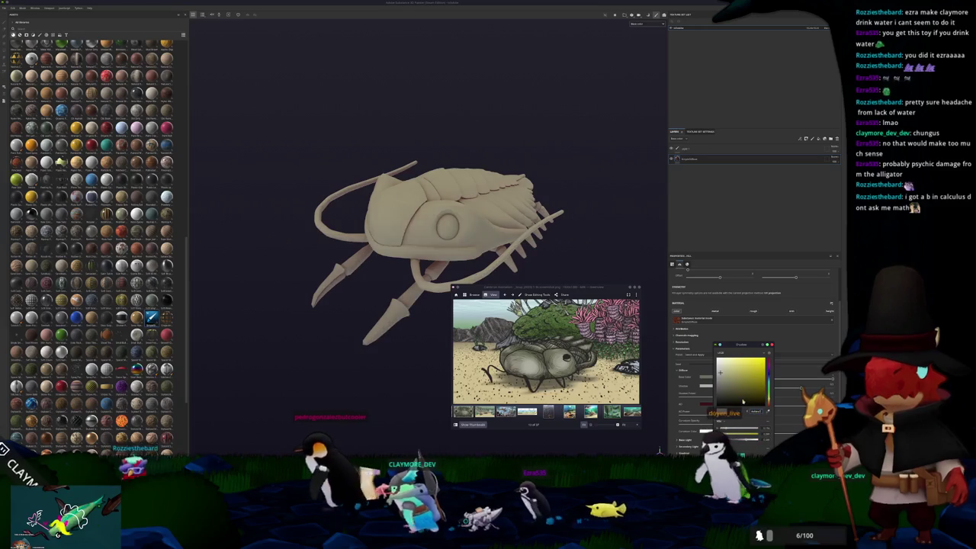
left_click(769, 401)
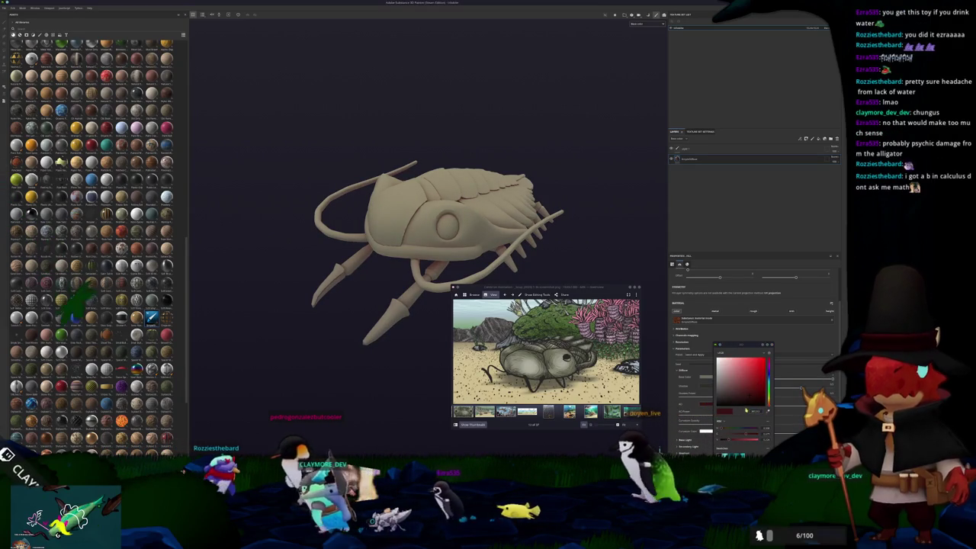
left_click(768, 365)
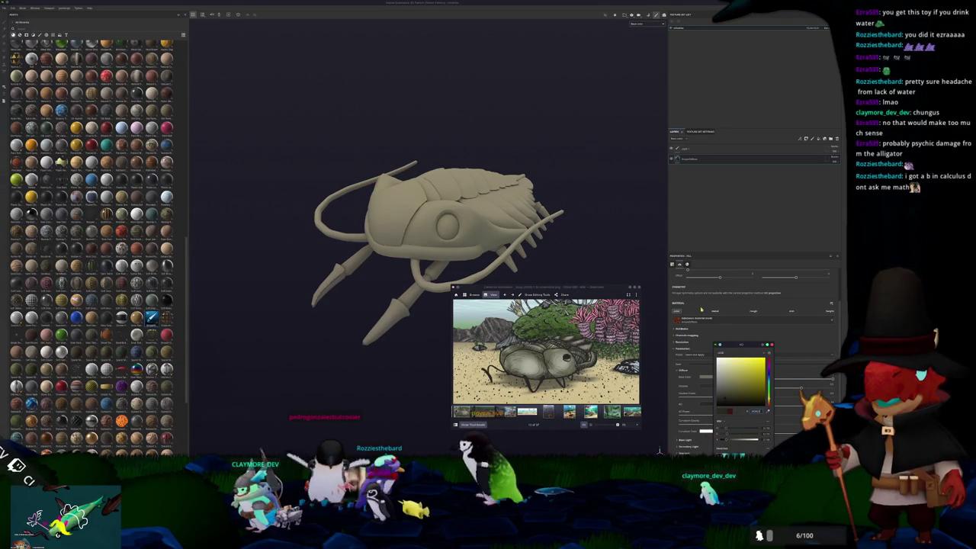
mouse_move(571, 255)
left_mouse_down("alt")
mouse_move(506, 224)
mouse_move(638, 188)
mouse_move(537, 230)
left_mouse_up("alt")
left_click(685, 167)
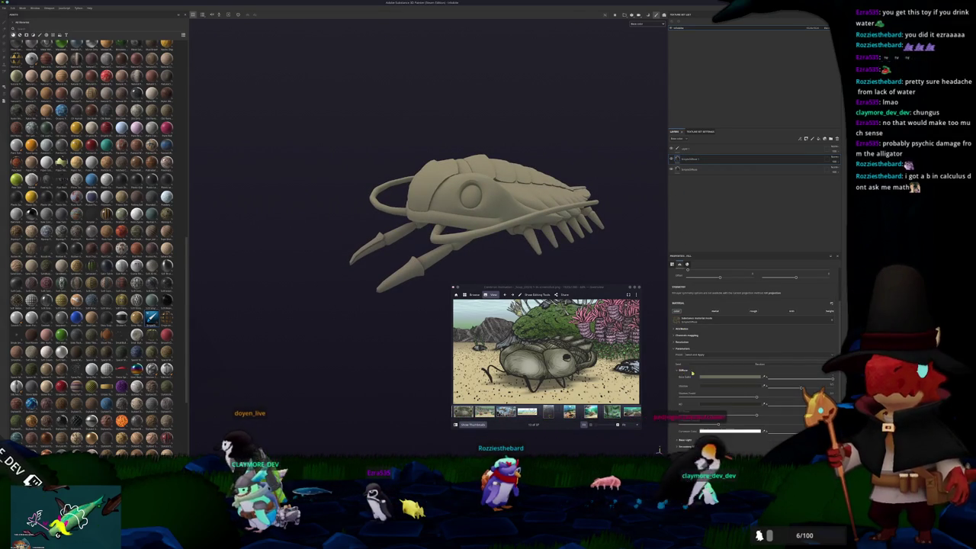
Make the new fill dark brown and hide it behind a black mask with a paint layer
left_click(739, 375)
left_click(722, 401)
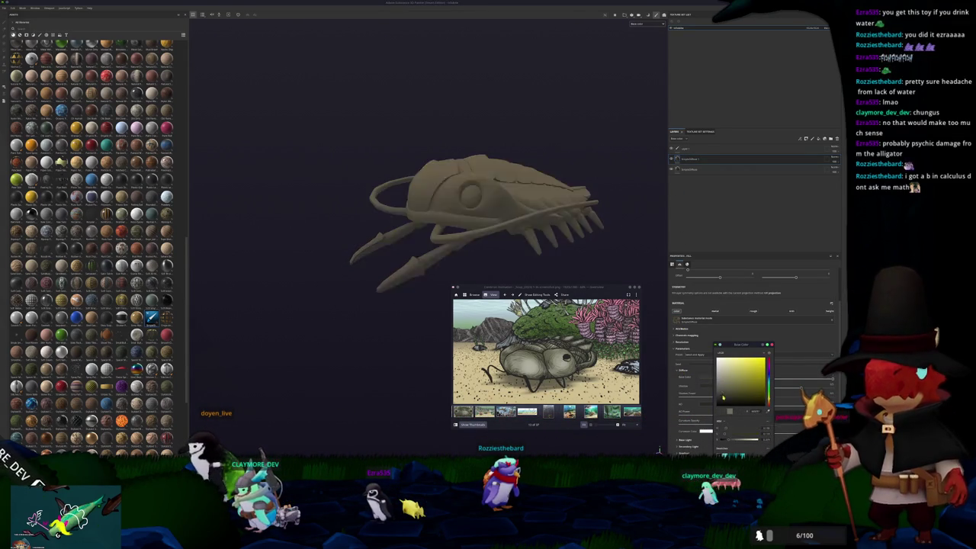
right_click(691, 159)
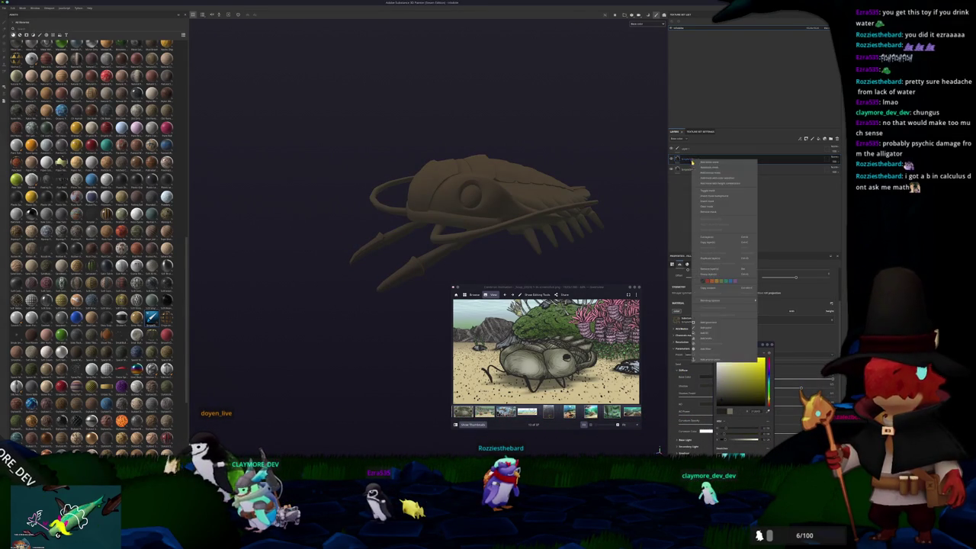
left_click(721, 279)
right_click(687, 159)
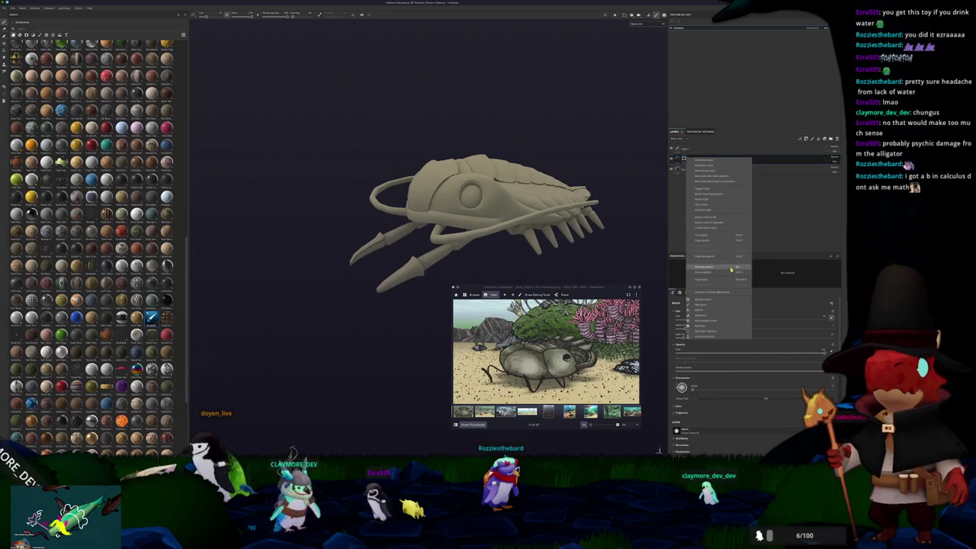
left_click(706, 308)
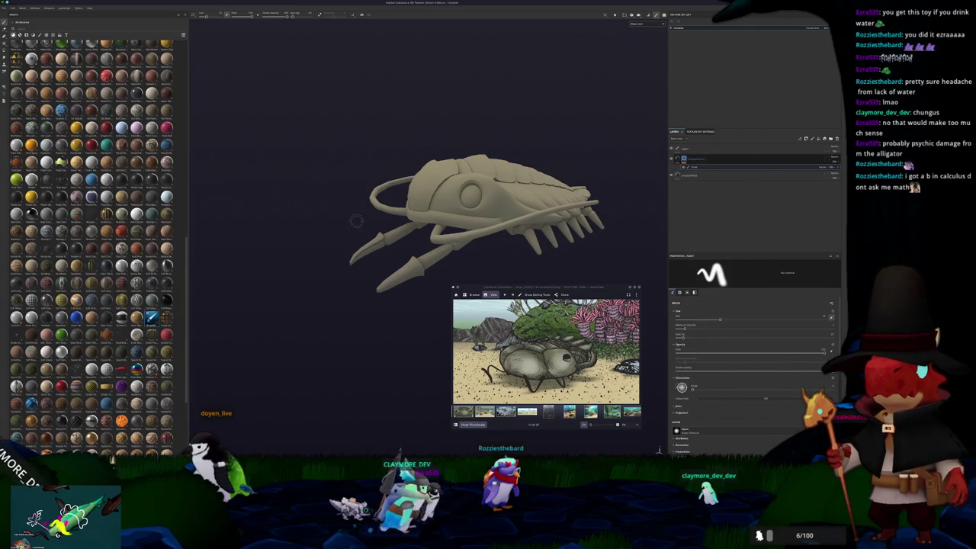
Switch to Polygon Fill and add a generator to the layer's mask
key("4")
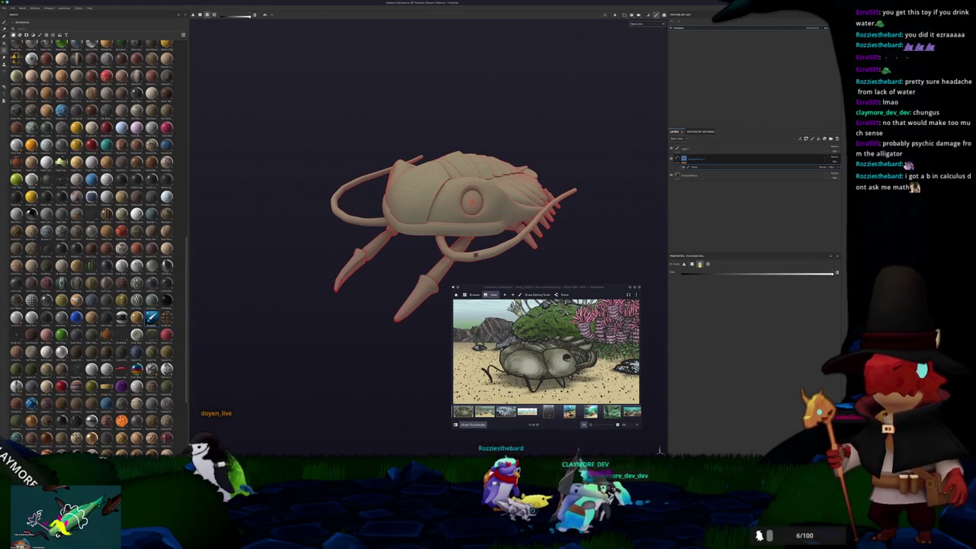
left_click_drag(476, 257, 434, 202, "alt")
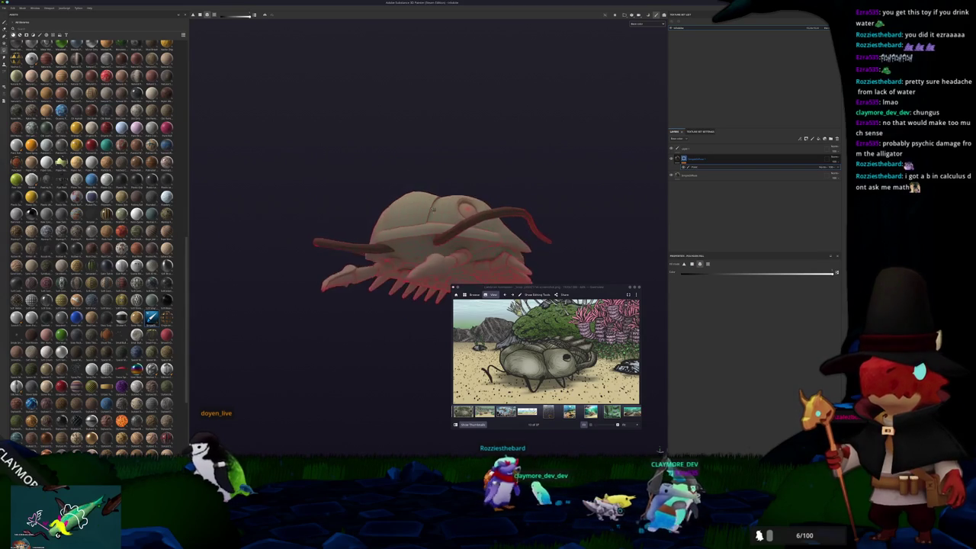
right_click(697, 164)
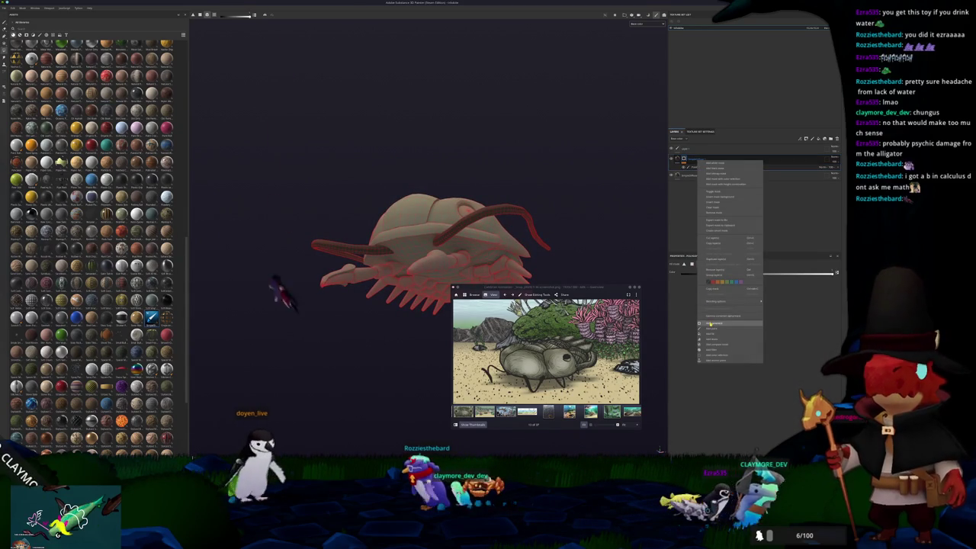
left_click(699, 175)
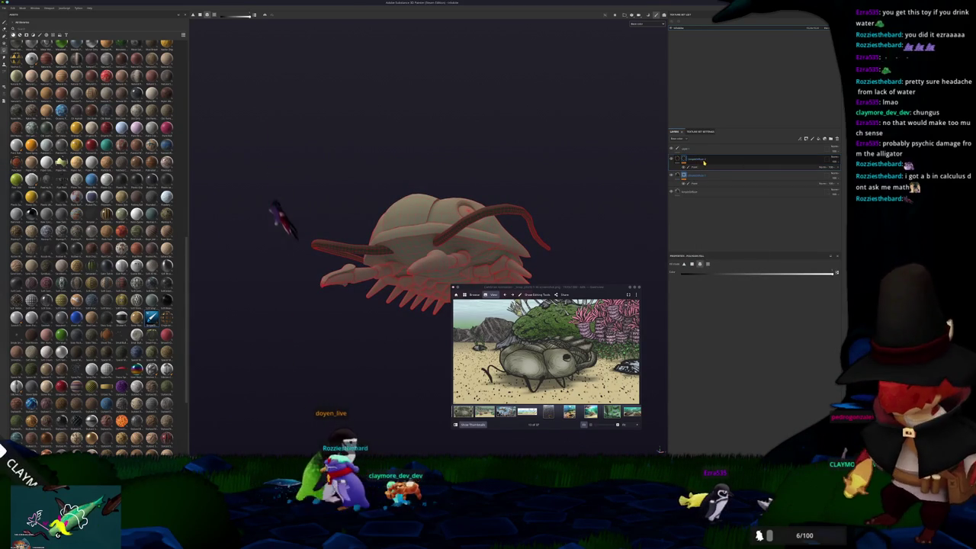
right_click(704, 158)
left_click(717, 323)
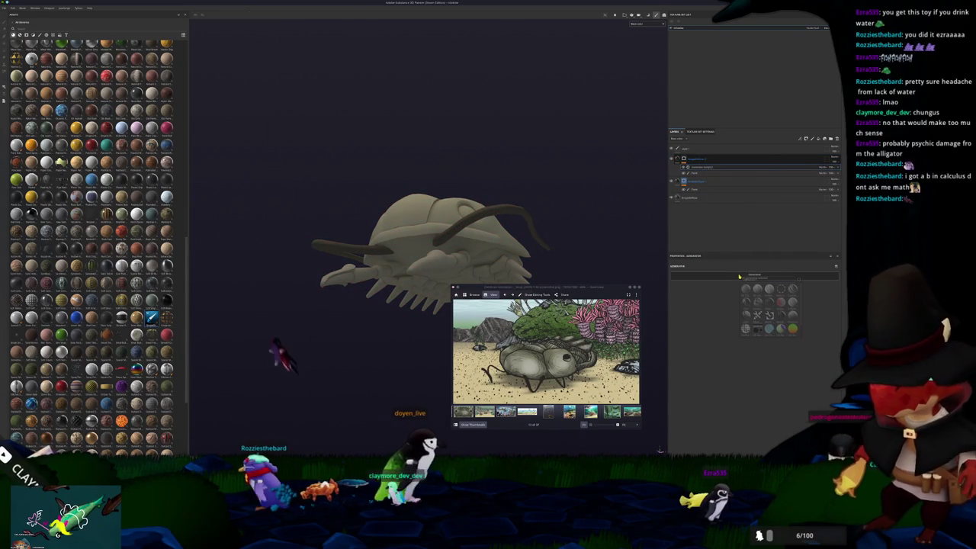
Choose the Light generator for the mask and raise its Light Attenuation to darken the shading
left_click(752, 276)
left_click(746, 318)
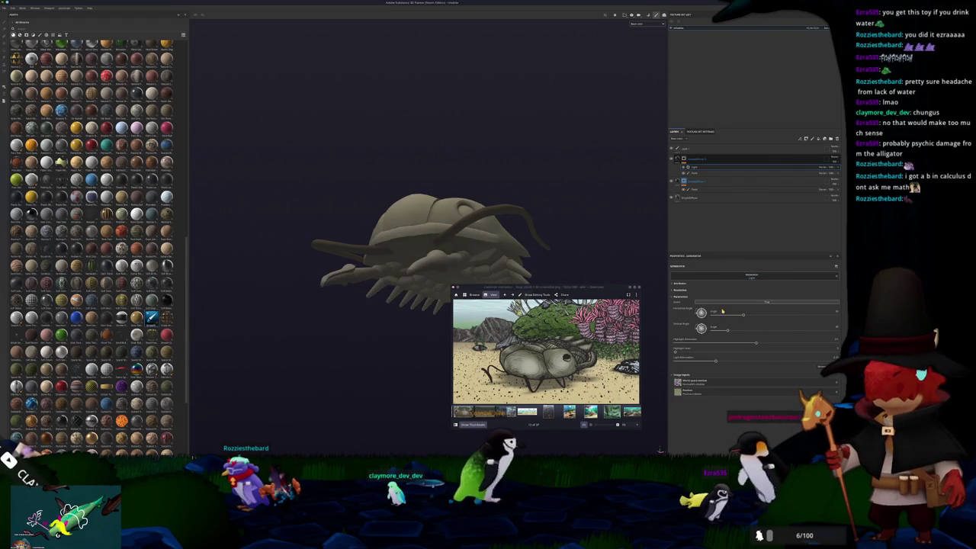
left_click_drag(645, 213, 584, 244, "alt")
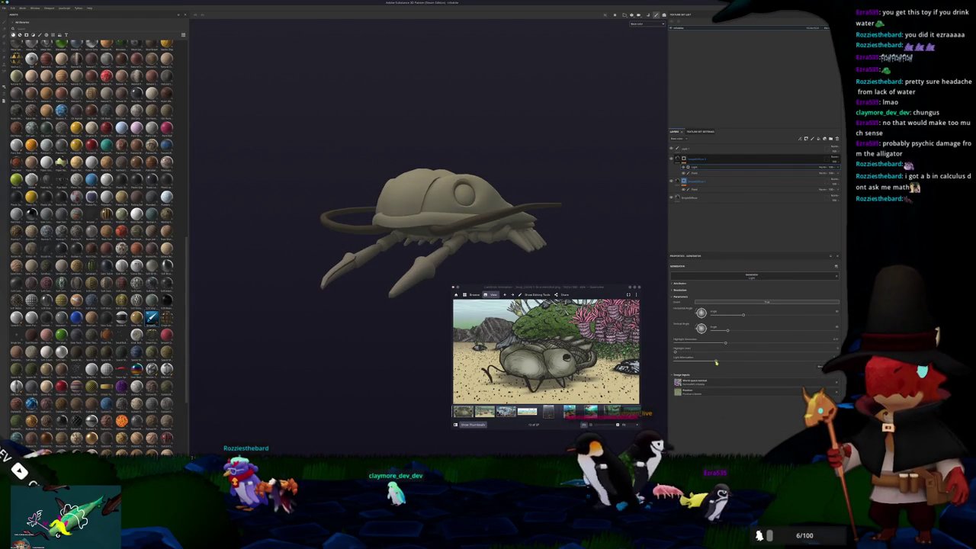
mouse_move(584, 244)
left_mouse_down("alt")
mouse_move(649, 222)
mouse_move(566, 203)
mouse_move(567, 98)
mouse_move(603, 226)
mouse_move(625, 229)
left_mouse_up("alt")
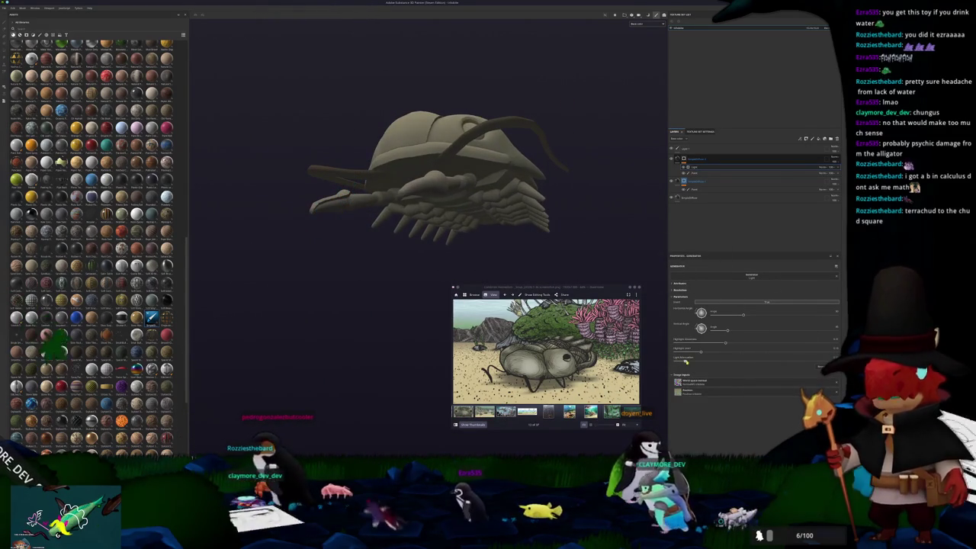
left_click_drag(678, 362, 720, 358)
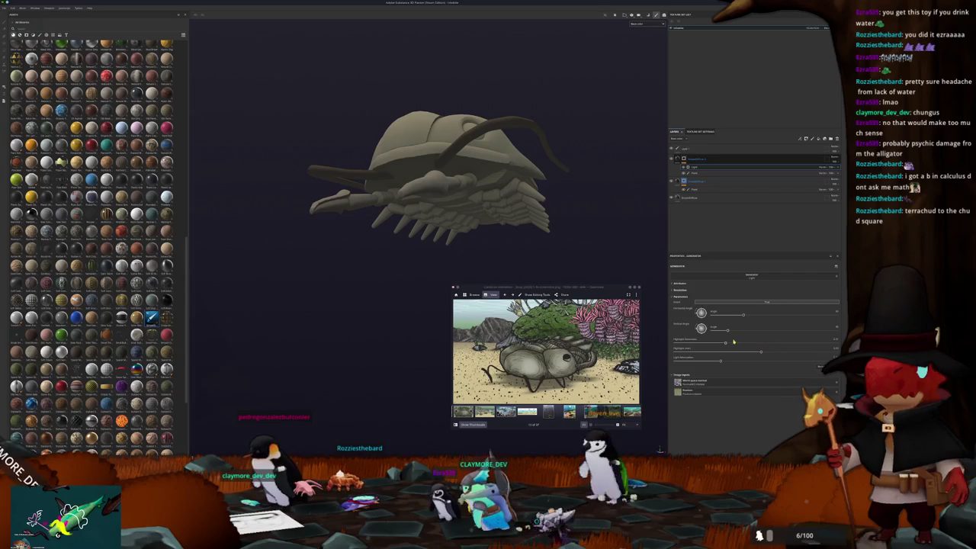
left_click_drag(725, 344, 749, 344)
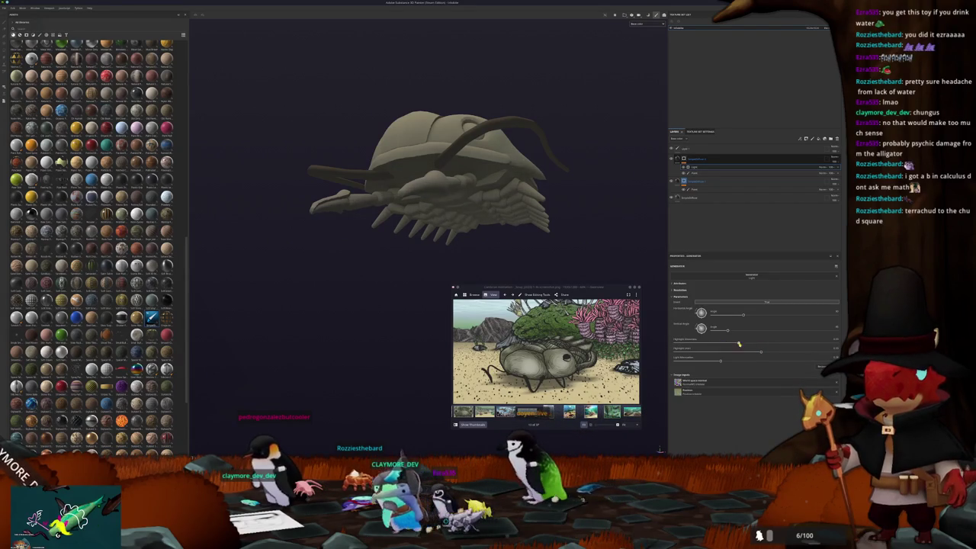
left_click_drag(488, 191, 511, 200, "alt")
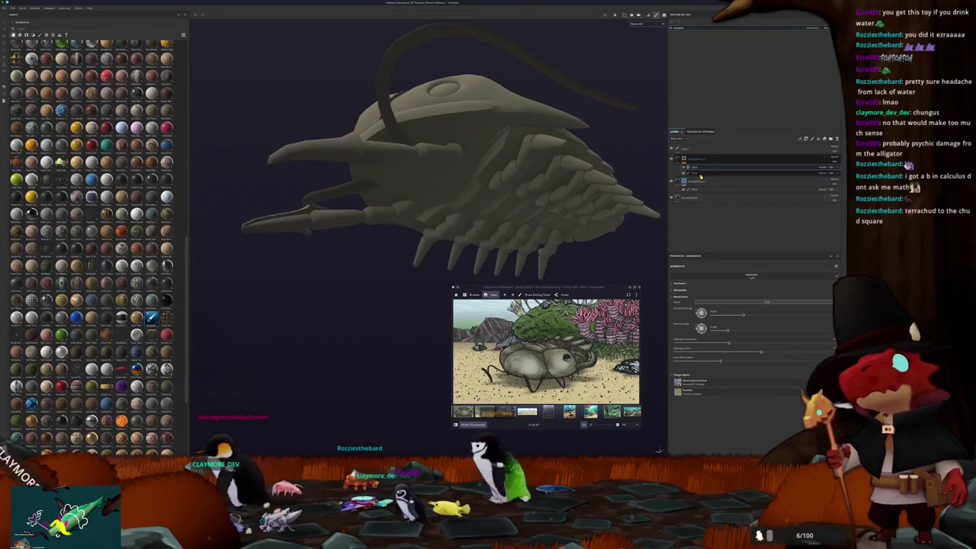
Switch to Polygon Fill, select the layer mask, and inspect the creature from several angles
key("4")
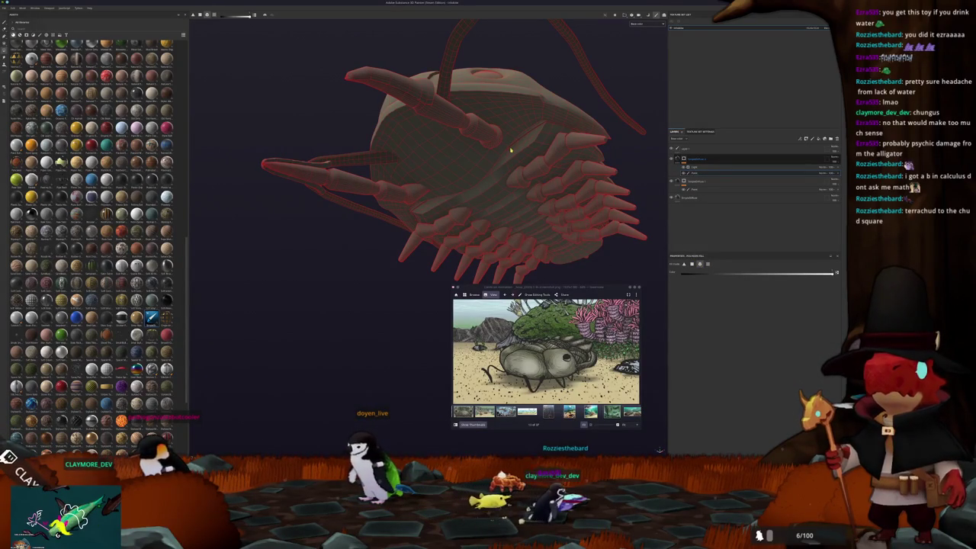
left_click_drag(523, 150, 422, 268, "alt")
scroll(538, 137, "up", 2)
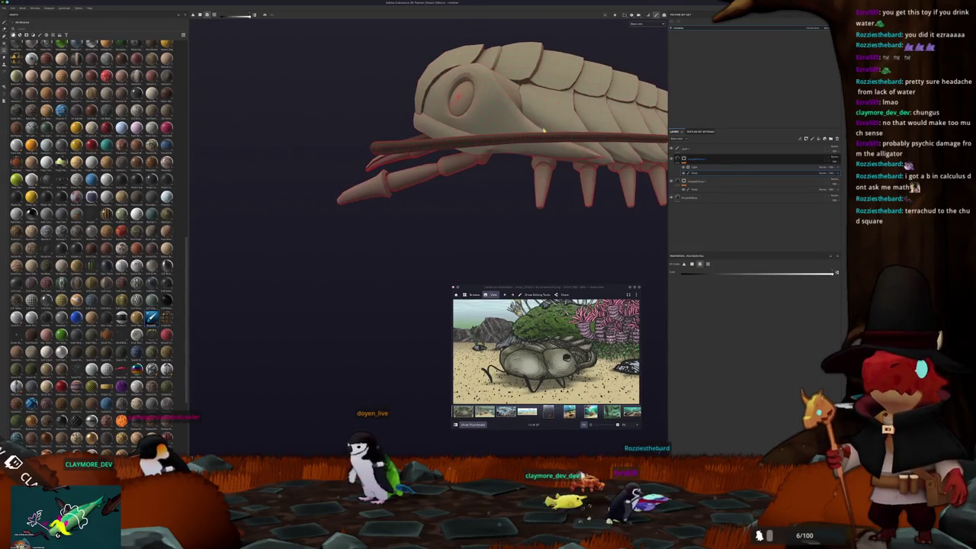
left_click_drag(555, 119, 515, 214, "alt")
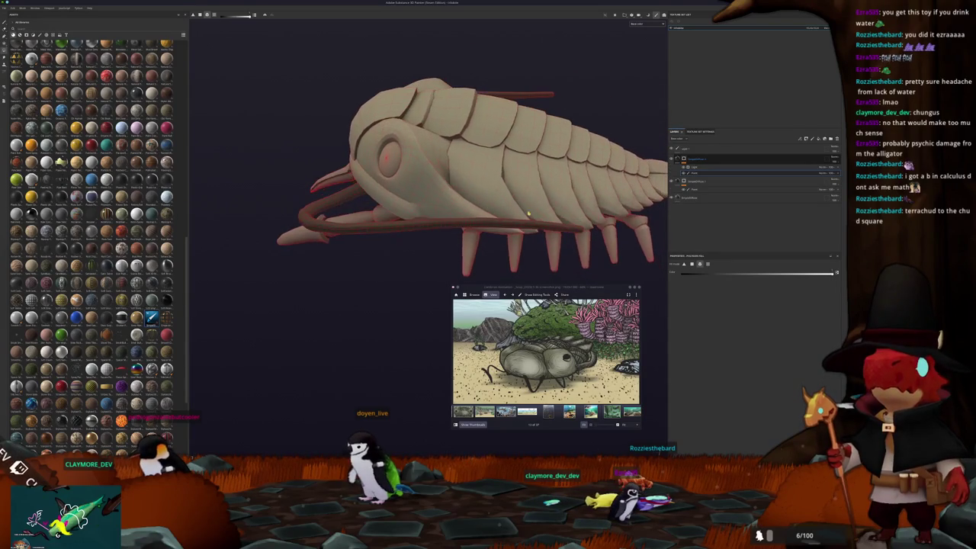
left_click(697, 165)
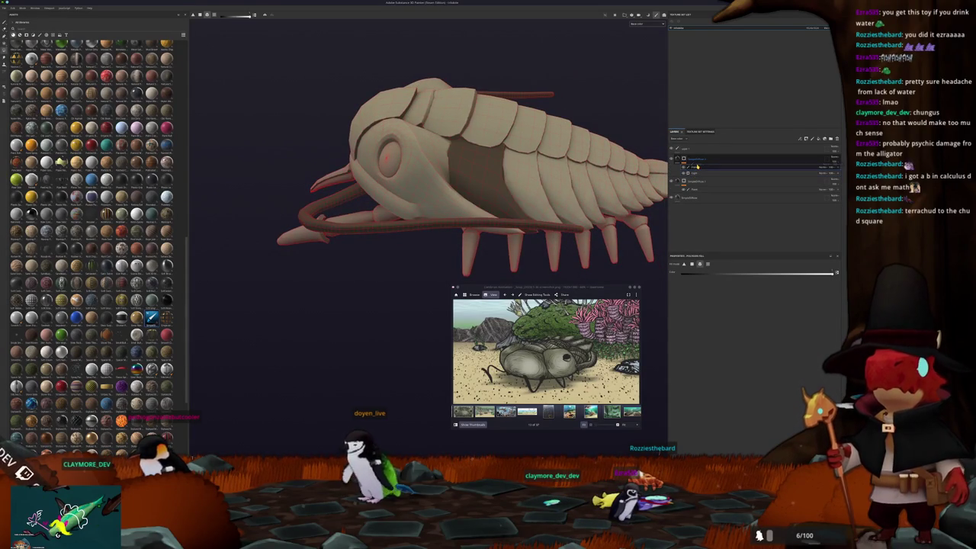
left_click_drag(440, 231, 486, 140, "alt")
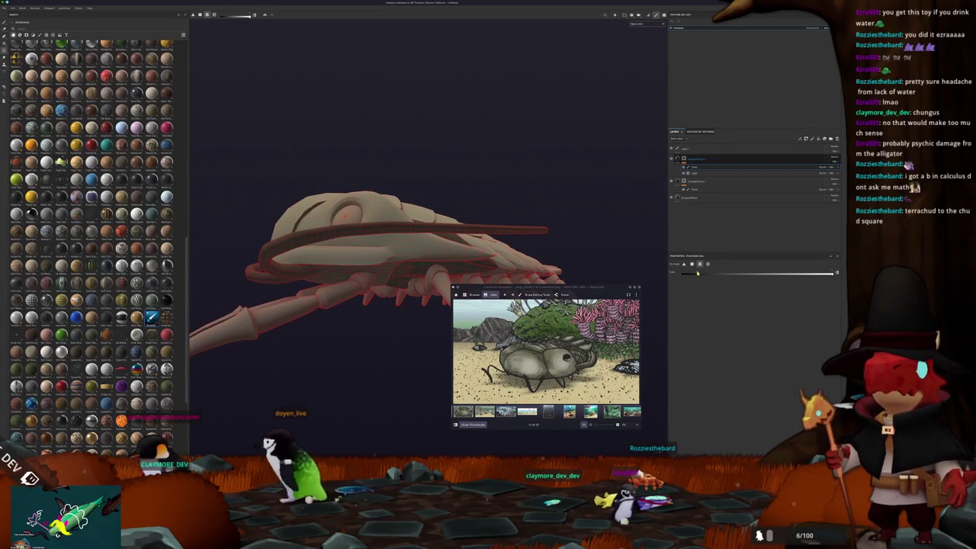
mouse_move(427, 251)
left_mouse_down("alt")
mouse_move(392, 312)
mouse_move(431, 251)
mouse_move(534, 199)
left_mouse_up("alt")
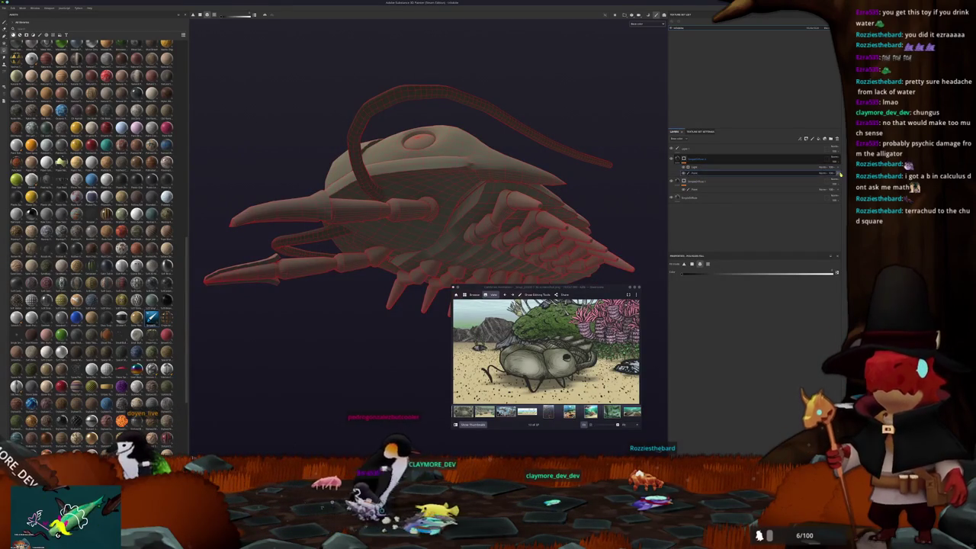
right_click(684, 160)
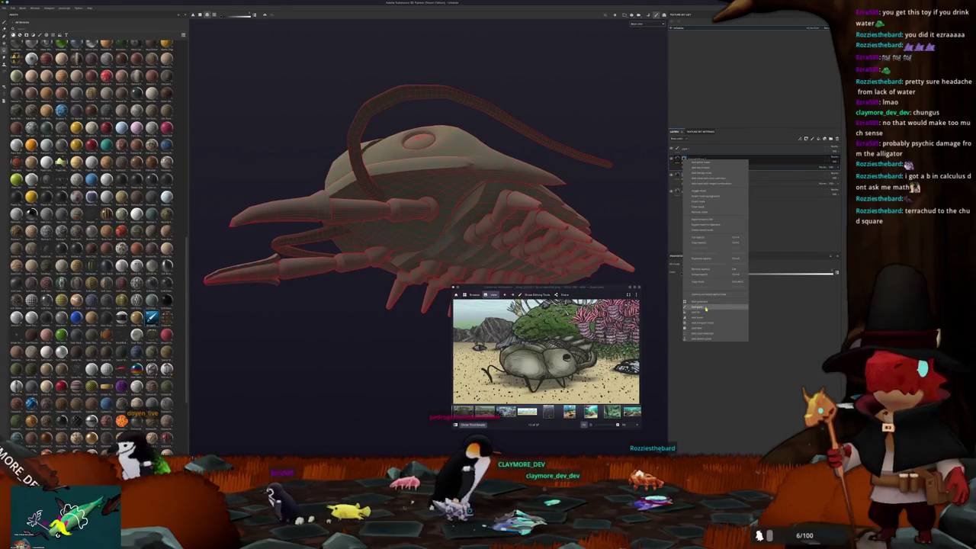
Add a mask to the fill layer and polygon-fill the belly and underside plates
left_click(706, 309)
left_click_drag(534, 229, 626, 244, "alt")
scroll(661, 252, "up", 5)
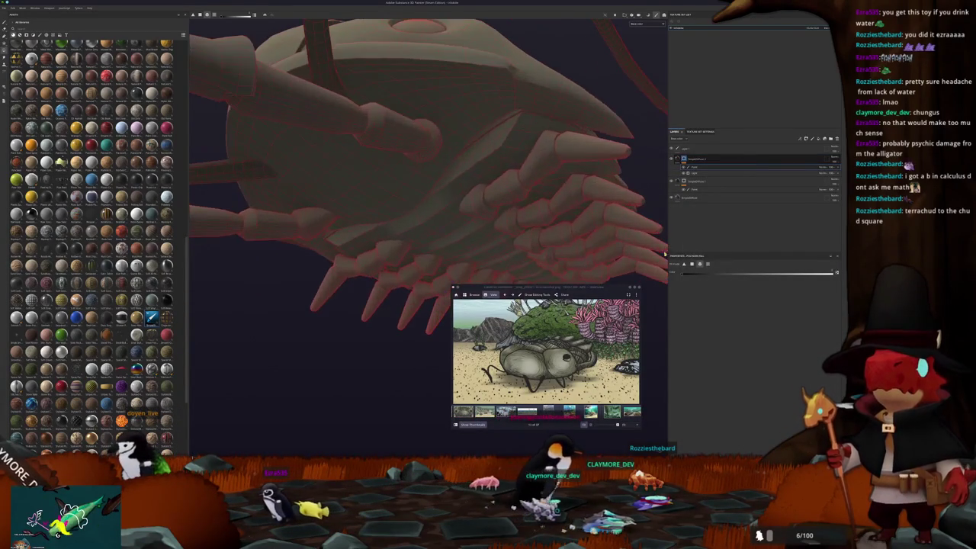
left_click(429, 210)
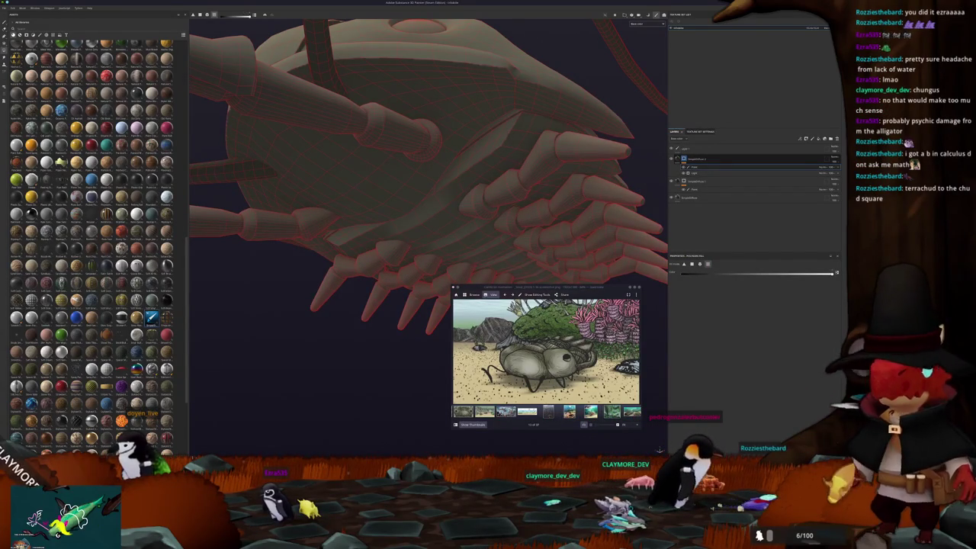
left_click(435, 207)
mouse_move(477, 235)
left_mouse_down("alt")
mouse_move(473, 183)
mouse_move(462, 184)
mouse_move(486, 172)
mouse_move(486, 137)
left_mouse_up("alt")
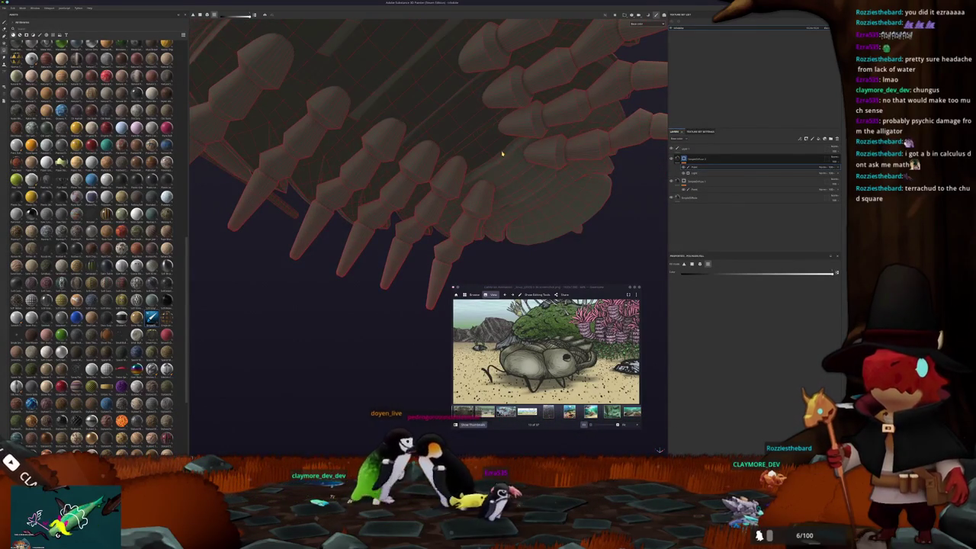
mouse_move(514, 168)
left_mouse_down("alt")
mouse_move(516, 159)
mouse_move(356, 278)
mouse_move(428, 290)
mouse_move(396, 266)
mouse_move(392, 146)
mouse_move(356, 162)
mouse_move(297, 148)
mouse_move(331, 245)
mouse_move(247, 219)
mouse_move(330, 89)
mouse_move(368, 138)
left_mouse_up("alt")
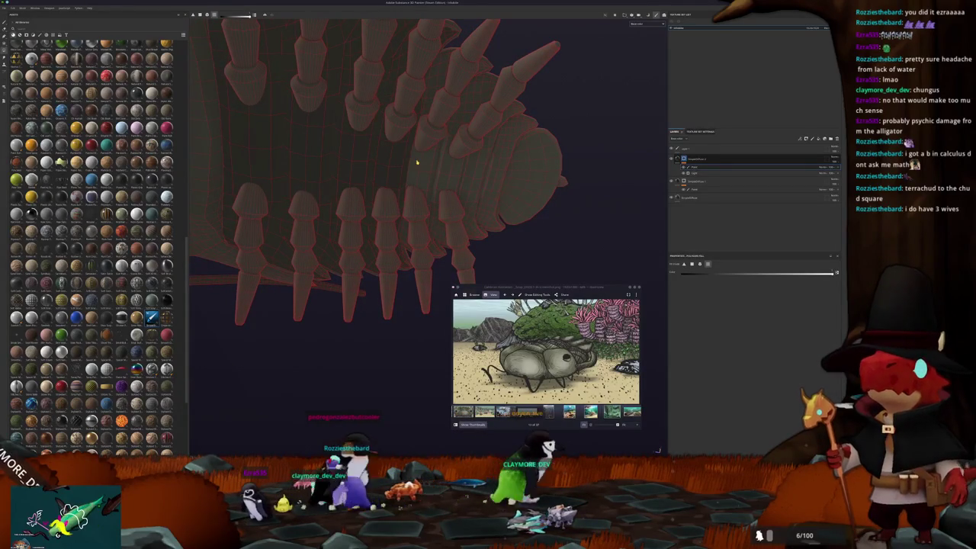
mouse_move(440, 166)
left_mouse_down("alt")
mouse_move(396, 164)
mouse_move(407, 170)
left_mouse_up("alt")
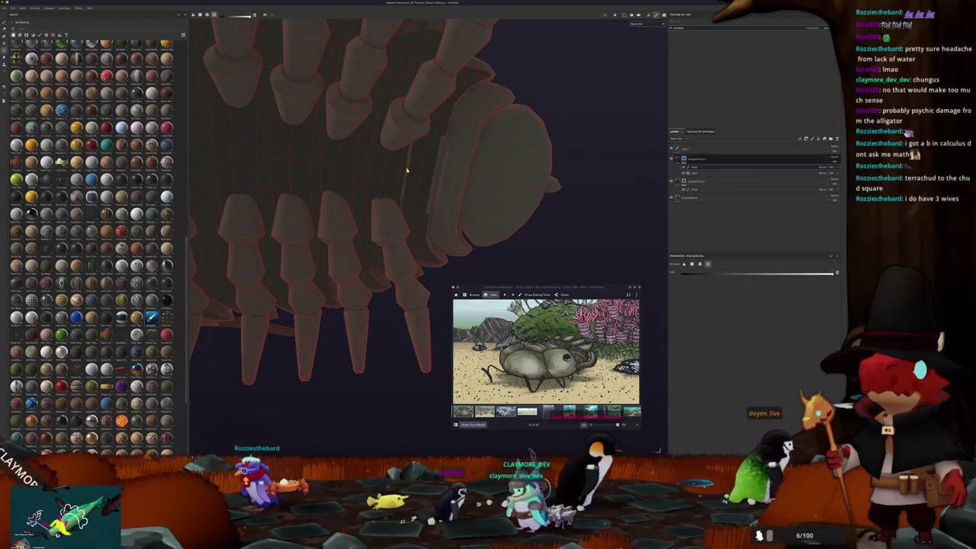
left_click_drag(436, 179, 450, 182, "alt")
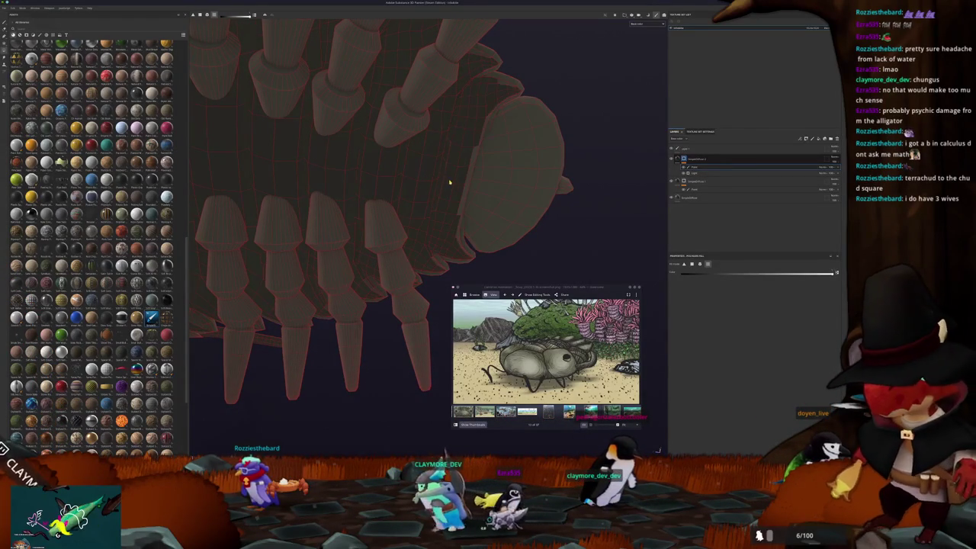
middle_click_drag(460, 179, 425, 172, "alt")
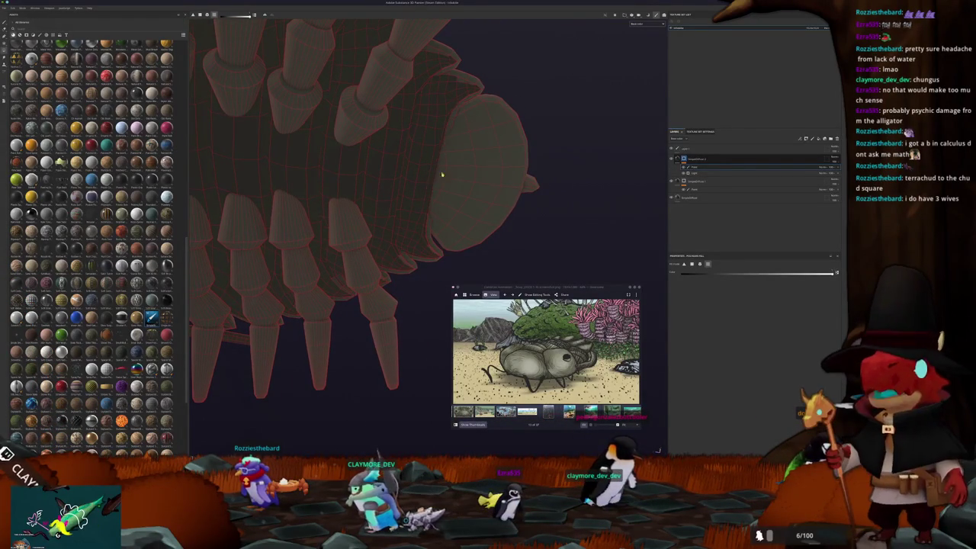
mouse_move(451, 175)
left_mouse_down("alt")
mouse_move(464, 168)
mouse_move(341, 270)
mouse_move(333, 308)
mouse_move(356, 298)
mouse_move(447, 204)
mouse_move(450, 263)
left_mouse_up("alt")
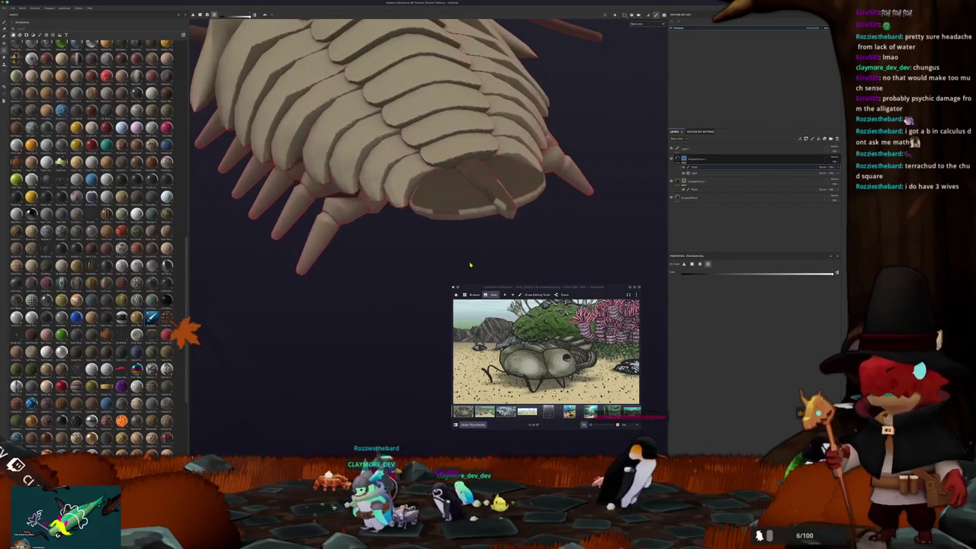
left_click(459, 199)
Change the layer's blend mode and check the plates from other angles
mouse_move(521, 262)
left_mouse_down("alt")
mouse_move(456, 144)
mouse_move(456, 164)
mouse_move(388, 122)
mouse_move(545, 158)
left_mouse_up("alt")
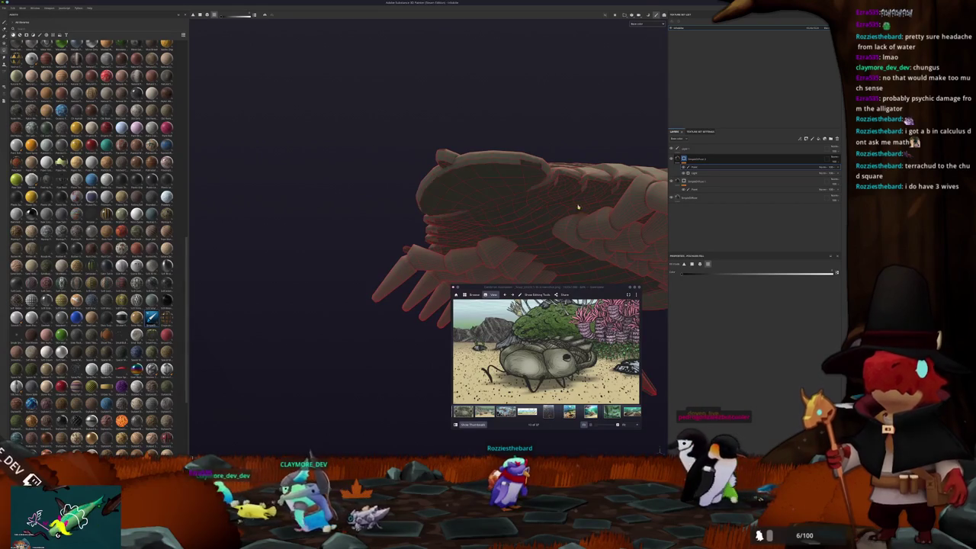
left_click_drag(527, 165, 564, 211, "alt")
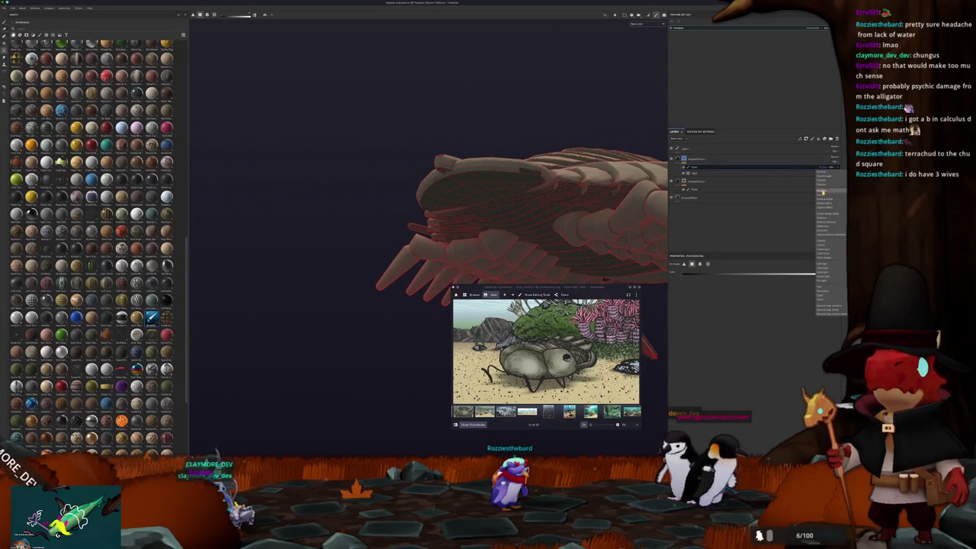
left_click(823, 192)
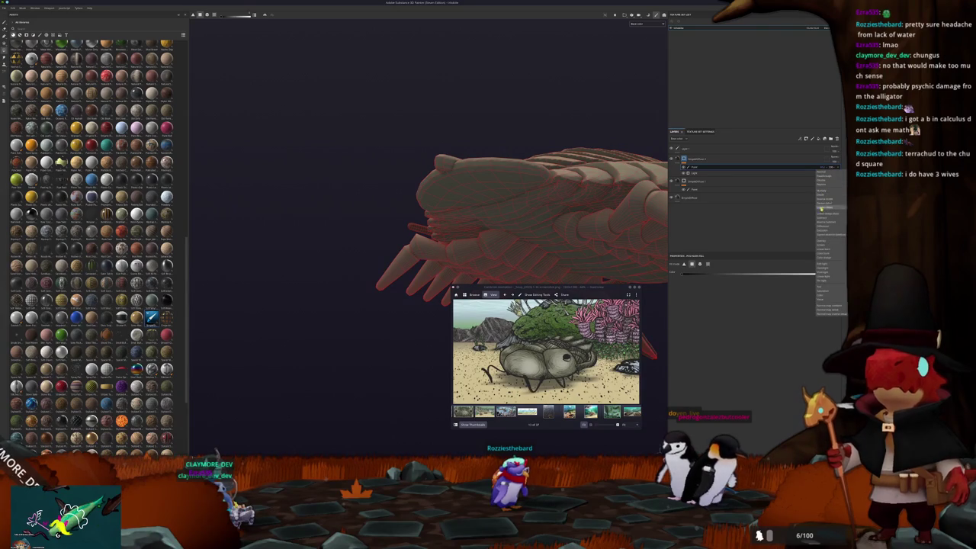
left_click(827, 217)
scroll(603, 221, "up", 2)
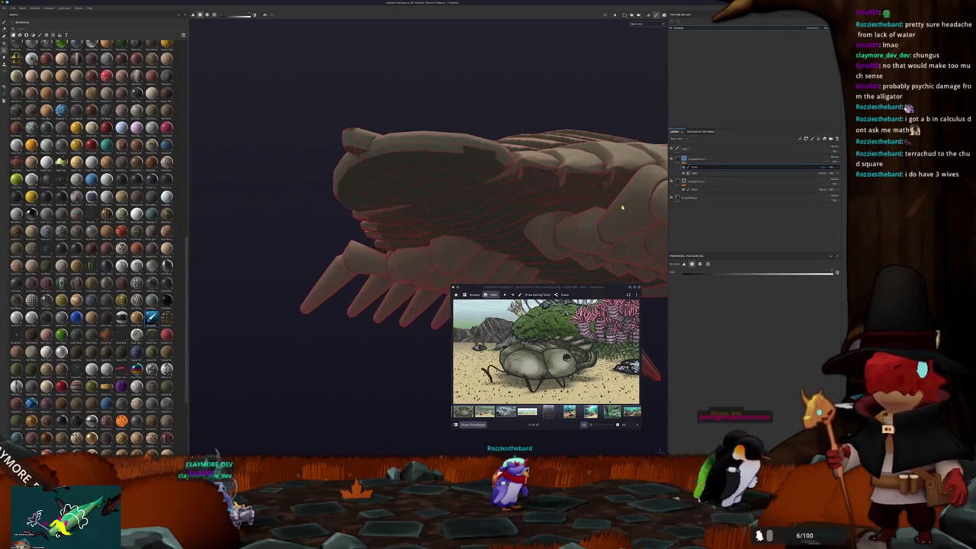
scroll(603, 221, "up", 2)
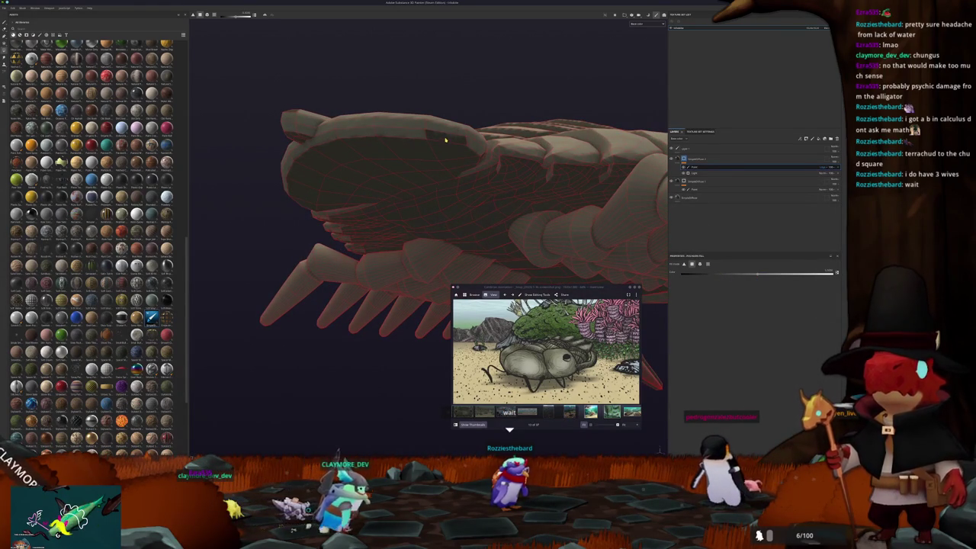
left_click_drag(534, 183, 596, 207, "alt")
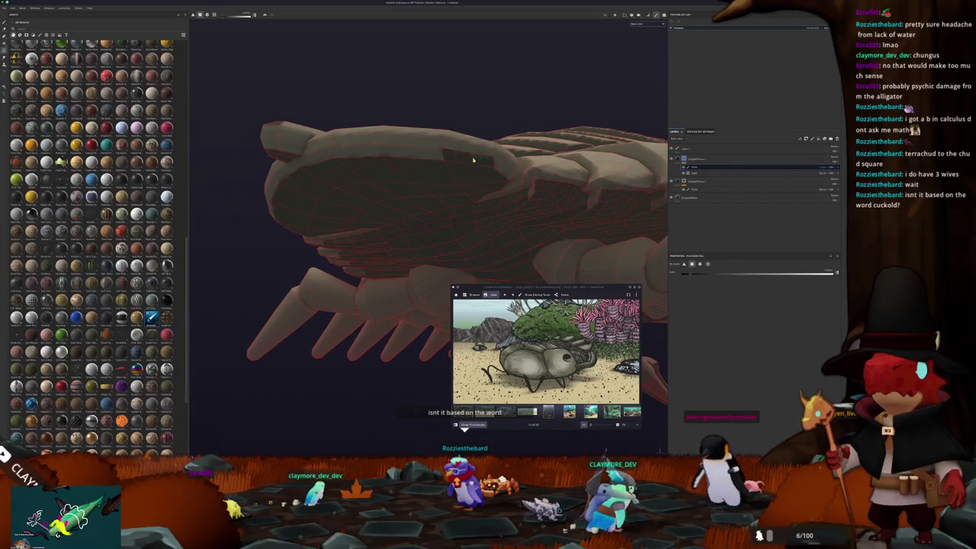
mouse_move(475, 160)
left_mouse_down("alt")
mouse_move(489, 209)
mouse_move(549, 218)
mouse_move(508, 166)
mouse_move(383, 161)
mouse_move(270, 174)
mouse_move(369, 202)
mouse_move(392, 224)
left_mouse_up("alt")
scroll(489, 209, "down", 5)
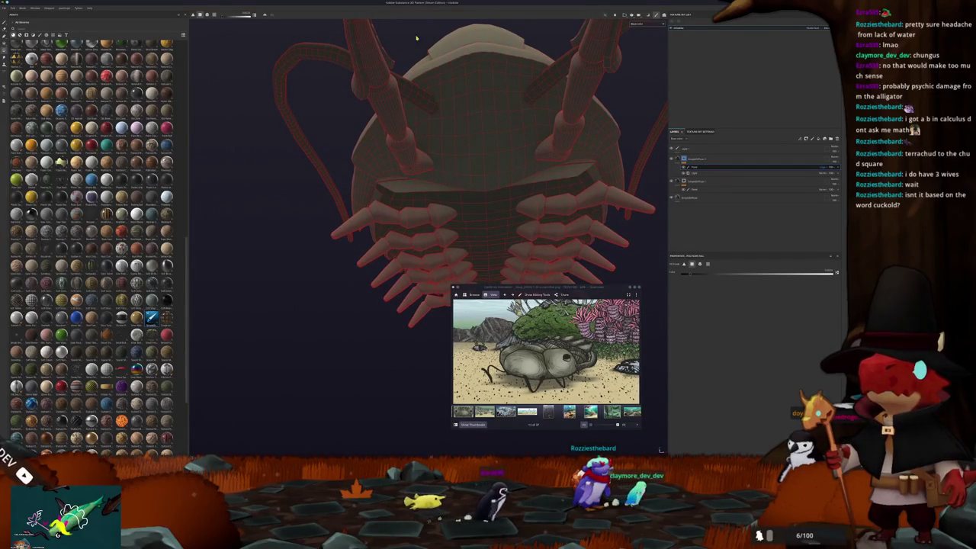
mouse_move(579, 227)
left_mouse_down("alt")
mouse_move(516, 212)
mouse_move(718, 259)
left_mouse_up("alt")
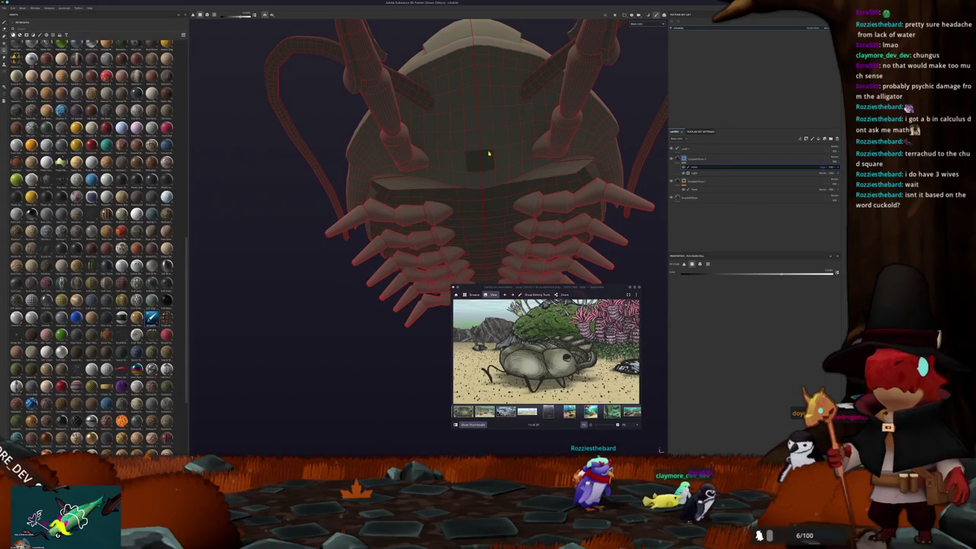
mouse_move(503, 163)
left_mouse_down("alt")
mouse_move(516, 160)
mouse_move(473, 205)
mouse_move(343, 228)
mouse_move(305, 152)
mouse_move(239, 160)
mouse_move(541, 144)
mouse_move(531, 144)
mouse_move(511, 270)
mouse_move(464, 276)
left_mouse_up("alt")
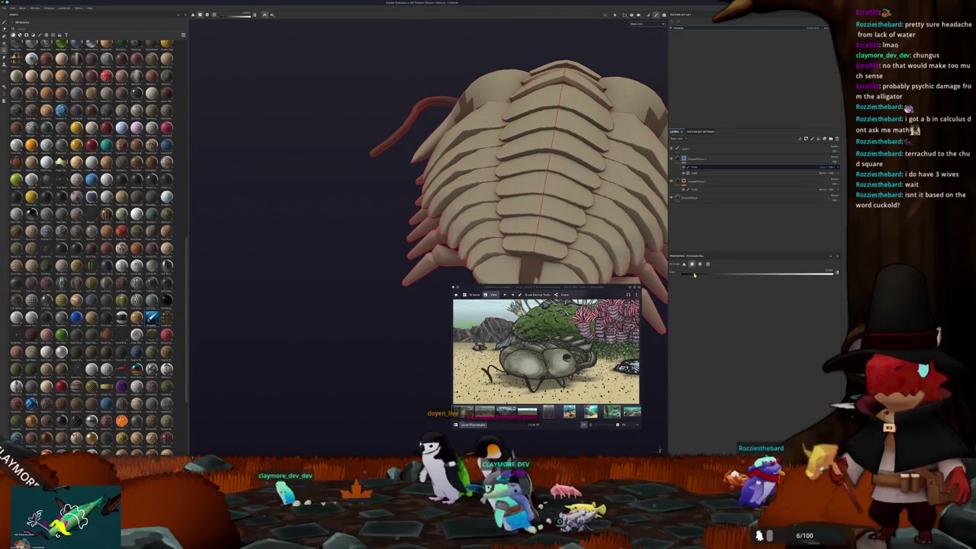
left_click_drag(453, 117, 545, 100, "alt")
mouse_move(641, 99)
left_mouse_down("alt")
mouse_move(570, 126)
mouse_move(555, 119)
left_mouse_up("alt")
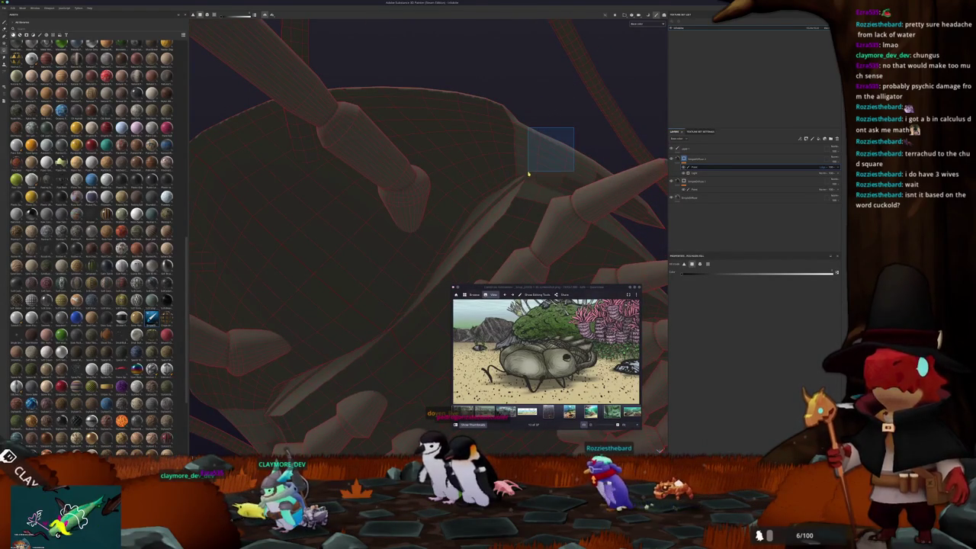
left_click_drag(535, 176, 555, 147, "alt")
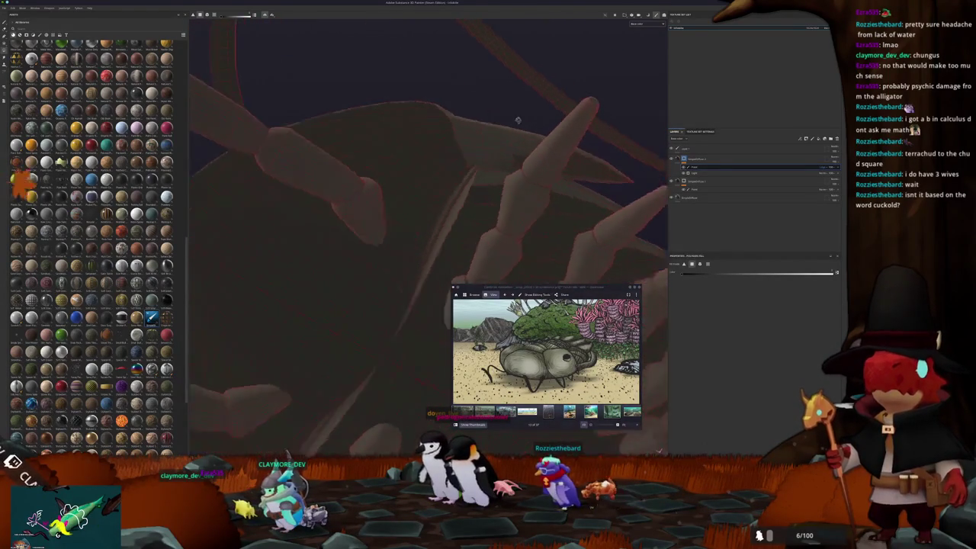
mouse_move(562, 171)
left_mouse_down("alt")
mouse_move(501, 194)
mouse_move(543, 181)
mouse_move(535, 218)
mouse_move(444, 200)
left_mouse_up("alt")
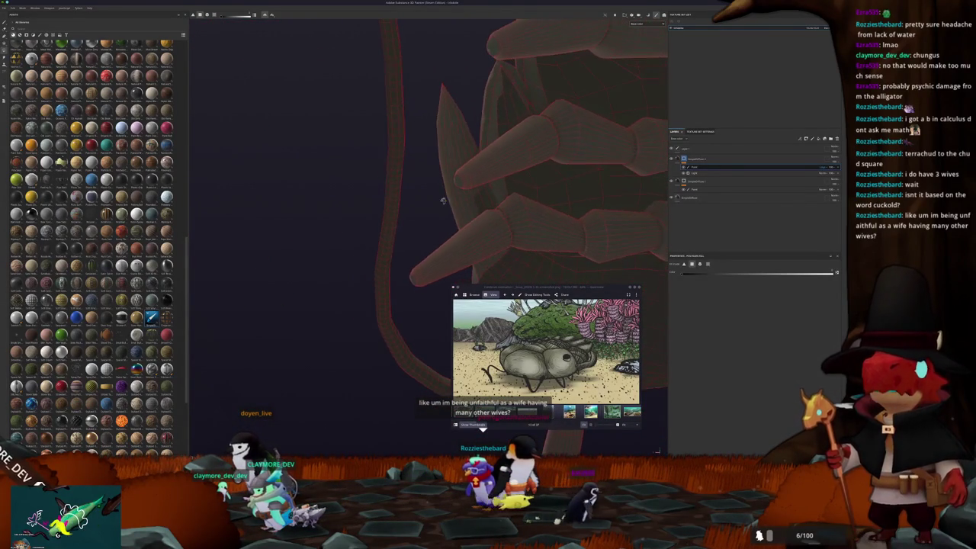
mouse_move(482, 198)
left_mouse_down("alt")
mouse_move(447, 267)
mouse_move(546, 244)
mouse_move(595, 191)
mouse_move(544, 191)
mouse_move(580, 218)
left_mouse_up("alt")
scroll(545, 244, "down", 3)
left_click(724, 158)
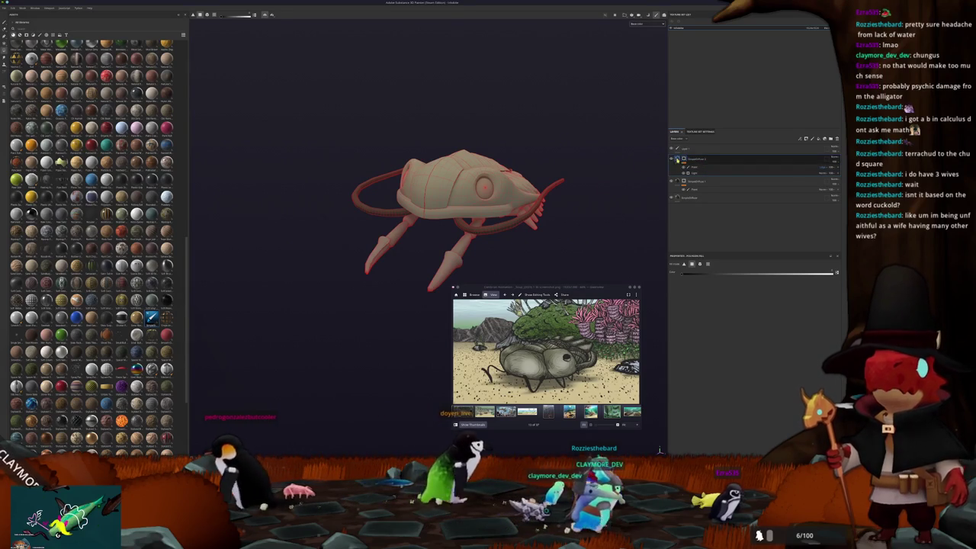
Inspect the shell's polygon-fill mask up close, then select and expand the top fill layer
mouse_move(638, 218)
left_mouse_down("alt")
mouse_move(580, 277)
mouse_move(567, 269)
mouse_move(608, 139)
mouse_move(641, 198)
left_mouse_up("alt")
key("4")
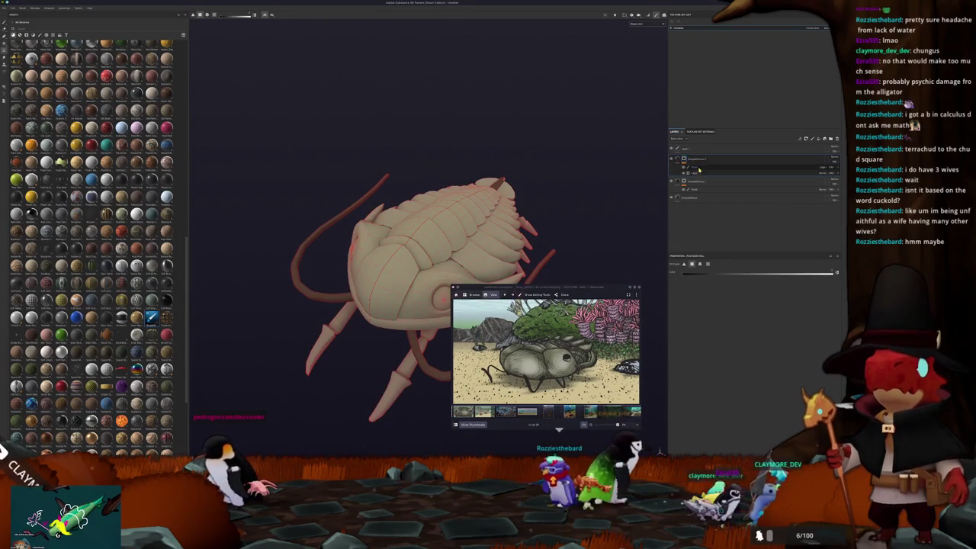
scroll(621, 181, "up", 2)
scroll(567, 173, "up", 3)
mouse_move(567, 173)
left_mouse_down("alt")
mouse_move(508, 242)
mouse_move(537, 169)
left_mouse_up("alt")
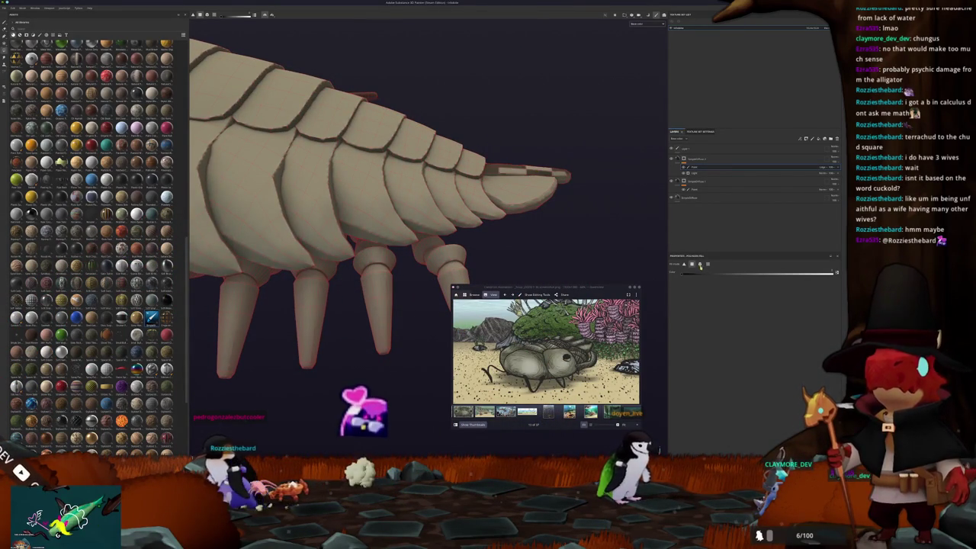
mouse_move(610, 247)
left_mouse_down("alt")
mouse_move(549, 181)
mouse_move(587, 181)
left_mouse_up("alt")
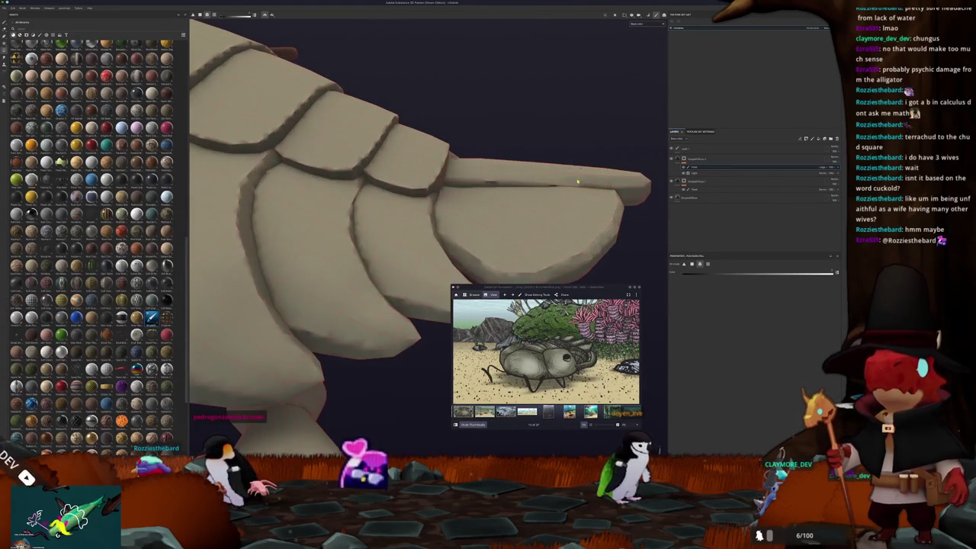
mouse_move(501, 187)
left_mouse_down("alt")
mouse_move(474, 227)
mouse_move(400, 200)
mouse_move(531, 185)
mouse_move(488, 206)
left_mouse_up("alt")
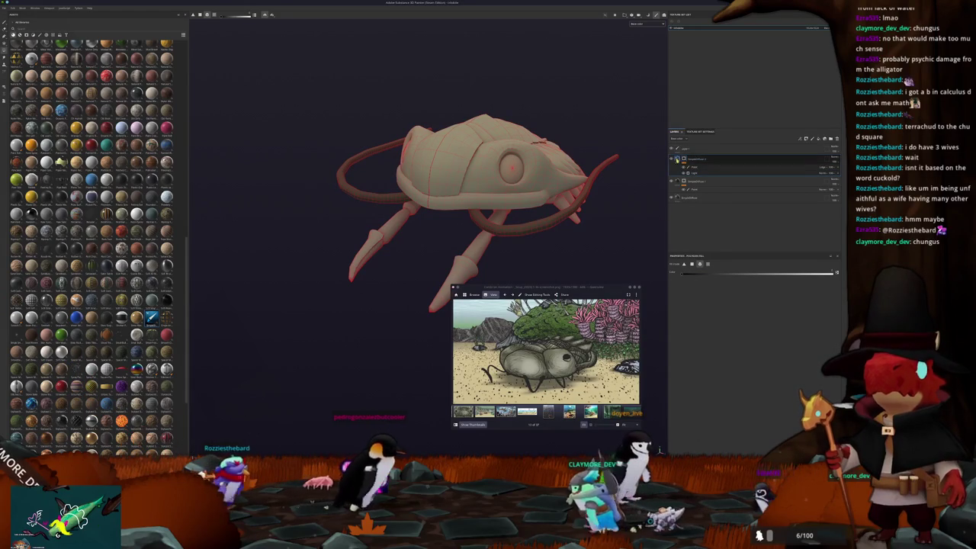
left_click(680, 159)
left_click(682, 160)
Add a fill to the top layer using a woven grayscale pattern that wraps the whole creature
right_click(687, 161)
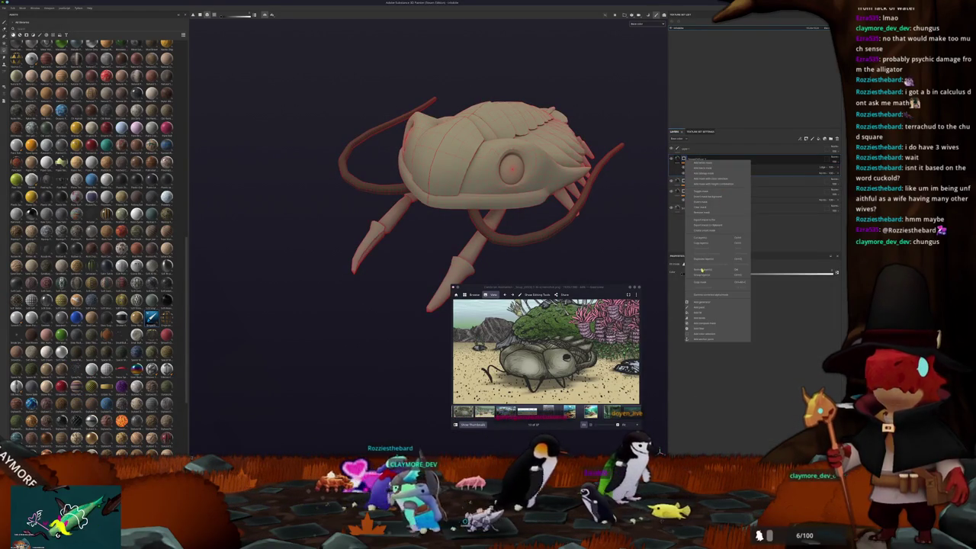
left_click(702, 319)
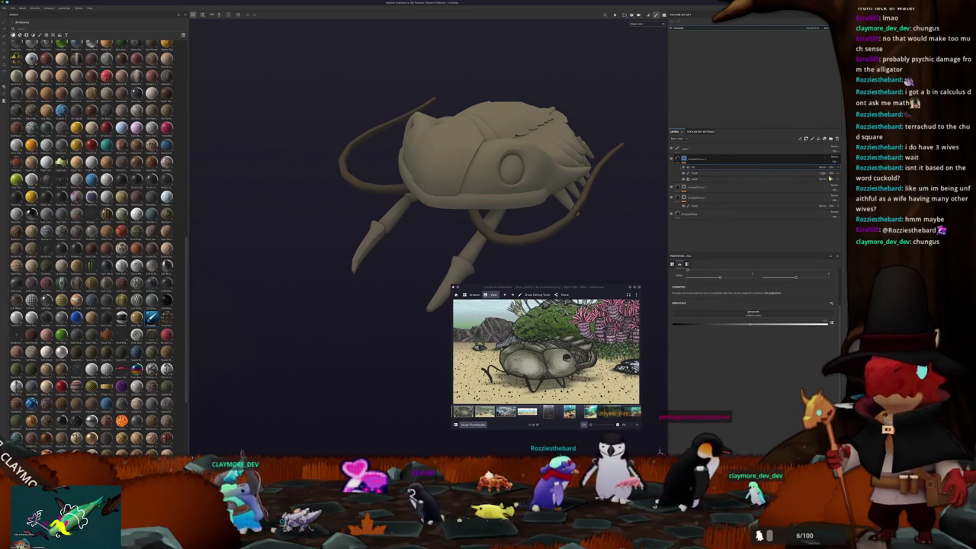
left_click(763, 313)
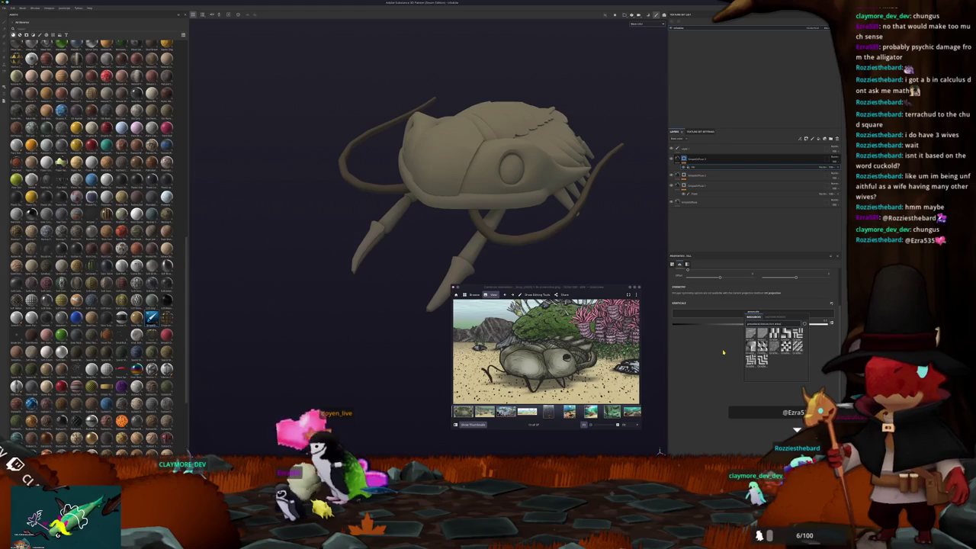
left_click(762, 333)
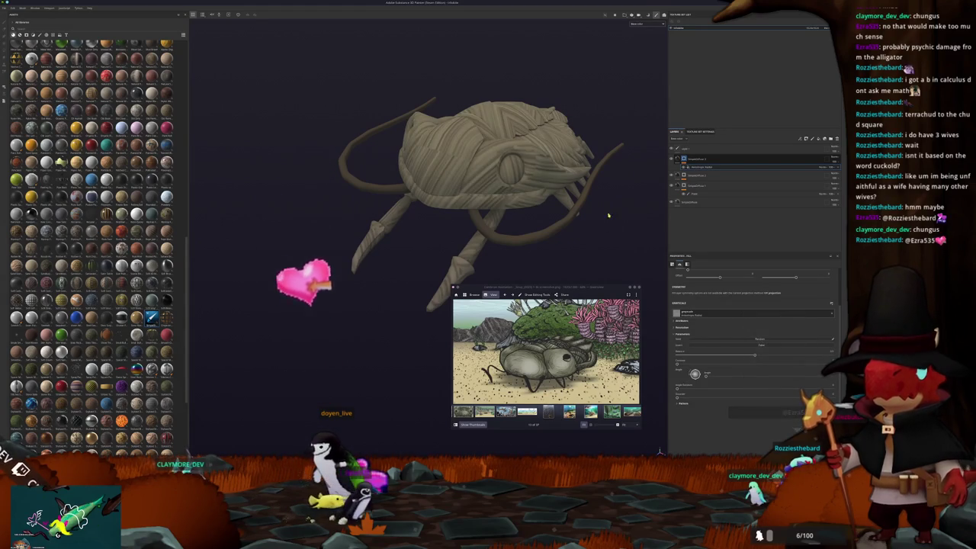
left_click_drag(610, 211, 582, 242, "alt")
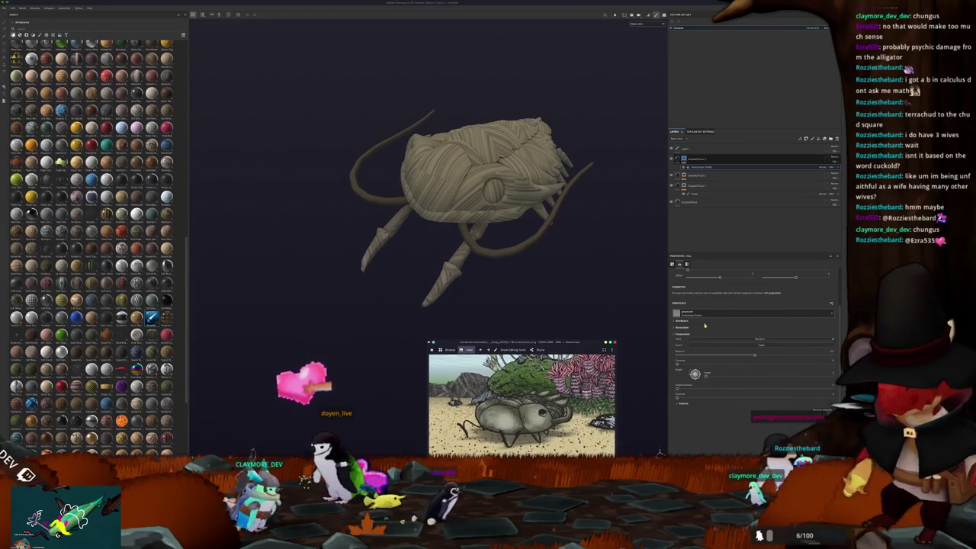
scroll(755, 305, "up", 2)
left_click(723, 281)
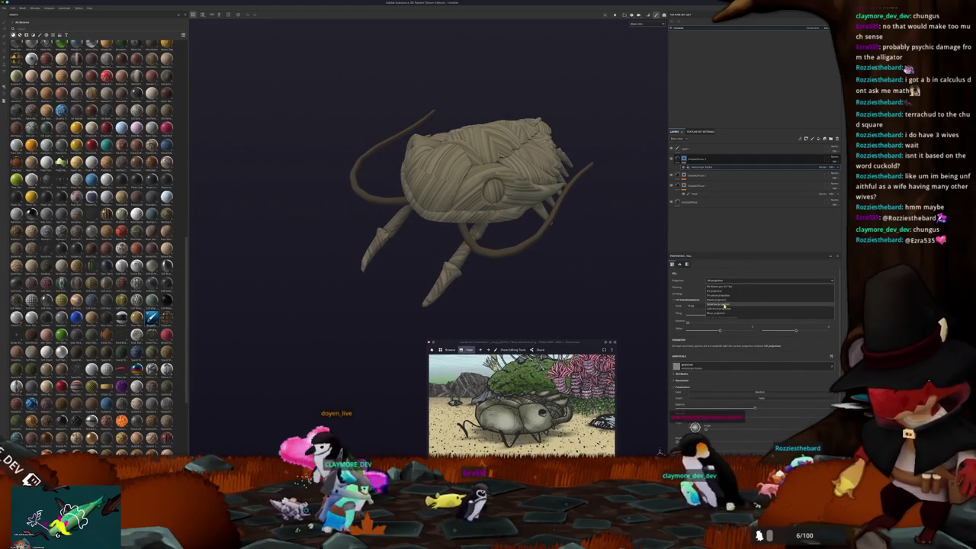
Try spherical and cylindrical projections with rotation tweaks on the woven fill, then settle on Planar
left_click(719, 304)
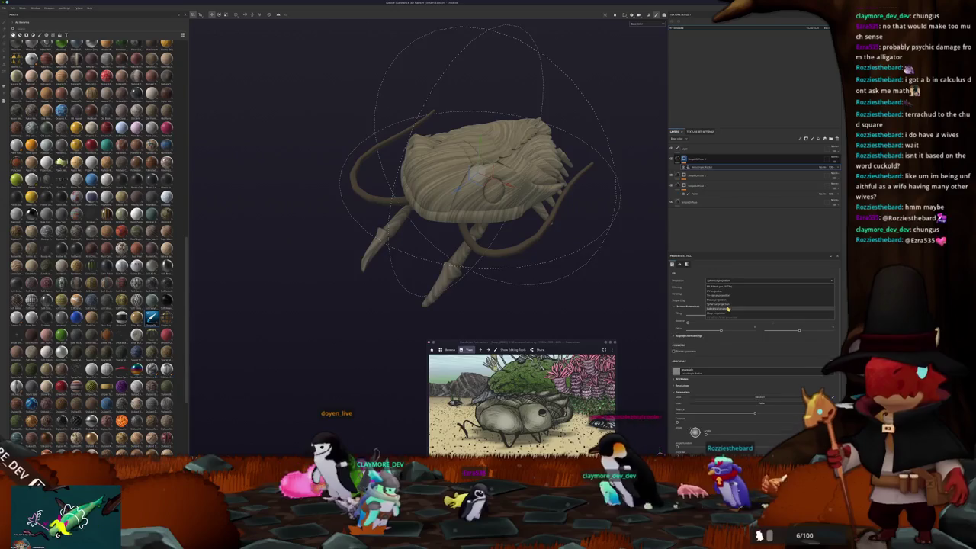
left_click(728, 308)
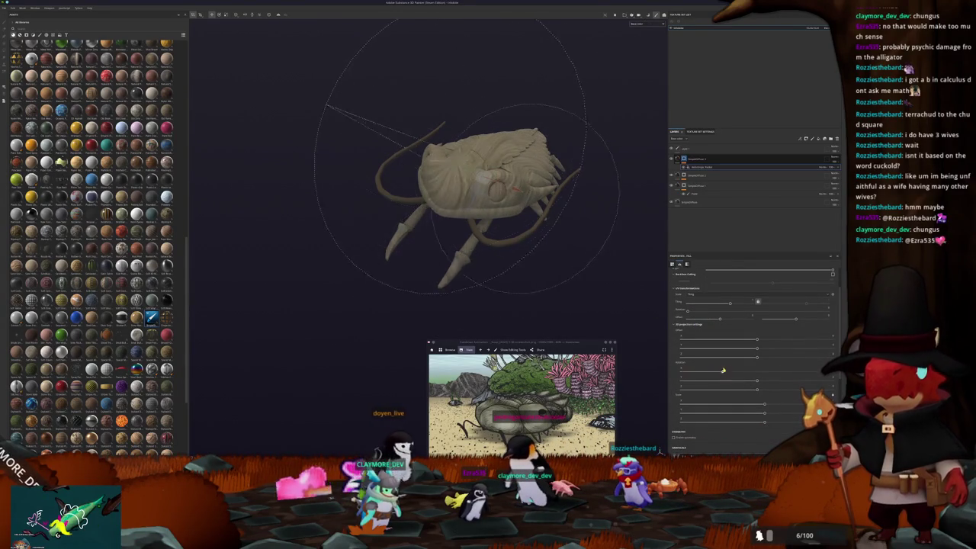
left_click(754, 370)
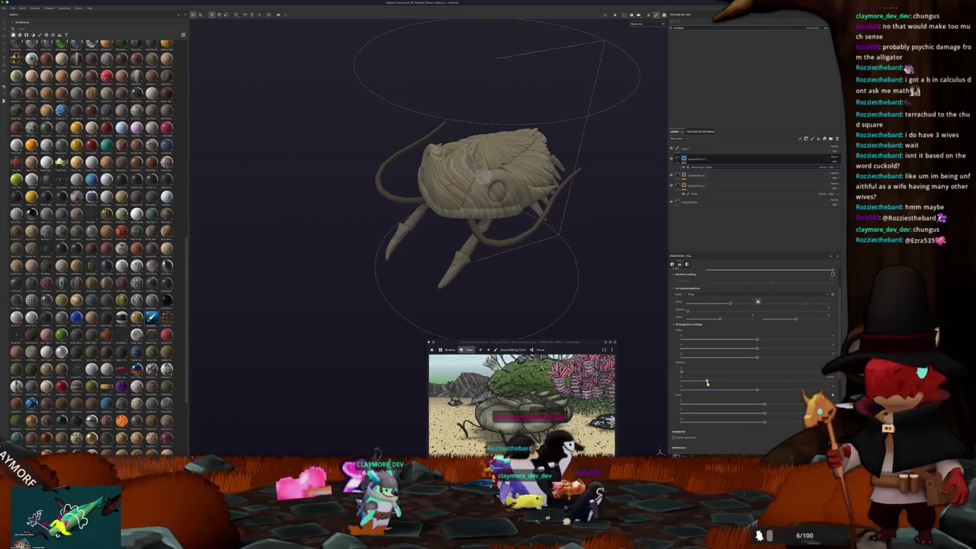
left_click_drag(759, 391, 719, 391)
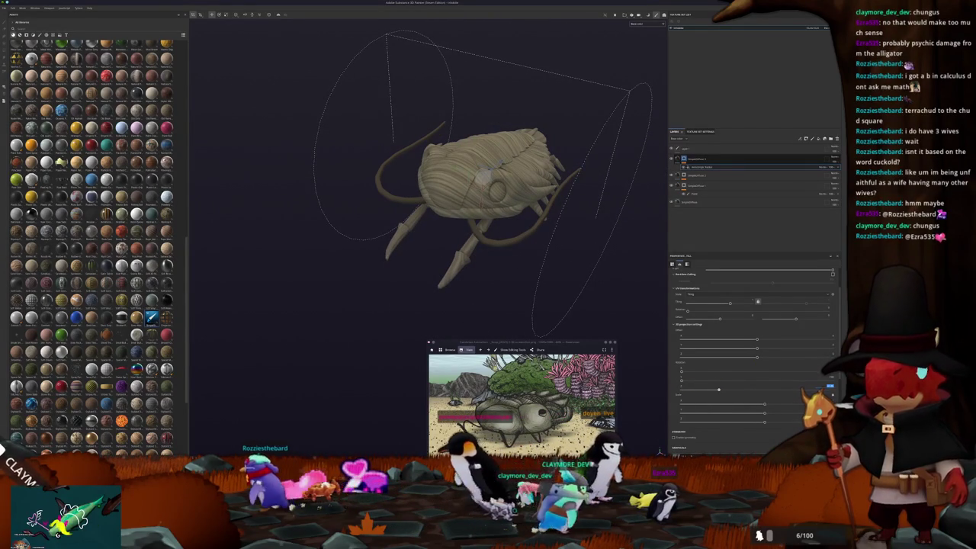
left_click_drag(718, 391, 796, 391)
left_click_drag(549, 290, 599, 294, "alt")
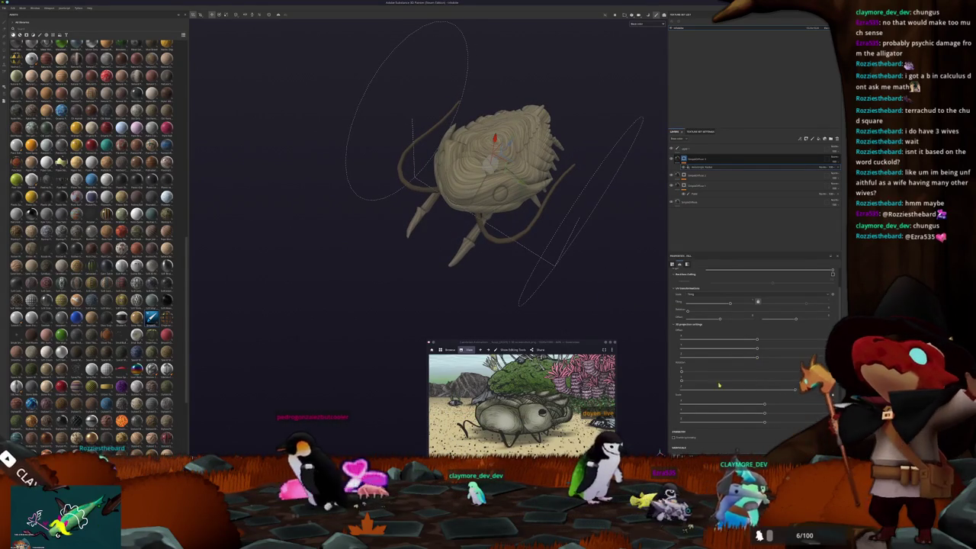
left_click_drag(682, 382, 723, 382)
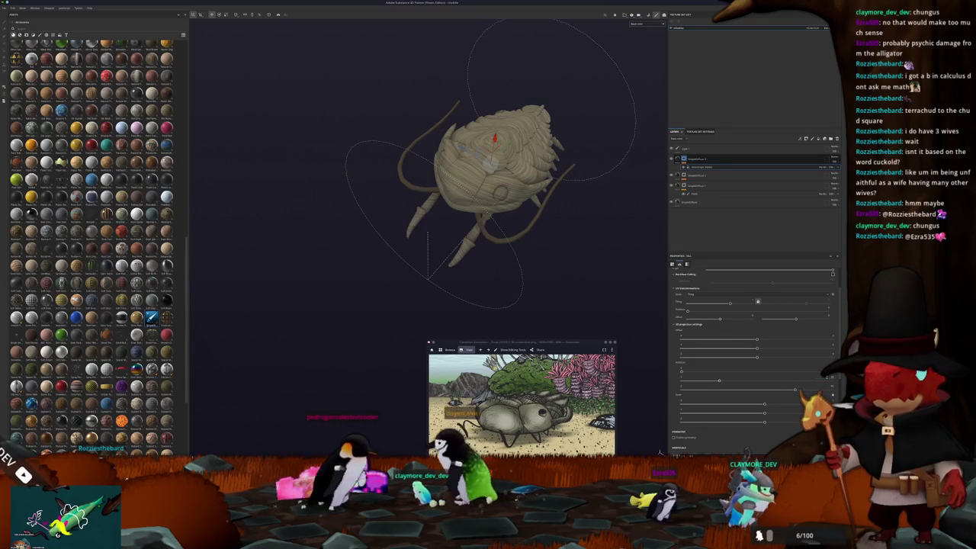
left_click_drag(683, 373, 750, 371)
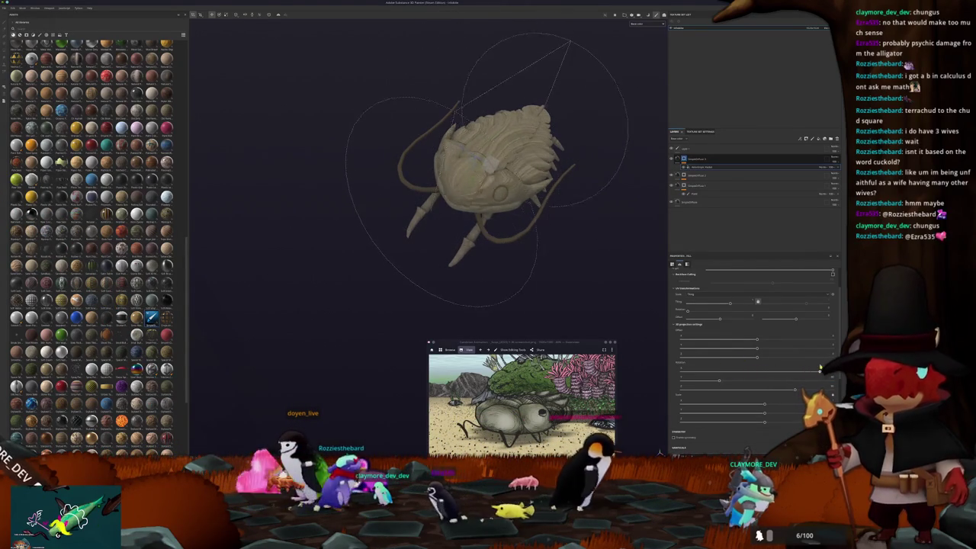
scroll(722, 324, "up", 2)
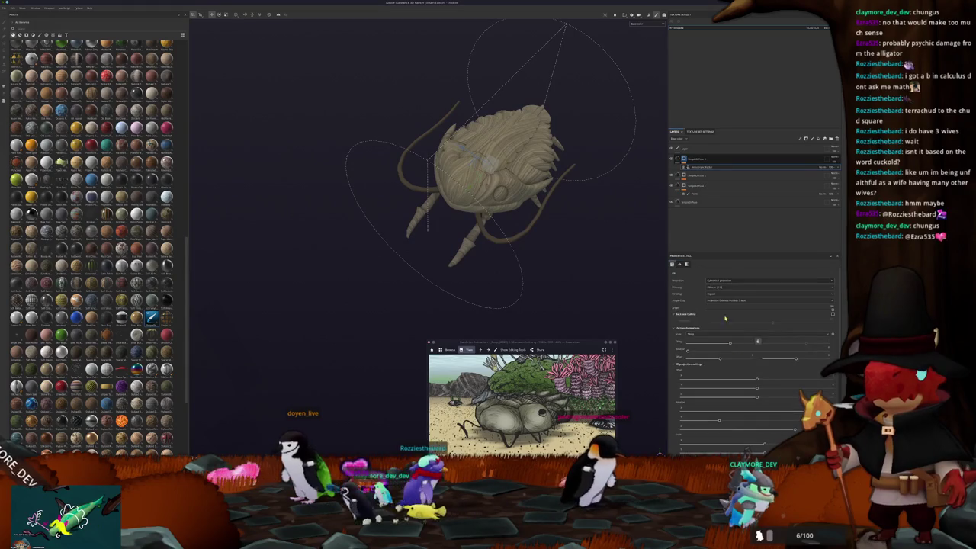
left_click(724, 301)
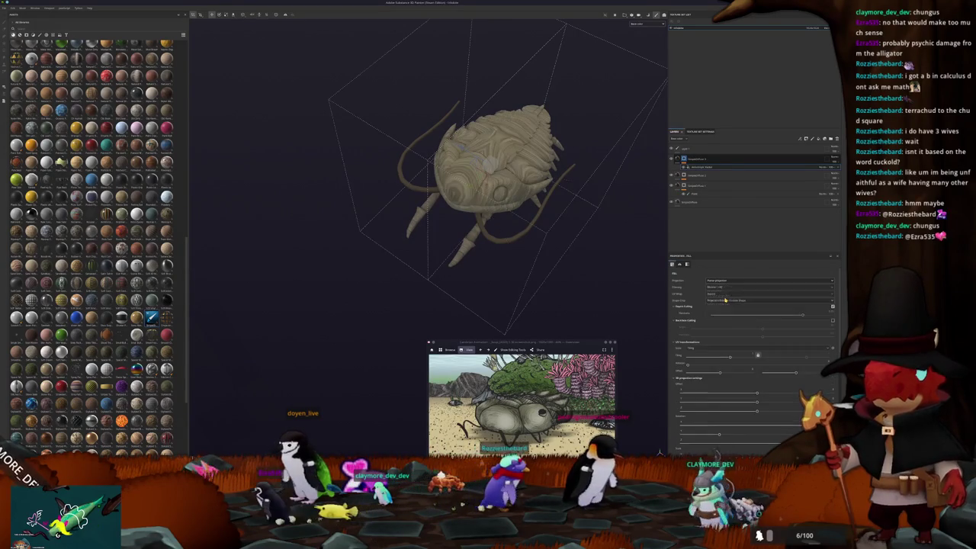
Rotate the planar projection to shift the stripes, briefly test spherical, then return to planar
mouse_move(610, 252)
left_mouse_down("alt")
mouse_move(573, 267)
mouse_move(593, 153)
left_mouse_up("alt")
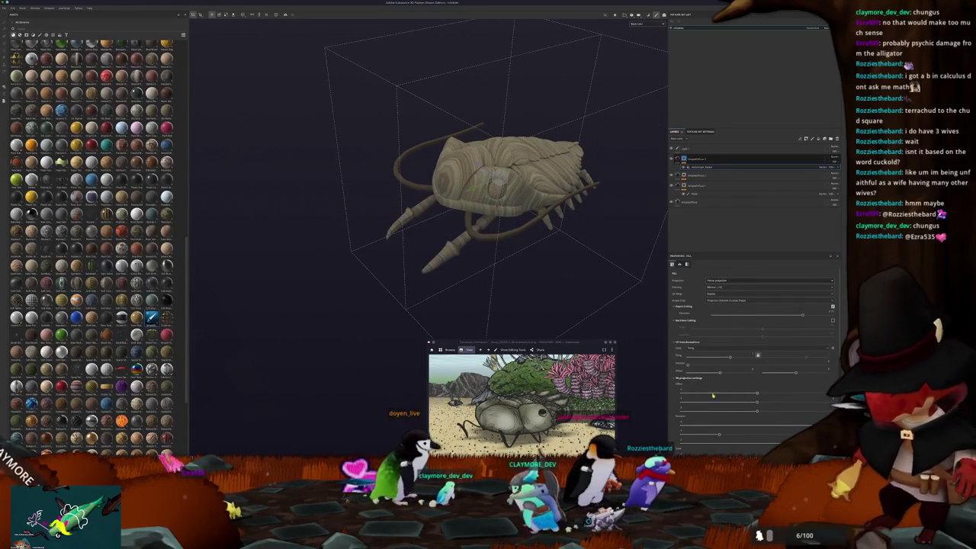
scroll(719, 405, "down", 1)
mouse_move(763, 408)
left_mouse_down()
mouse_move(792, 406)
mouse_move(719, 408)
left_mouse_up()
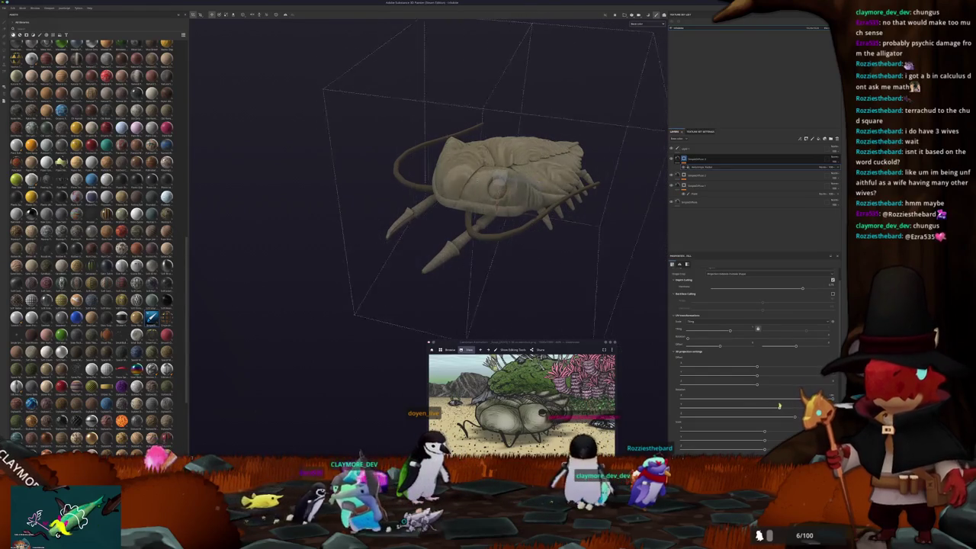
scroll(726, 309, "up", 1)
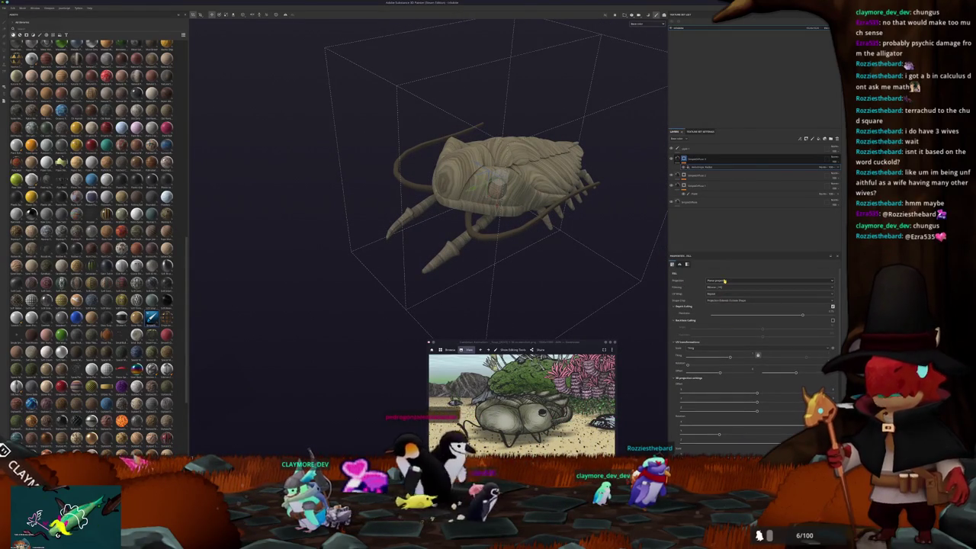
left_click(724, 305)
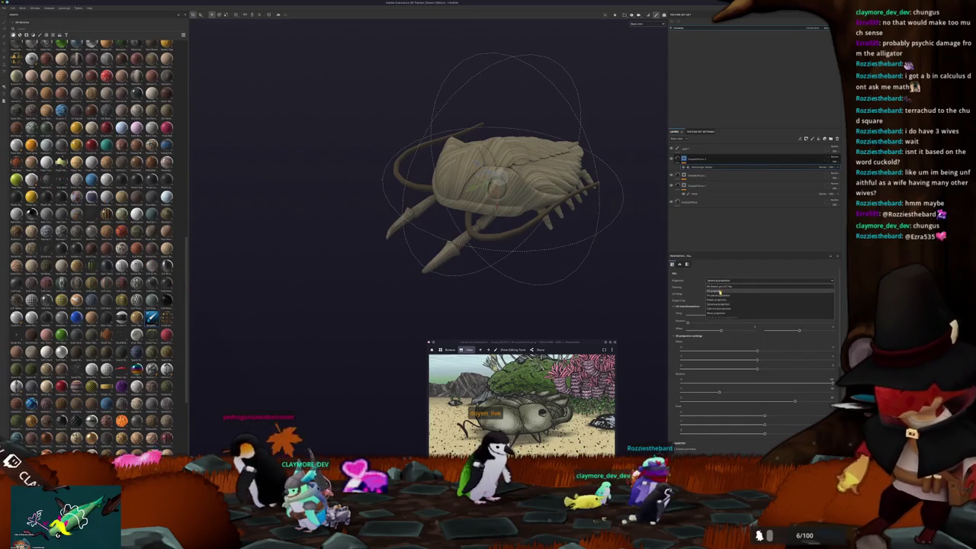
mouse_move(719, 392)
left_mouse_down()
mouse_move(679, 393)
mouse_move(619, 355)
left_mouse_up()
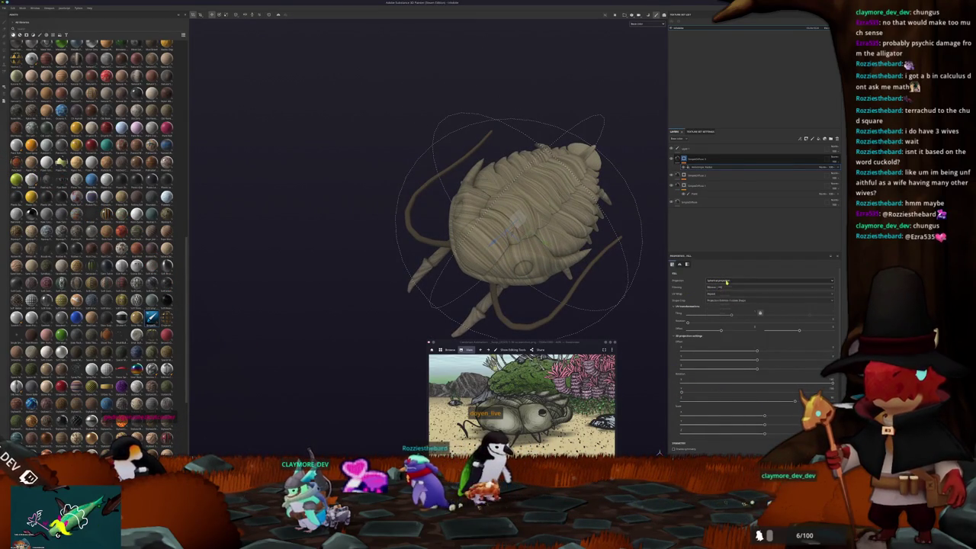
left_click(727, 307)
Rotate the planar projection box further around the creature
mouse_move(580, 252)
left_mouse_down("alt")
mouse_move(540, 219)
mouse_move(602, 244)
left_mouse_up("alt")
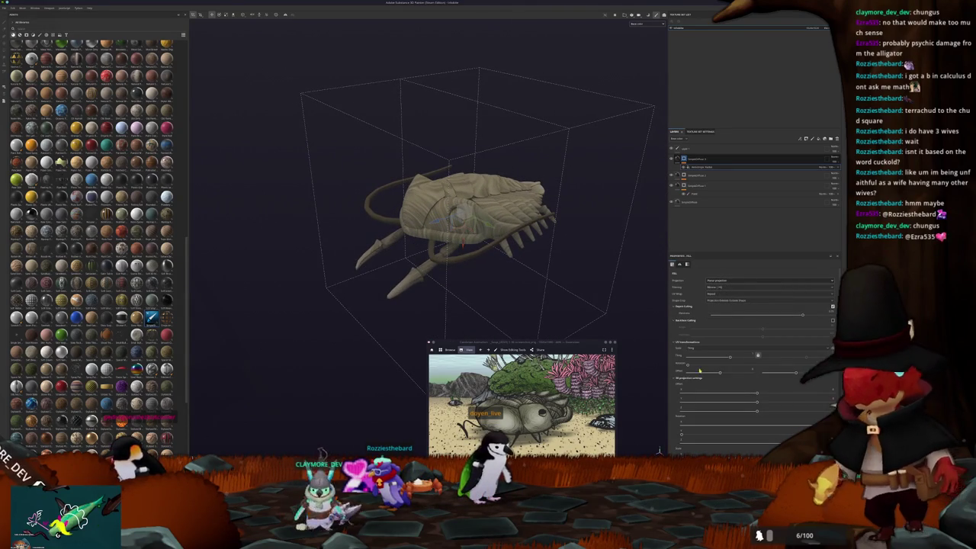
scroll(722, 389, "down", 2)
mouse_move(717, 385)
left_mouse_down()
mouse_move(746, 386)
mouse_move(694, 393)
mouse_move(832, 386)
left_mouse_up()
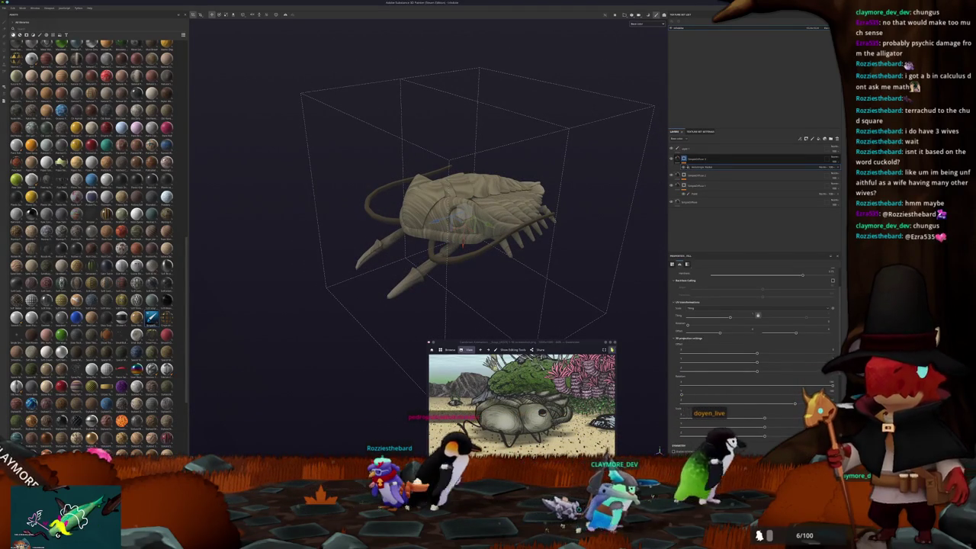
left_click_drag(564, 290, 600, 288, "alt")
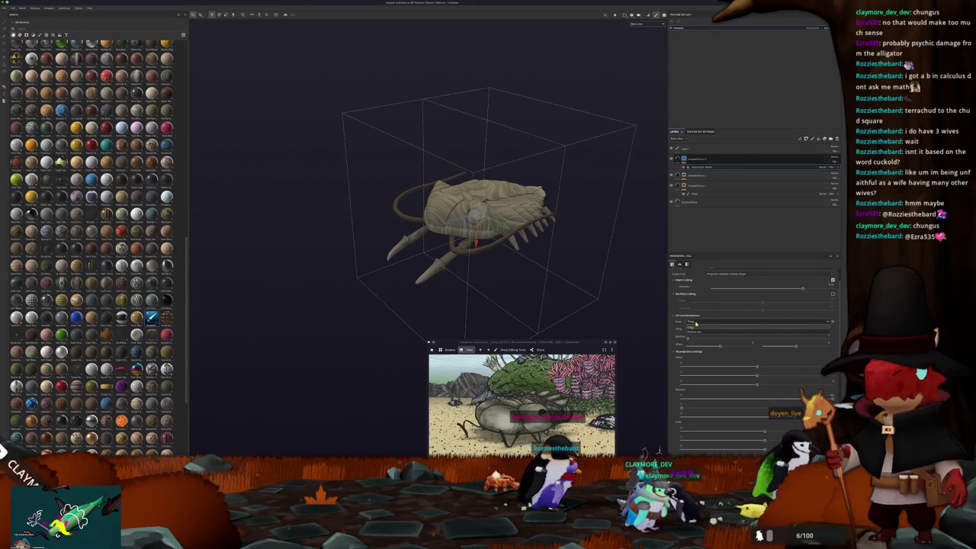
Raise the generator slider to make the wood-grain pattern more pronounced and contrasty
scroll(678, 334, "down", 2)
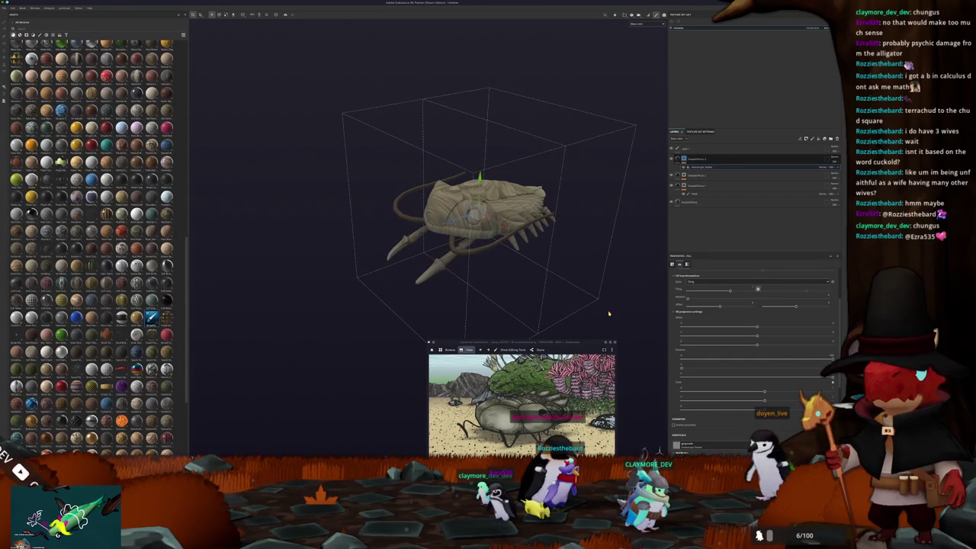
mouse_move(550, 228)
left_mouse_down("alt")
mouse_move(536, 281)
mouse_move(539, 239)
mouse_move(614, 234)
left_mouse_up("alt")
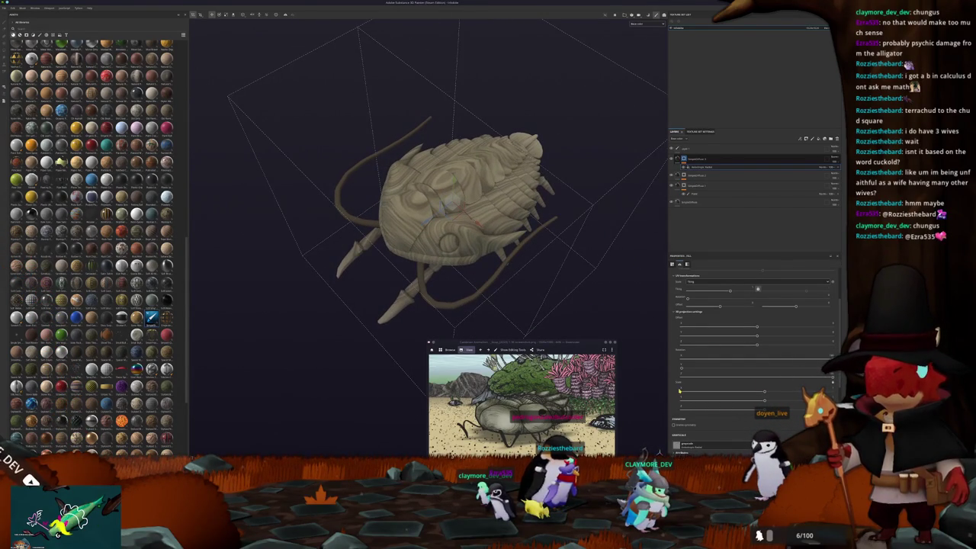
scroll(676, 391, "up", 3)
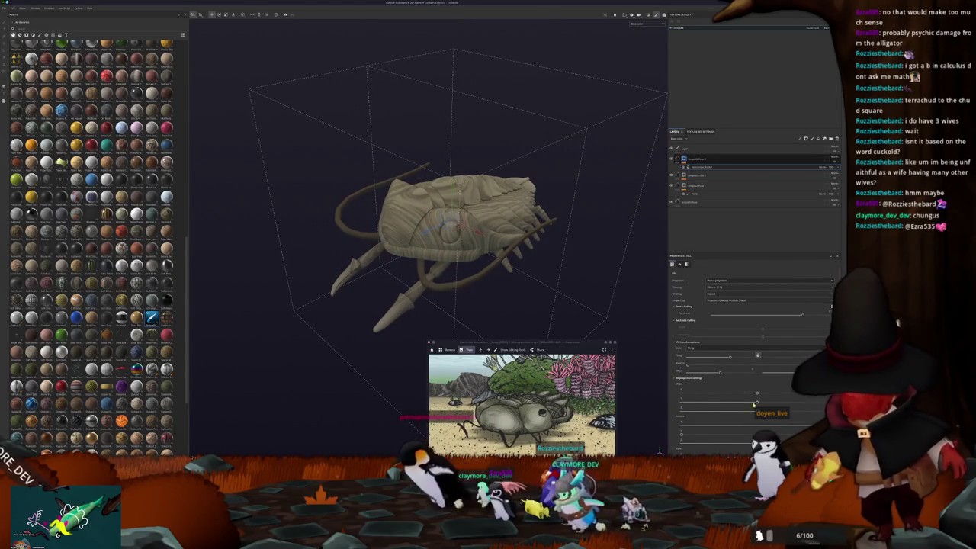
left_click_drag(660, 450, 610, 427, "alt")
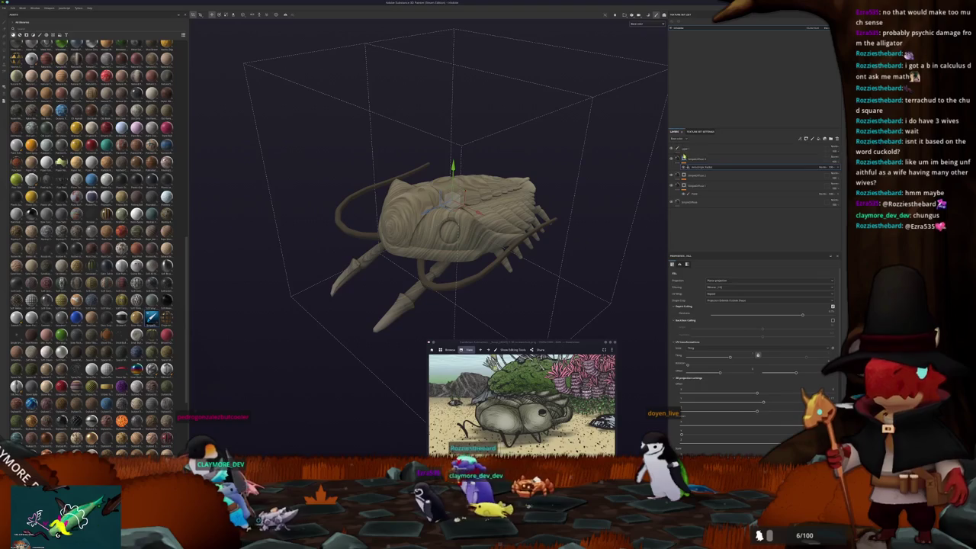
scroll(568, 288, "down", 2)
mouse_move(568, 288)
left_mouse_down("alt")
mouse_move(517, 322)
mouse_move(521, 280)
mouse_move(488, 283)
mouse_move(582, 295)
mouse_move(579, 259)
left_mouse_up("alt")
scroll(676, 371, "down", 3)
scroll(684, 404, "down", 3)
left_click_drag(757, 395, 774, 393)
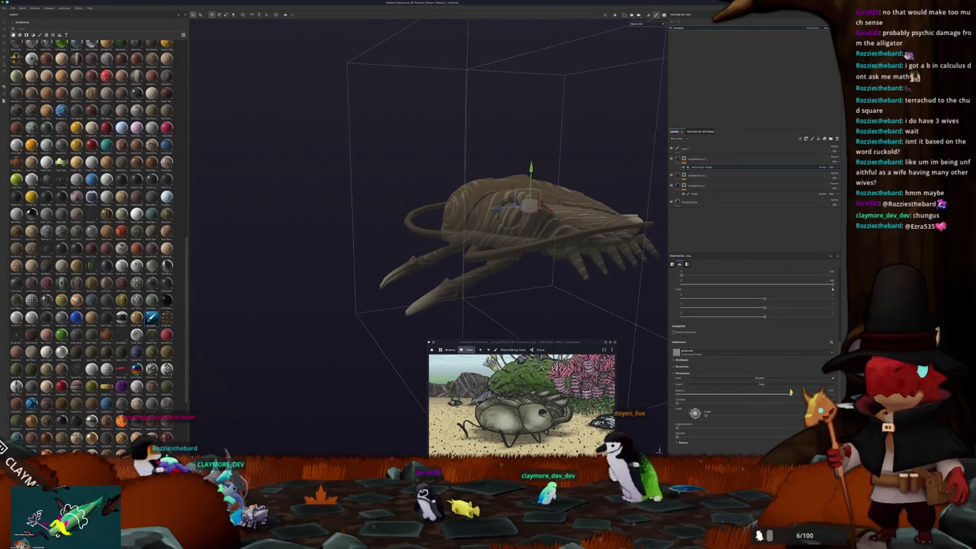
Adjust the wood-grain contrast and brightness and change how densely the pattern tiles
mouse_move(679, 406)
left_mouse_down()
mouse_move(784, 397)
mouse_move(685, 406)
left_mouse_up()
left_click_drag(777, 396, 786, 392)
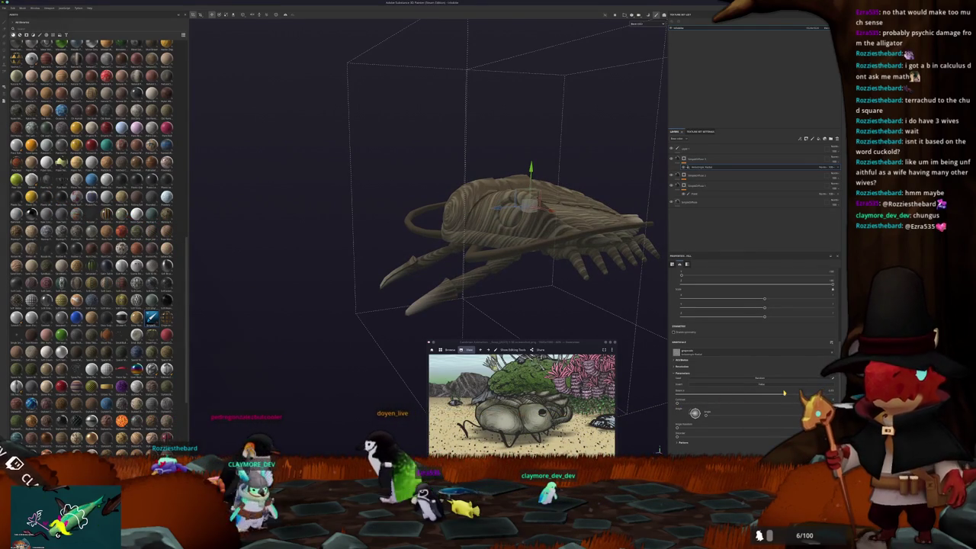
scroll(704, 404, "down", 3)
scroll(704, 405, "down", 3)
scroll(704, 404, "up", 3)
left_click_drag(728, 358, 758, 362)
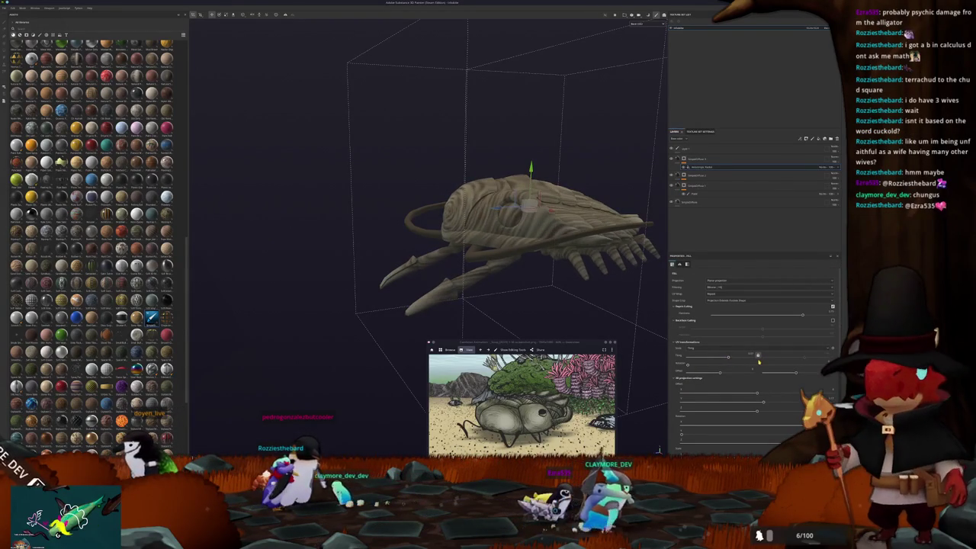
Lower the fill parameter sliders to soften and lighten the striped shading on the shell
scroll(744, 395, "down", 5)
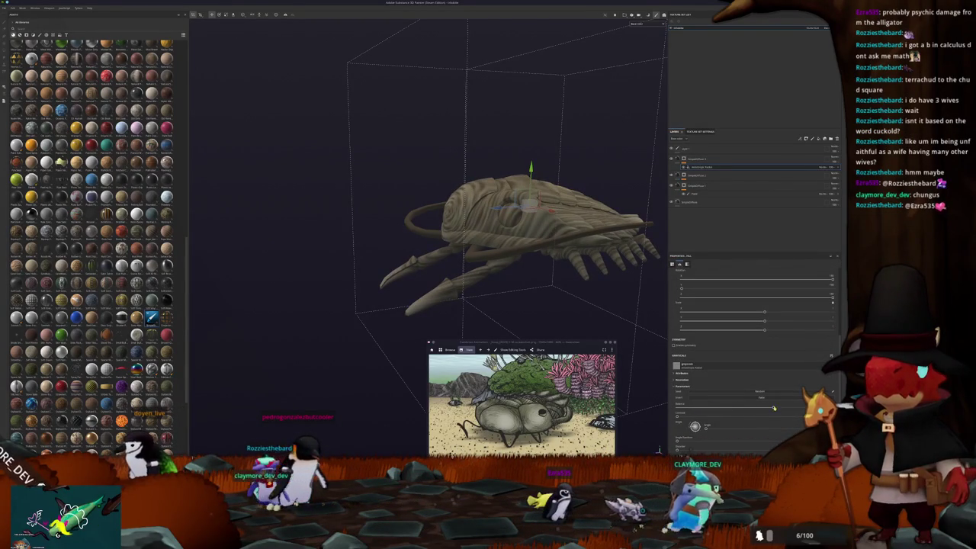
left_click(704, 408)
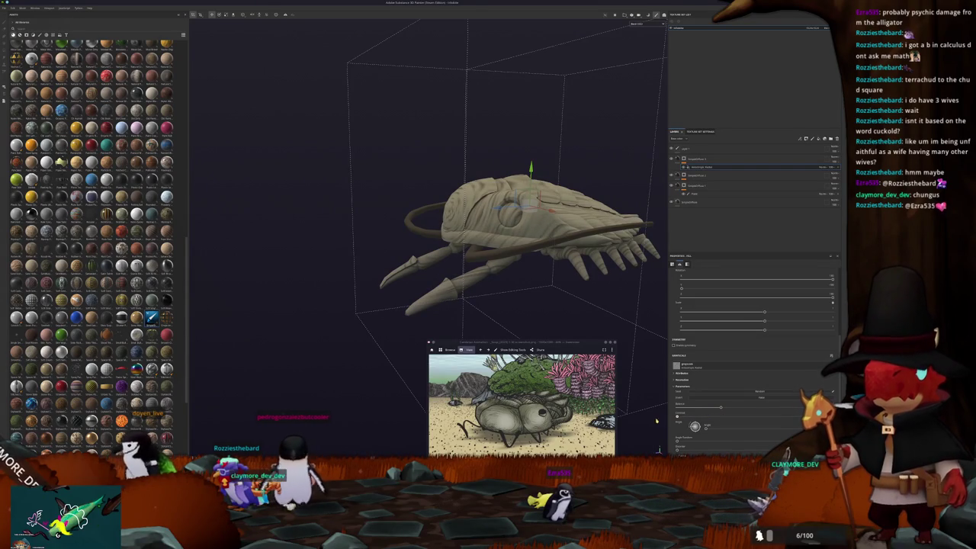
scroll(689, 428, "down", 2)
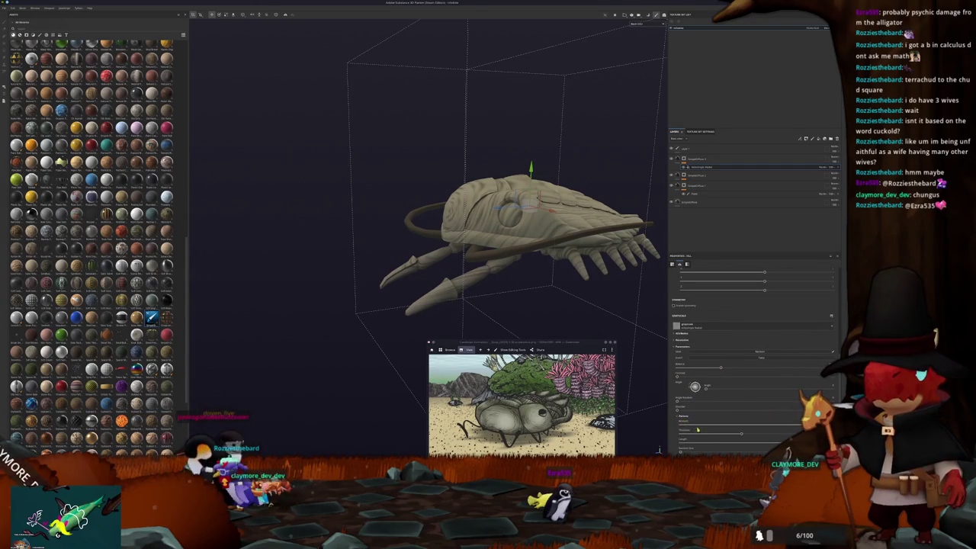
scroll(694, 429, "down", 2)
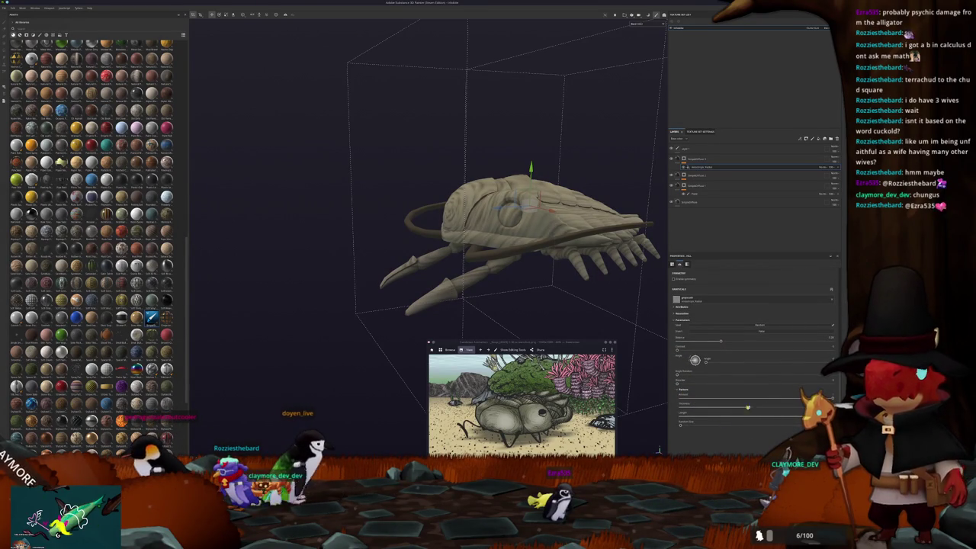
mouse_move(796, 400)
left_mouse_down()
mouse_move(726, 400)
mouse_move(747, 399)
left_mouse_up()
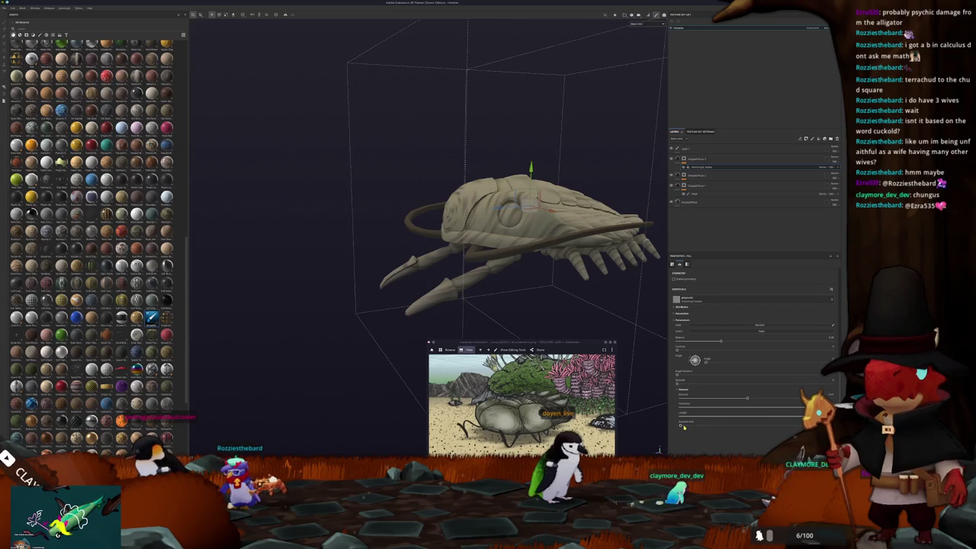
mouse_move(656, 401)
left_mouse_down("alt")
mouse_move(586, 288)
mouse_move(675, 174)
left_mouse_up("alt")
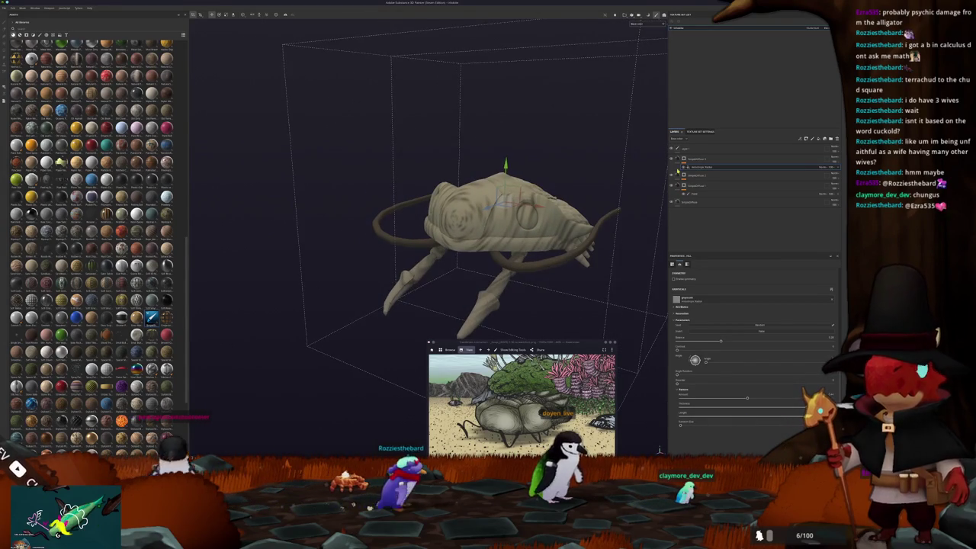
right_click(684, 159)
Add a generator to the pattern layer's mask and give it a lightening blend mode
left_click(719, 275)
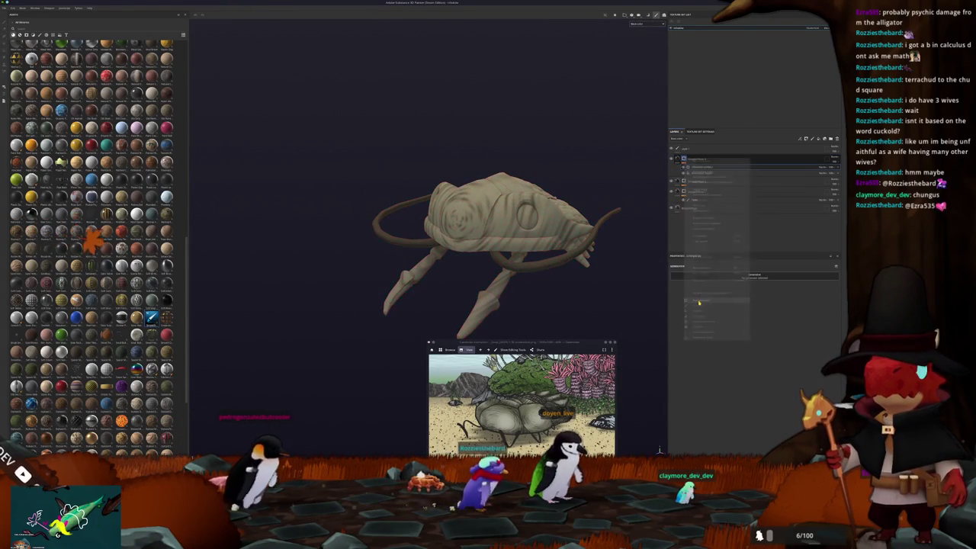
left_click(721, 276)
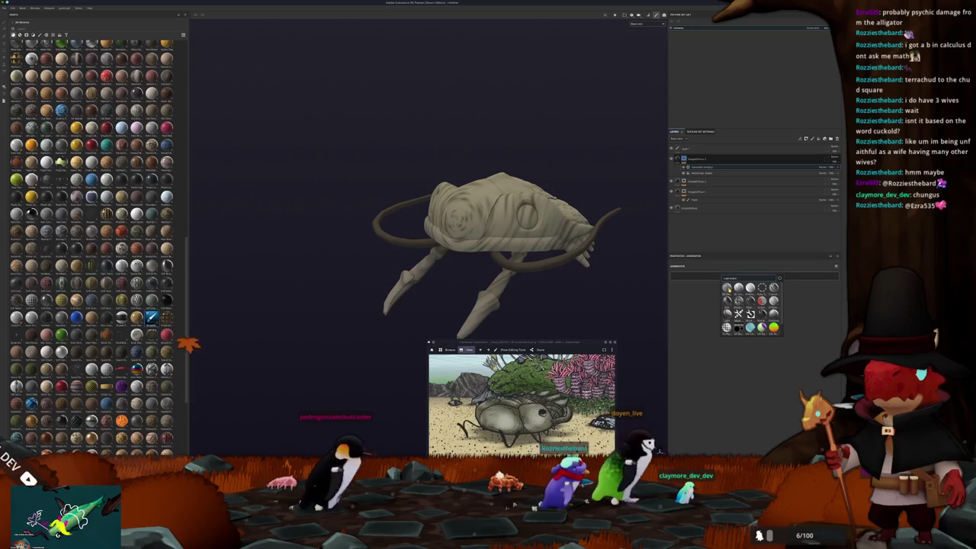
left_click(728, 288)
left_click_drag(534, 283, 585, 283, "alt")
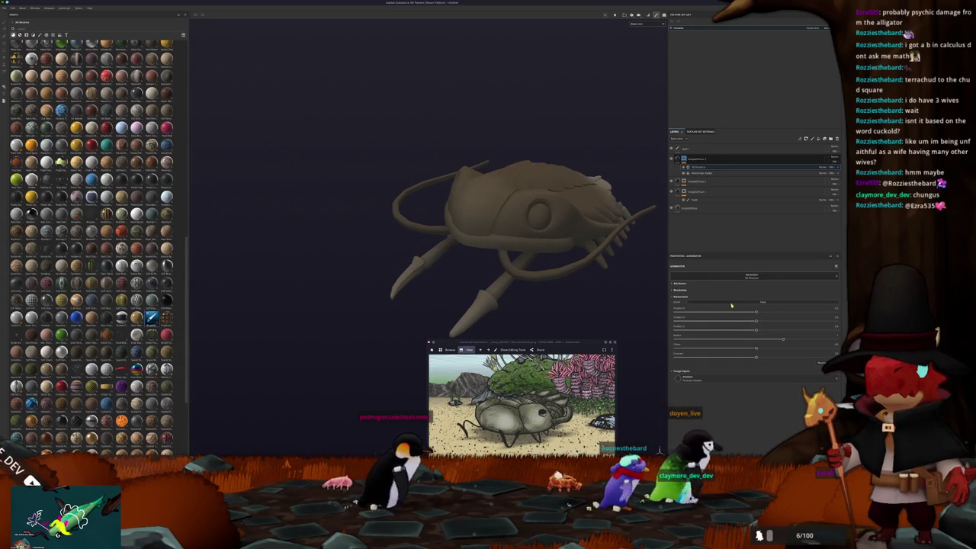
left_click(823, 167)
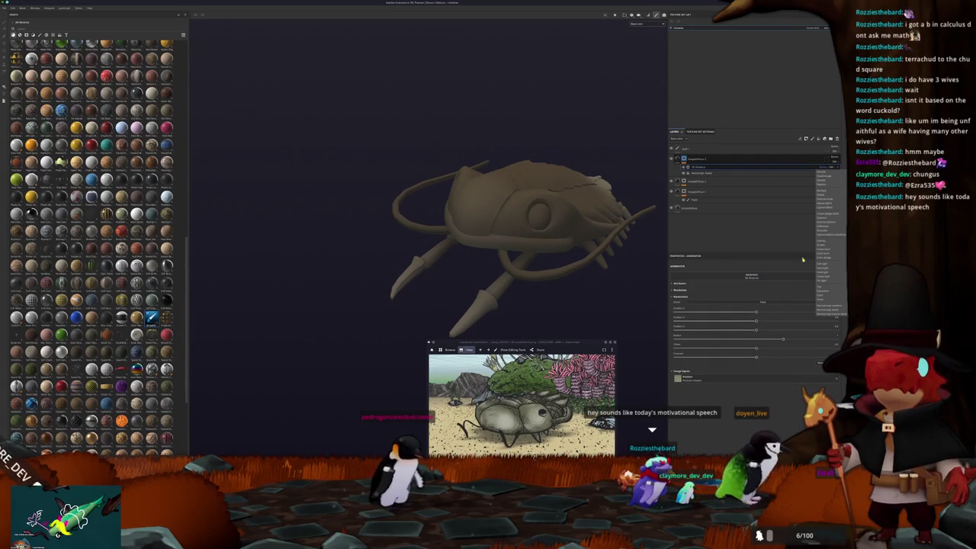
left_click(832, 199)
left_click_drag(594, 241, 663, 312, "alt")
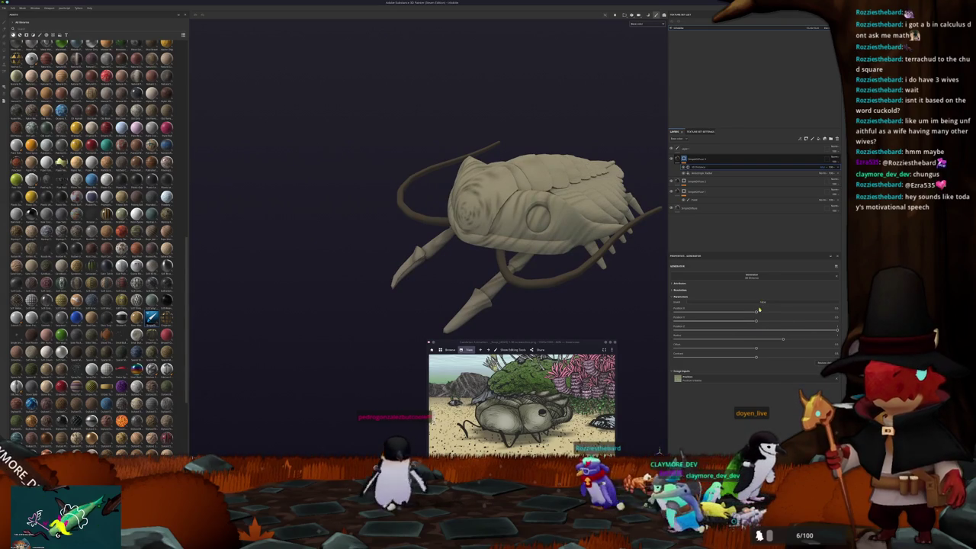
Randomize the generator's seed and tune its sliders for a smoother, stronger ridged pattern
left_click(765, 303)
left_click(715, 339)
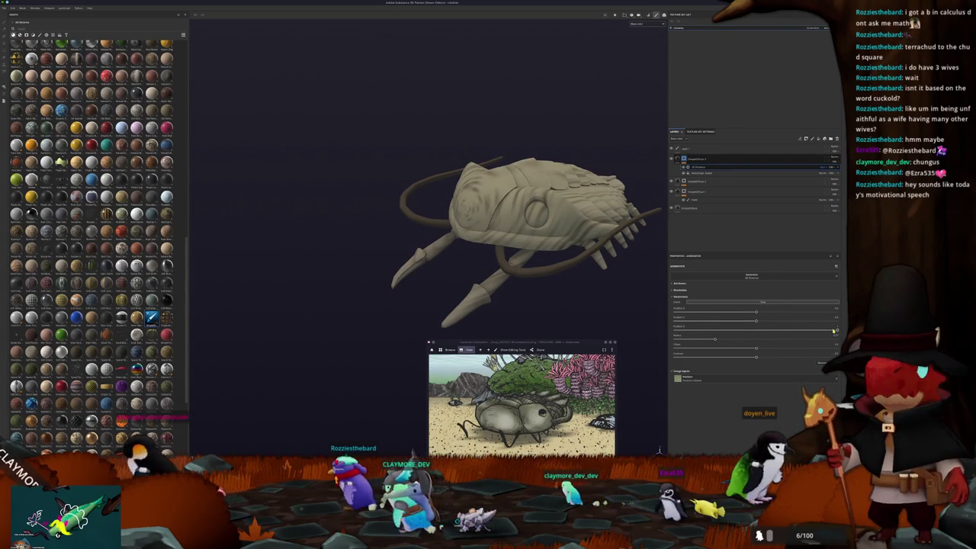
left_click(791, 329)
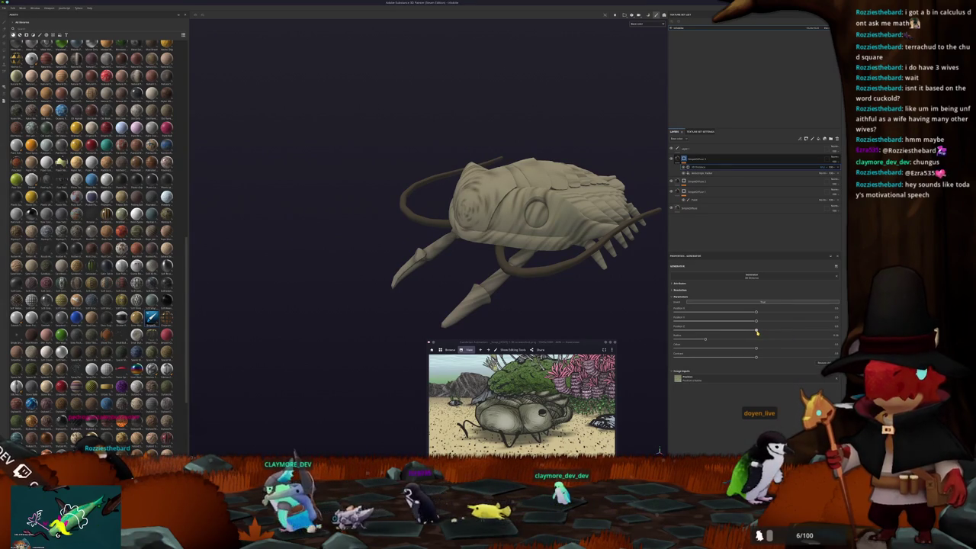
mouse_move(757, 331)
left_mouse_down()
mouse_move(831, 329)
mouse_move(808, 332)
left_mouse_up()
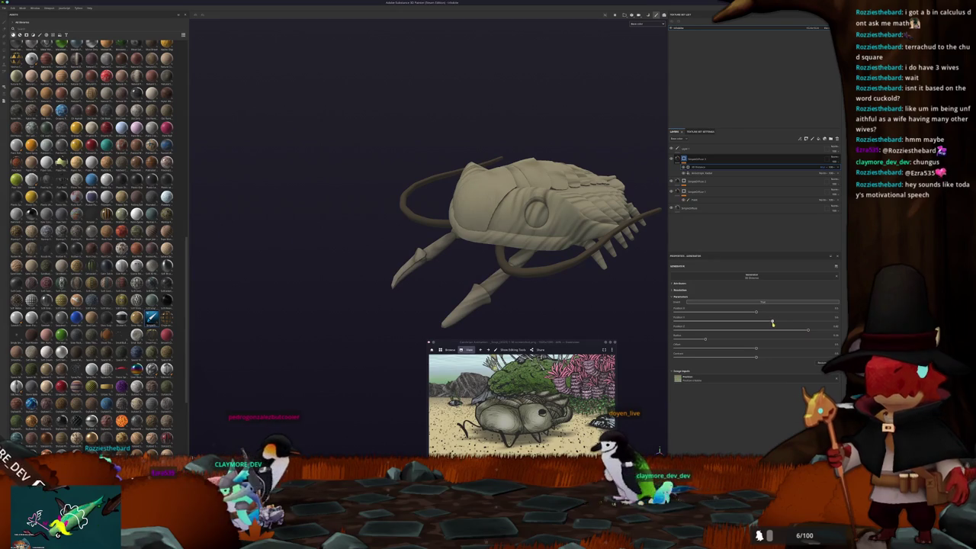
scroll(383, 216, "up", 2)
left_click_drag(383, 217, 533, 237, "alt")
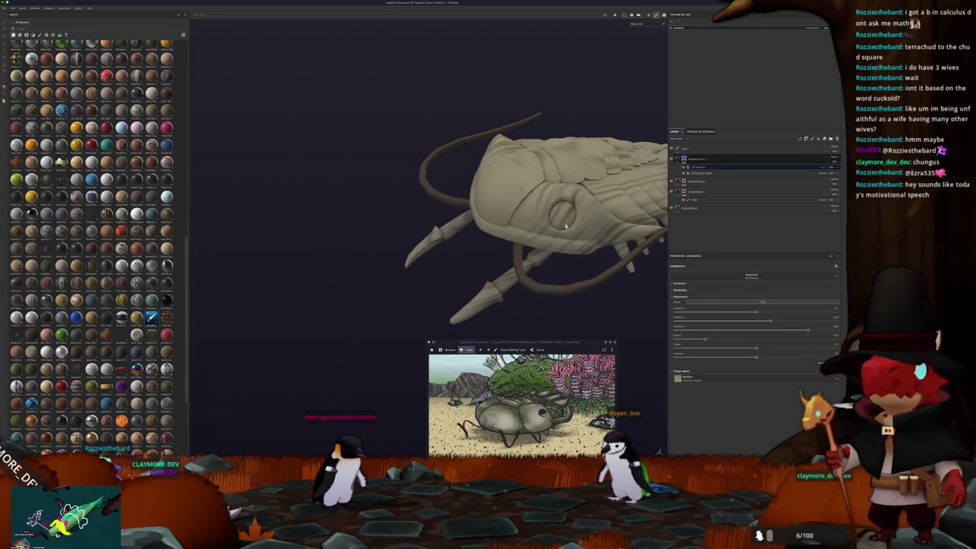
left_click(710, 159)
Add a polygon fill to the layer mask and test-fill the trilobite's head, then undo it
right_click(684, 159)
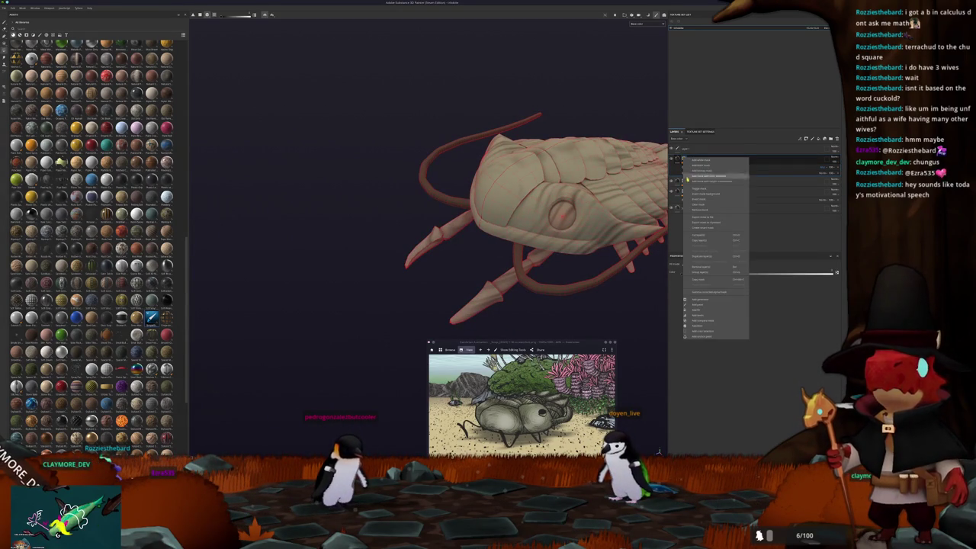
left_click(706, 306)
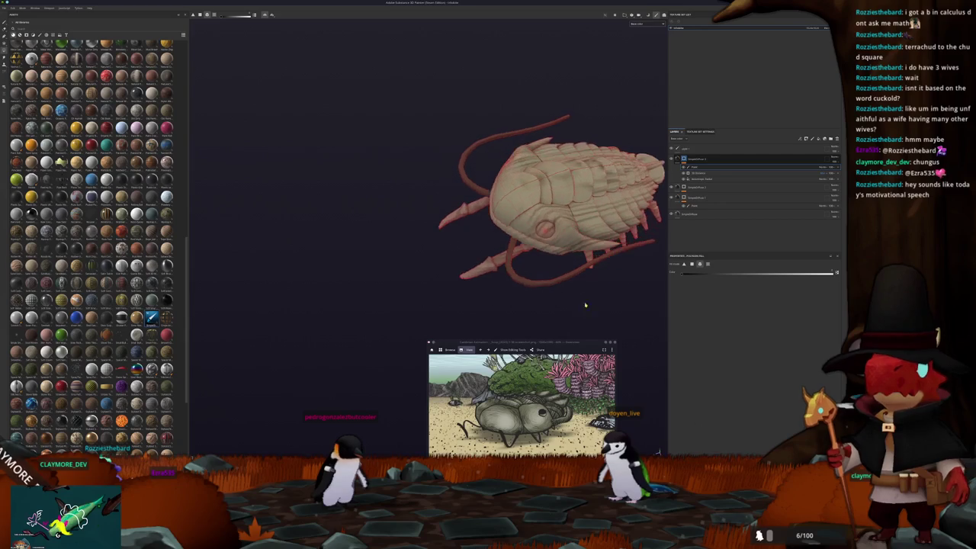
left_click_drag(613, 236, 543, 310, "alt")
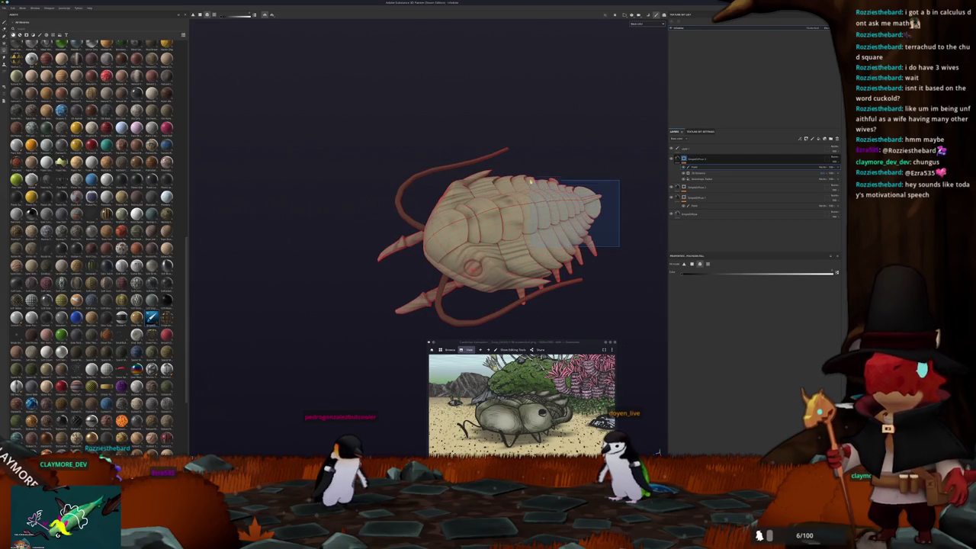
mouse_move(554, 227)
left_mouse_down("alt")
mouse_move(554, 241)
mouse_move(549, 229)
left_mouse_up("alt")
left_click_drag(597, 316, 359, 110)
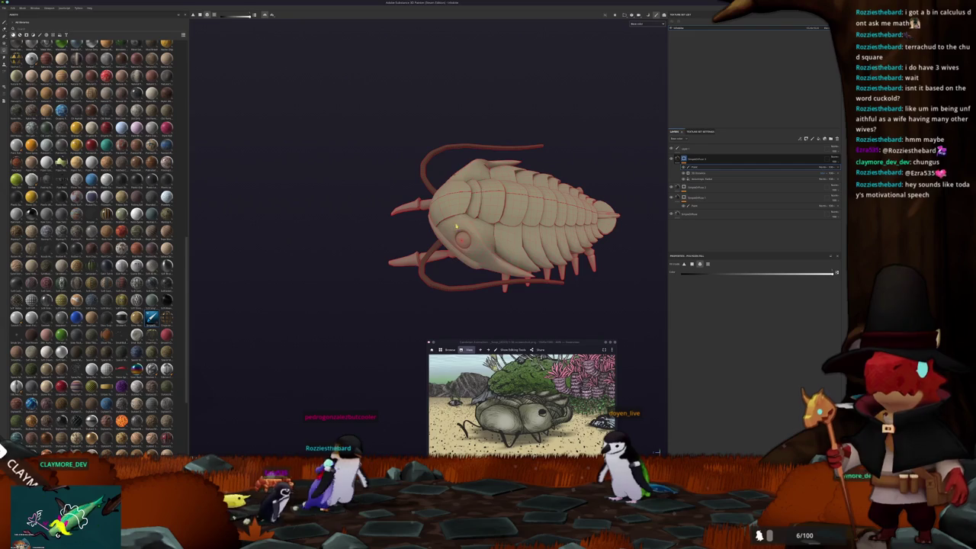
left_click(455, 227)
key("ctrl+z")
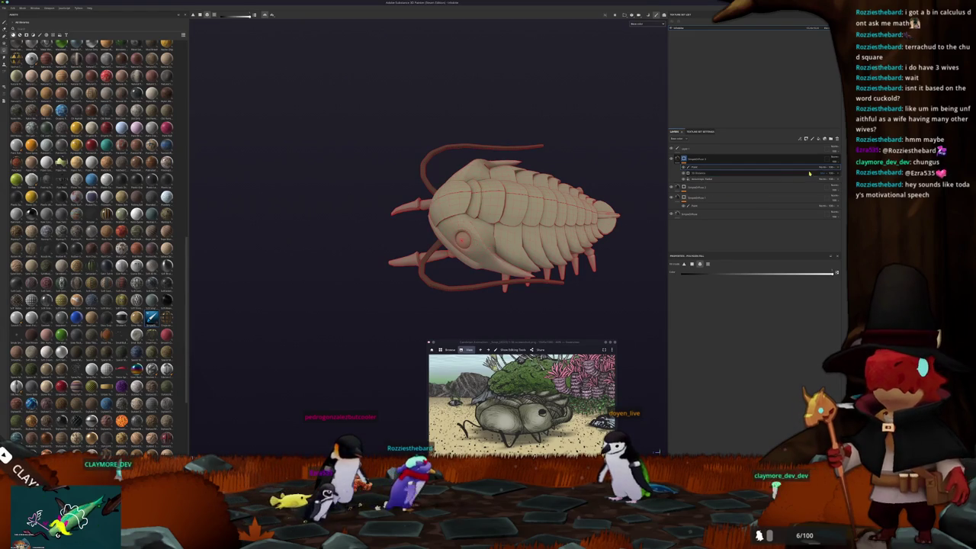
Duplicate the layer group, move a layer within it, and delete the red polygon fill layer
left_click(826, 166)
left_click(828, 191)
left_click_drag(465, 205, 480, 210, "alt")
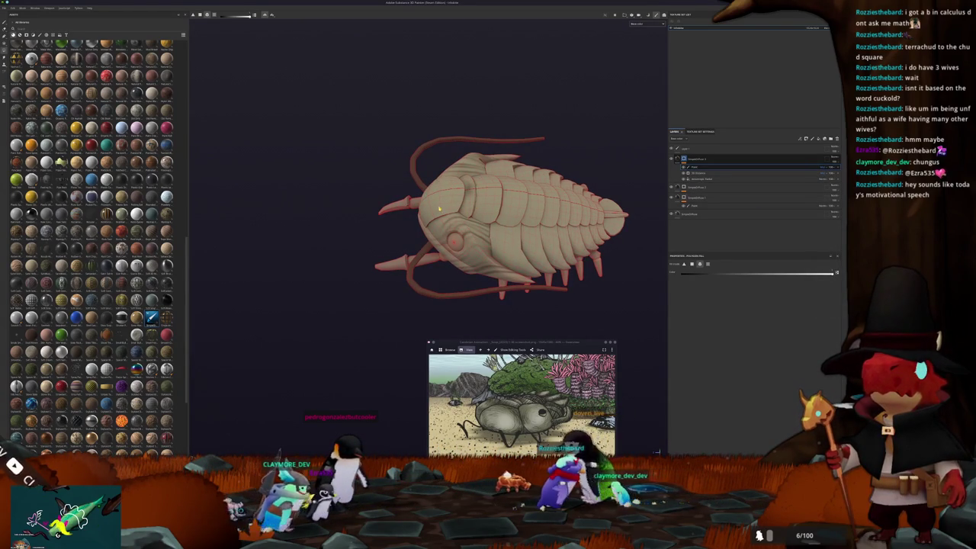
mouse_move(447, 209)
left_mouse_down("alt")
mouse_move(594, 218)
mouse_move(611, 200)
left_mouse_up("alt")
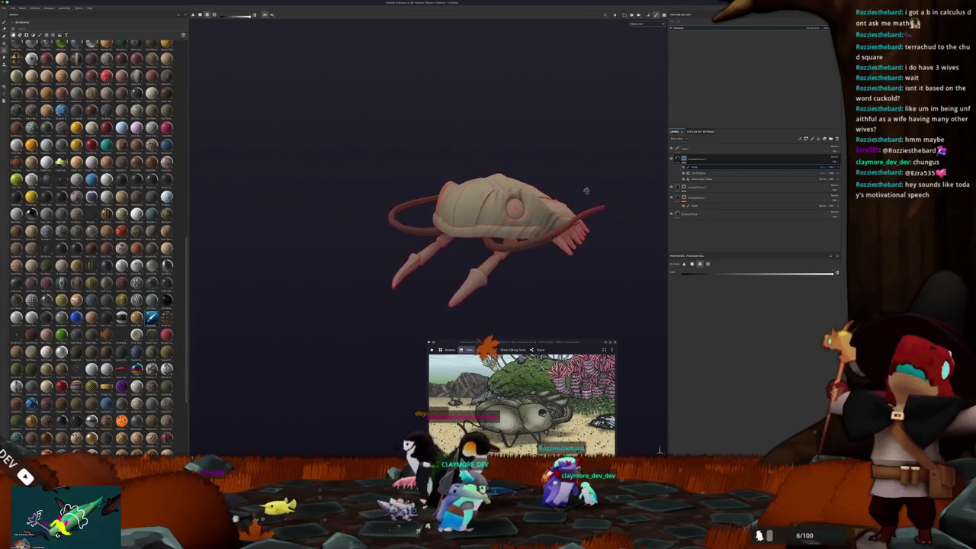
key("ctrl+d")
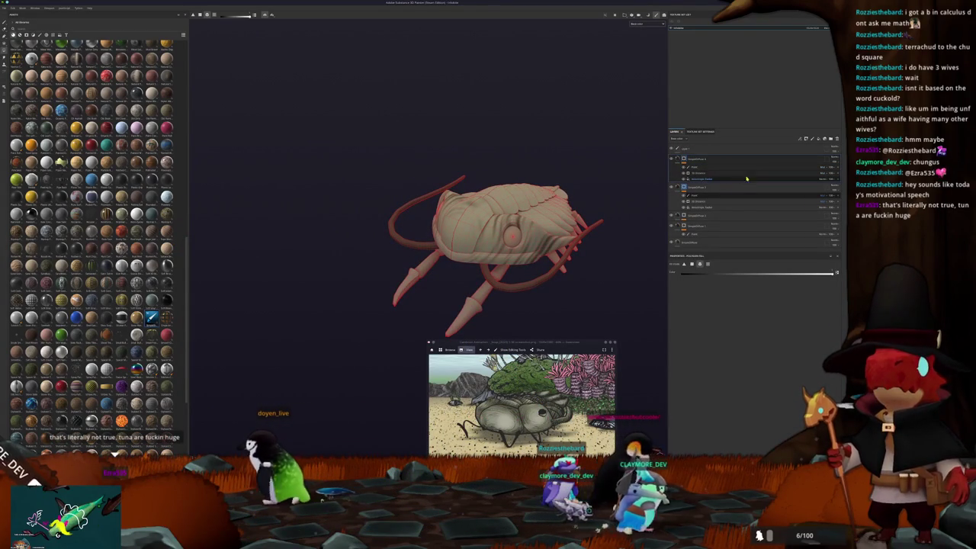
left_click_drag(709, 173, 718, 221)
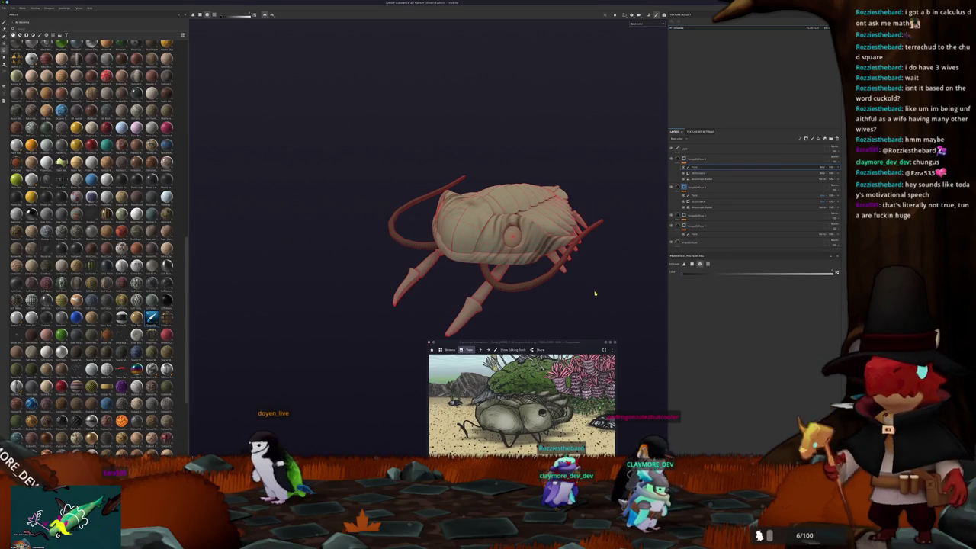
left_click_drag(595, 292, 549, 300, "alt")
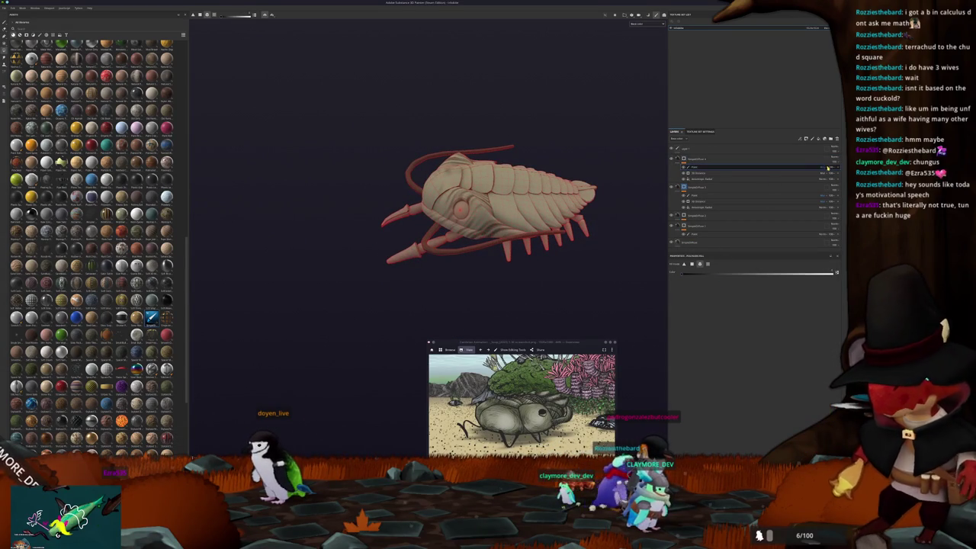
key("Delete")
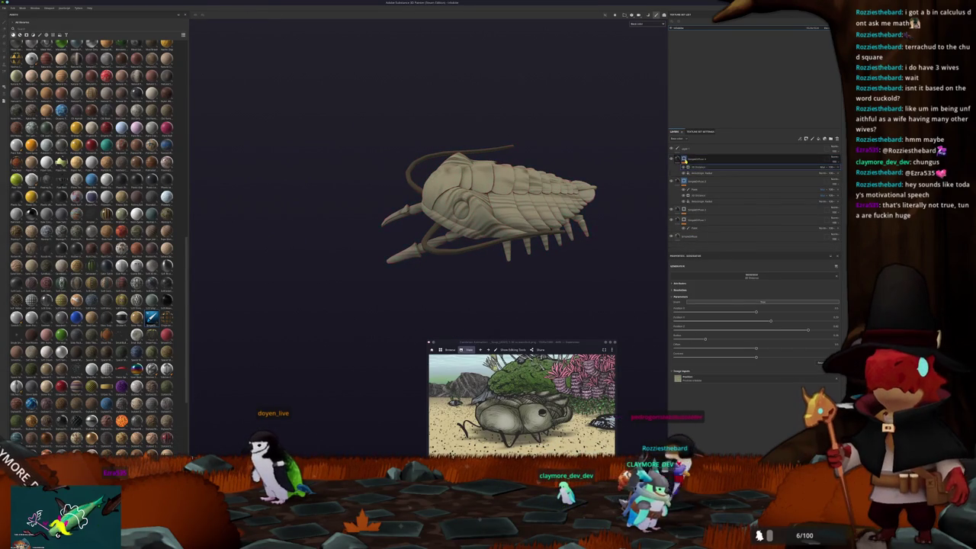
Re-add a polygon fill effect to the mask and select the layer's projected grunge pattern
right_click(684, 159)
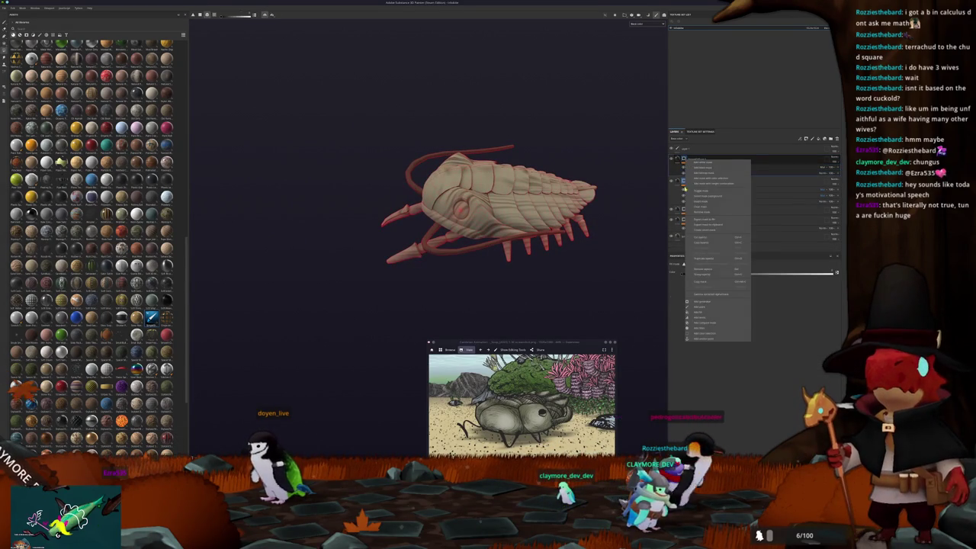
left_click(702, 310)
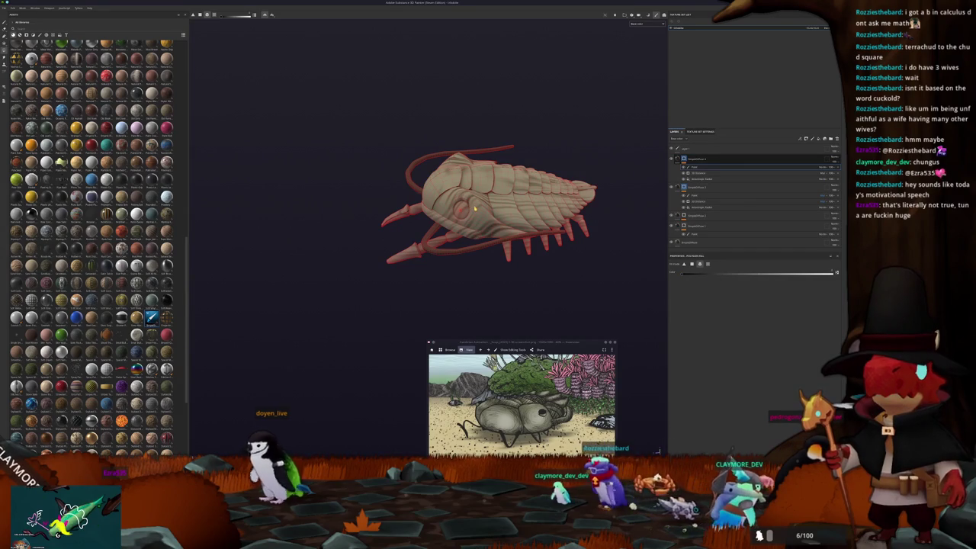
left_click_drag(474, 208, 446, 167, "alt")
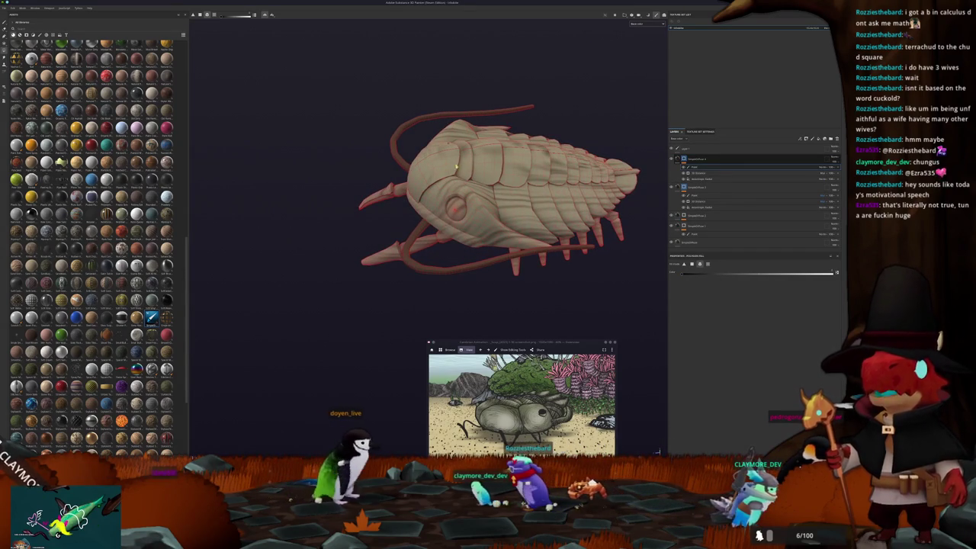
right_click_drag(446, 167, 475, 251, "alt")
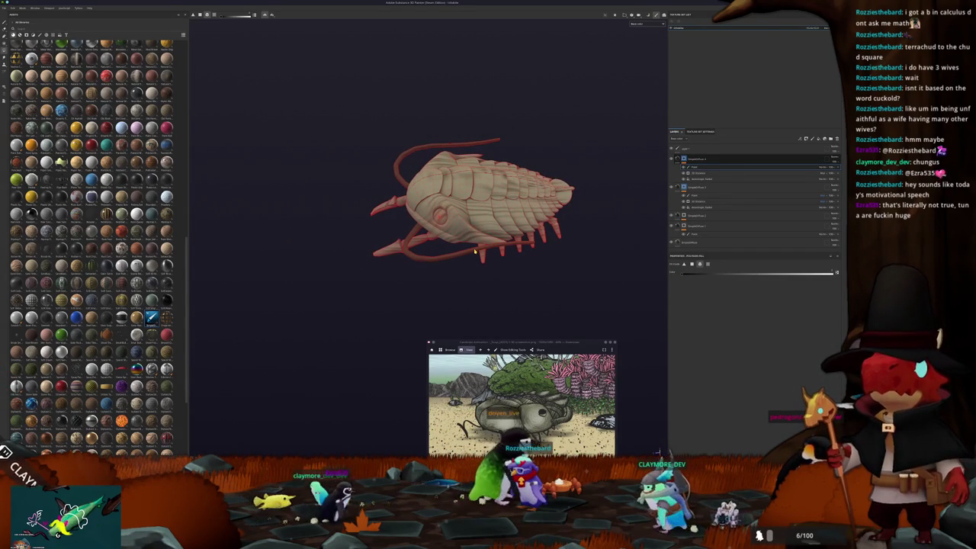
left_click(702, 179)
left_click(740, 300)
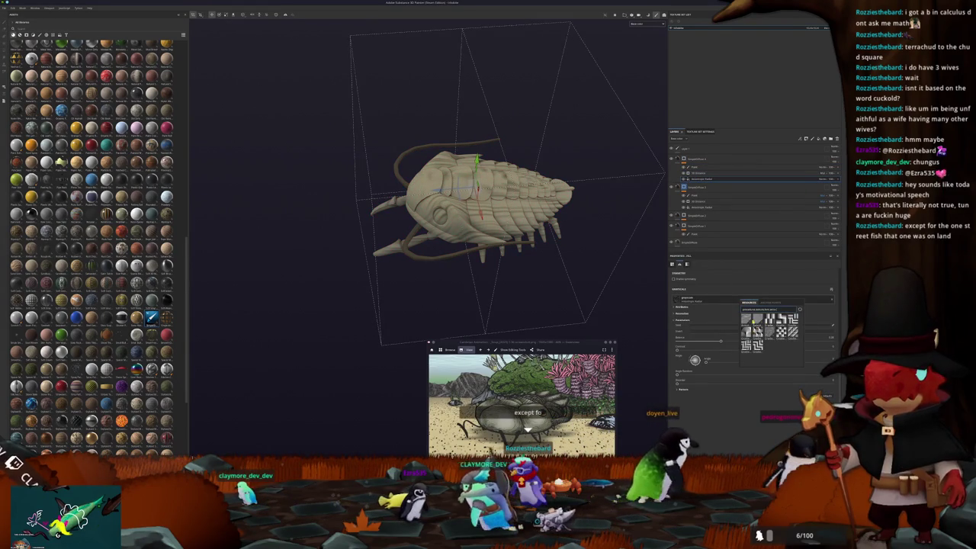
Choose a grunge texture for the projection and rotate the stripe pattern on the shell
left_click(746, 319)
mouse_move(519, 229)
left_mouse_down("alt")
mouse_move(565, 254)
mouse_move(549, 297)
mouse_move(565, 272)
mouse_move(666, 319)
left_mouse_up("alt")
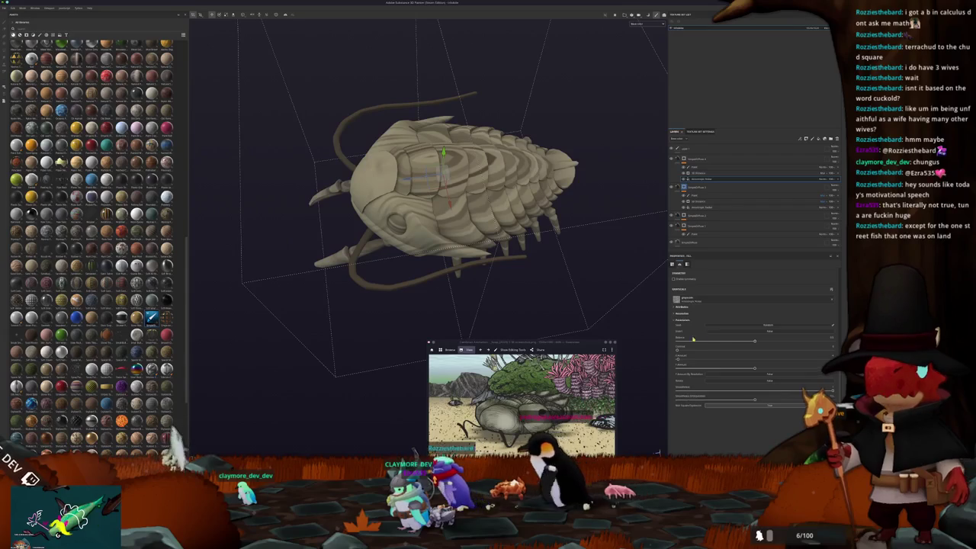
scroll(690, 332, "up", 4)
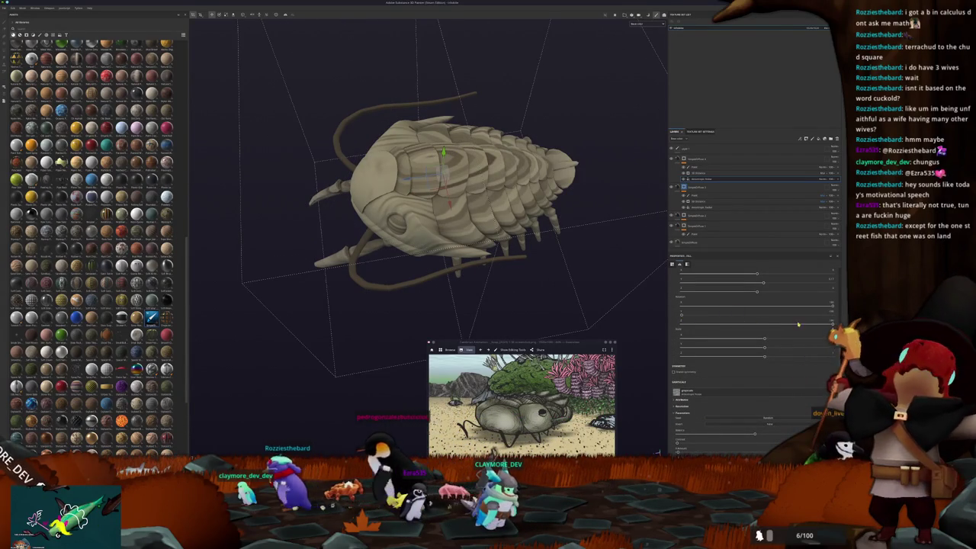
left_click_drag(832, 306, 758, 306)
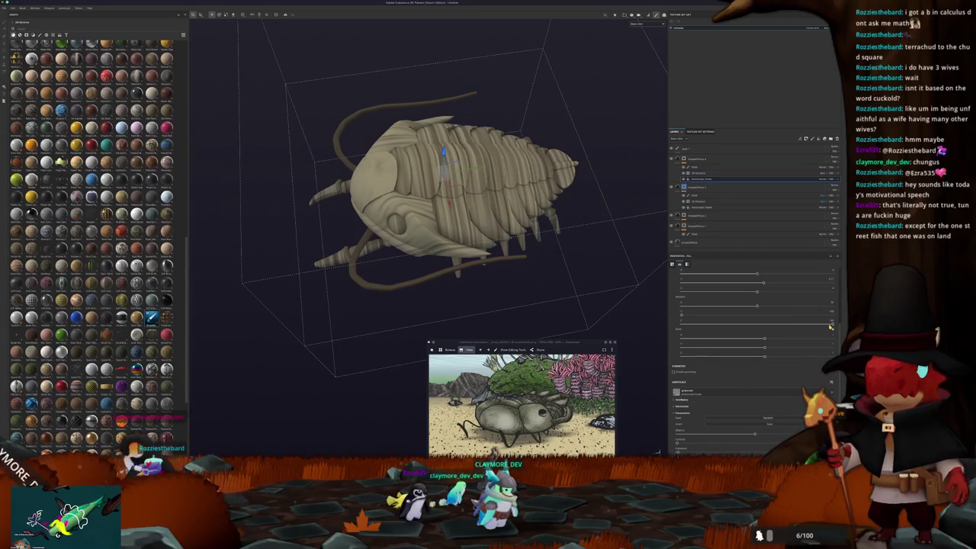
left_click_drag(831, 326, 797, 324)
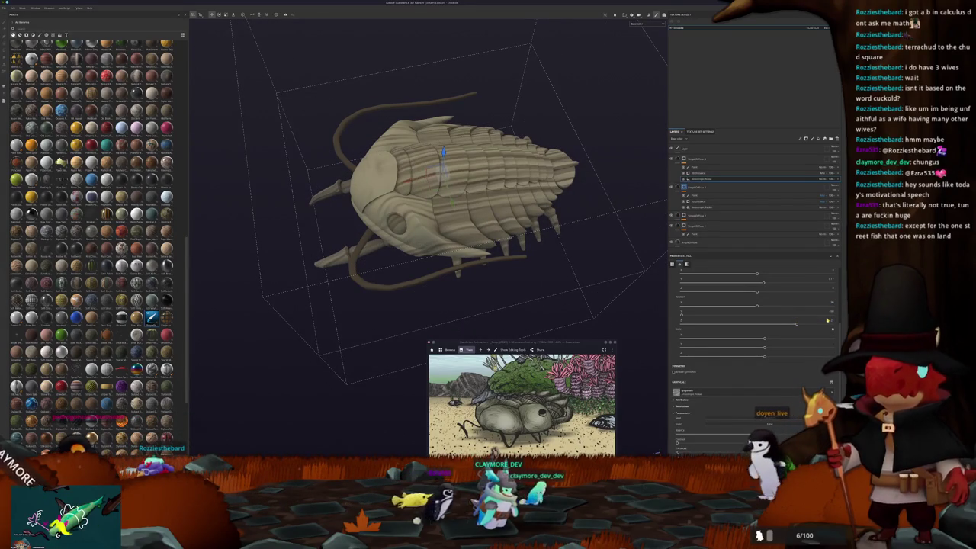
mouse_move(497, 307)
left_mouse_down("alt")
mouse_move(579, 226)
mouse_move(564, 220)
mouse_move(579, 229)
left_mouse_up("alt")
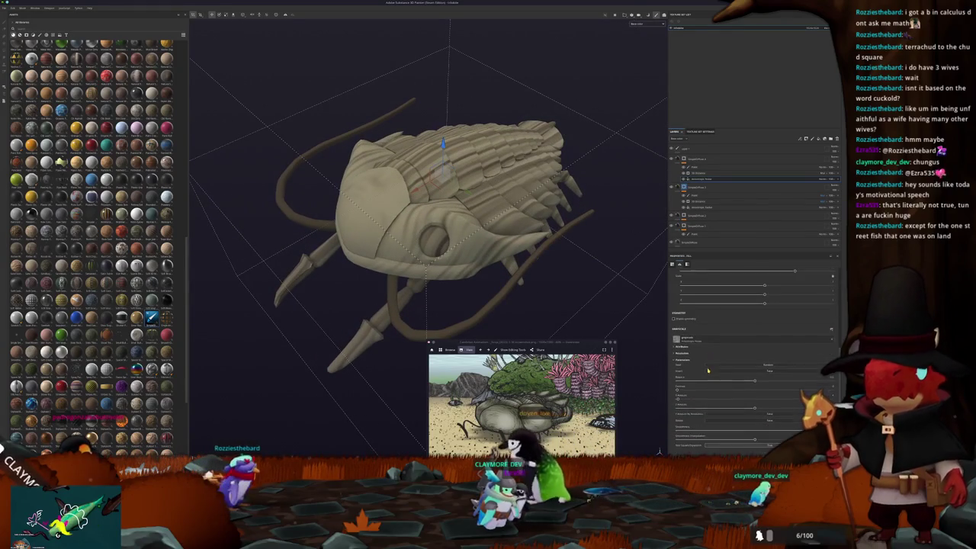
Set the projected pattern's UV tiling and lower the stripe slider so the stripes run finer
left_click(688, 366)
left_click_drag(725, 309, 744, 308)
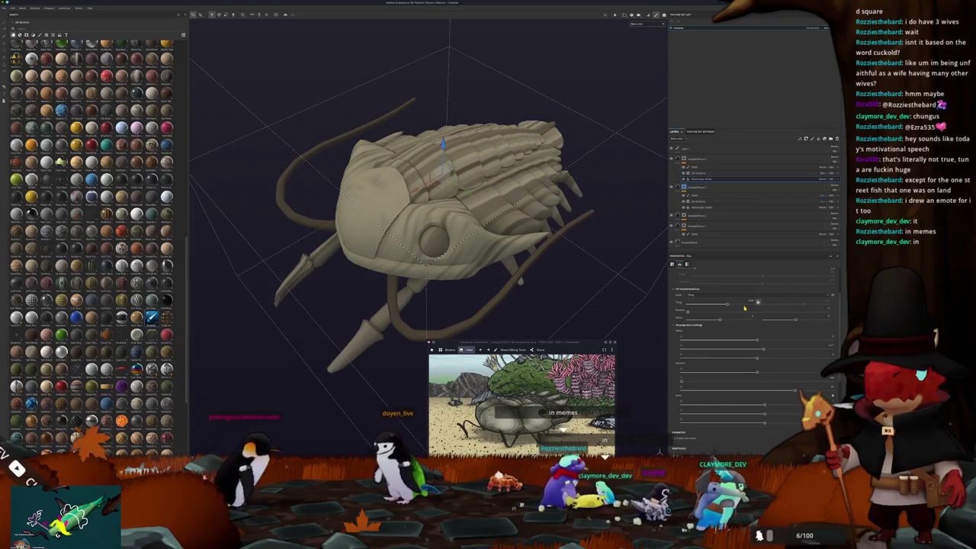
left_click(746, 305)
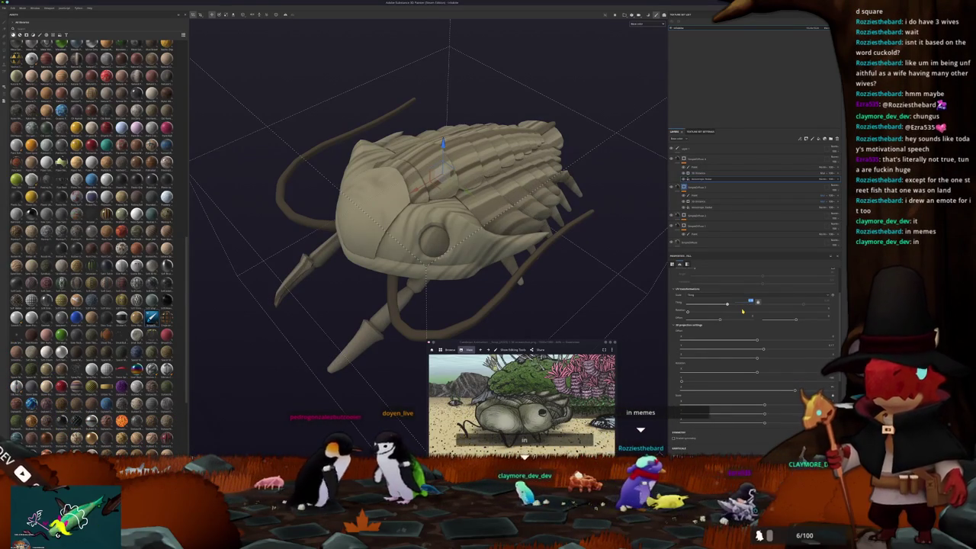
key("Return")
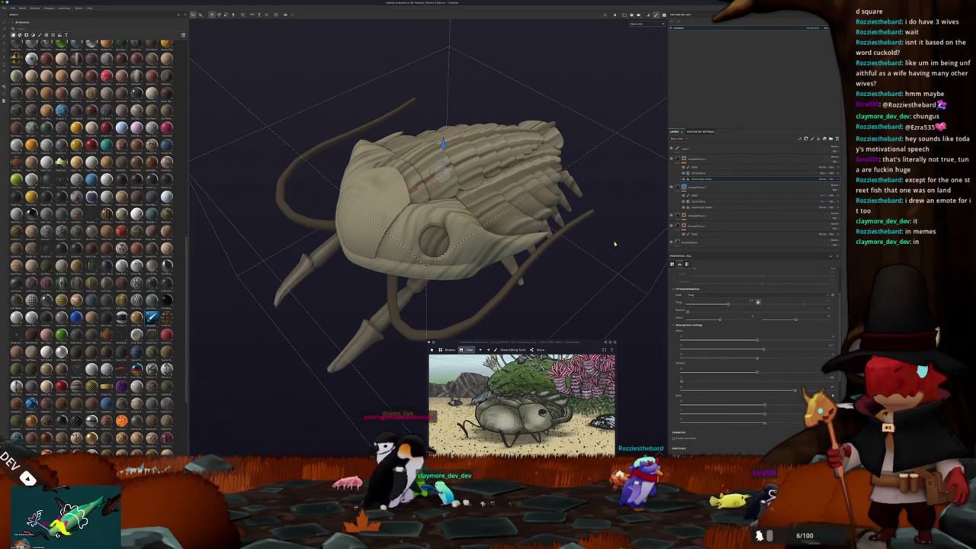
left_click_drag(646, 263, 517, 234, "alt")
scroll(678, 311, "down", 3)
scroll(685, 336, "down", 2)
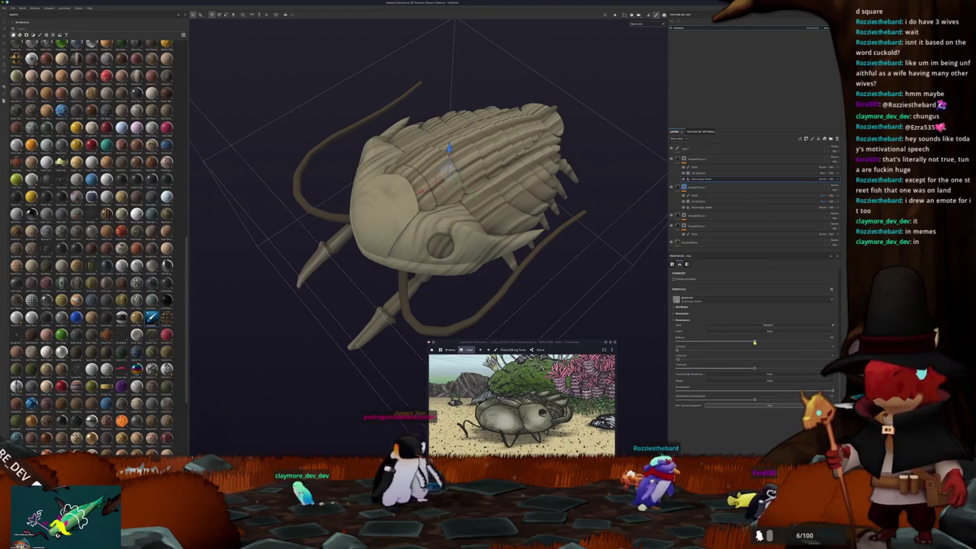
left_click_drag(746, 342, 697, 342)
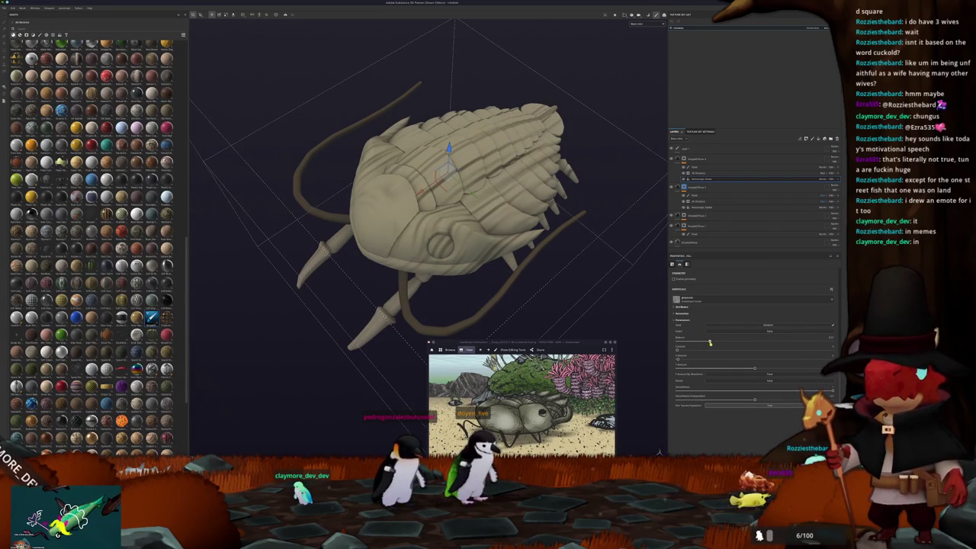
left_click_drag(717, 344, 709, 347)
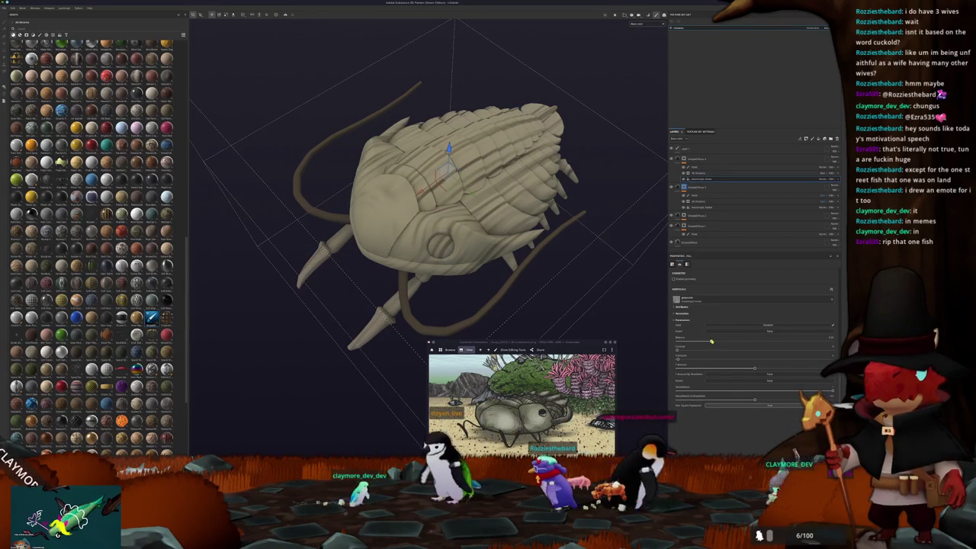
left_click_drag(712, 341, 720, 342)
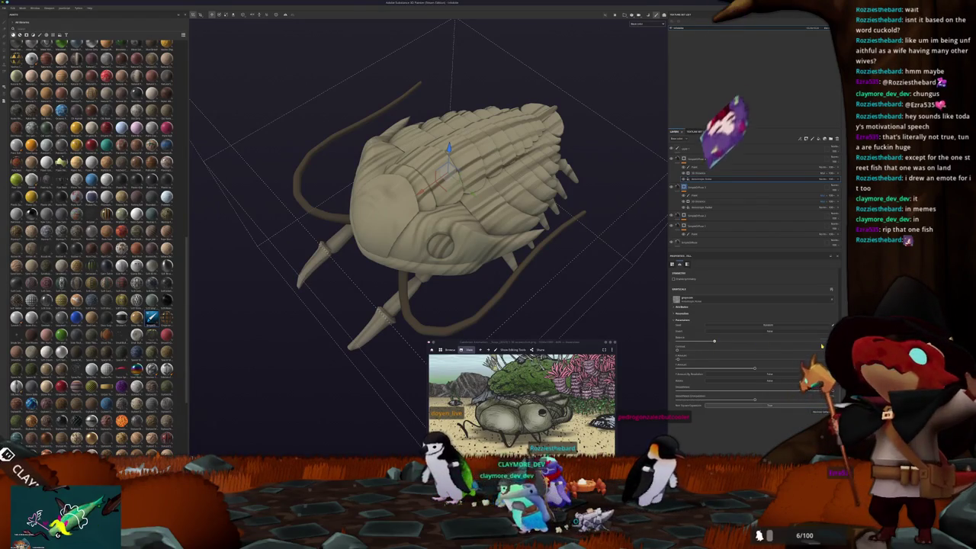
mouse_move(584, 298)
left_mouse_down("alt")
mouse_move(585, 238)
mouse_move(562, 264)
left_mouse_up("alt")
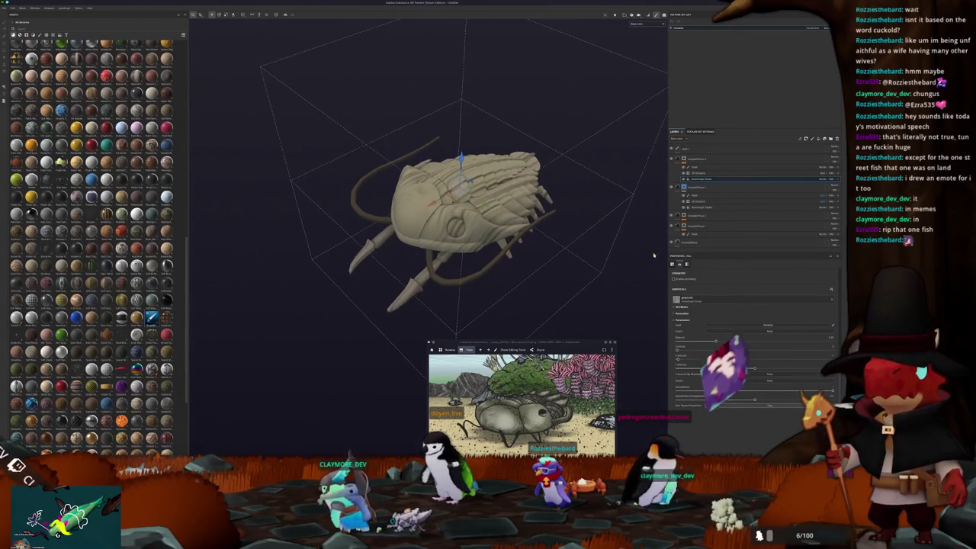
Change the base fill layer's Base Color to a darker olive yellow
left_click(681, 227)
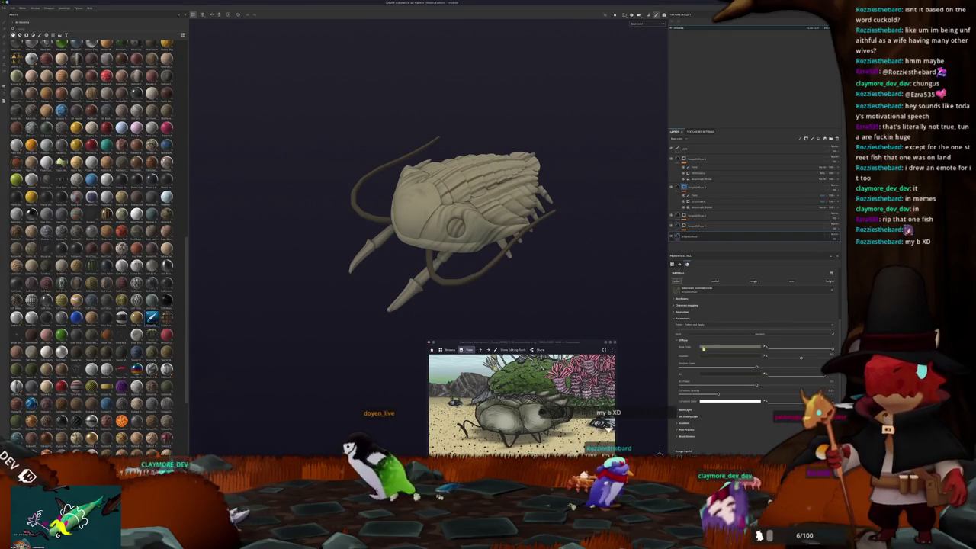
left_click(713, 347)
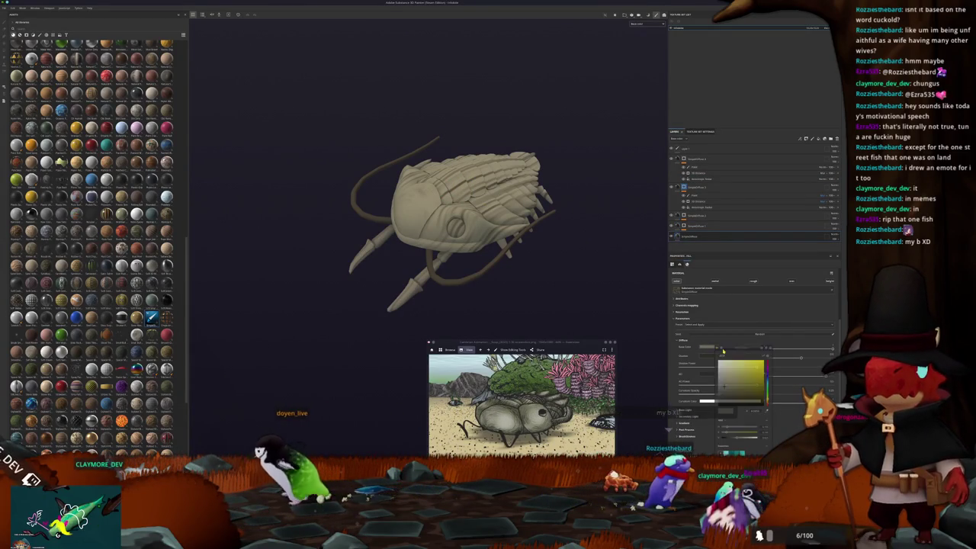
left_click(727, 393)
left_click_drag(727, 393, 729, 395)
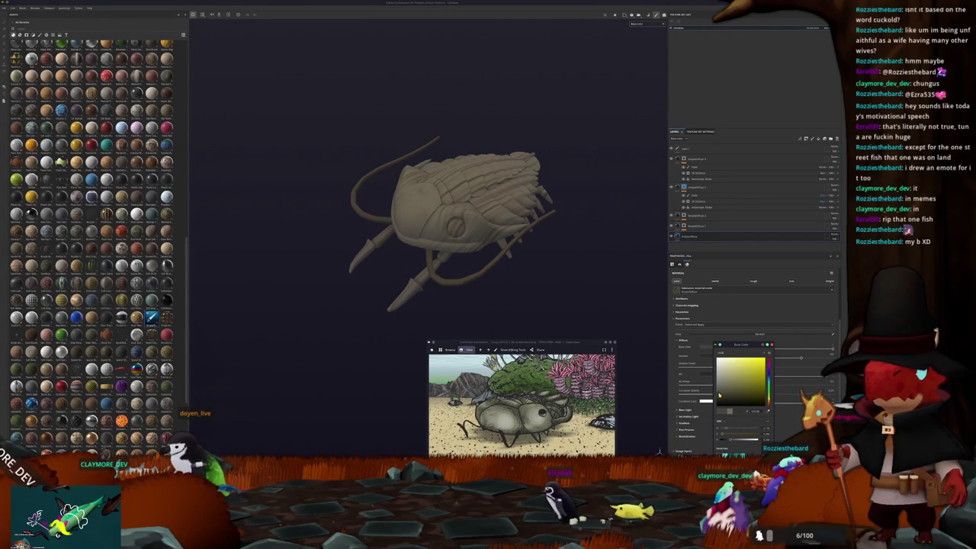
mouse_move(580, 229)
left_mouse_down("alt")
mouse_move(649, 227)
mouse_move(595, 231)
mouse_move(628, 233)
left_mouse_up("alt")
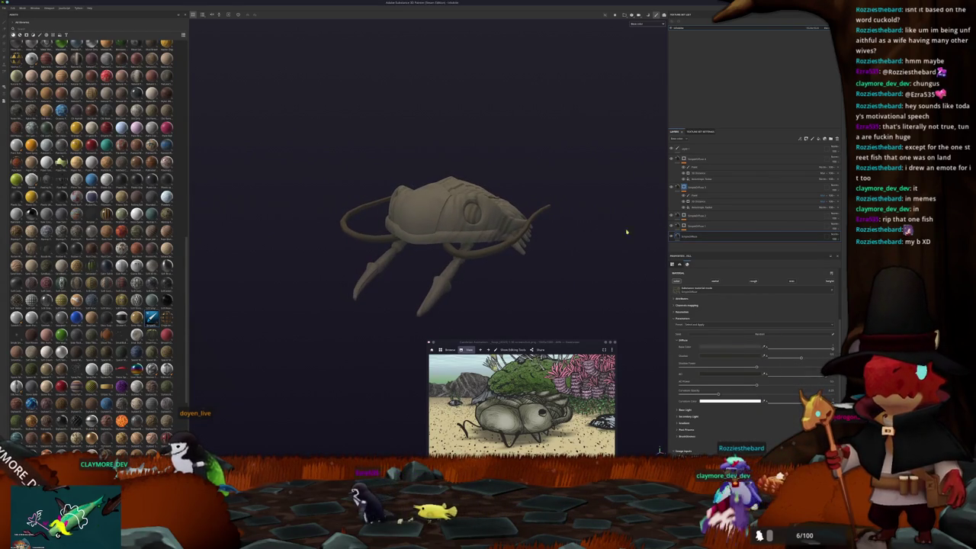
Raise the projection generator's Parameters sliders to strengthen the stripe relief
left_click(702, 208)
scroll(632, 301, "up", 3)
scroll(632, 301, "up", 3)
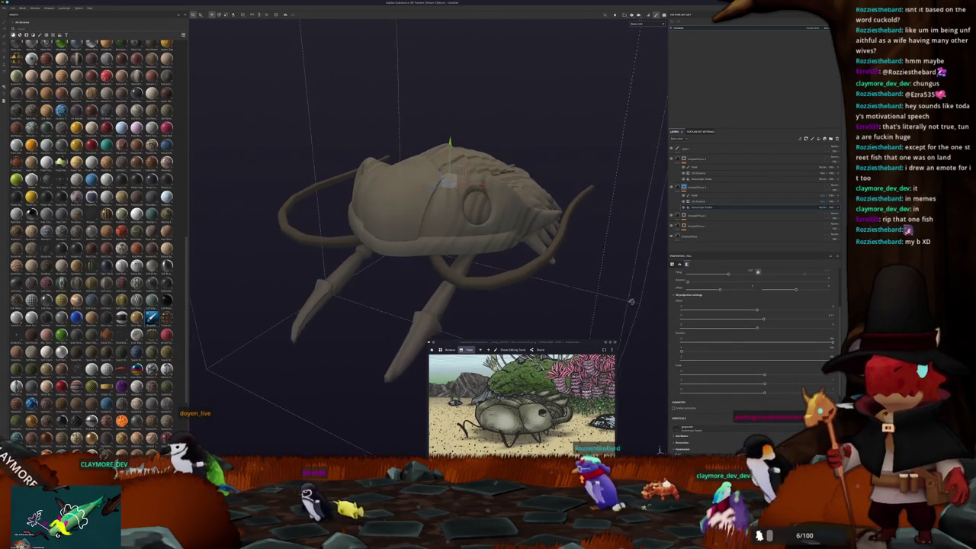
scroll(722, 344, "down", 5)
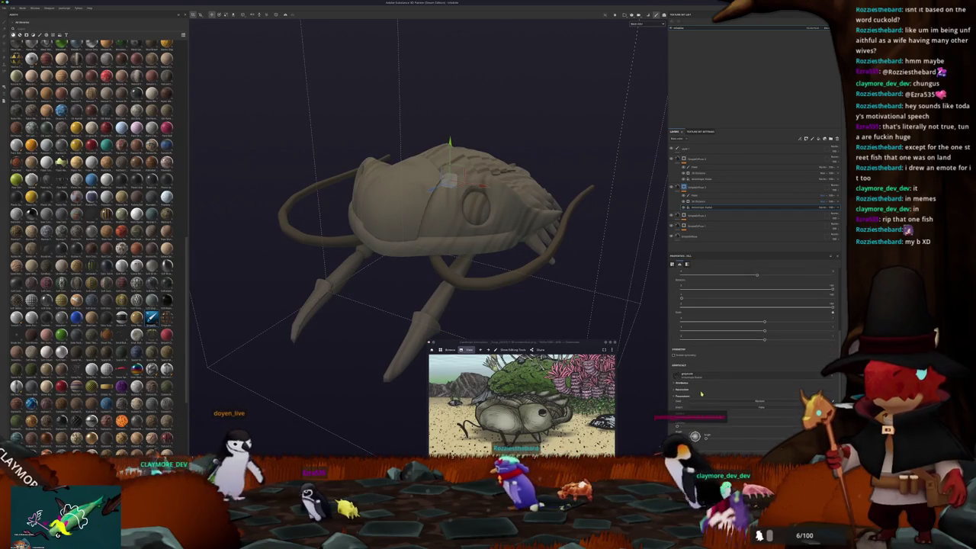
left_click_drag(720, 366, 746, 357)
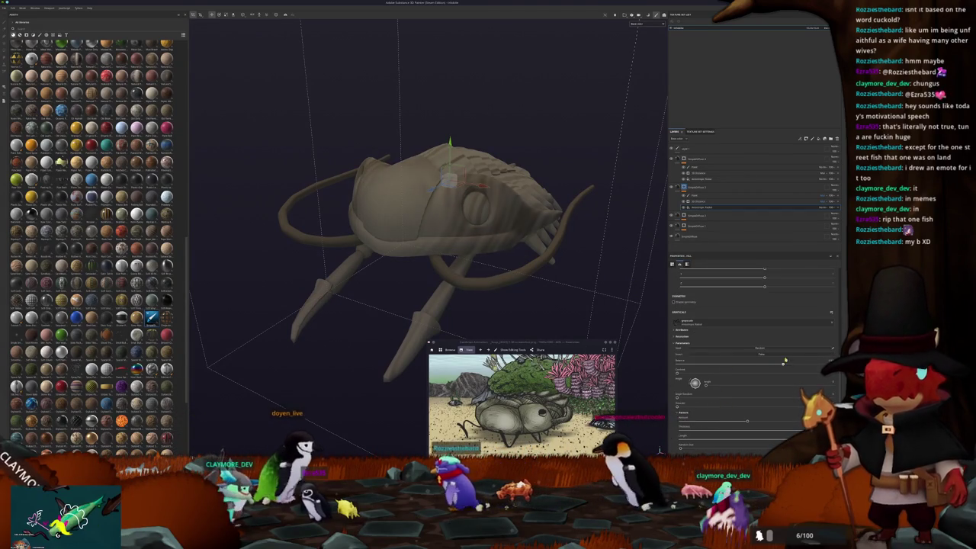
left_click(746, 374)
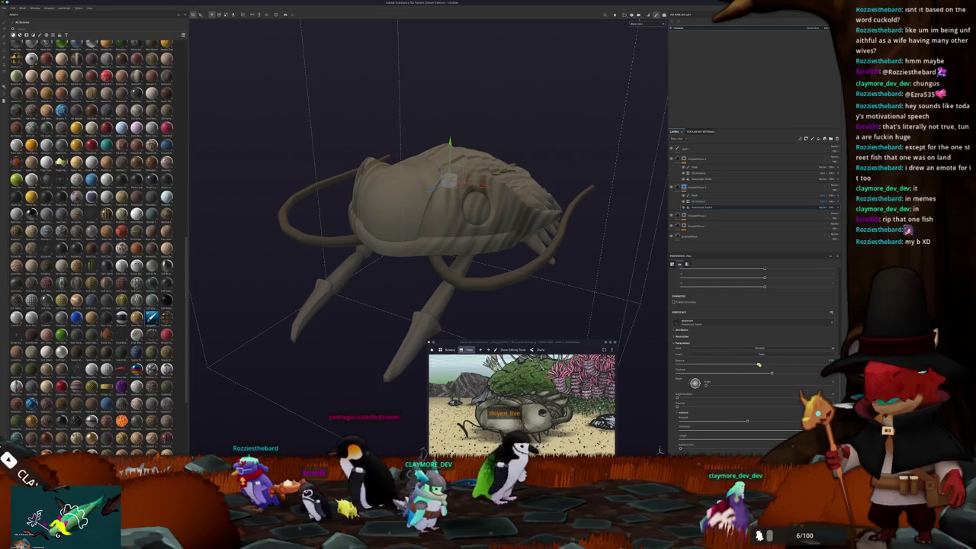
left_click_drag(764, 366, 742, 365)
scroll(457, 267, "down", 3)
mouse_move(464, 276)
left_mouse_down("alt")
mouse_move(514, 258)
mouse_move(553, 290)
left_mouse_up("alt")
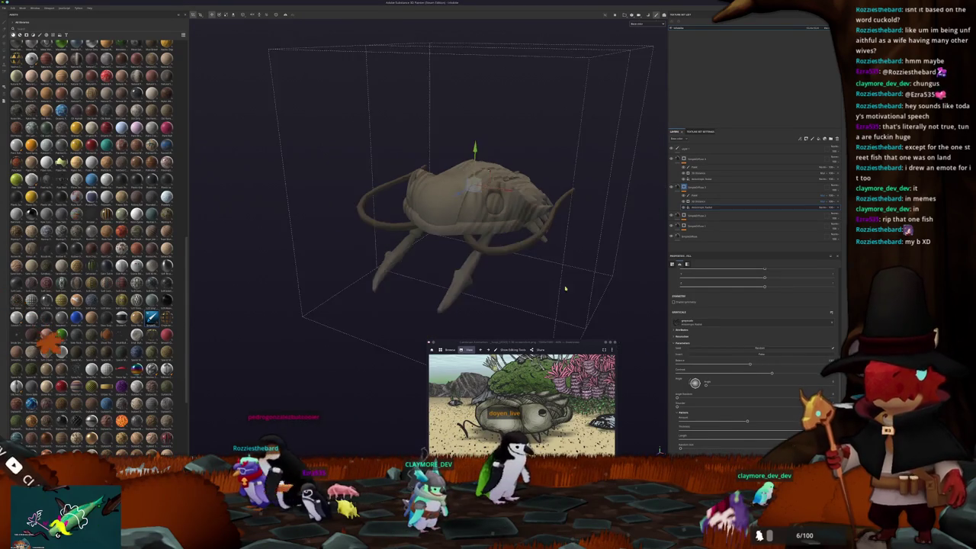
scroll(514, 258, "up", 2)
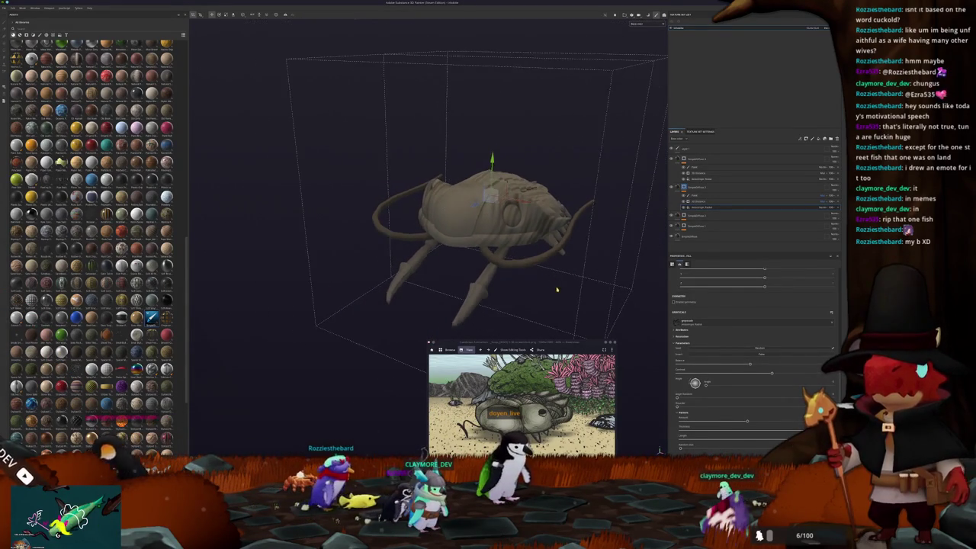
Create a new black fill layer on top with a polygon fill mask
left_click(819, 139)
left_click(819, 139)
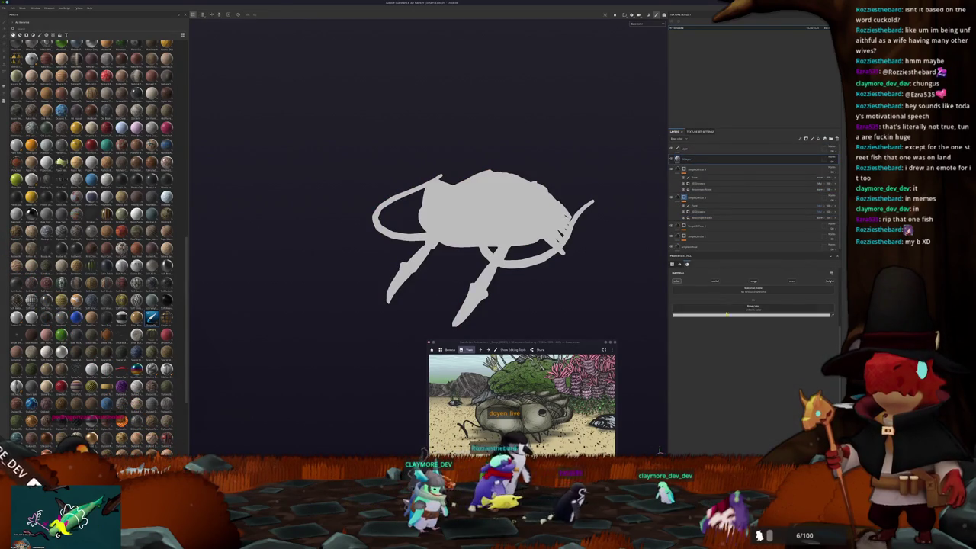
left_click(753, 314)
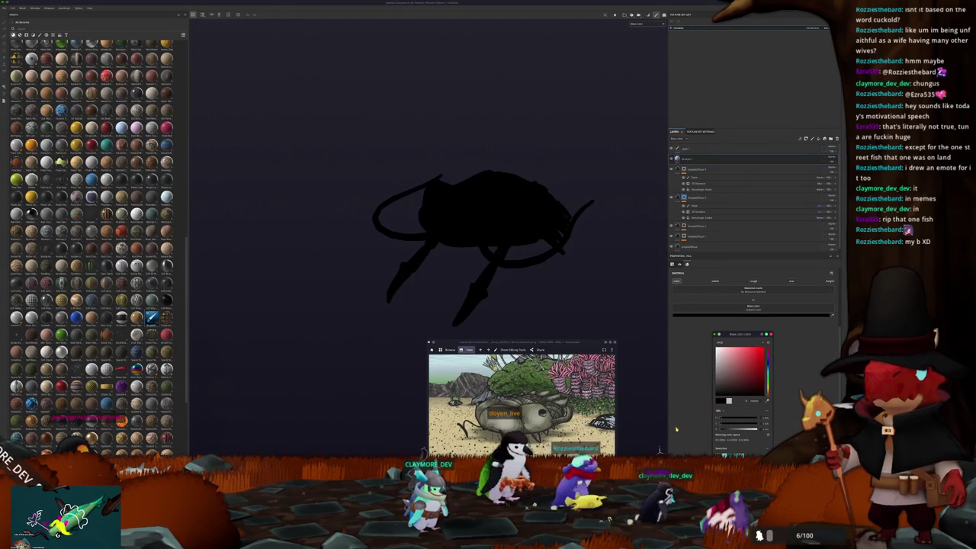
right_click(689, 159)
left_click(717, 229)
Add an Ambient Occlusion generator to its mask, change the blend mode, lower strength, and group layers
right_click(682, 159)
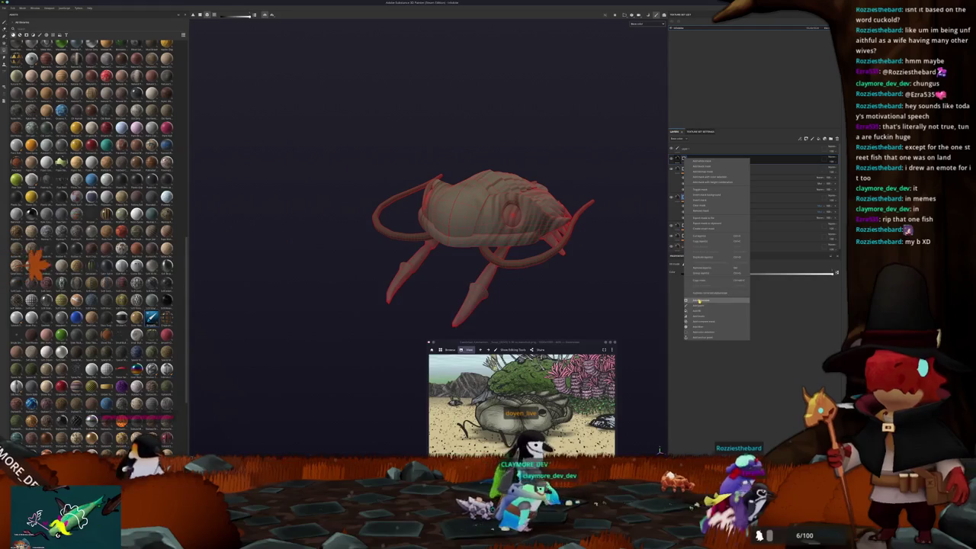
left_click(710, 229)
left_click(743, 276)
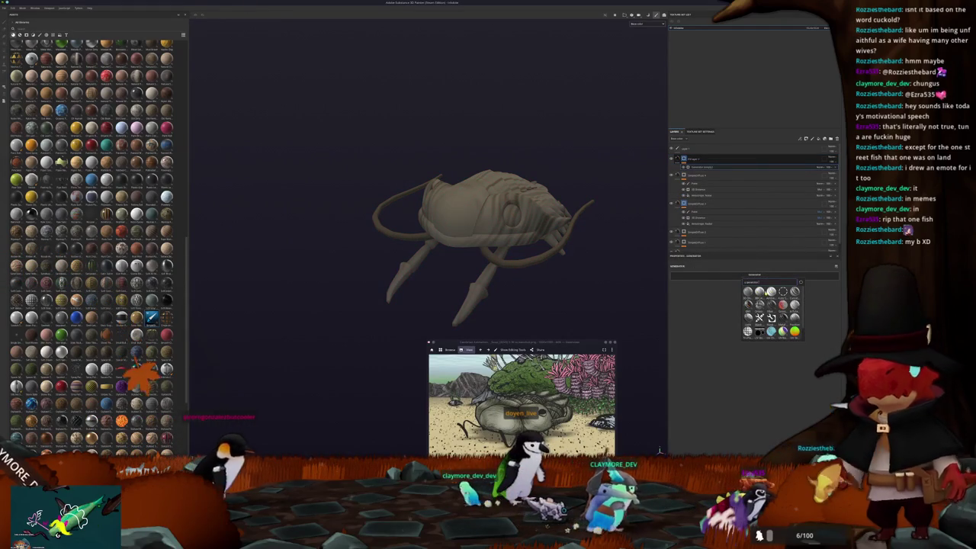
left_click(748, 291)
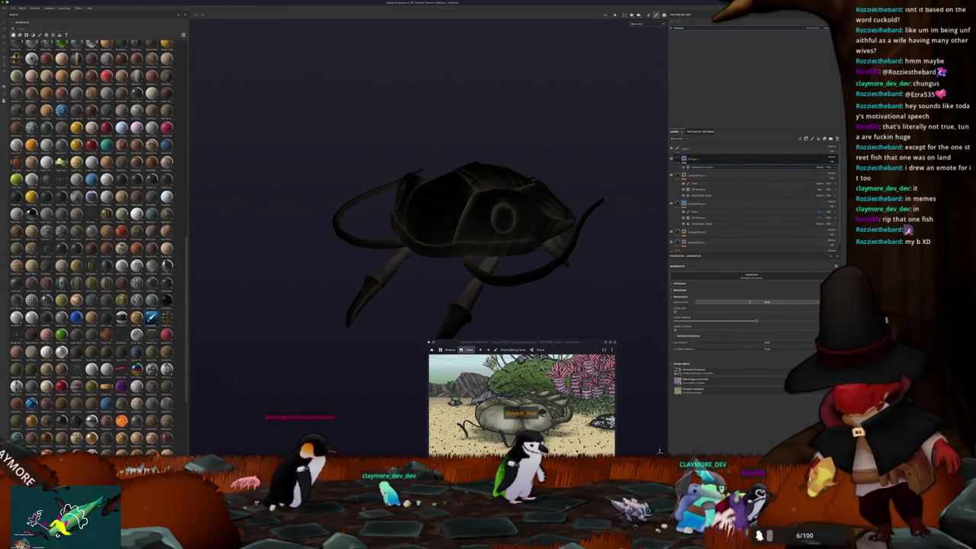
left_click(833, 226)
left_click(833, 232)
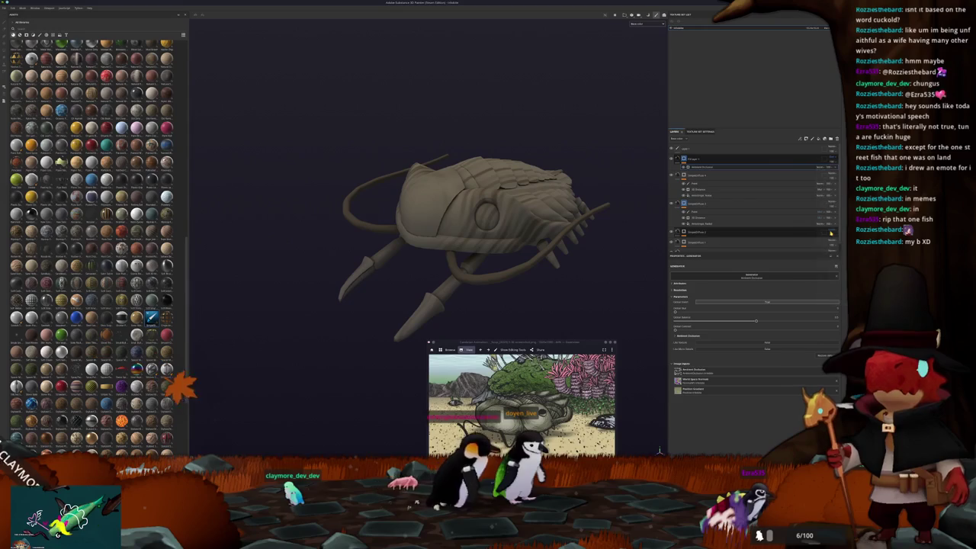
left_click_drag(752, 320, 705, 322)
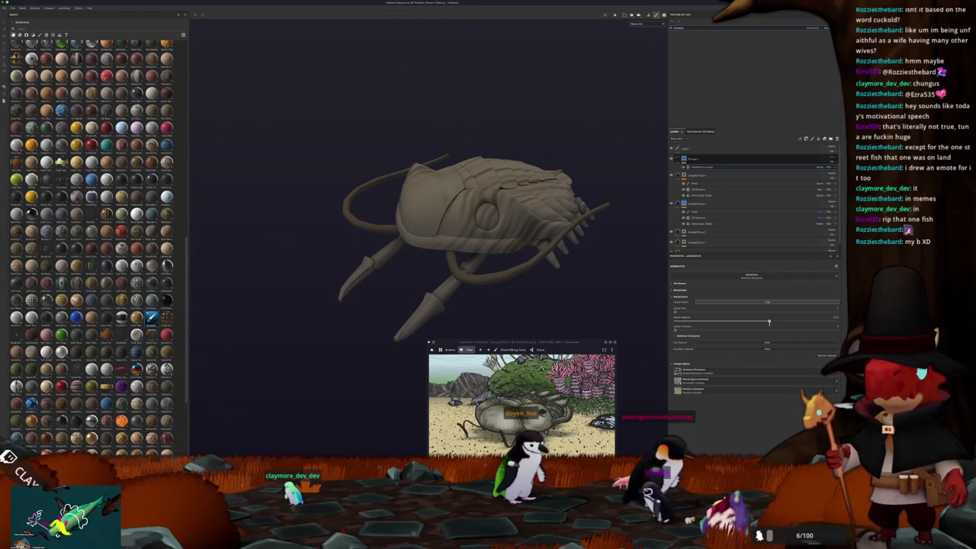
mouse_move(561, 282)
left_mouse_down("alt")
mouse_move(451, 274)
mouse_move(603, 272)
left_mouse_up("alt")
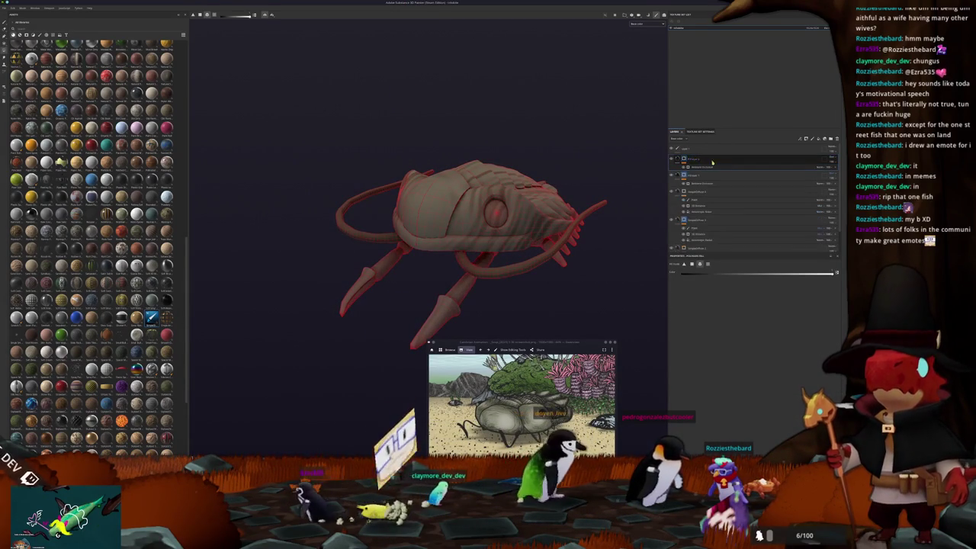
left_click_drag(694, 158, 805, 206)
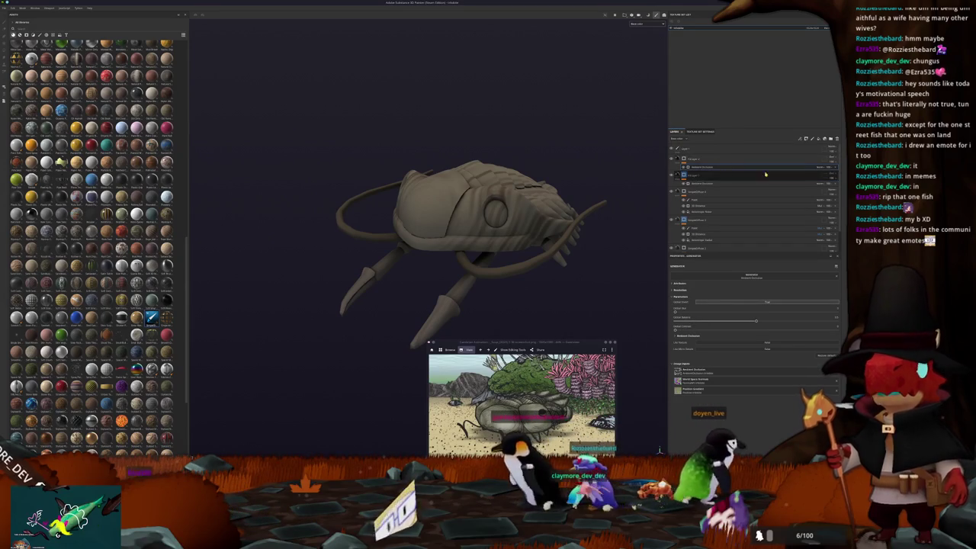
left_click(751, 276)
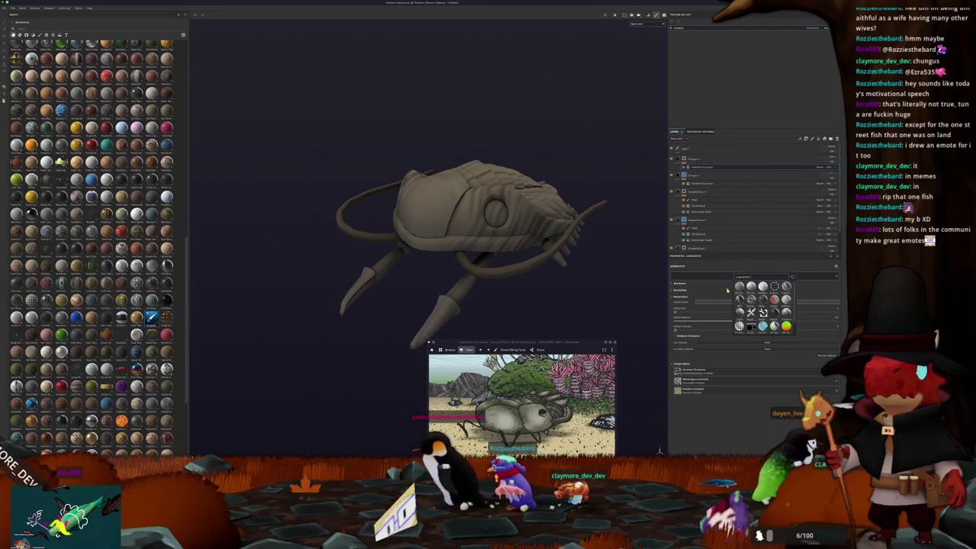
Pick a replacement mask generator and set the fill's base colour to white
left_click_drag(617, 221, 610, 244, "alt")
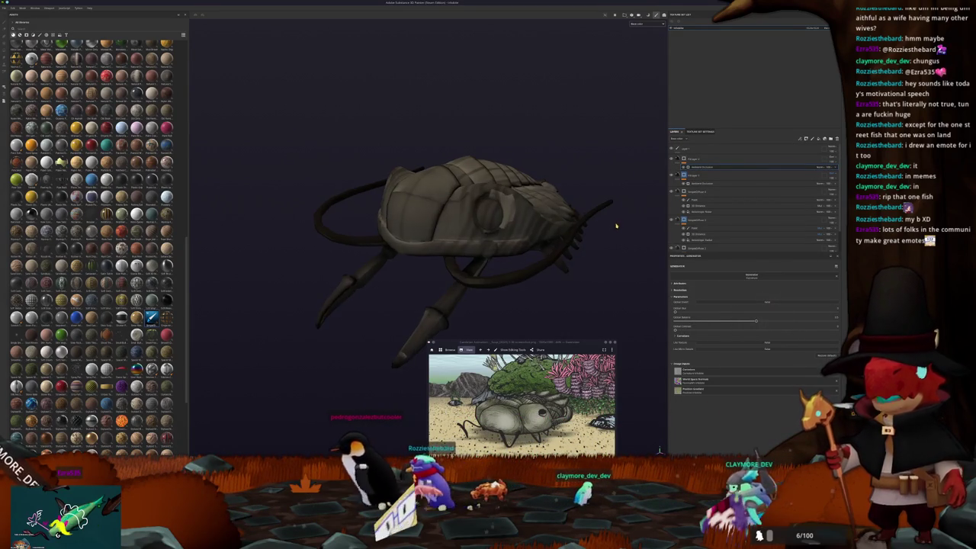
left_click(692, 160)
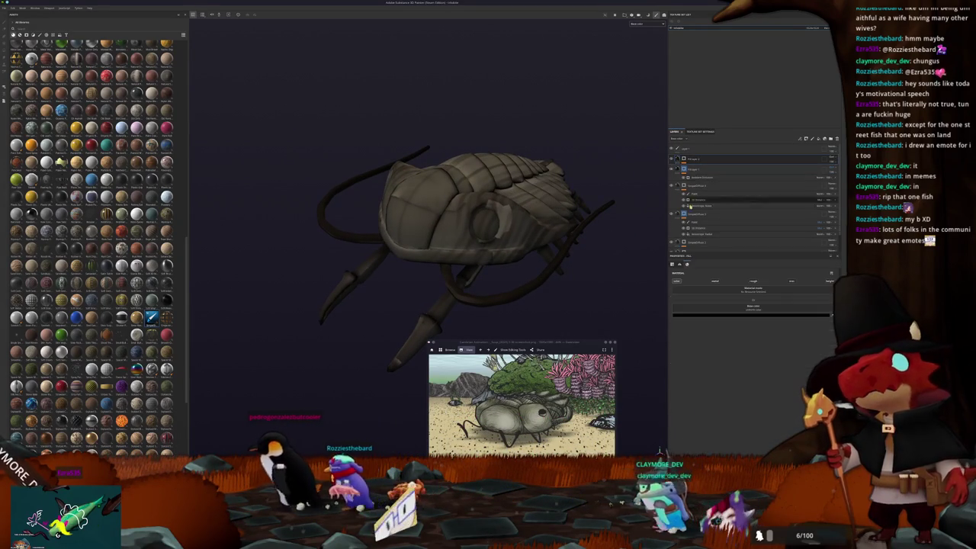
left_click(752, 314)
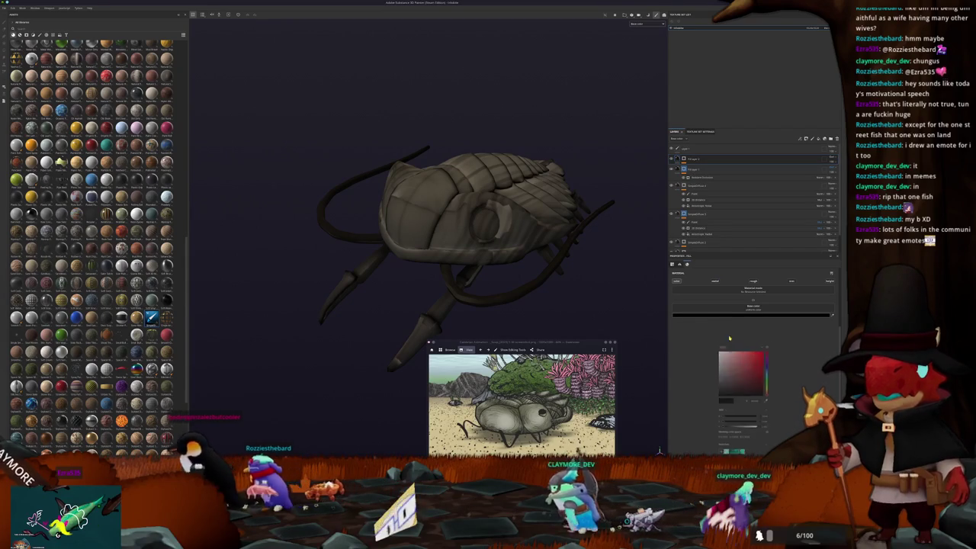
left_click(721, 351)
left_click(699, 168)
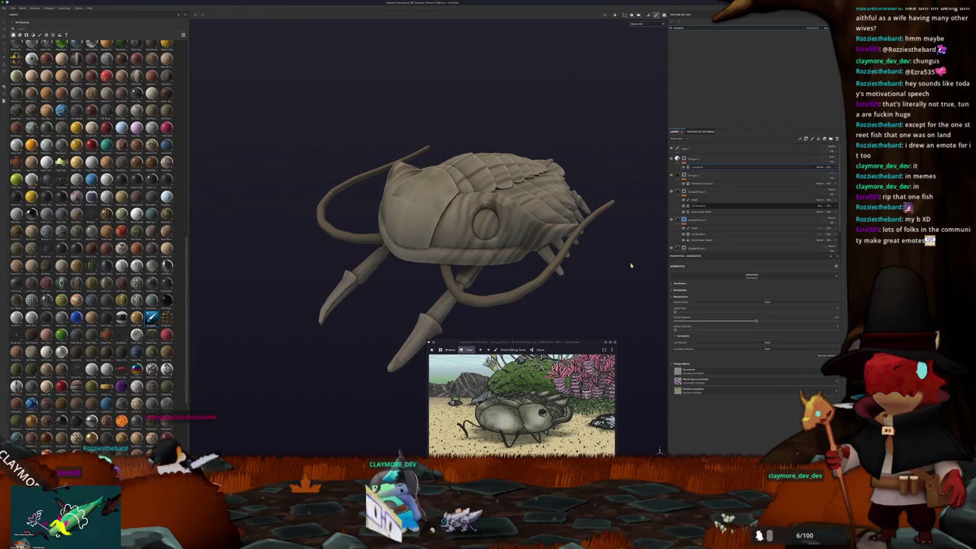
Lower the generator value to deepen the shading, then close the reference image and switch to Blender
scroll(458, 244, "up", 2)
scroll(458, 244, "up", 2)
left_click_drag(755, 321, 686, 321)
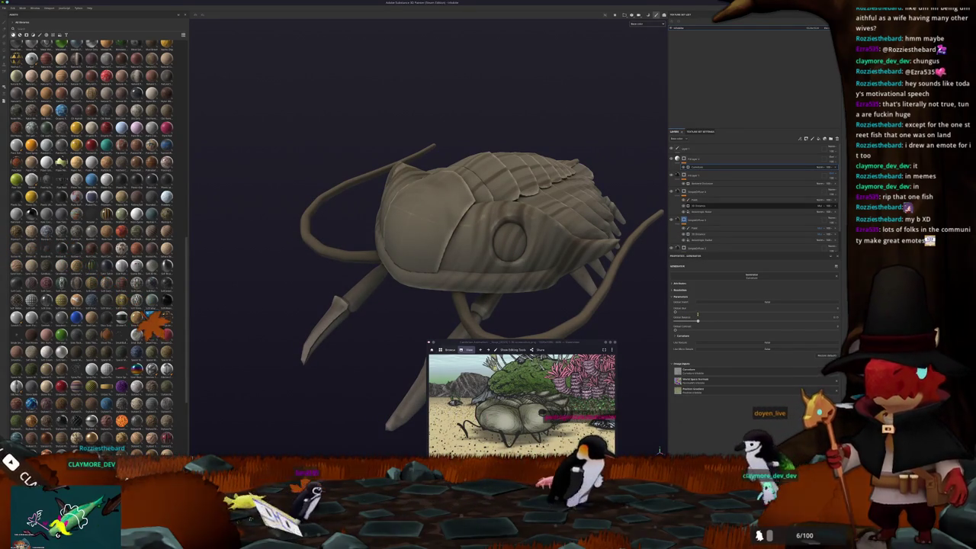
left_click_drag(698, 320, 690, 321)
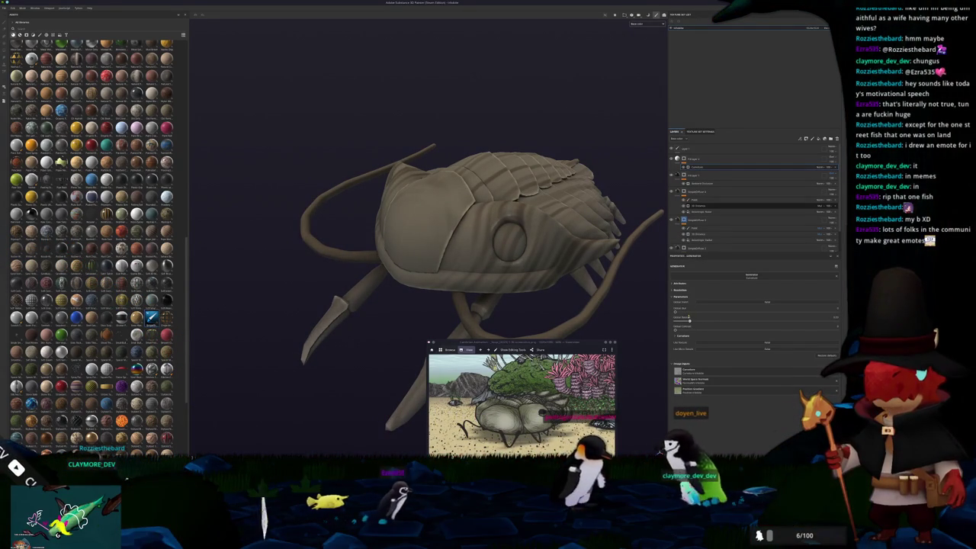
mouse_move(473, 275)
left_mouse_down("alt")
mouse_move(524, 282)
mouse_move(595, 256)
mouse_move(569, 342)
left_mouse_up("alt")
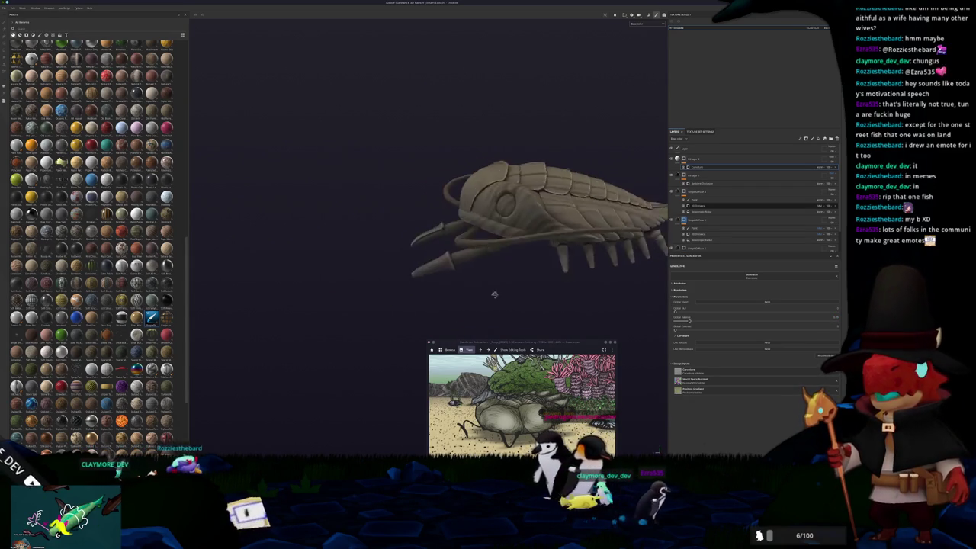
left_click_drag(617, 316, 633, 290, "alt")
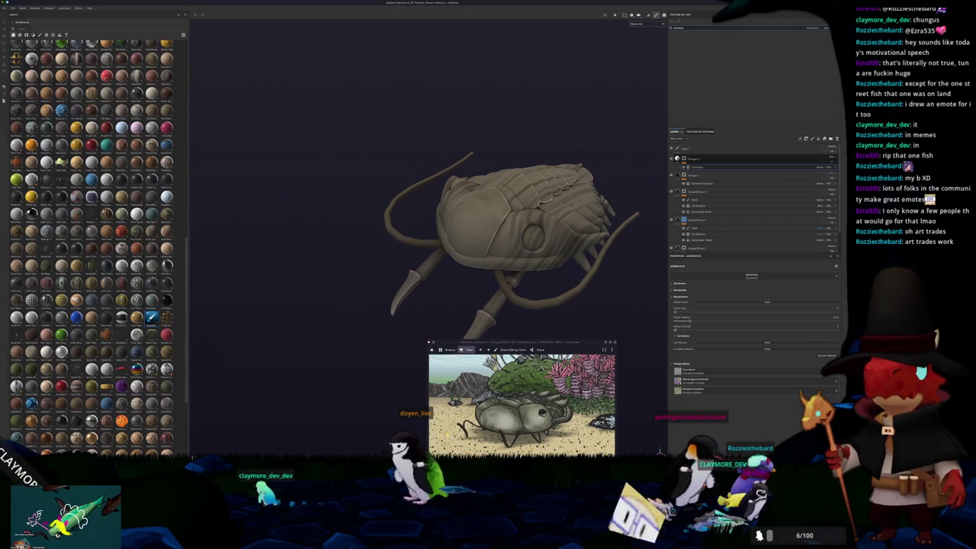
left_click(607, 344)
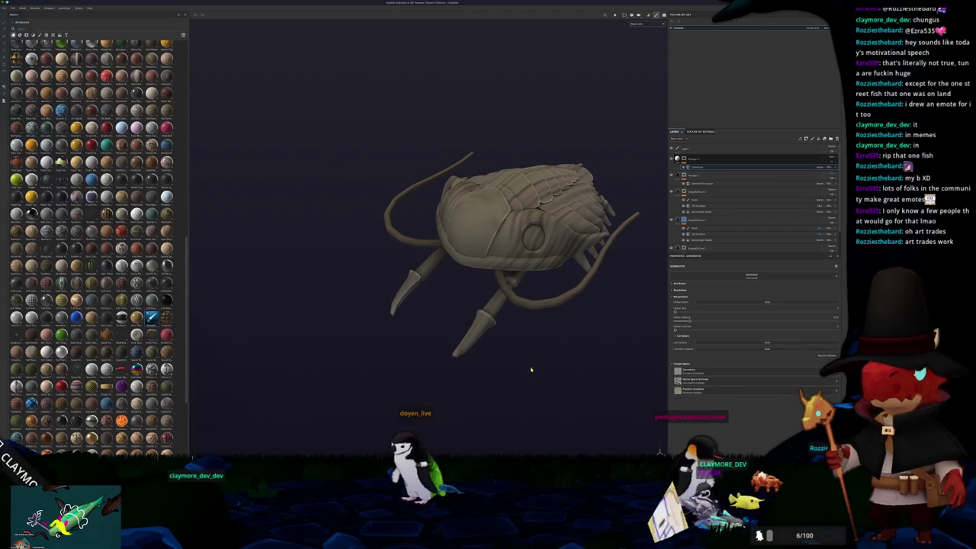
key("alt+Tab")
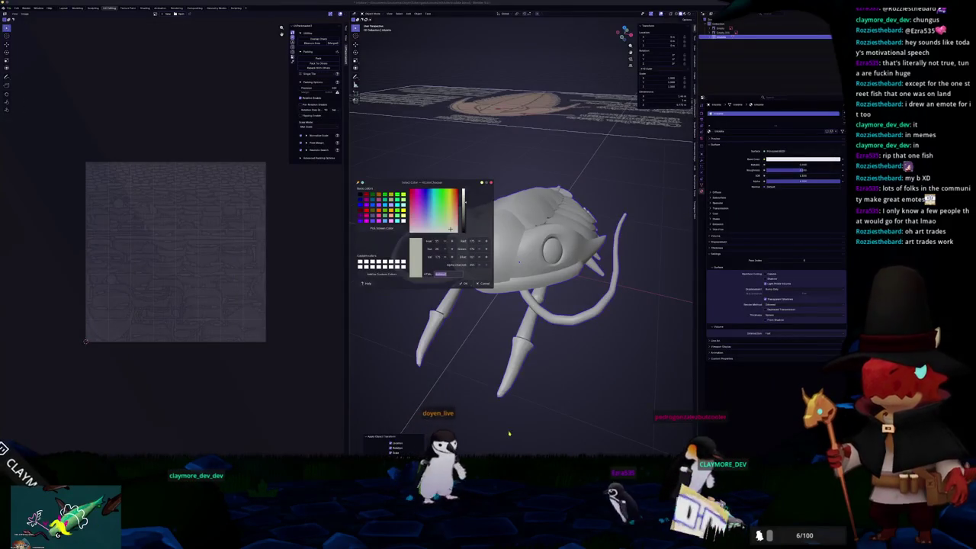
Close KColorChooser, orbit the Blender creature, then return to the black-viewport Substance 3D Painter
left_click(487, 390)
middle_click_drag(486, 390, 494, 394)
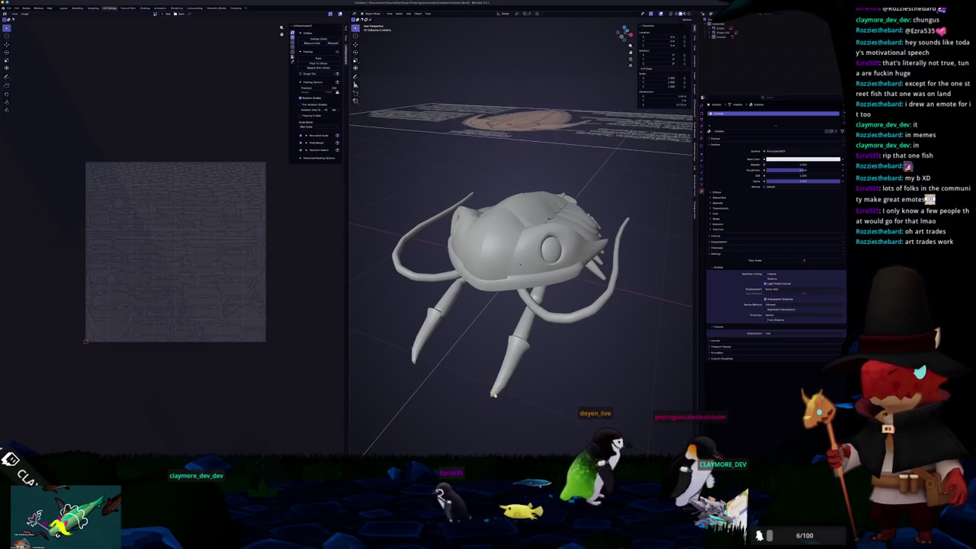
key("alt+Tab")
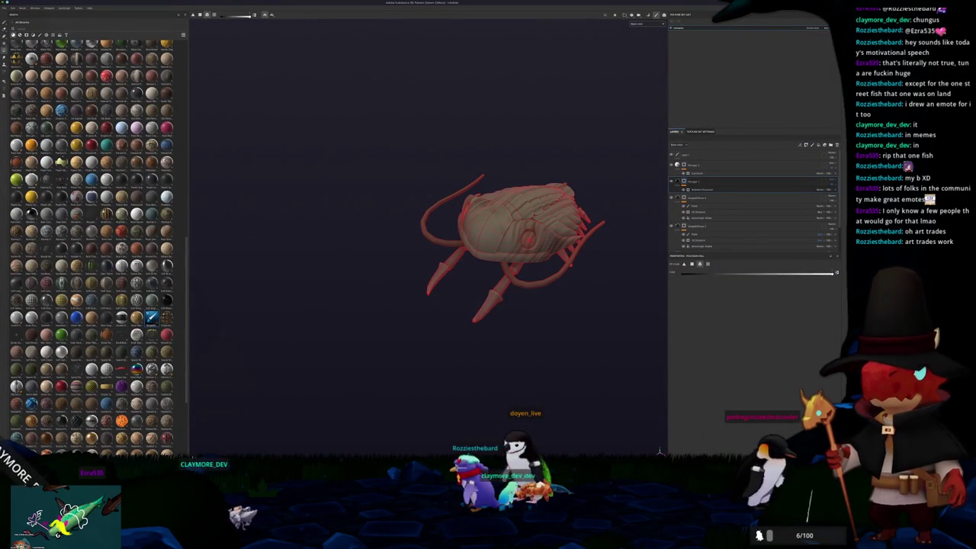
key("alt+Tab")
mouse_move(488, 442)
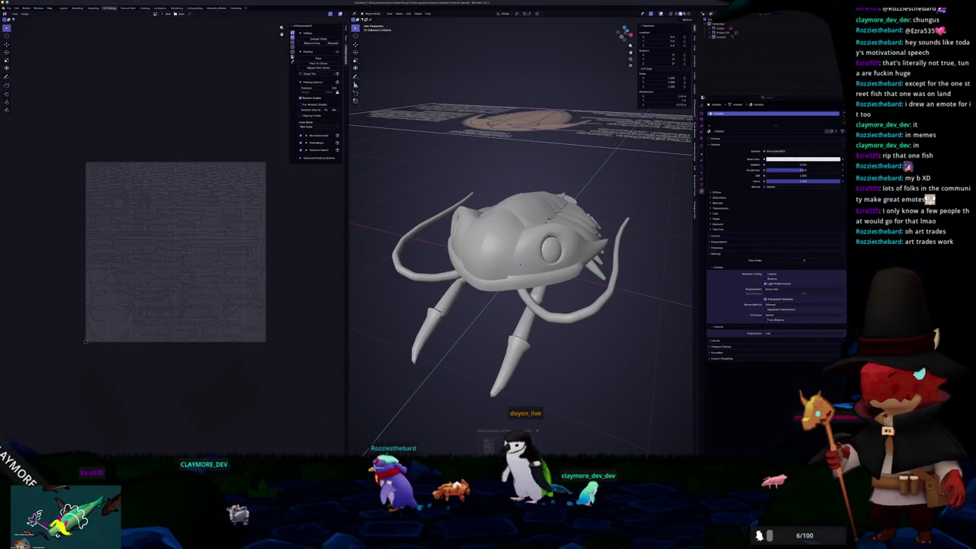
left_click(511, 441)
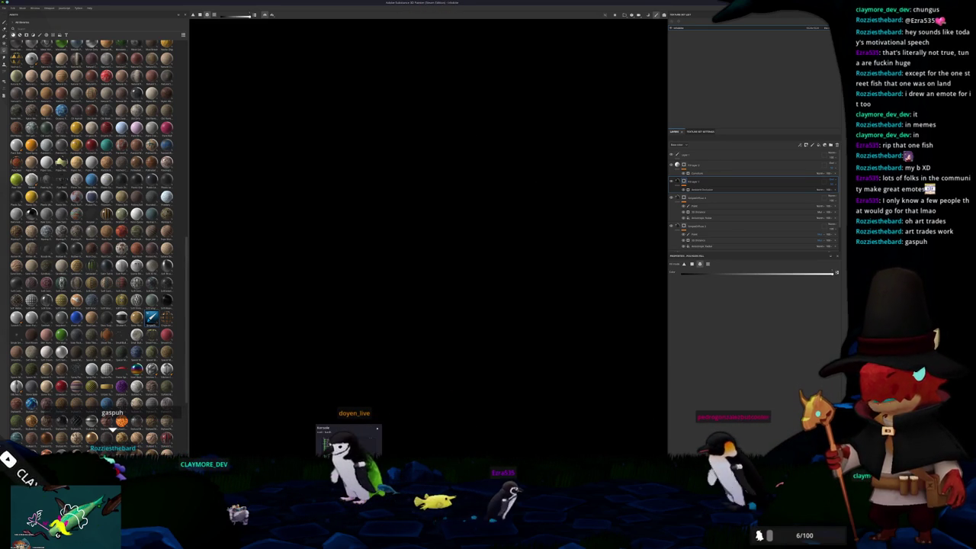
Force-quit Substance Painter with 'pkill Substance' in Konsole, then open the relaunched session's File menu
left_click(326, 444)
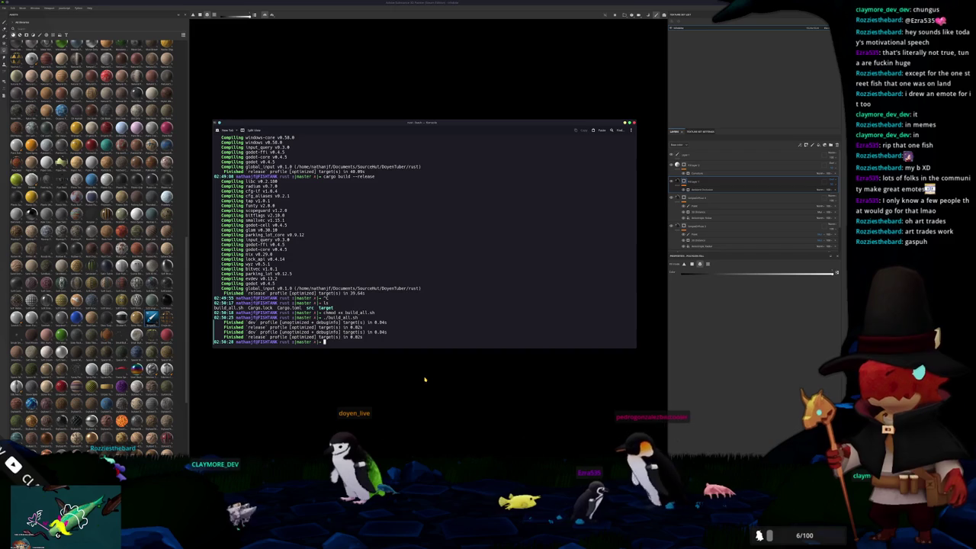
type("pkill Substance")
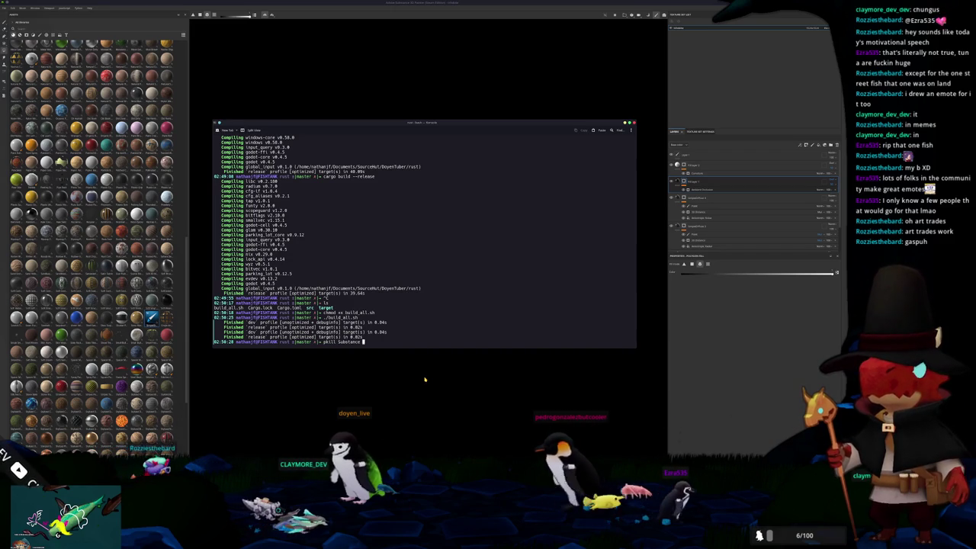
key("Return")
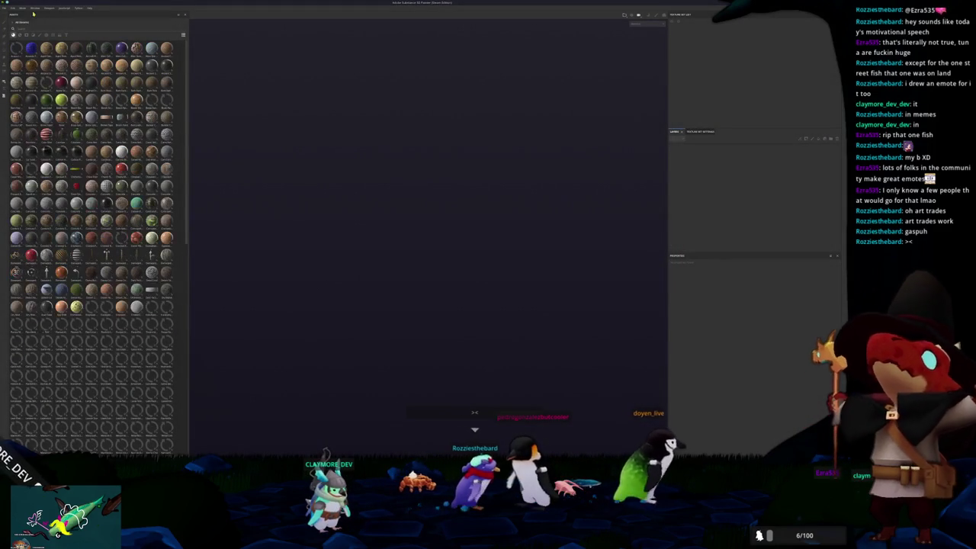
left_click(5, 8)
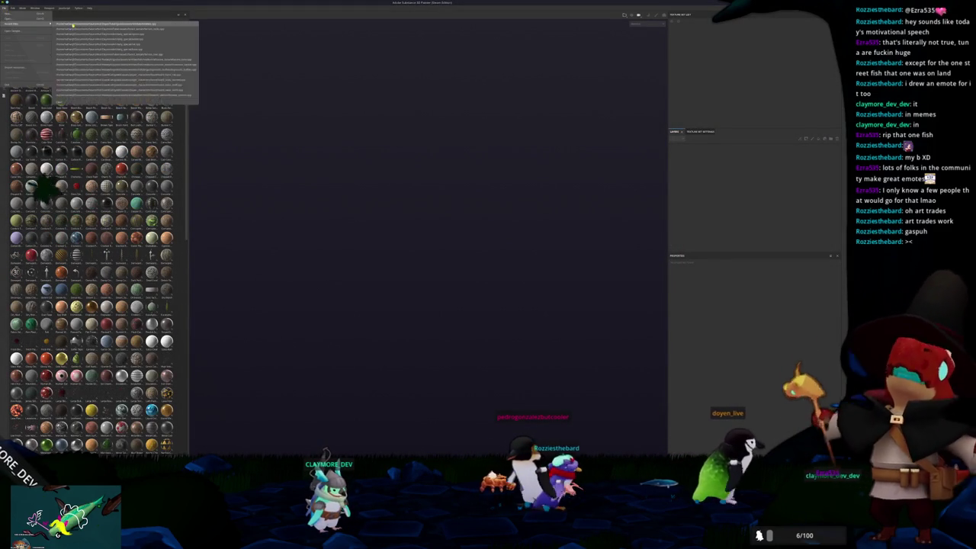